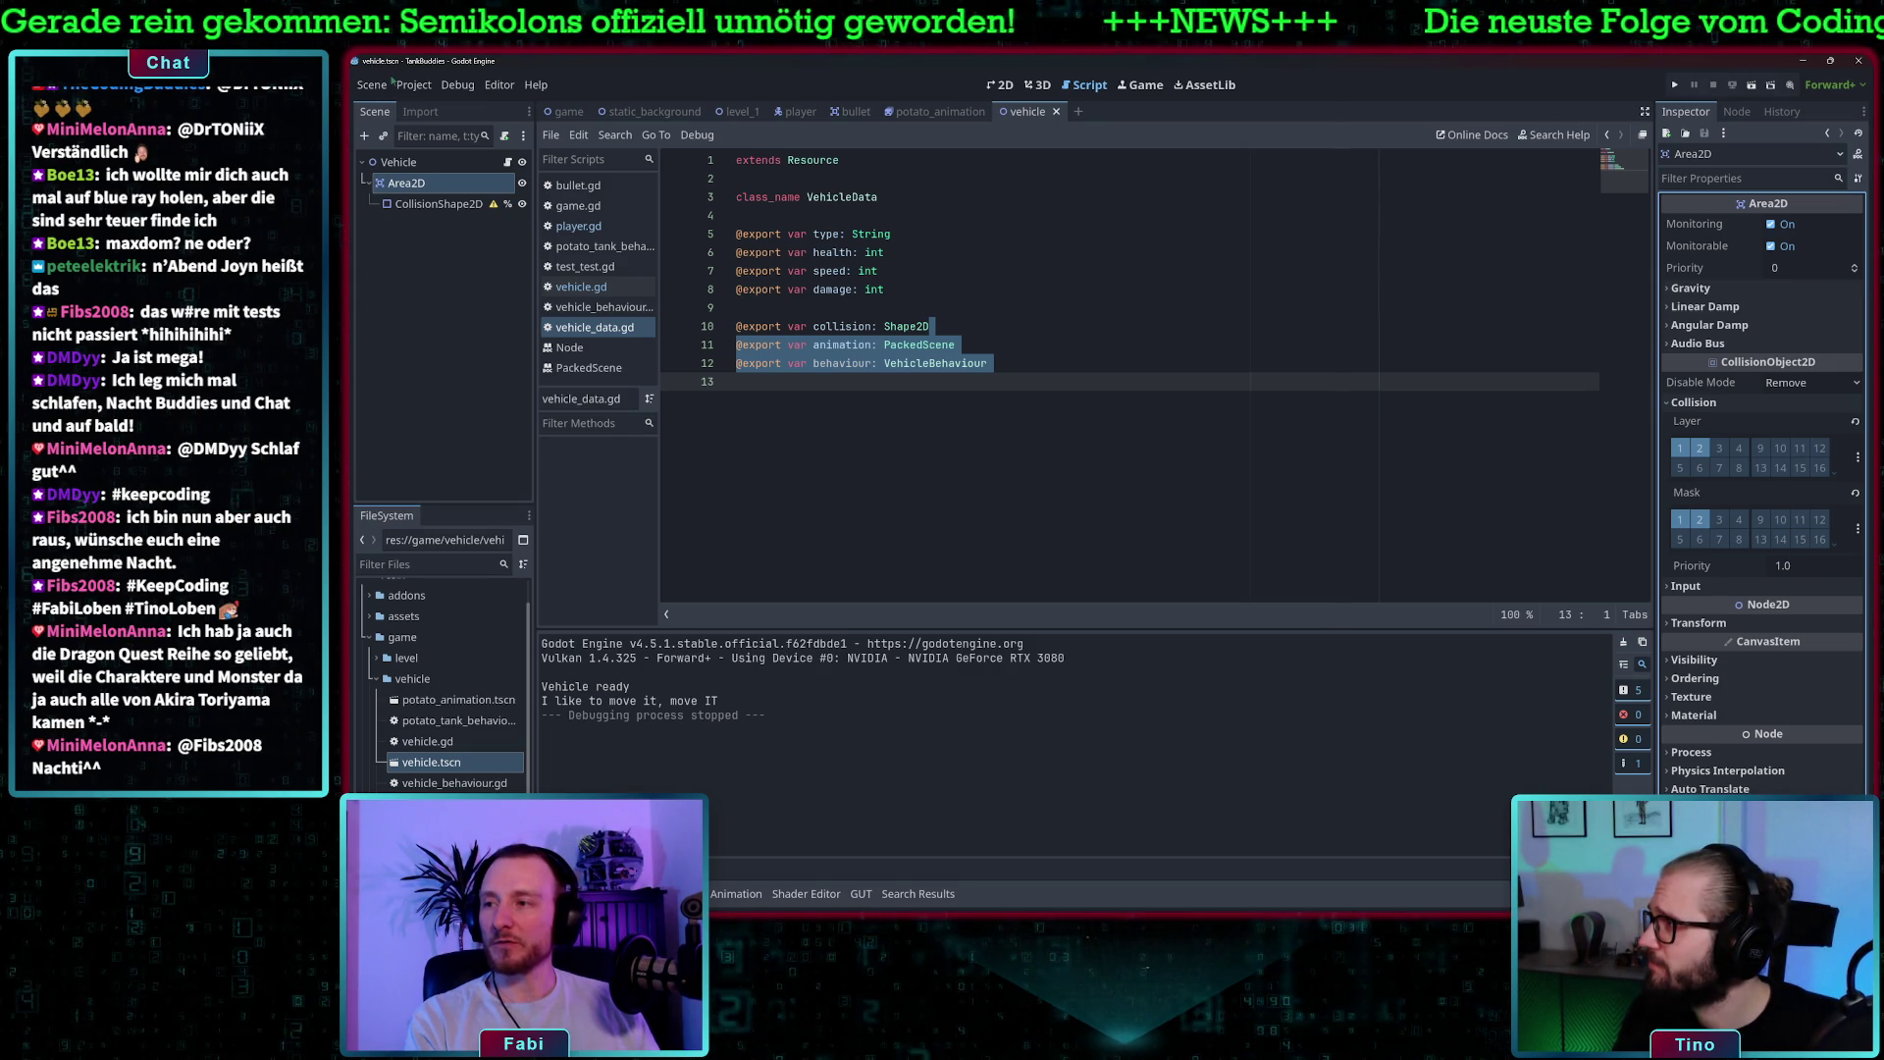
- Switch to the browser, open a new tab, and enter 'dragon quest' in the address bar
key(alt+Tab)
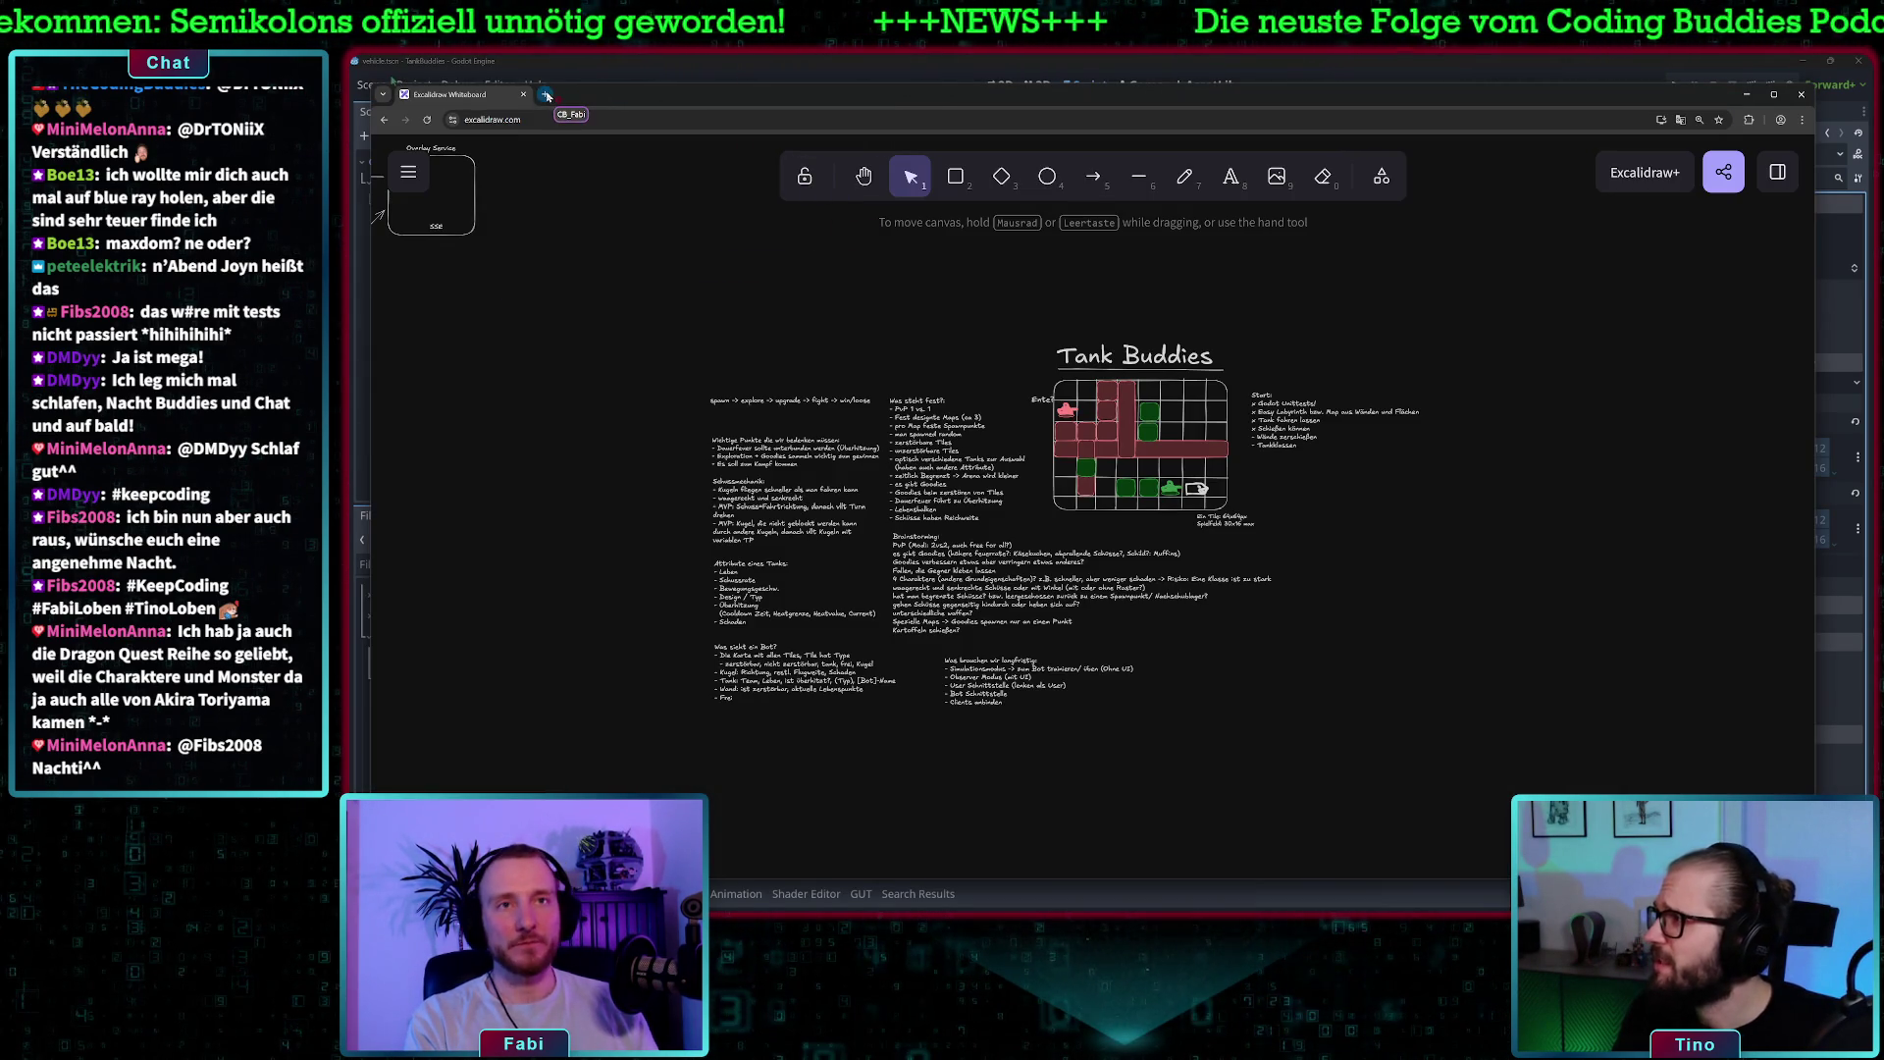
click(546, 95)
text(dragon quest)
- Run the 'dragon quest' search and browse the image results
key(Return)
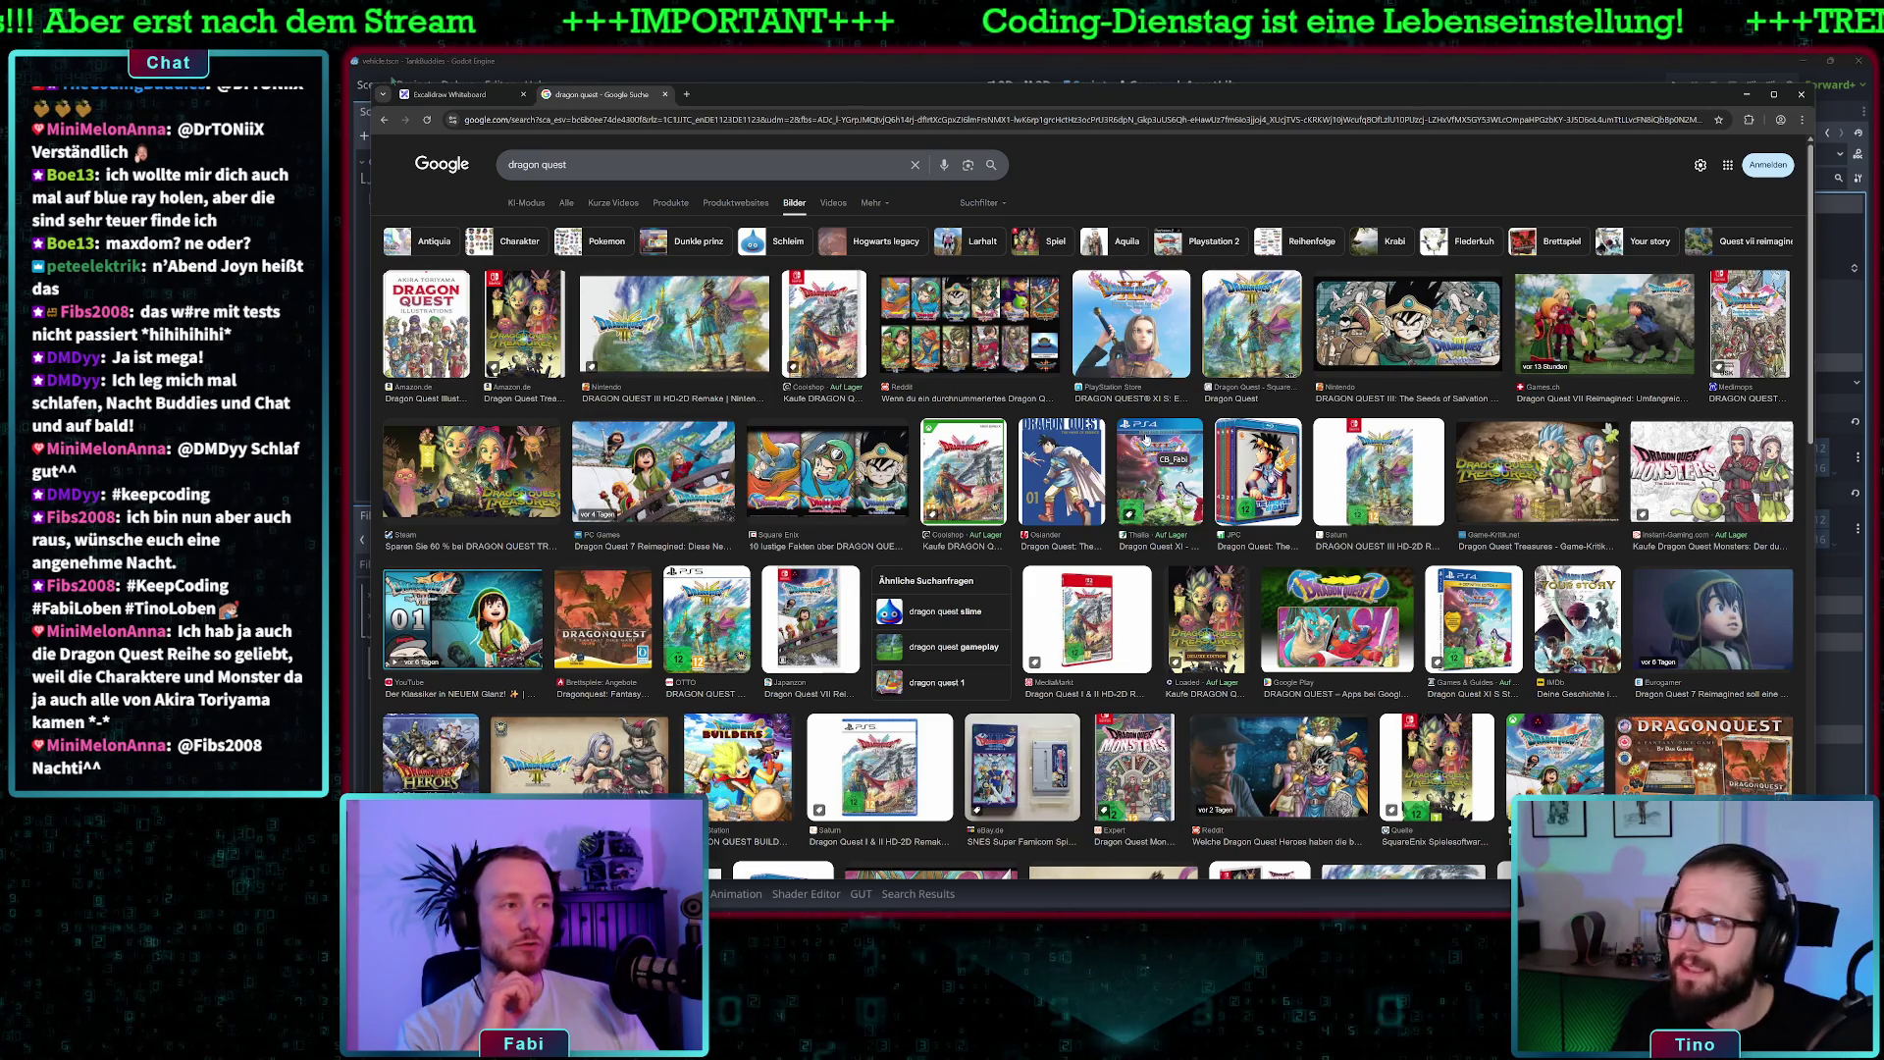
scroll(1089, 510, down, 3)
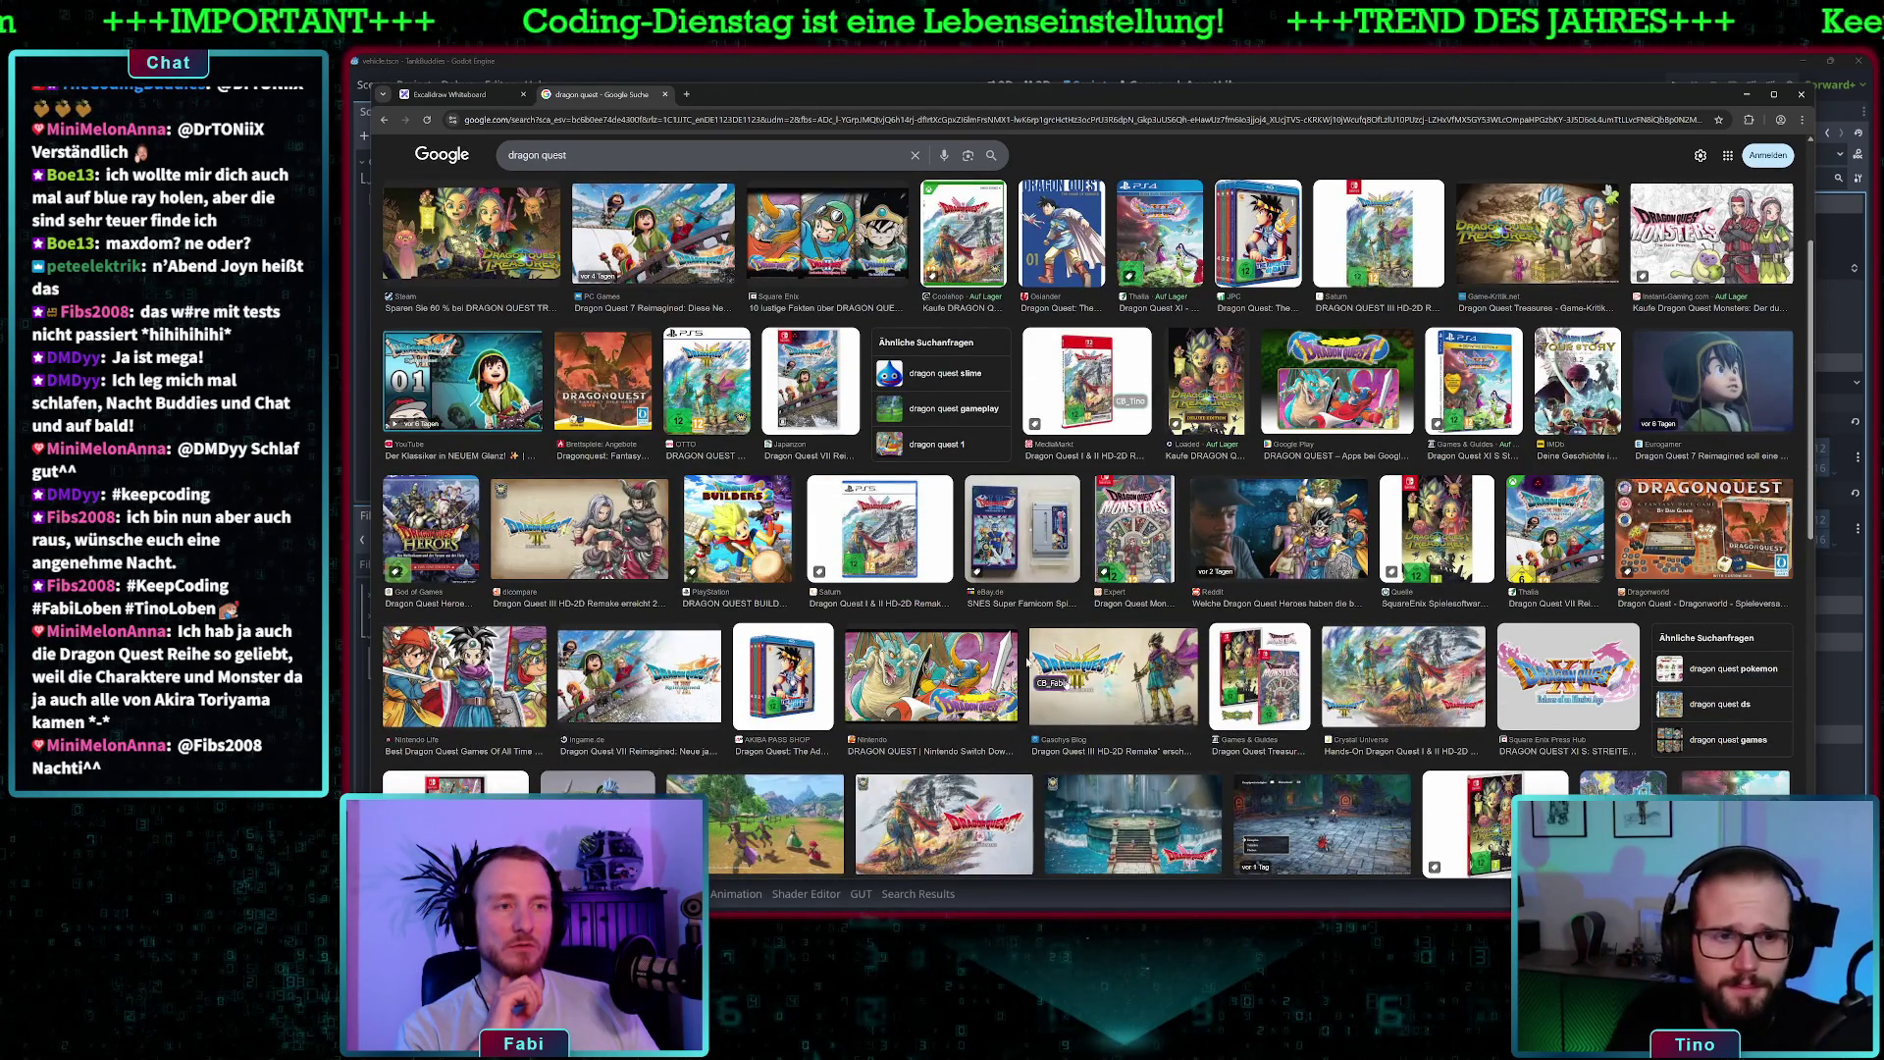
scroll(1168, 601, up, 1)
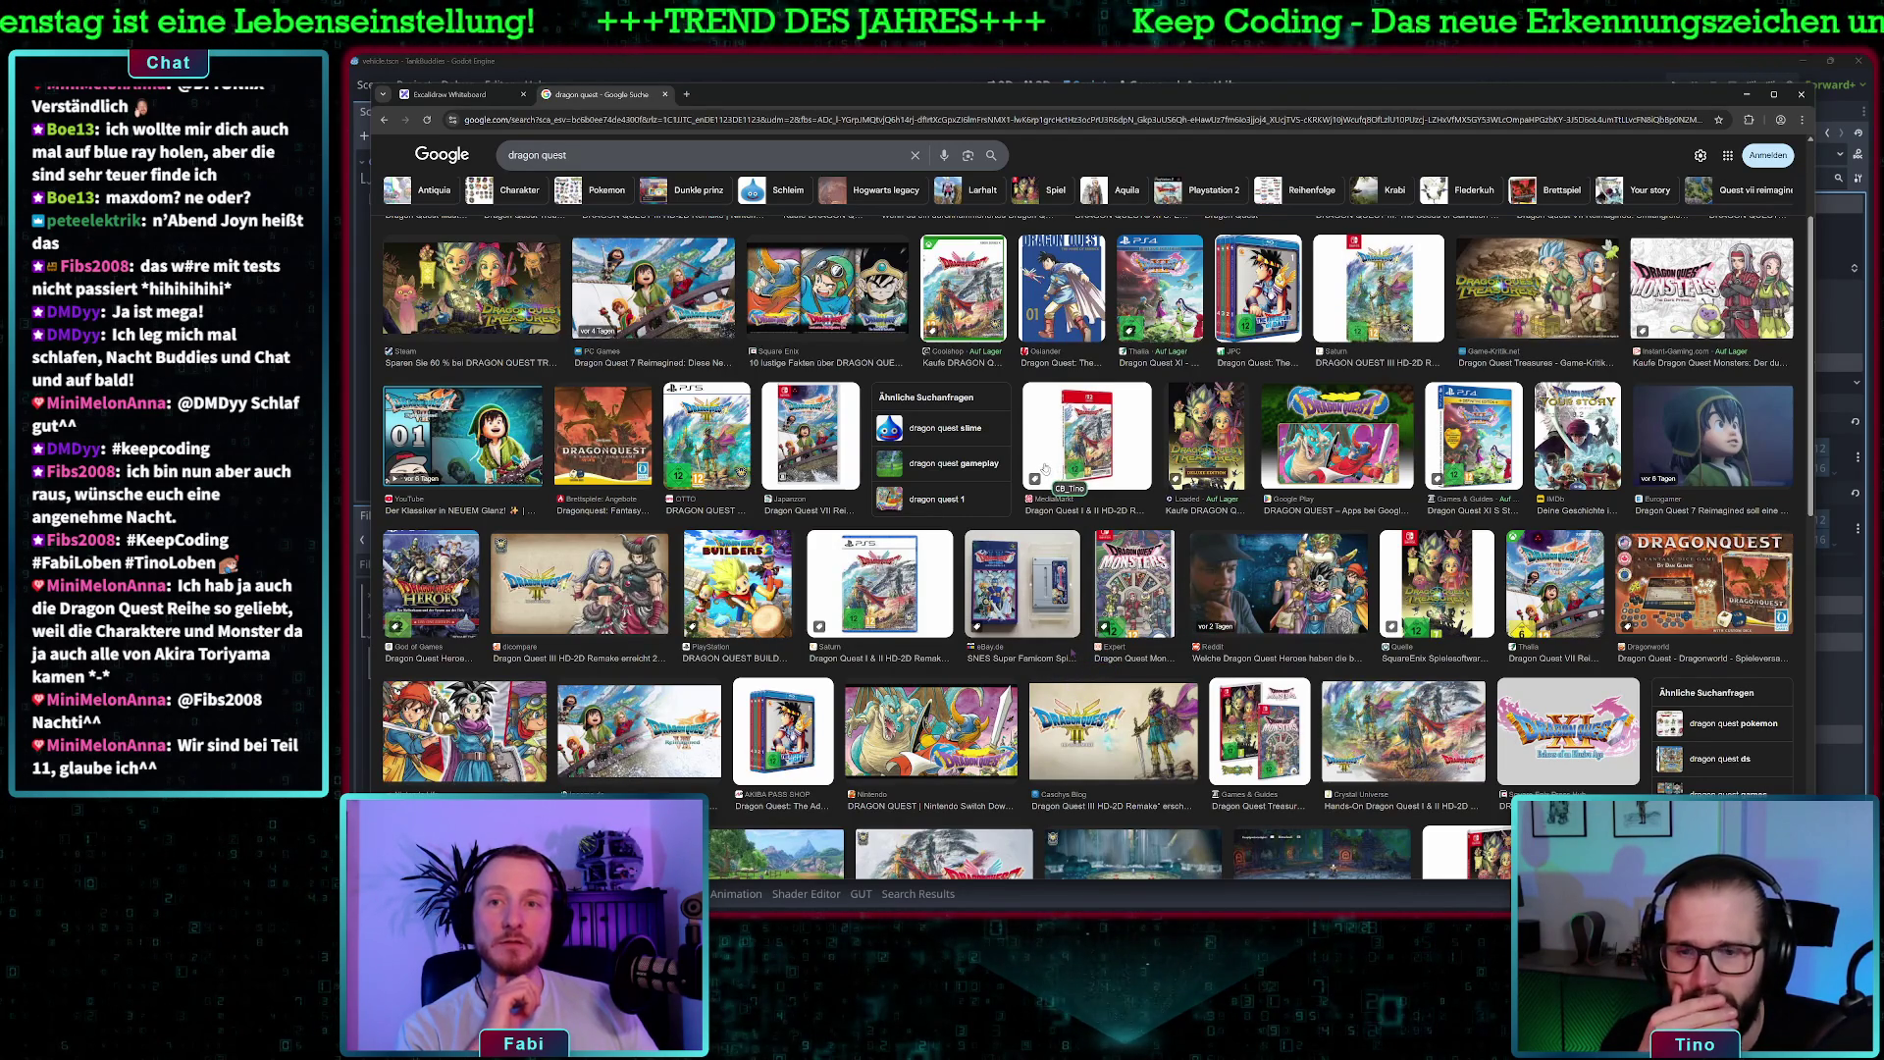
- Preview the Dragon Quest Nintendo image, then the Dragon Quest Builders 2 image
click(930, 725)
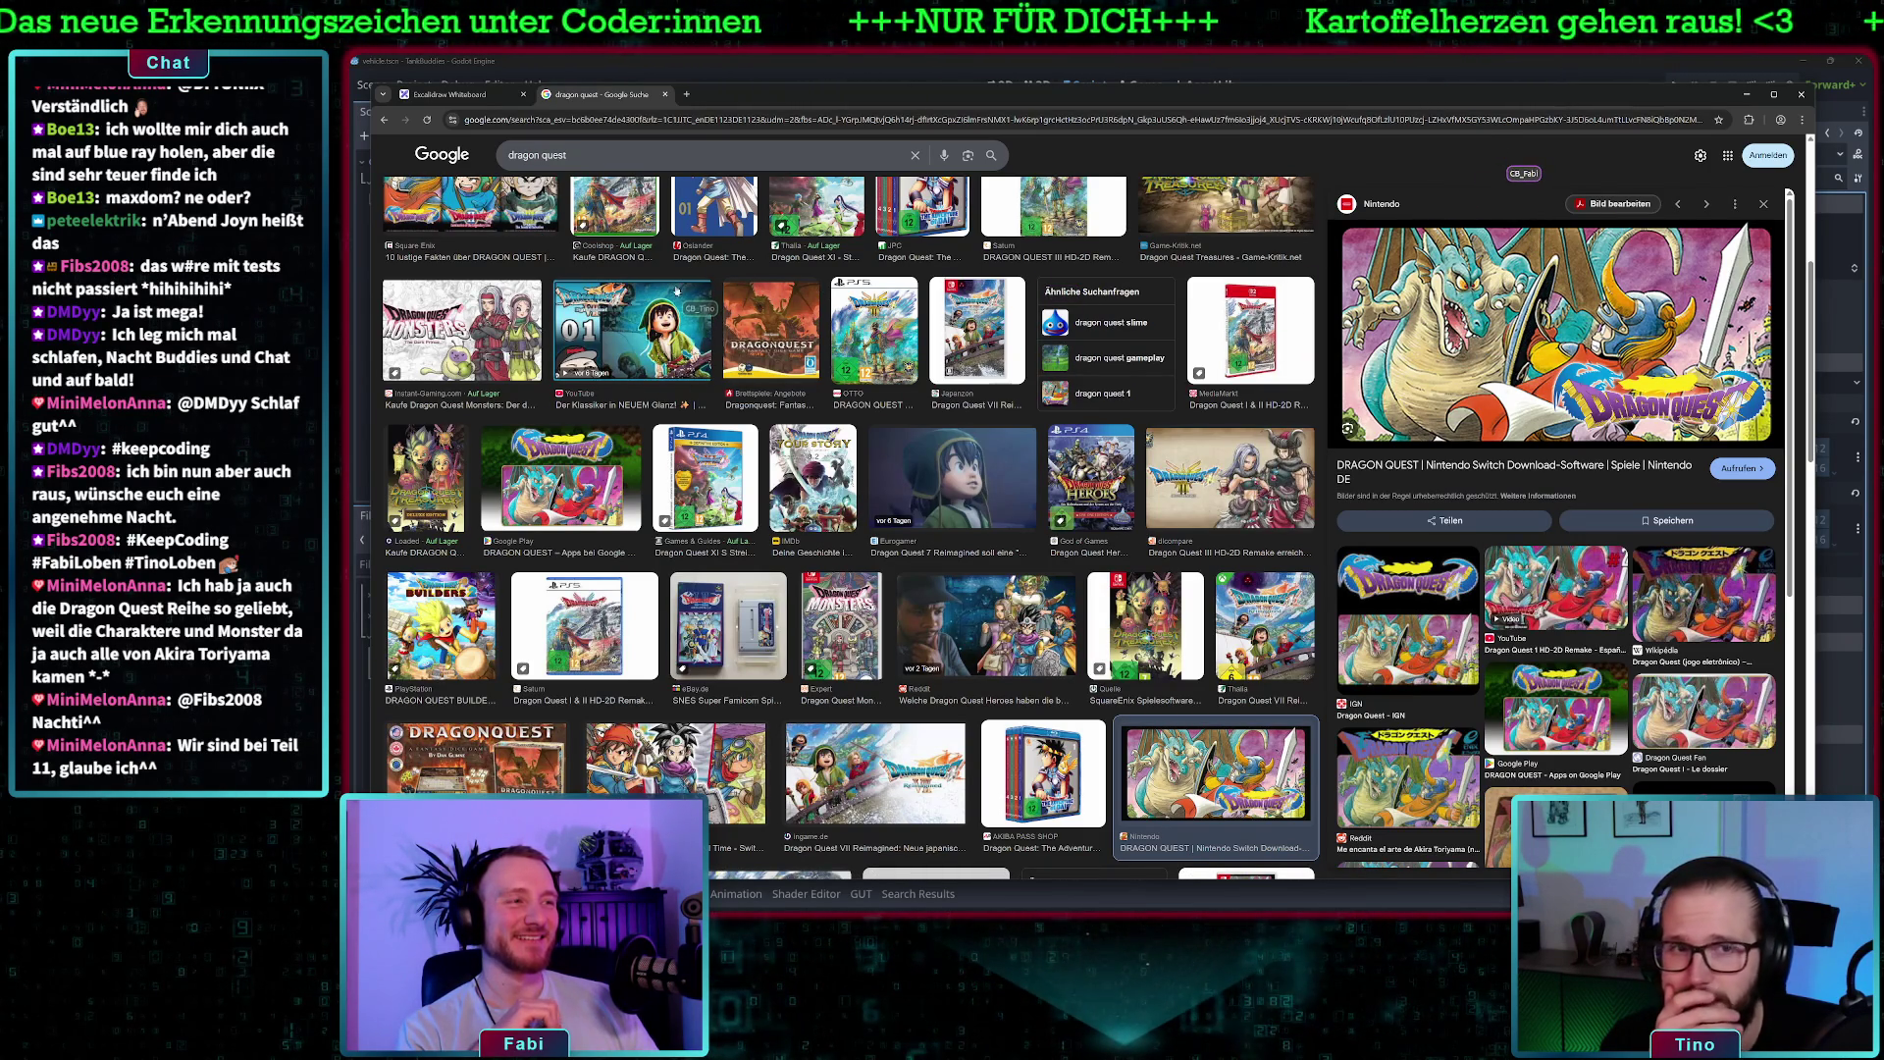
click(441, 628)
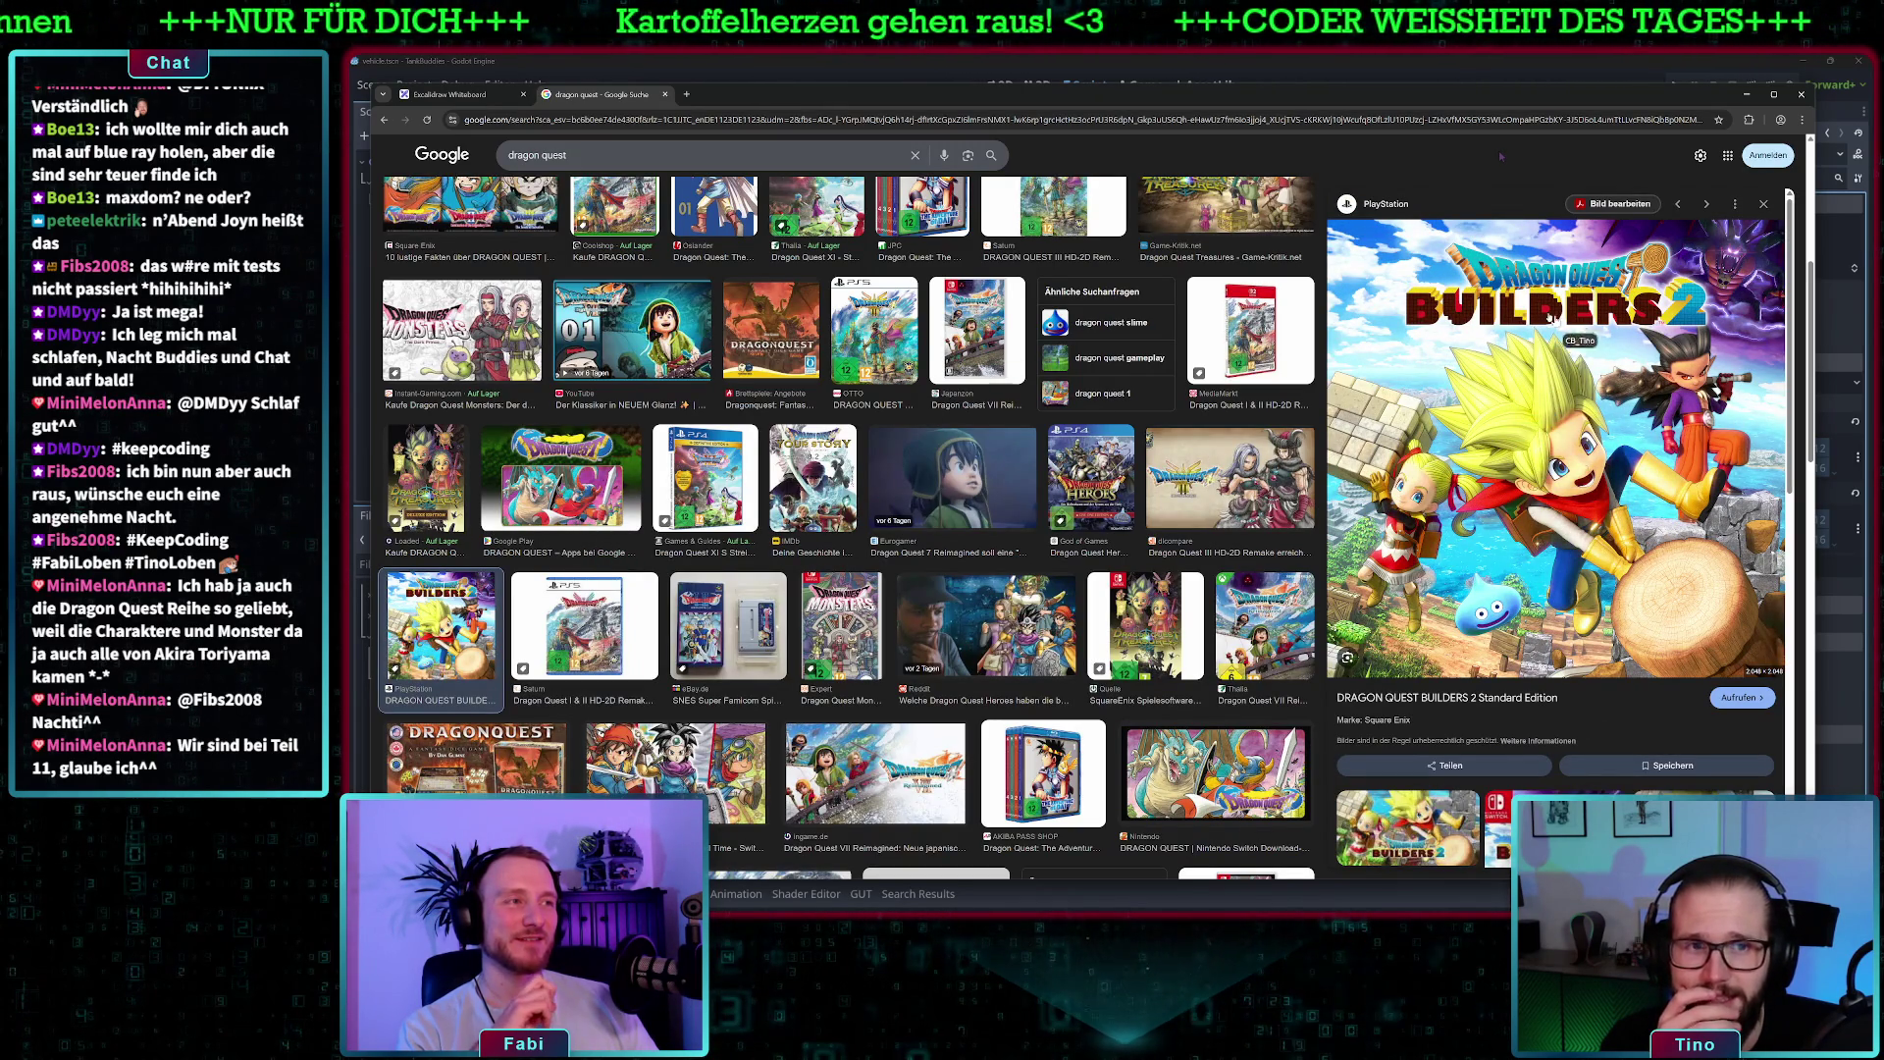
scroll(1500, 155, up, 5)
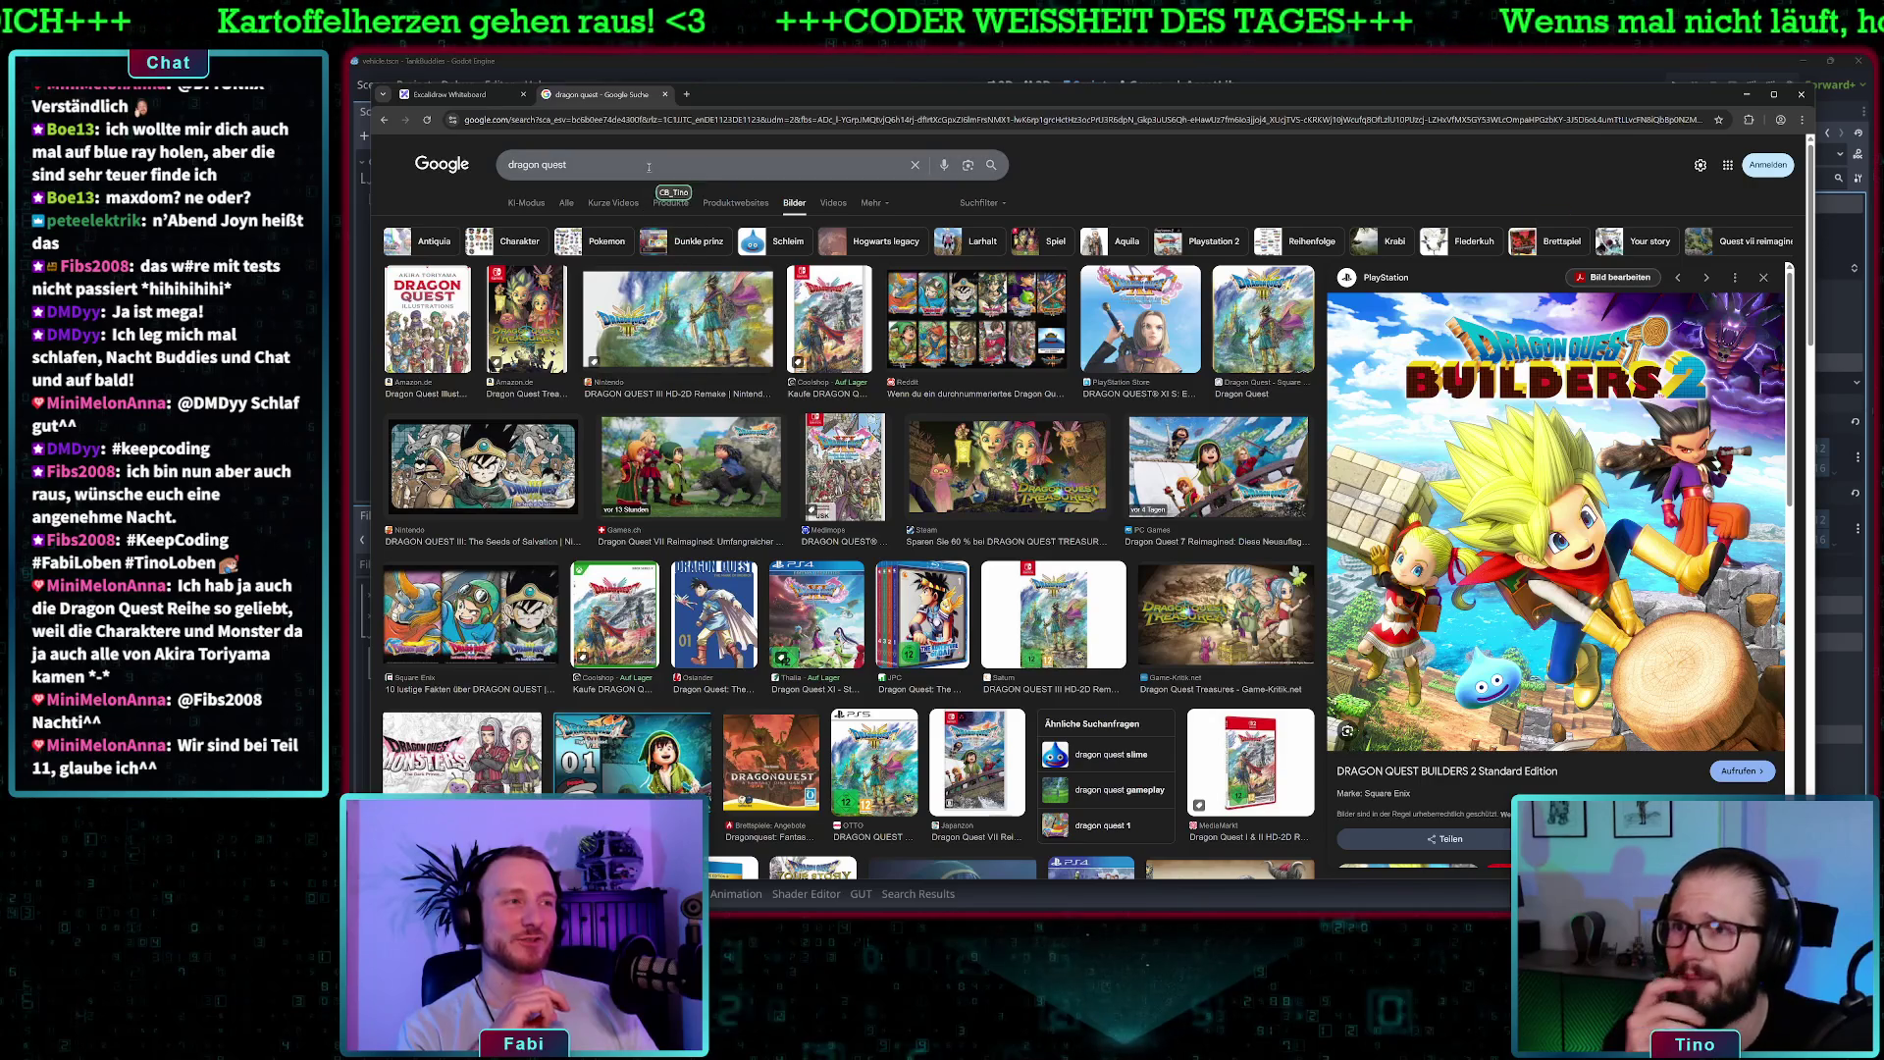
click(649, 165)
- Search images for 'dragon quest super nintendo', then close that search tab
text(super nintendo)
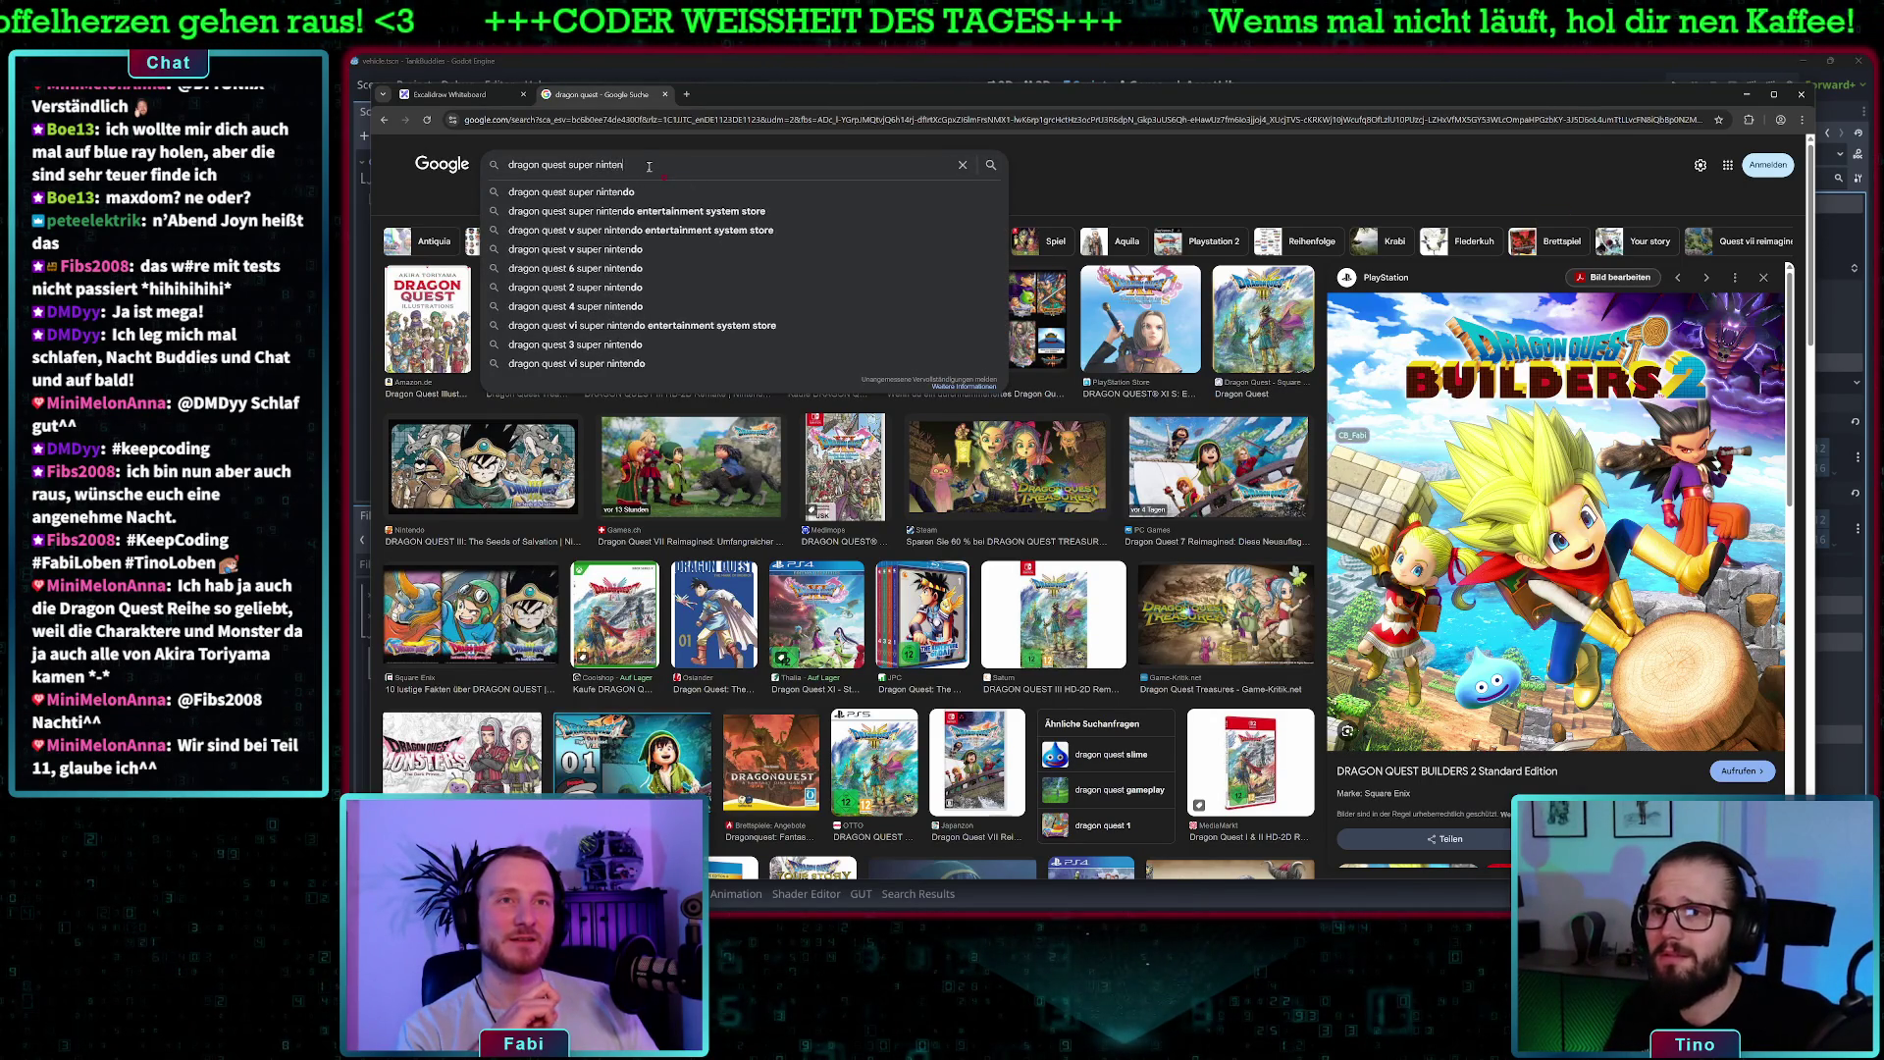
key(Return)
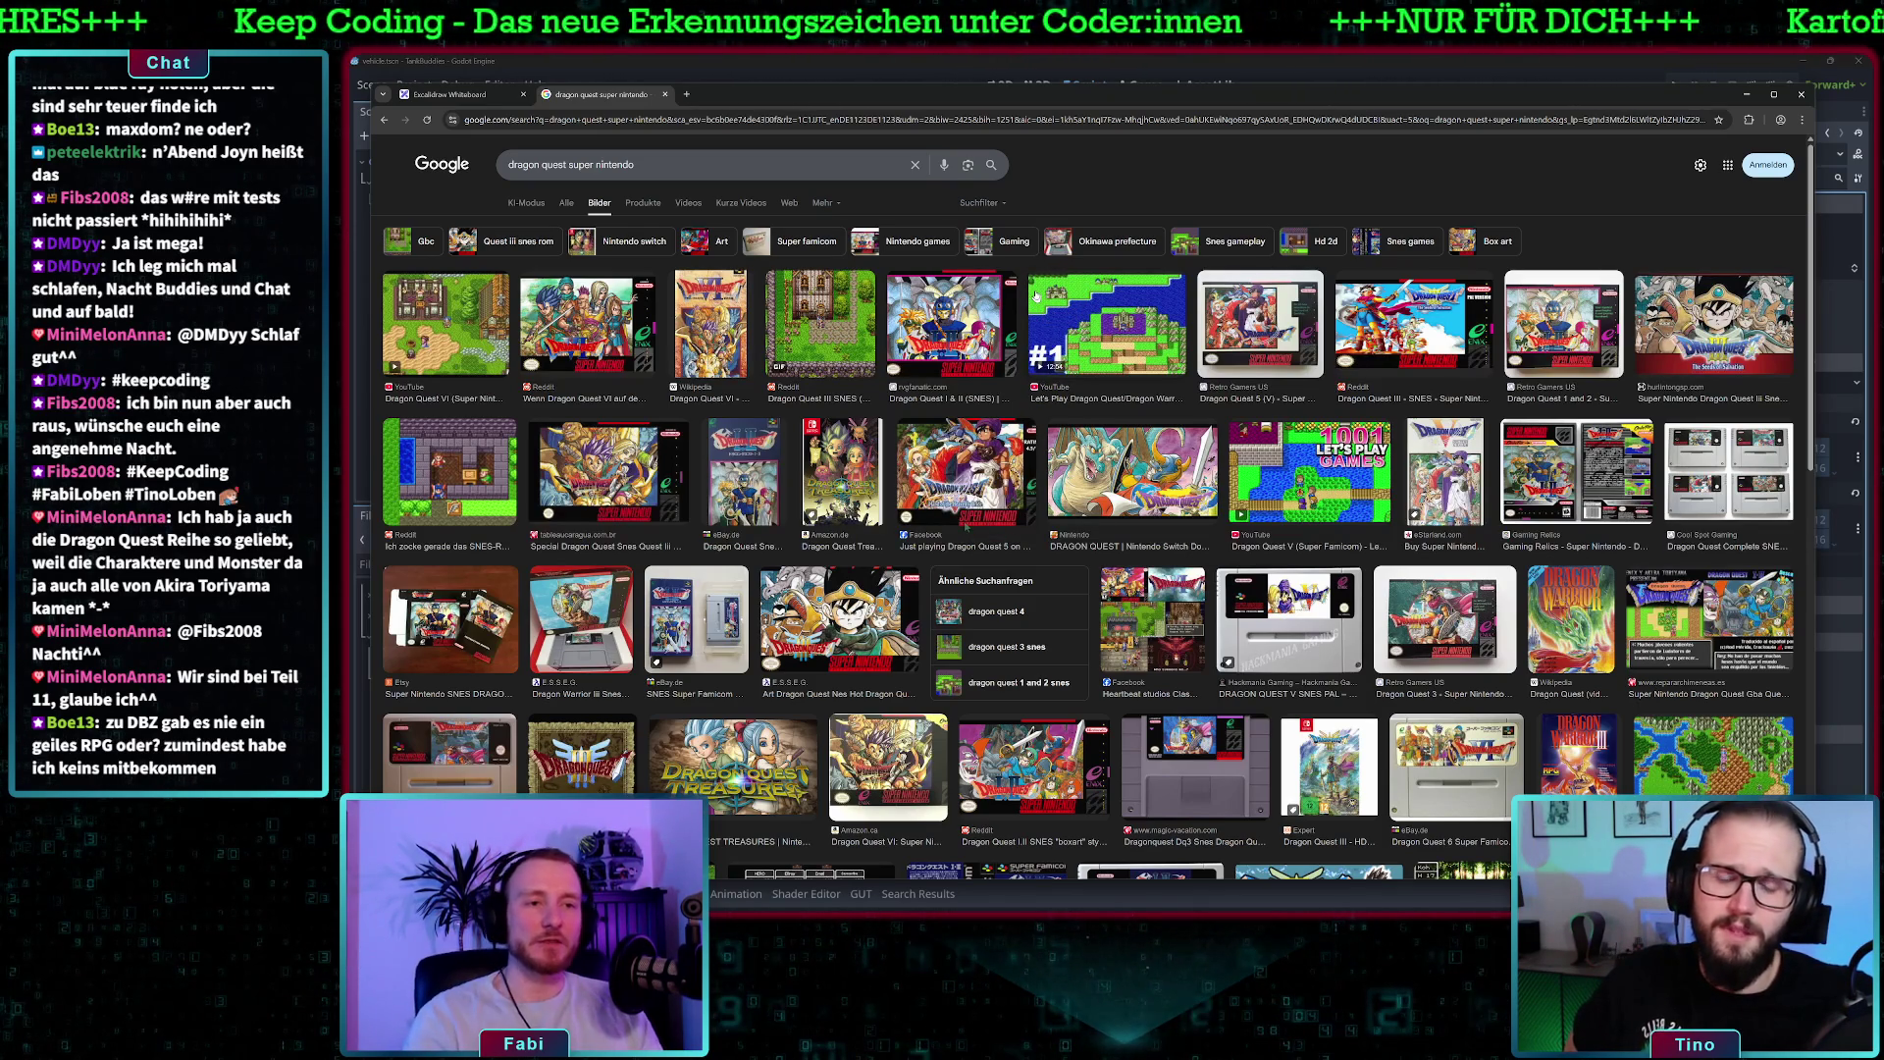
click(667, 94)
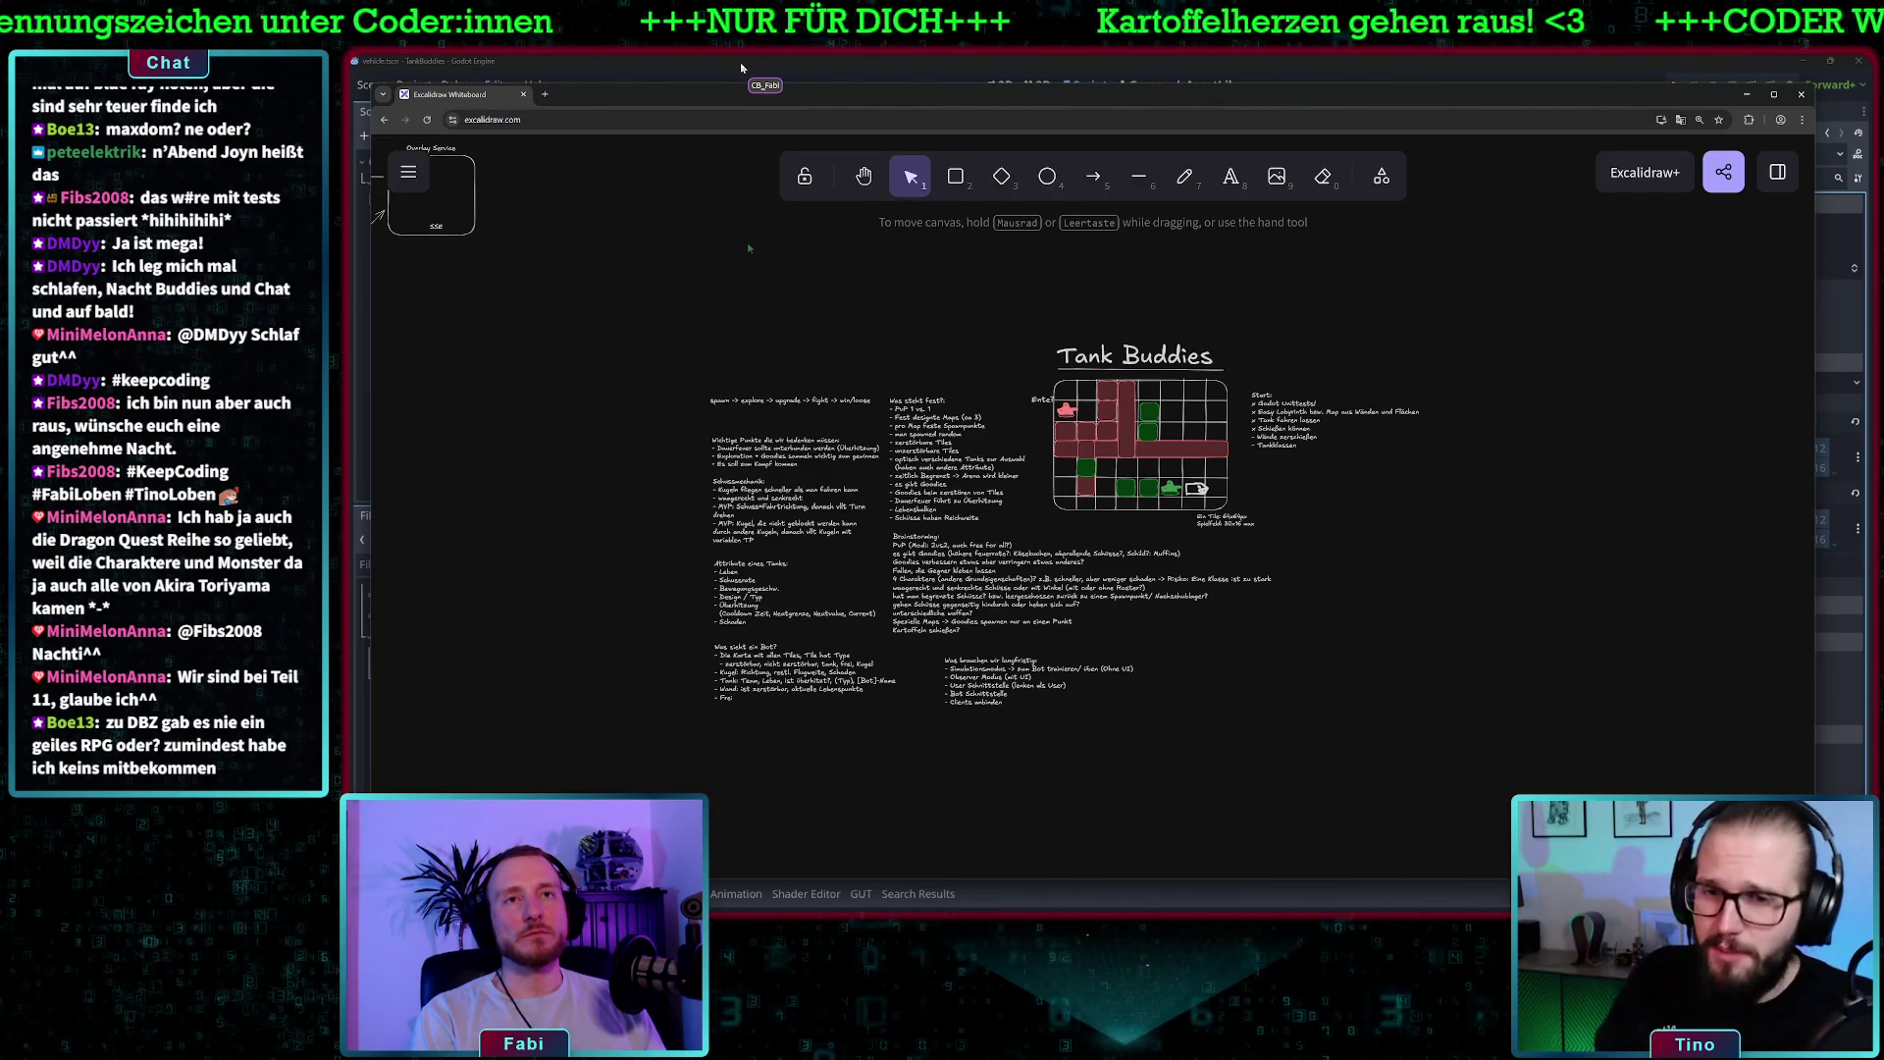
- Return to Godot's vehicle scene and inspect the CollisionShape2D node's empty shape
click(741, 67)
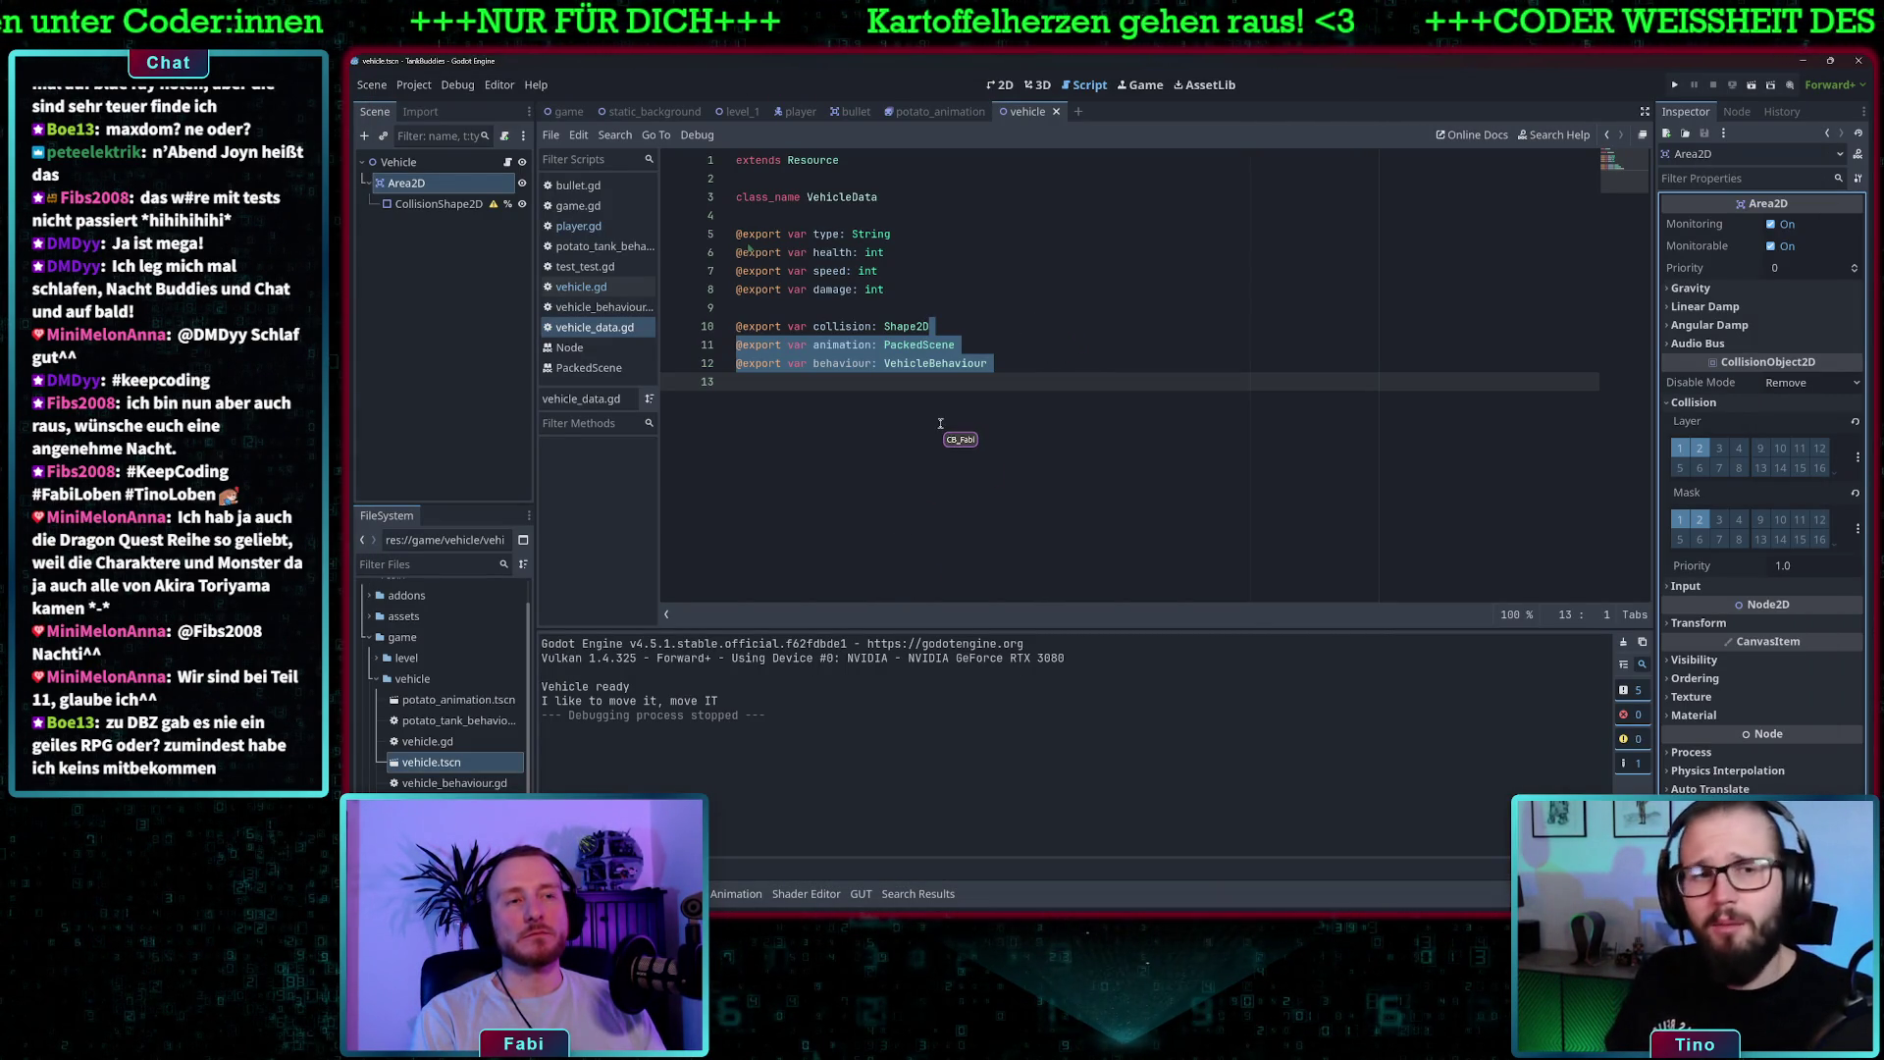
click(1015, 382)
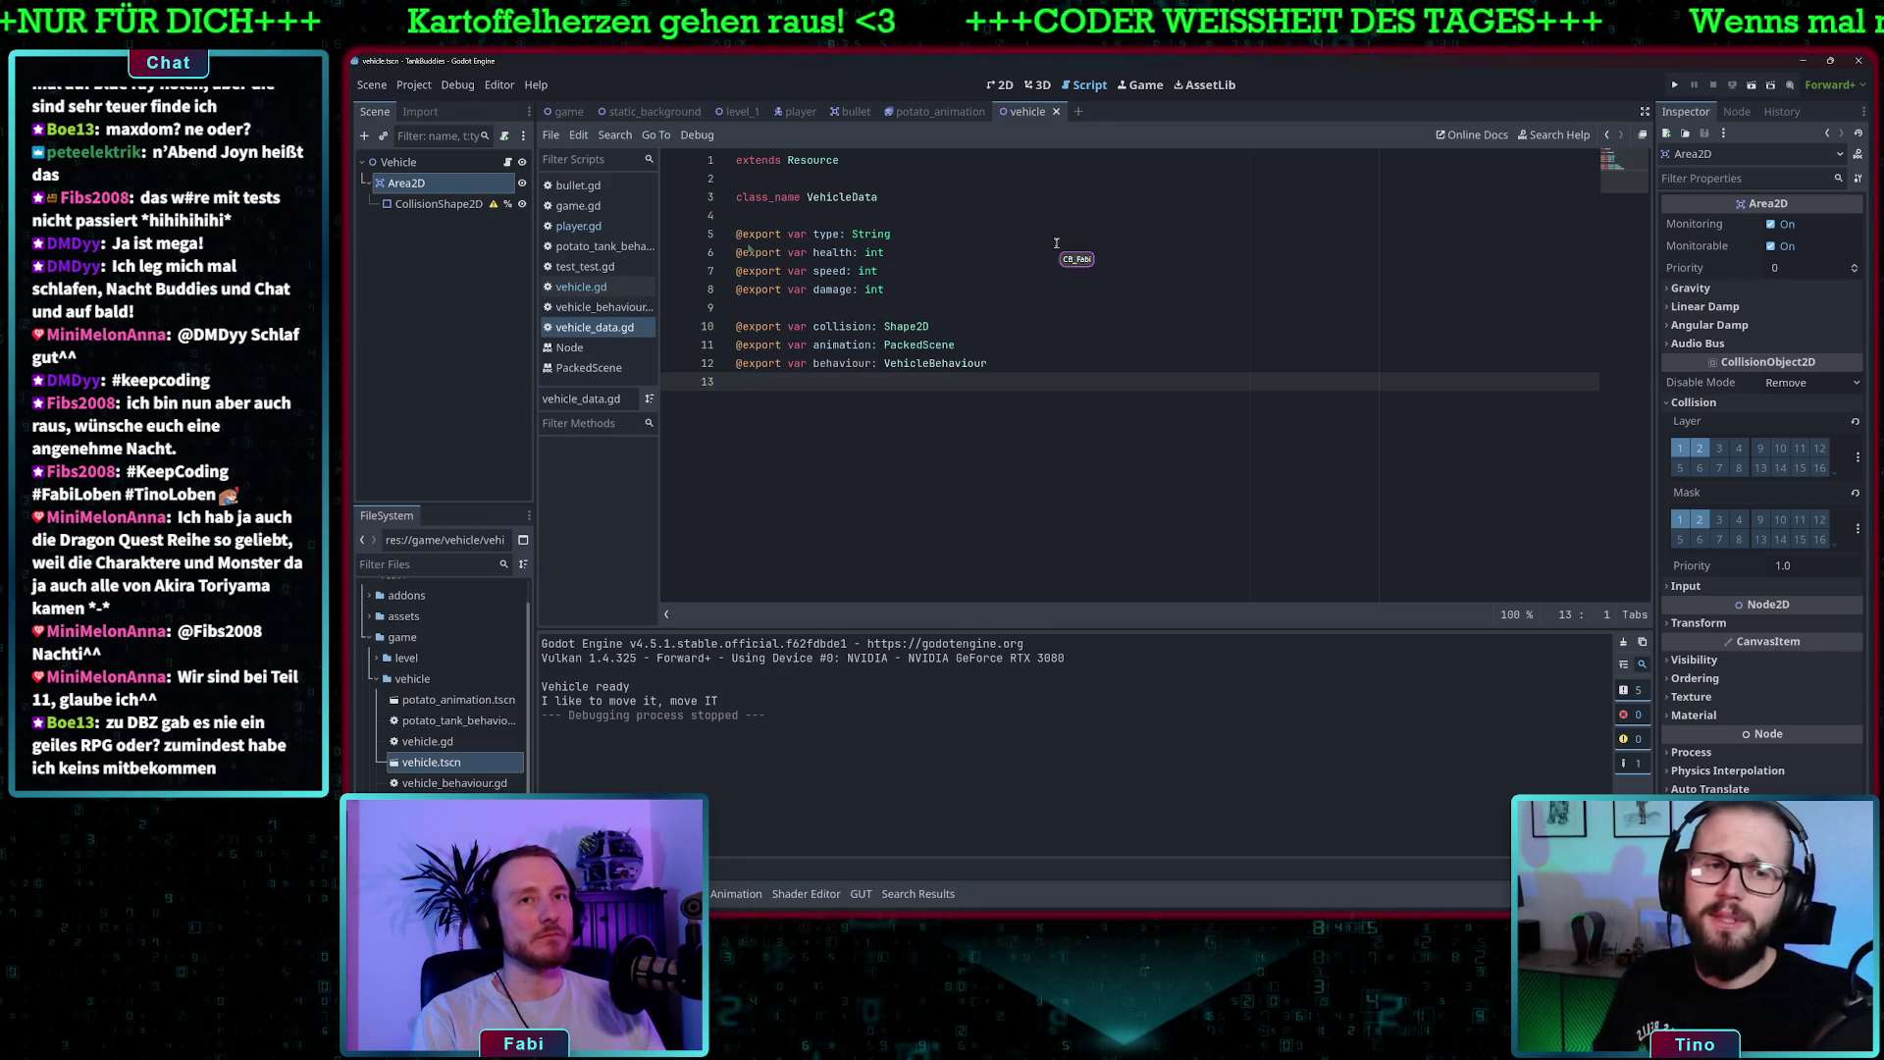
click(435, 208)
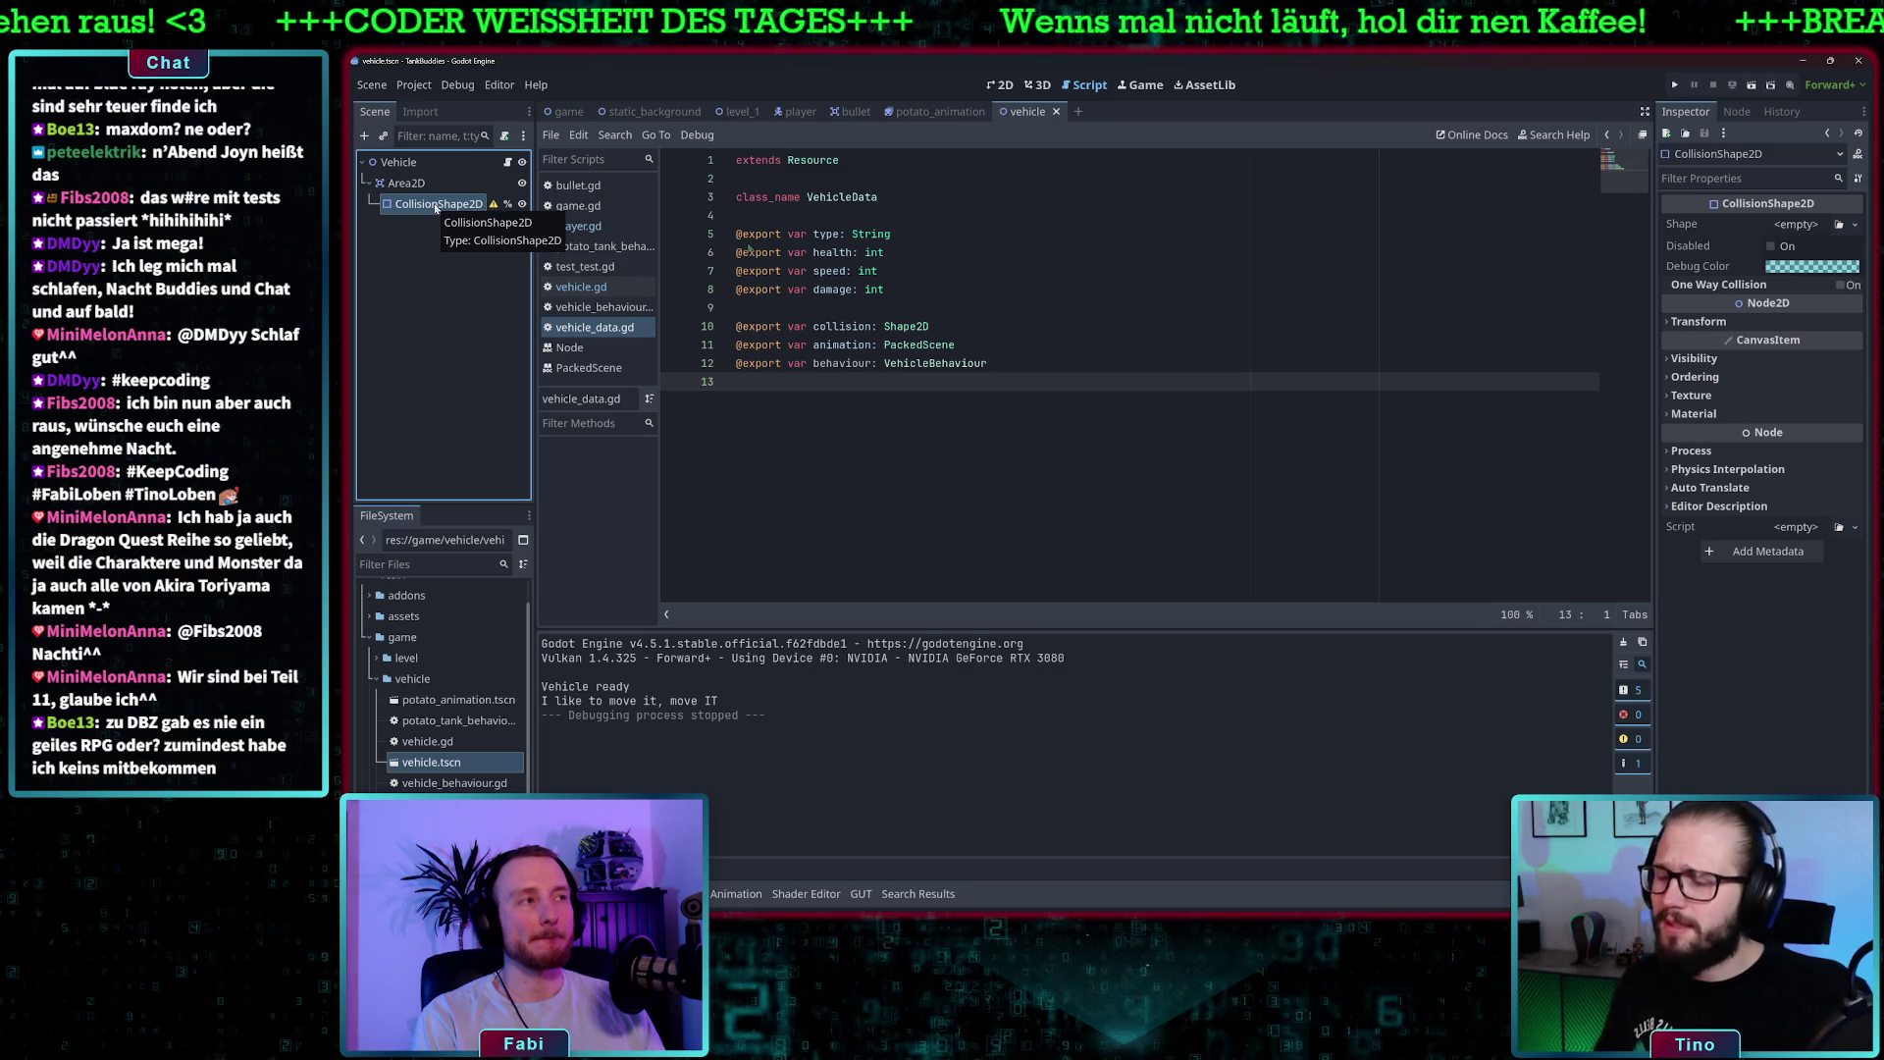
click(976, 274)
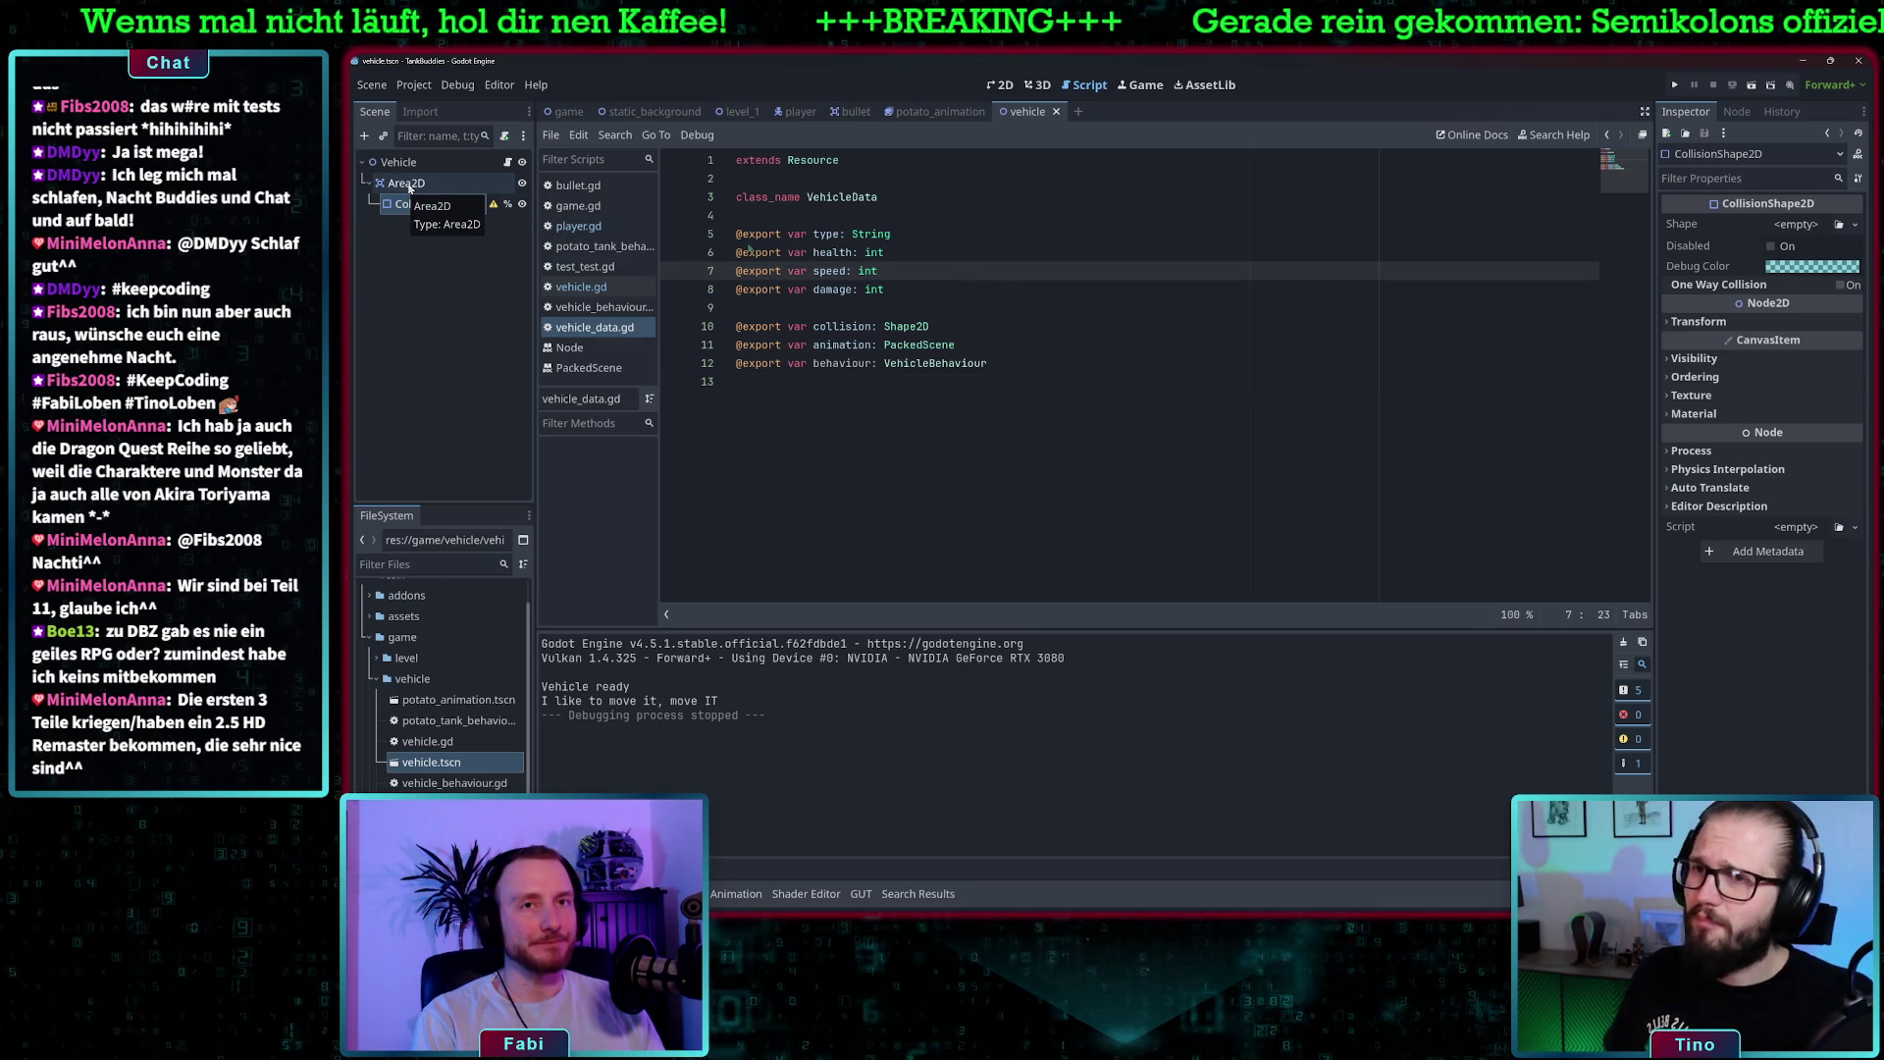
- In the player scene, undo twice to restore the removed child nodes and behaviour change
click(797, 111)
click(455, 232)
key(ctrl+z)
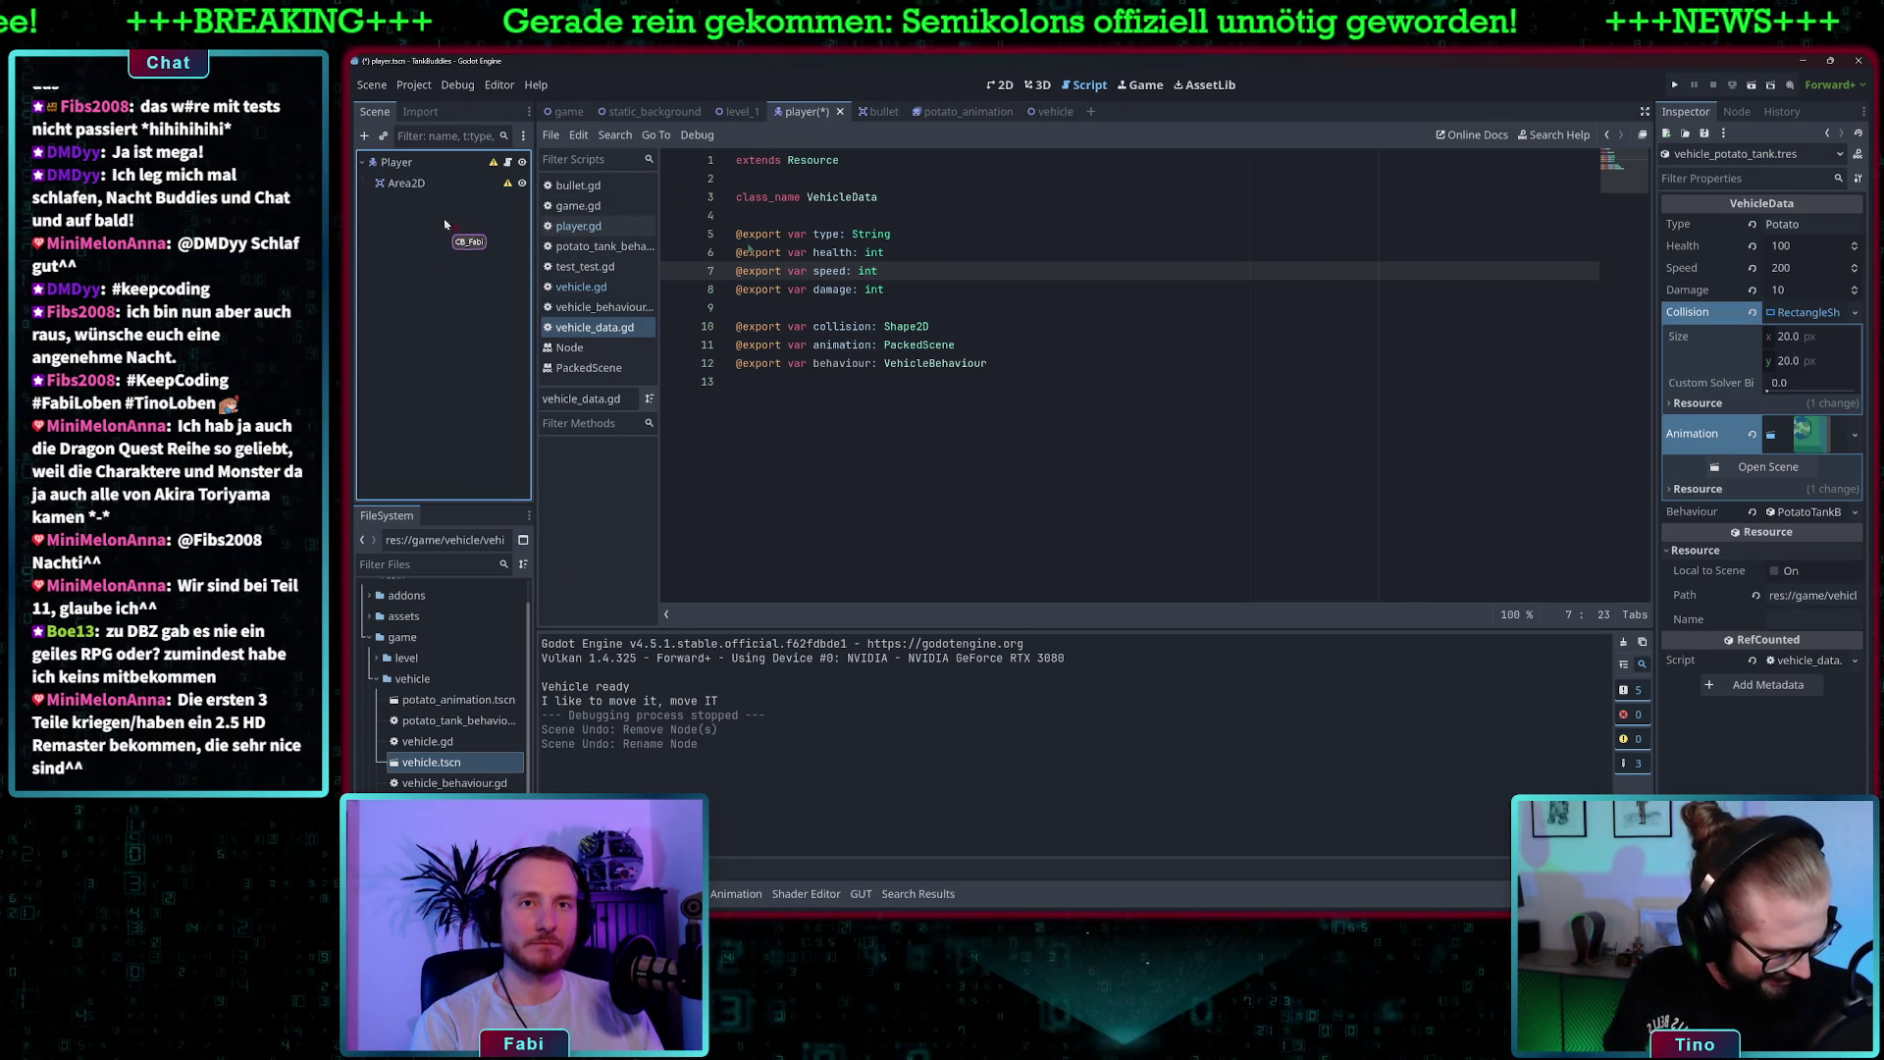
key(ctrl+z)
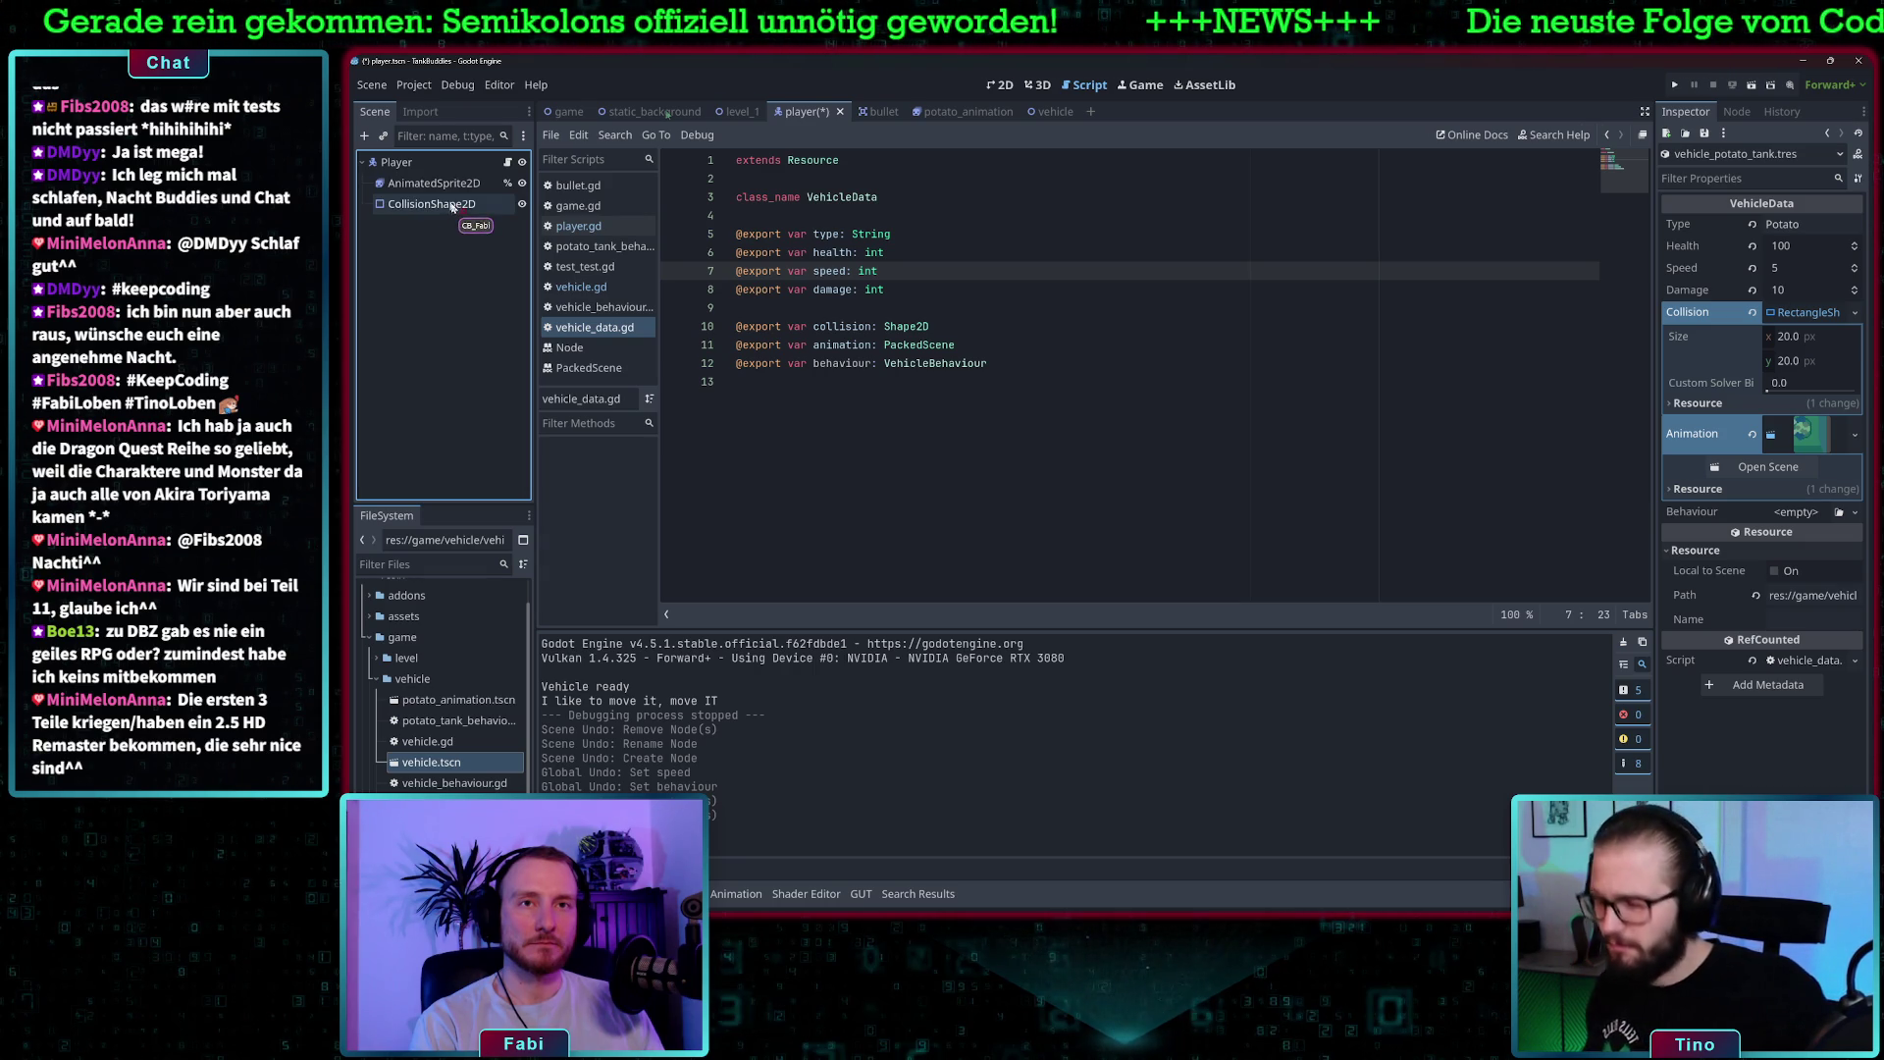
- Inspect AnimatedSprite2D and CollisionShape2D, checking the 60×47 rectangle shape size
click(445, 185)
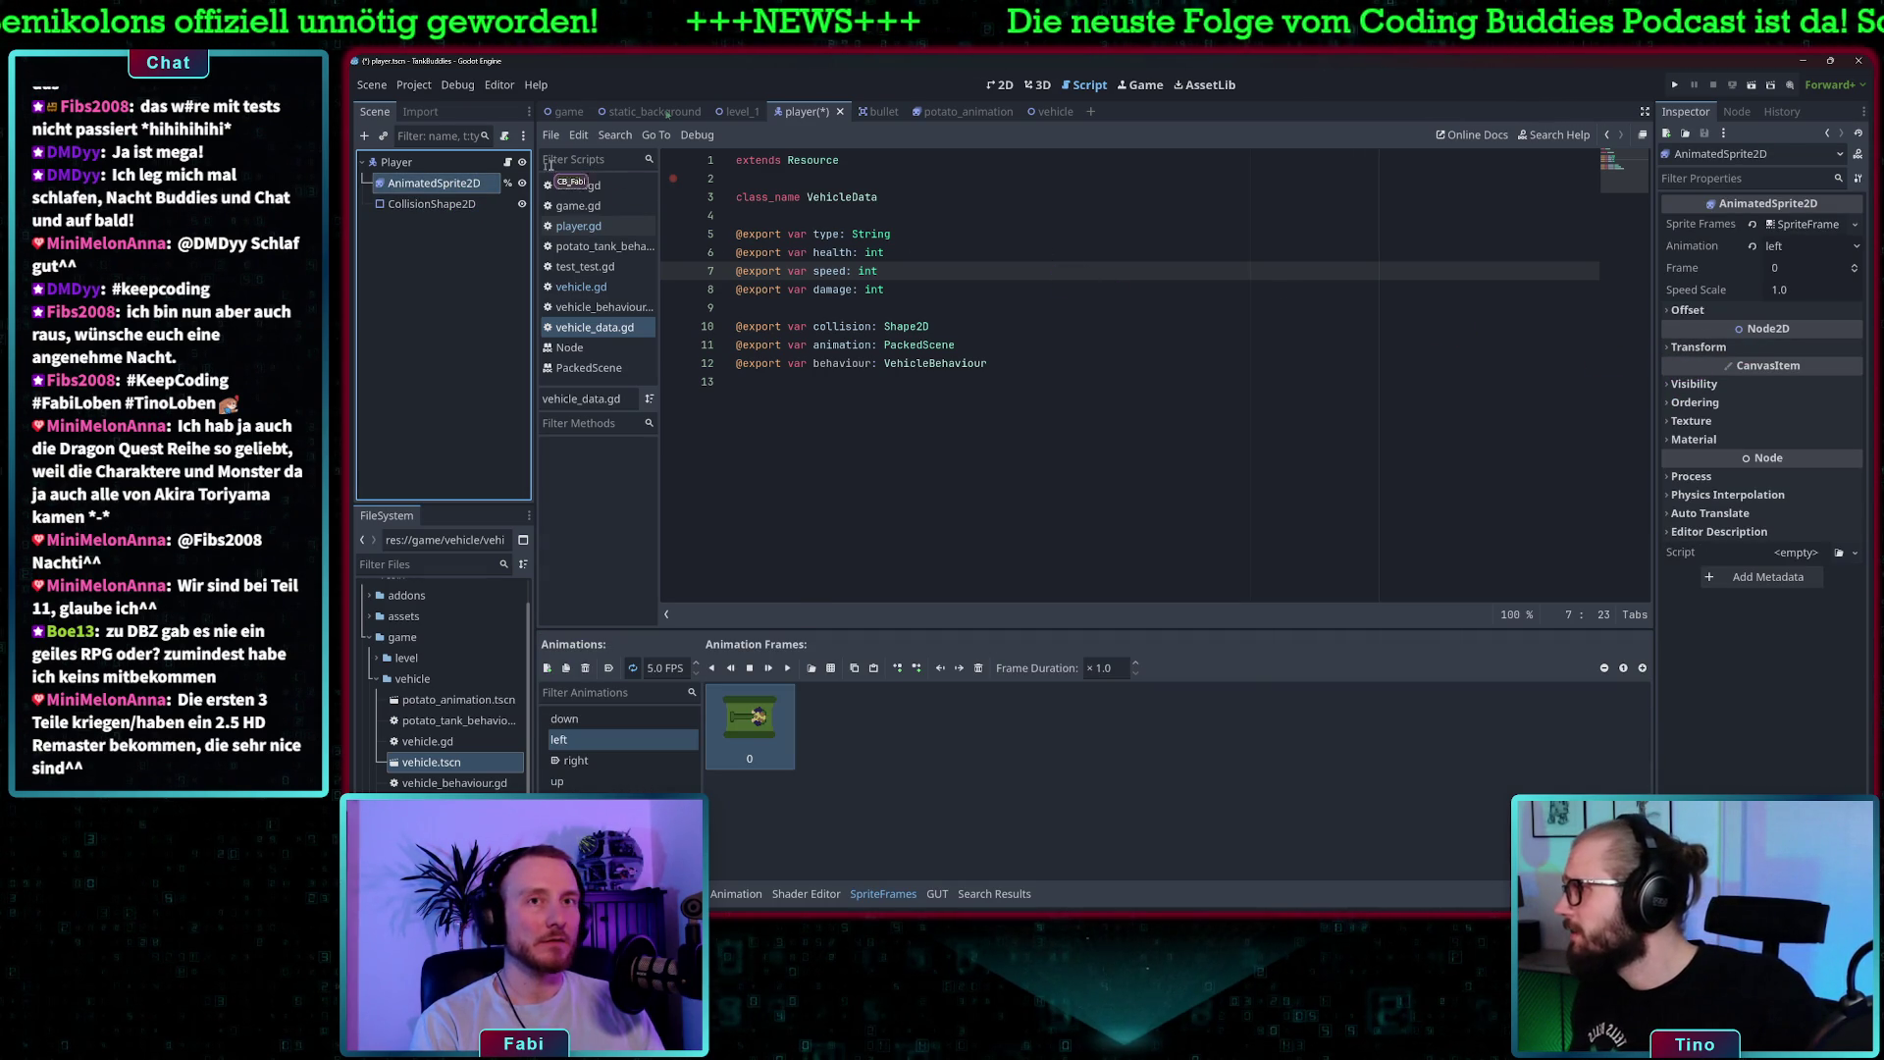
click(422, 204)
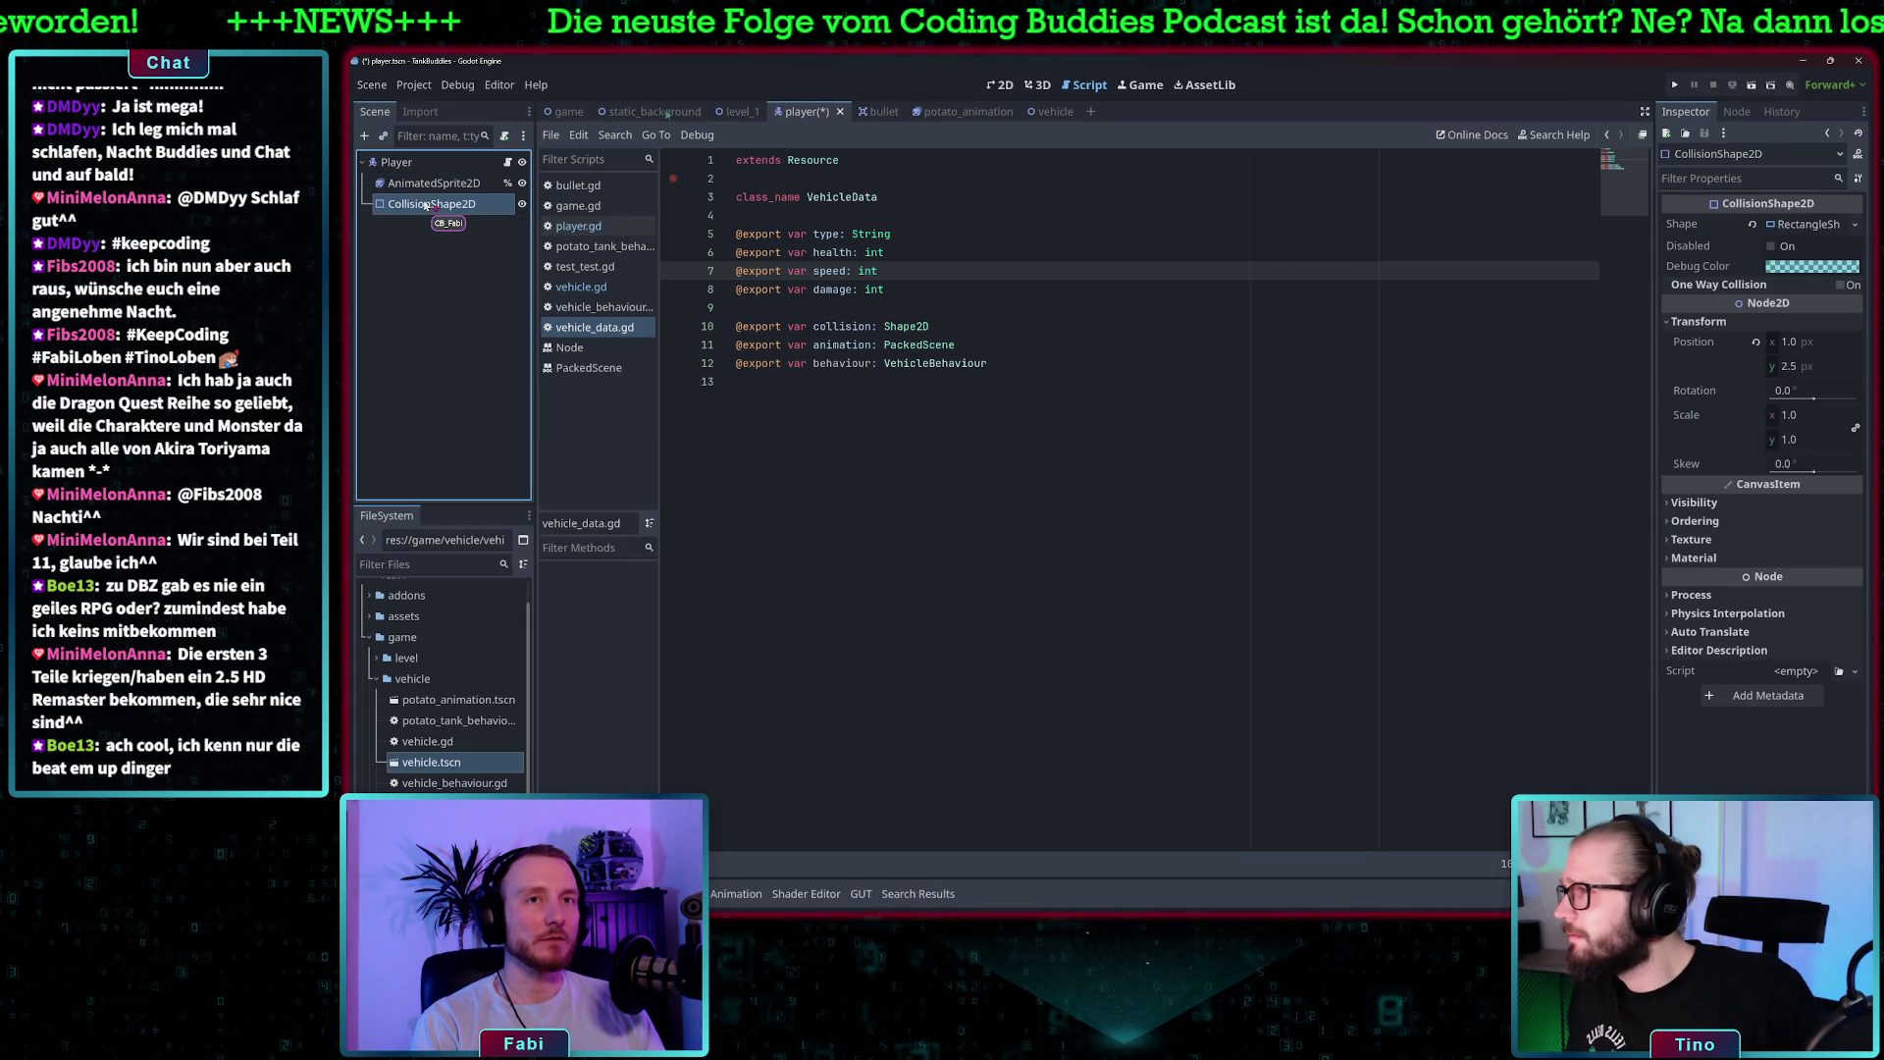
click(1809, 224)
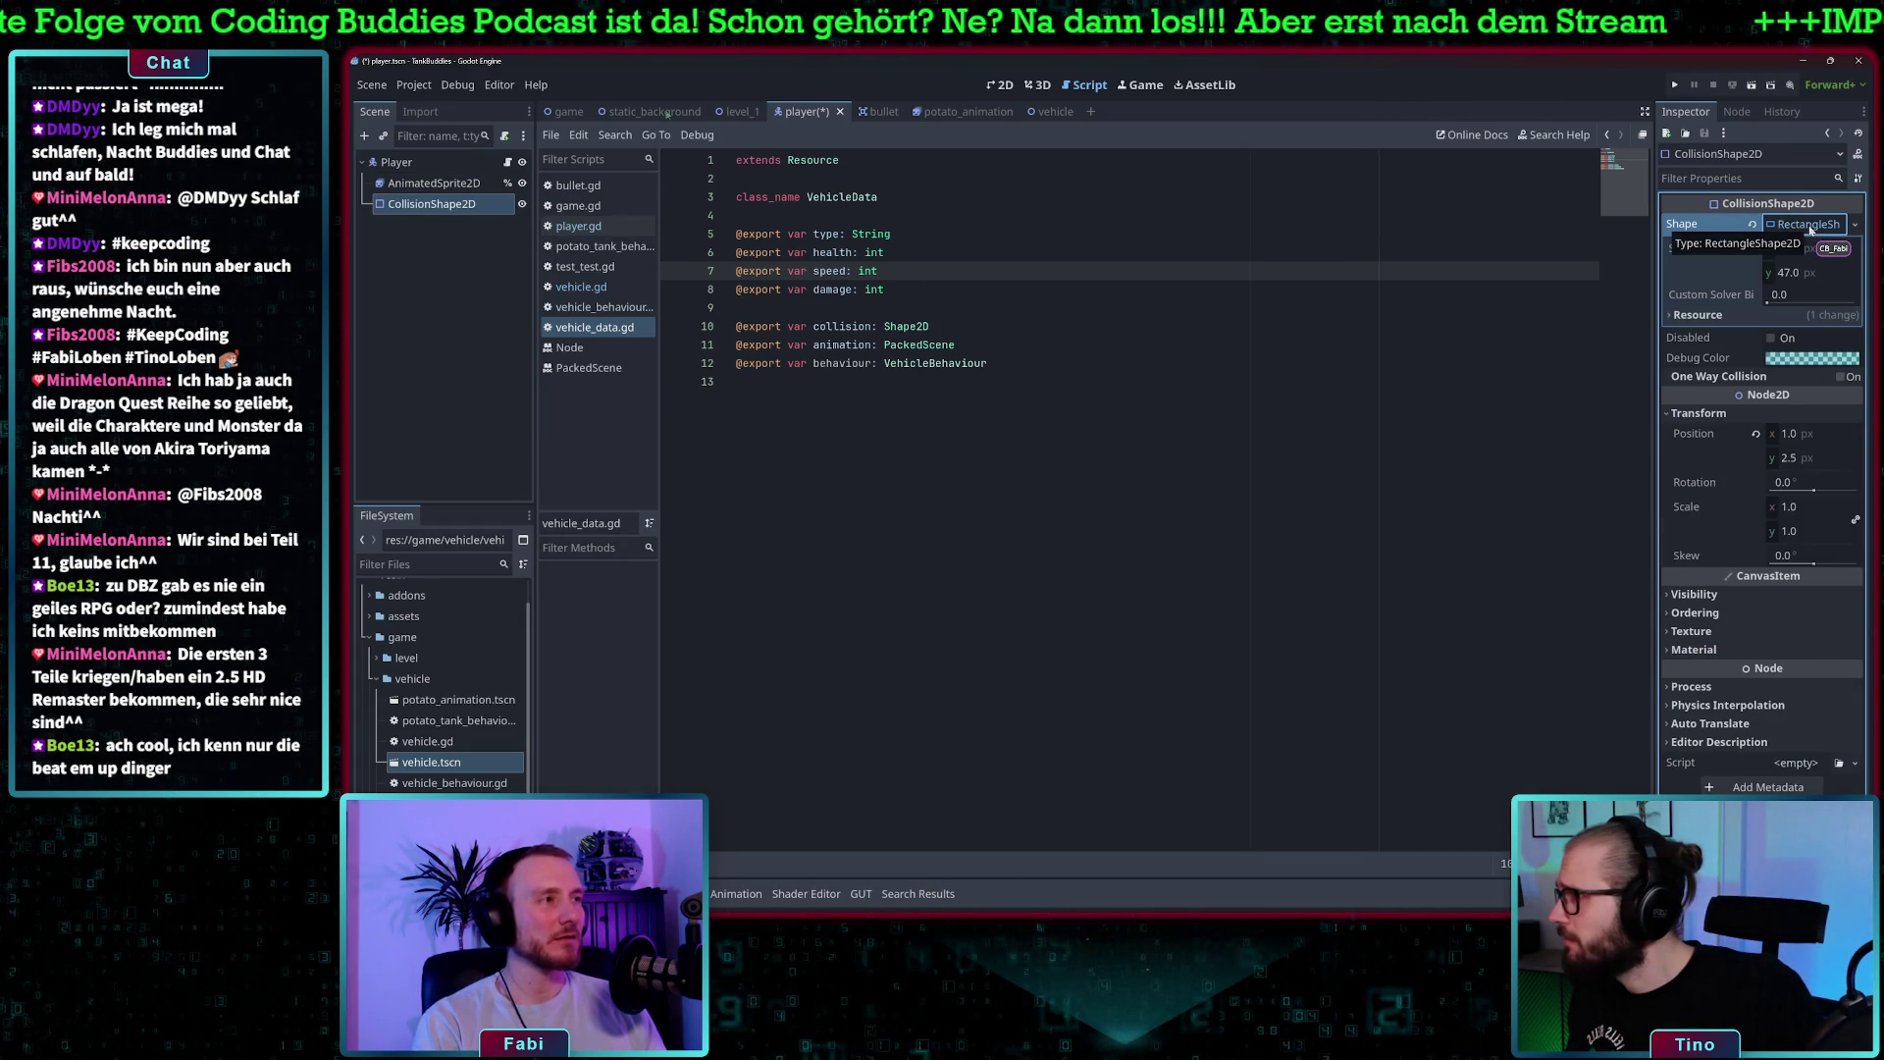
click(1672, 316)
click(1672, 316)
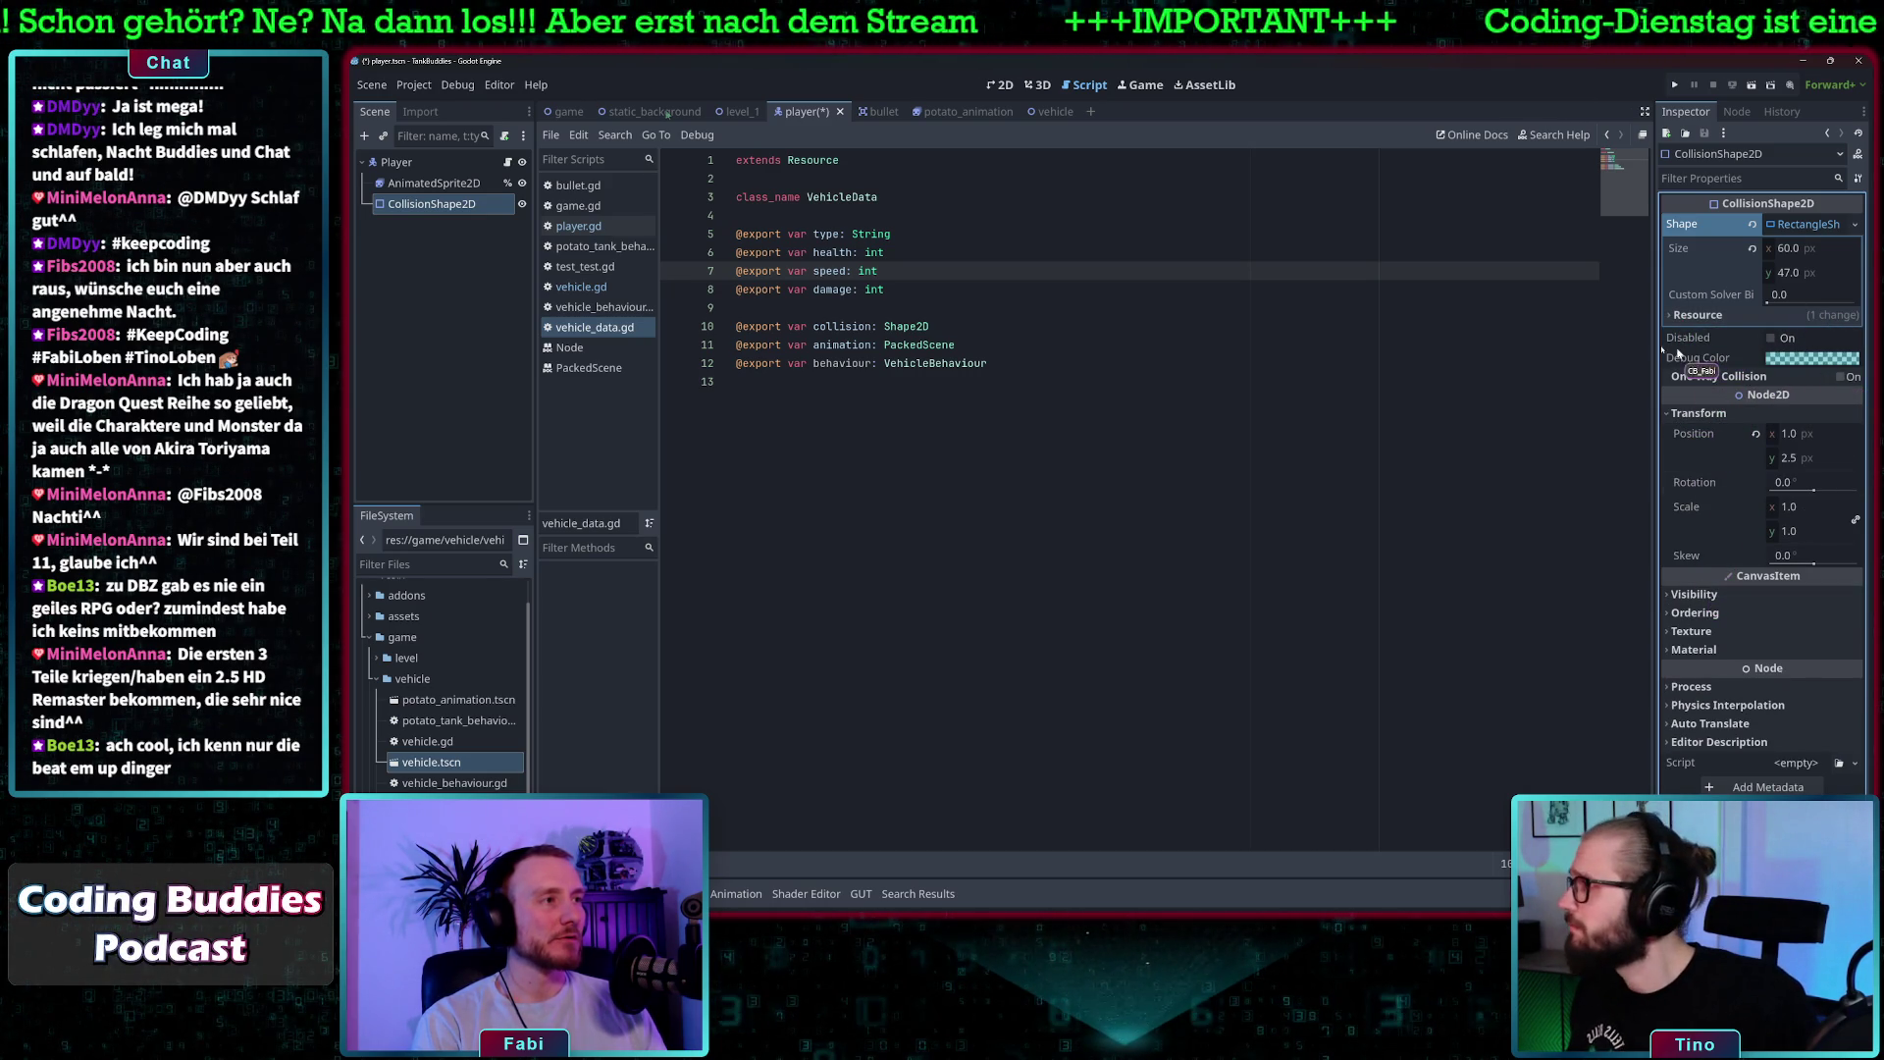
key(ctrl+z)
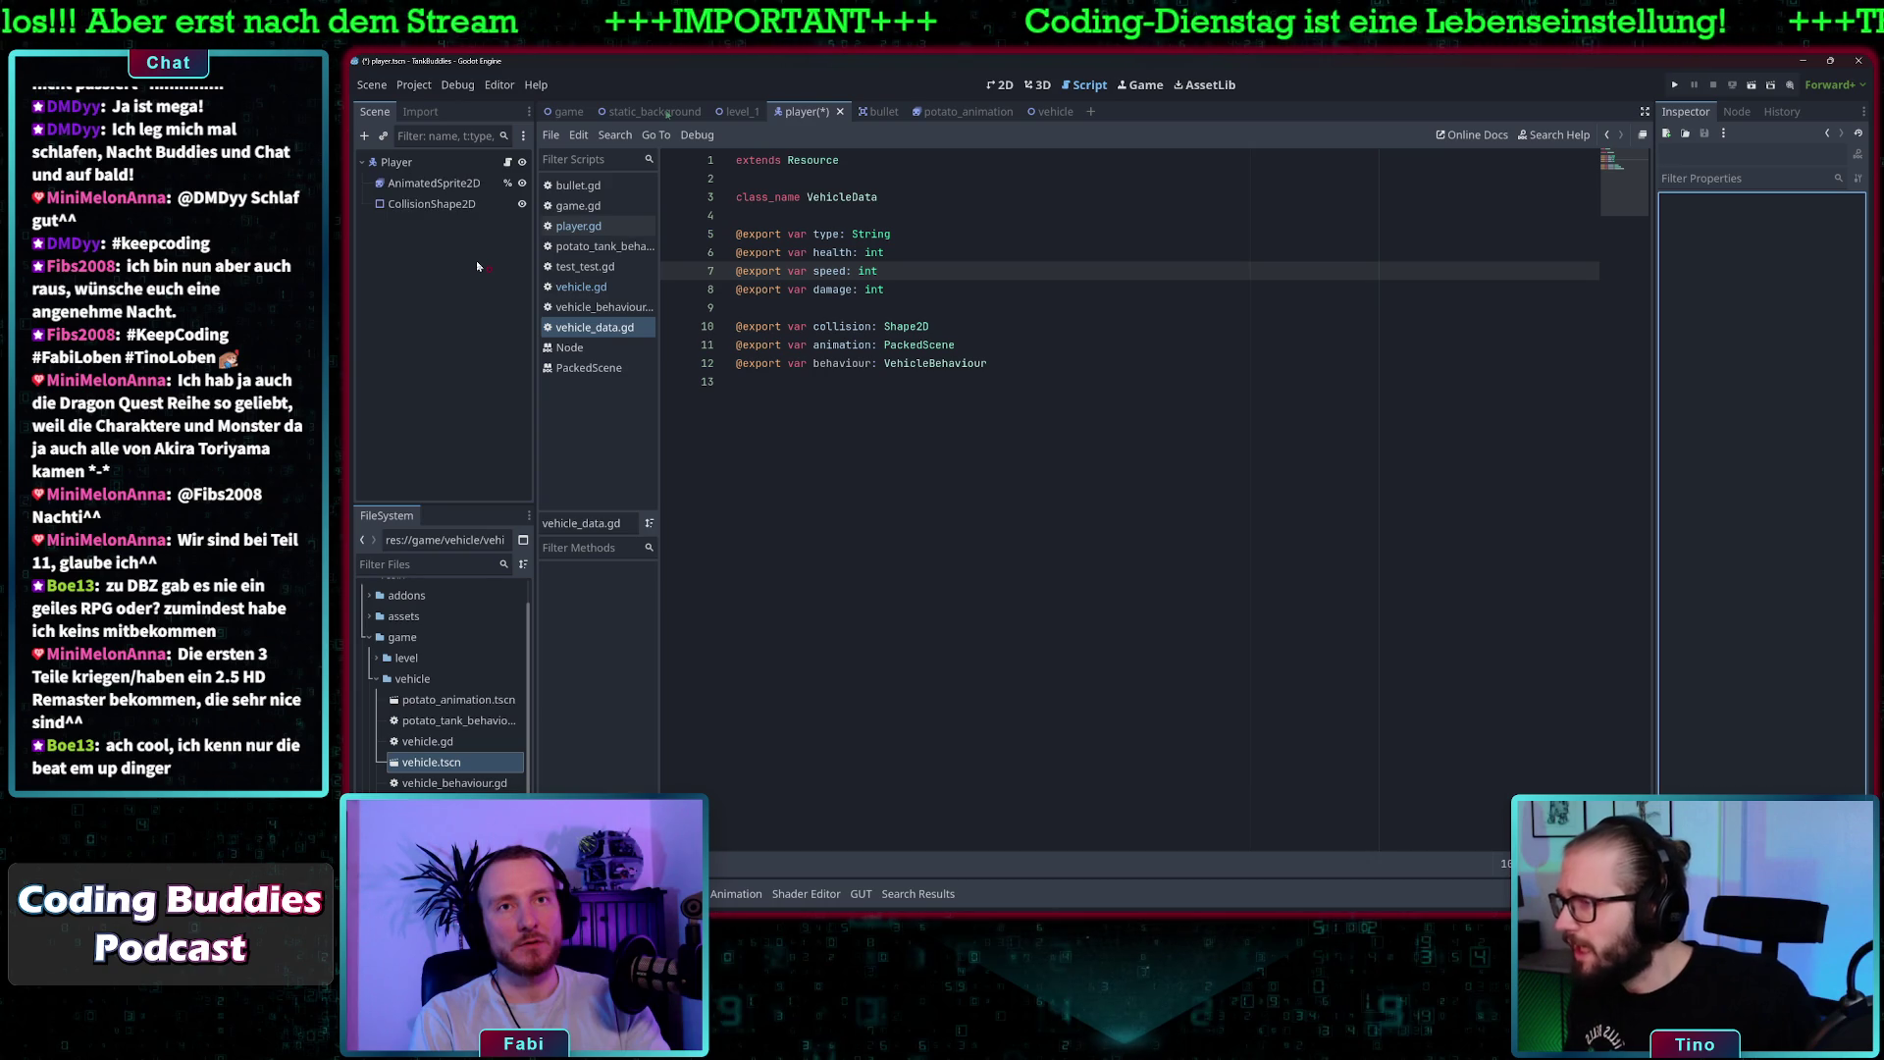
- Remove the player's AnimatedSprite2D and CollisionShape2D again, save the player scene, and return to the vehicle scene
key(ctrl+z)
key(ctrl+z)
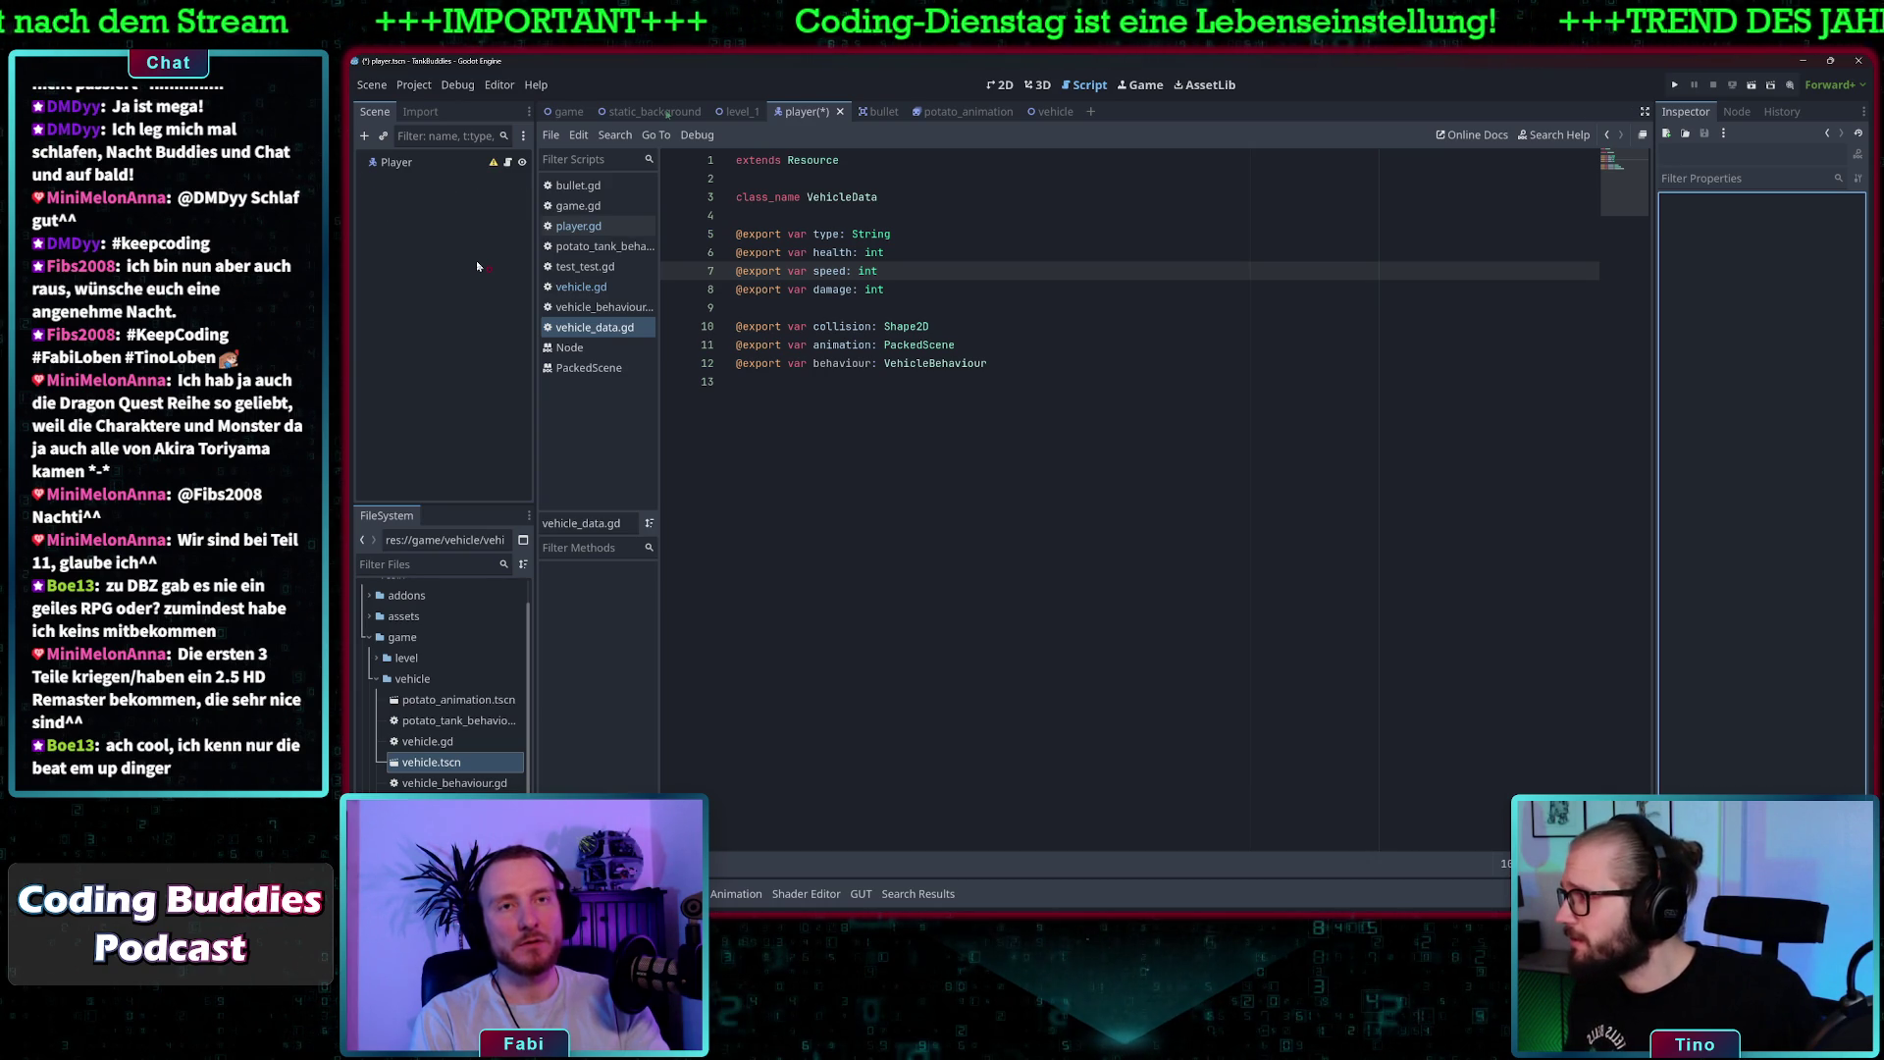
click(1030, 326)
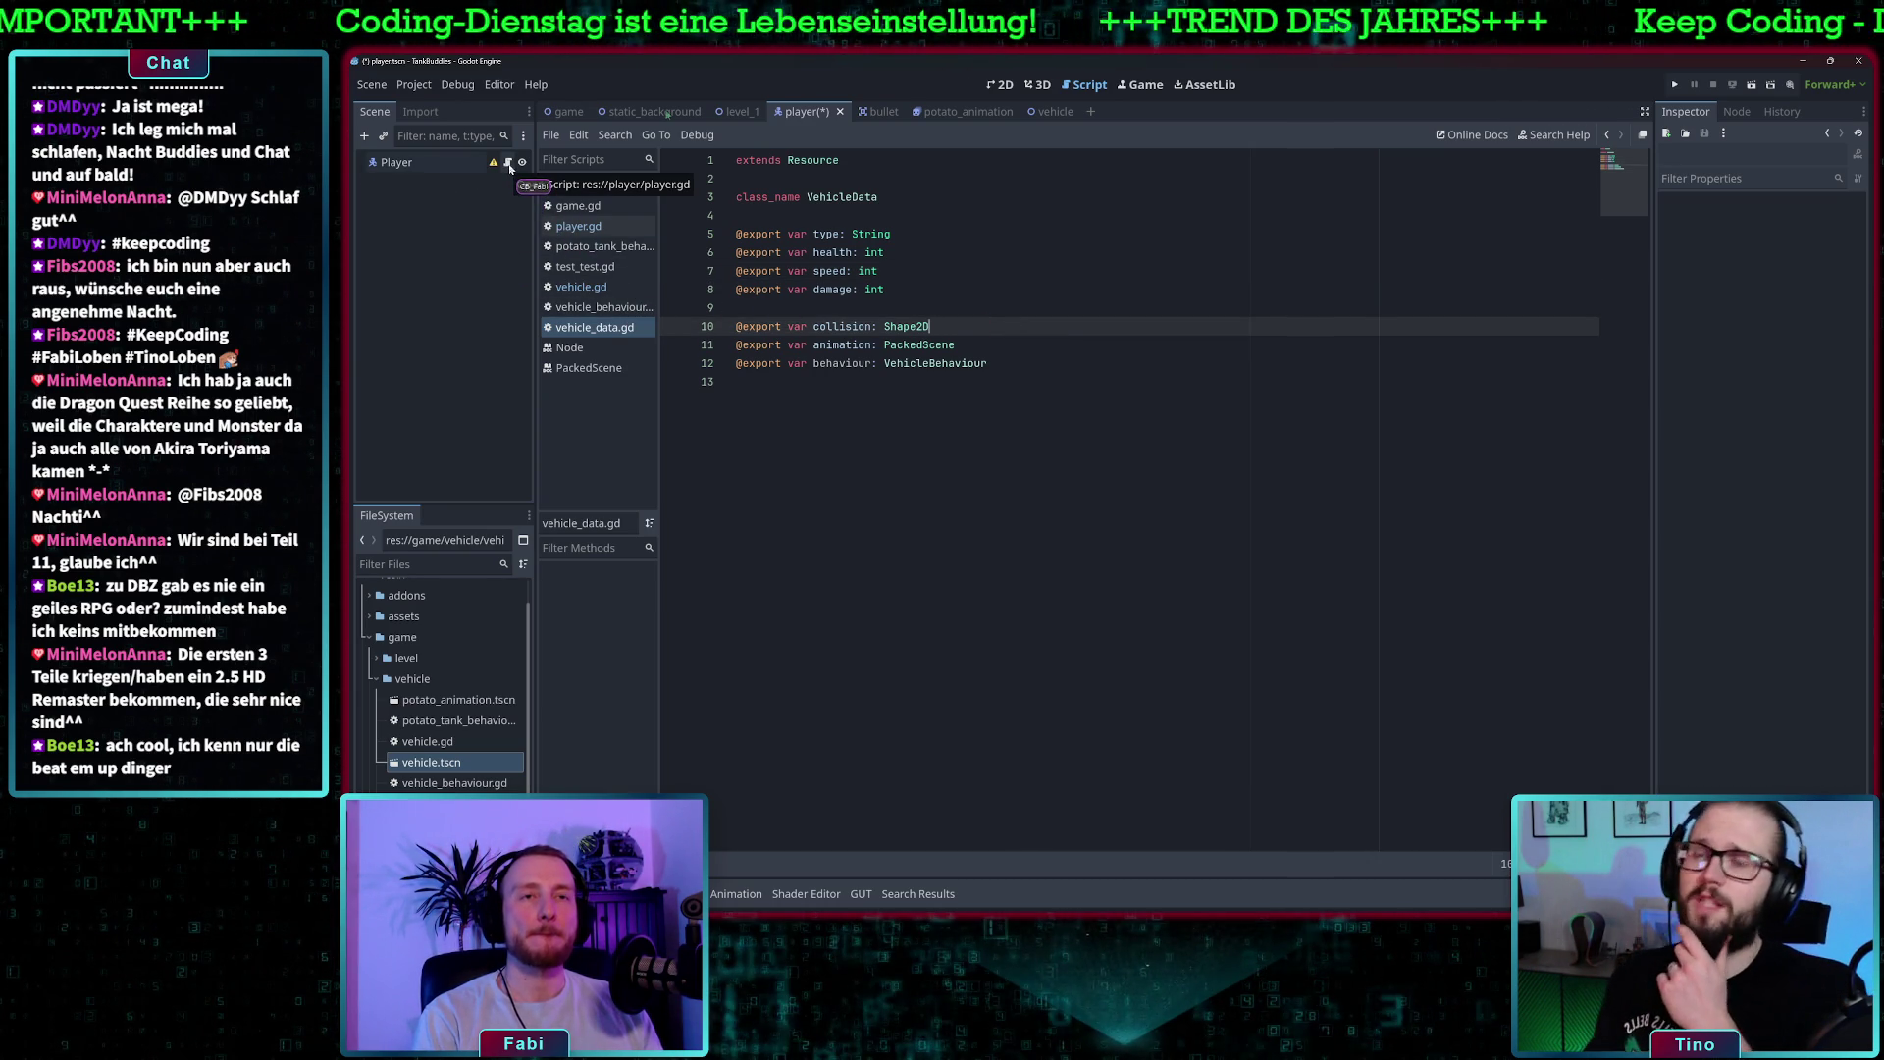
click(885, 441)
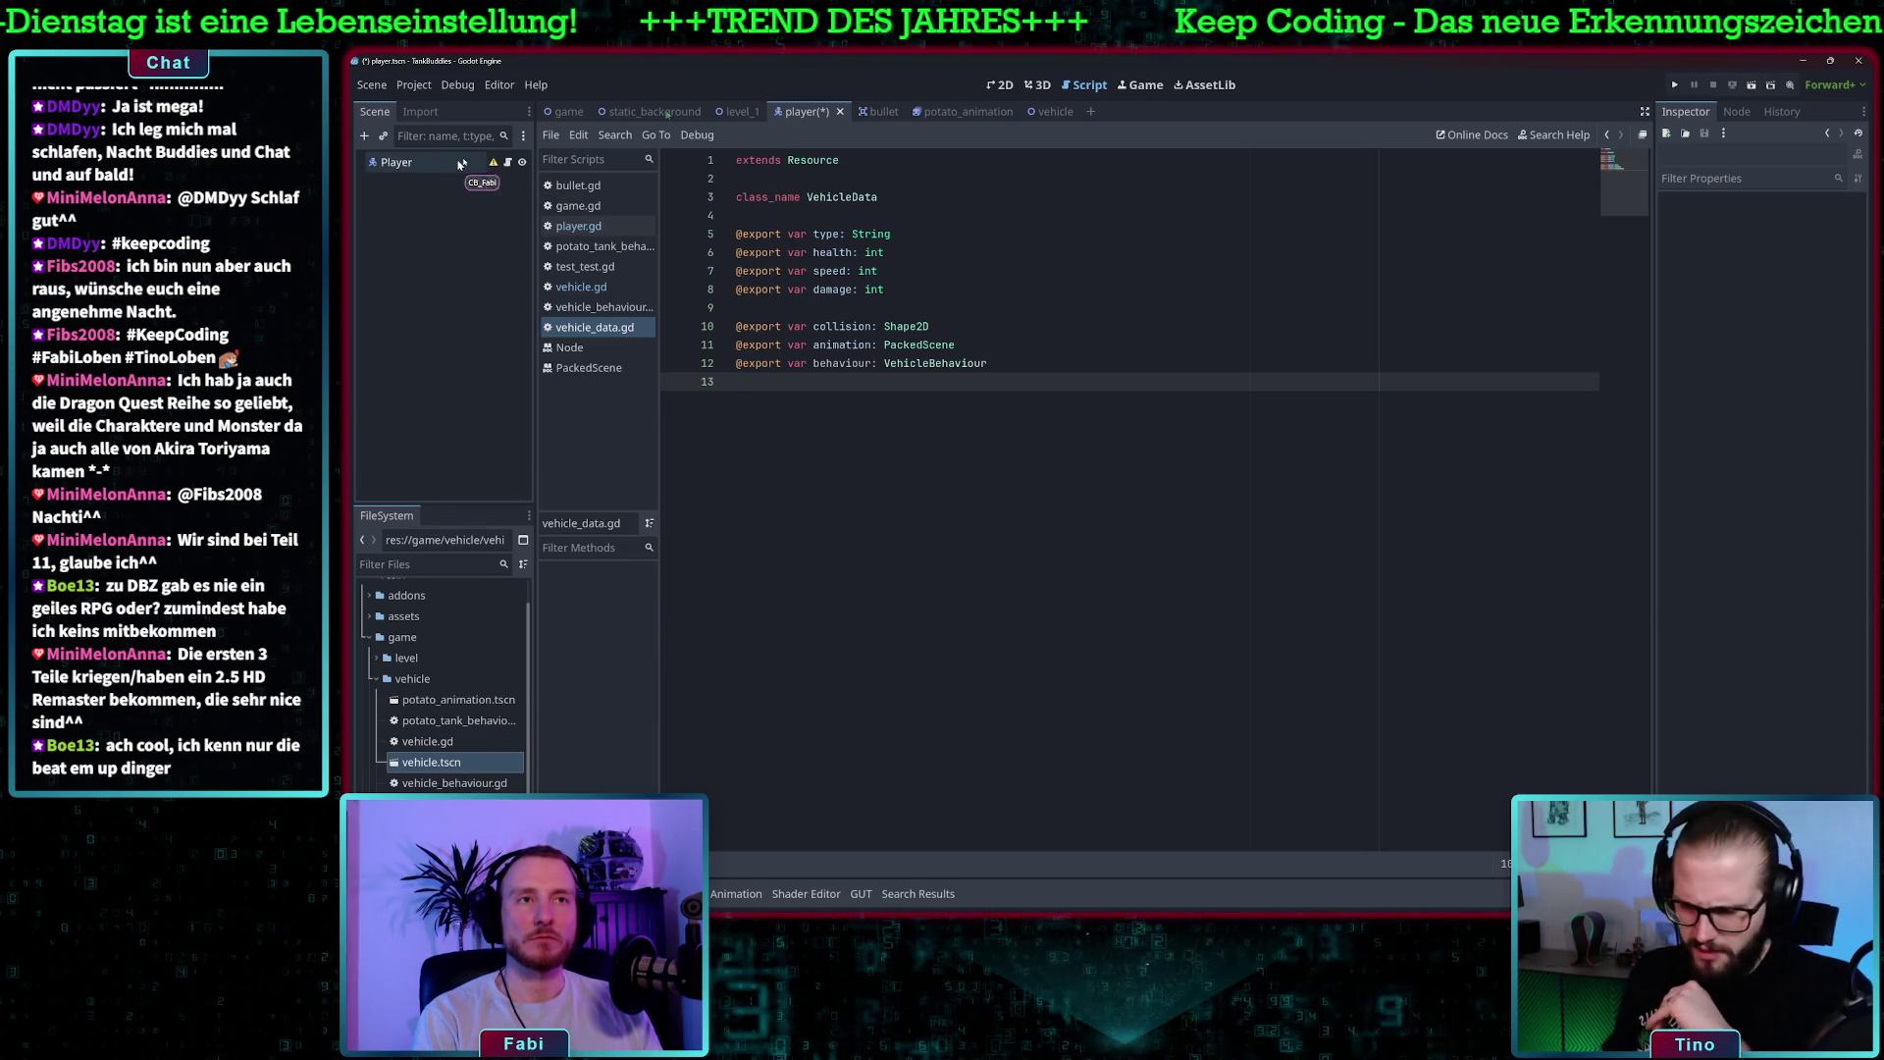
click(805, 252)
key(ctrl+s)
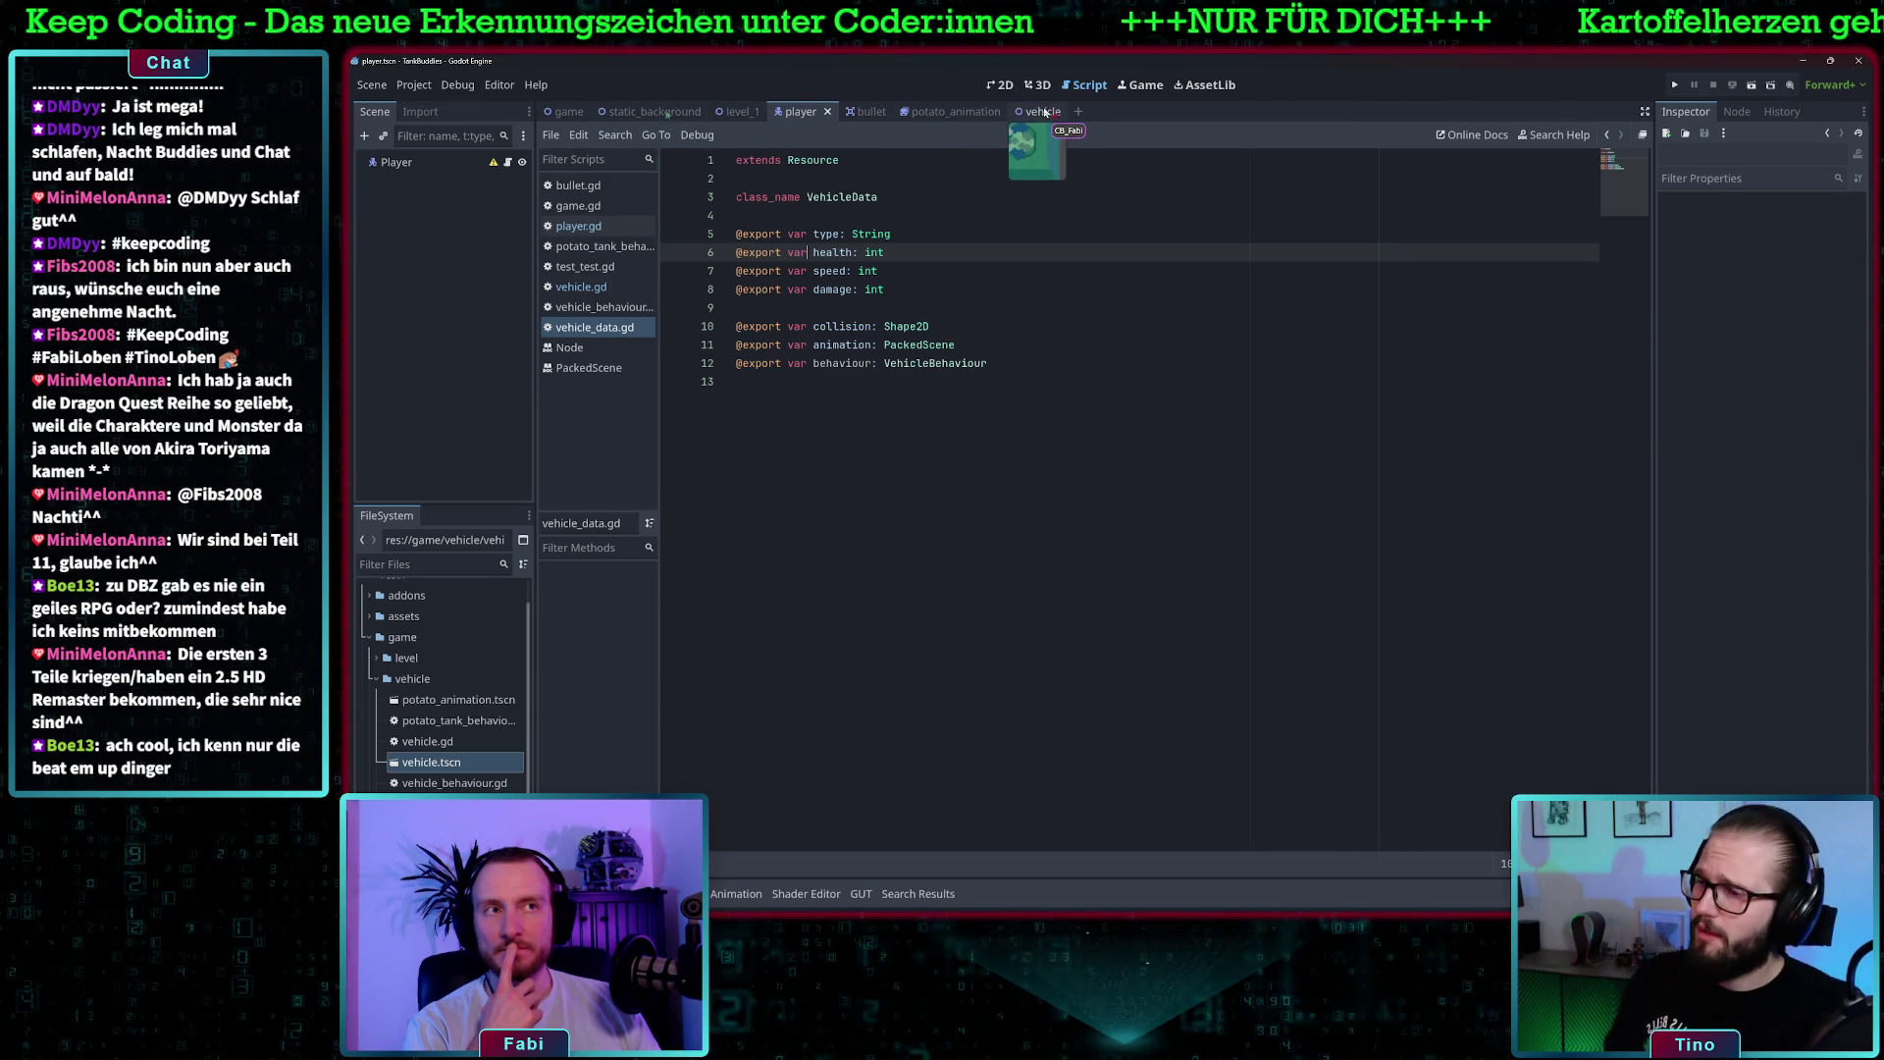
click(1044, 112)
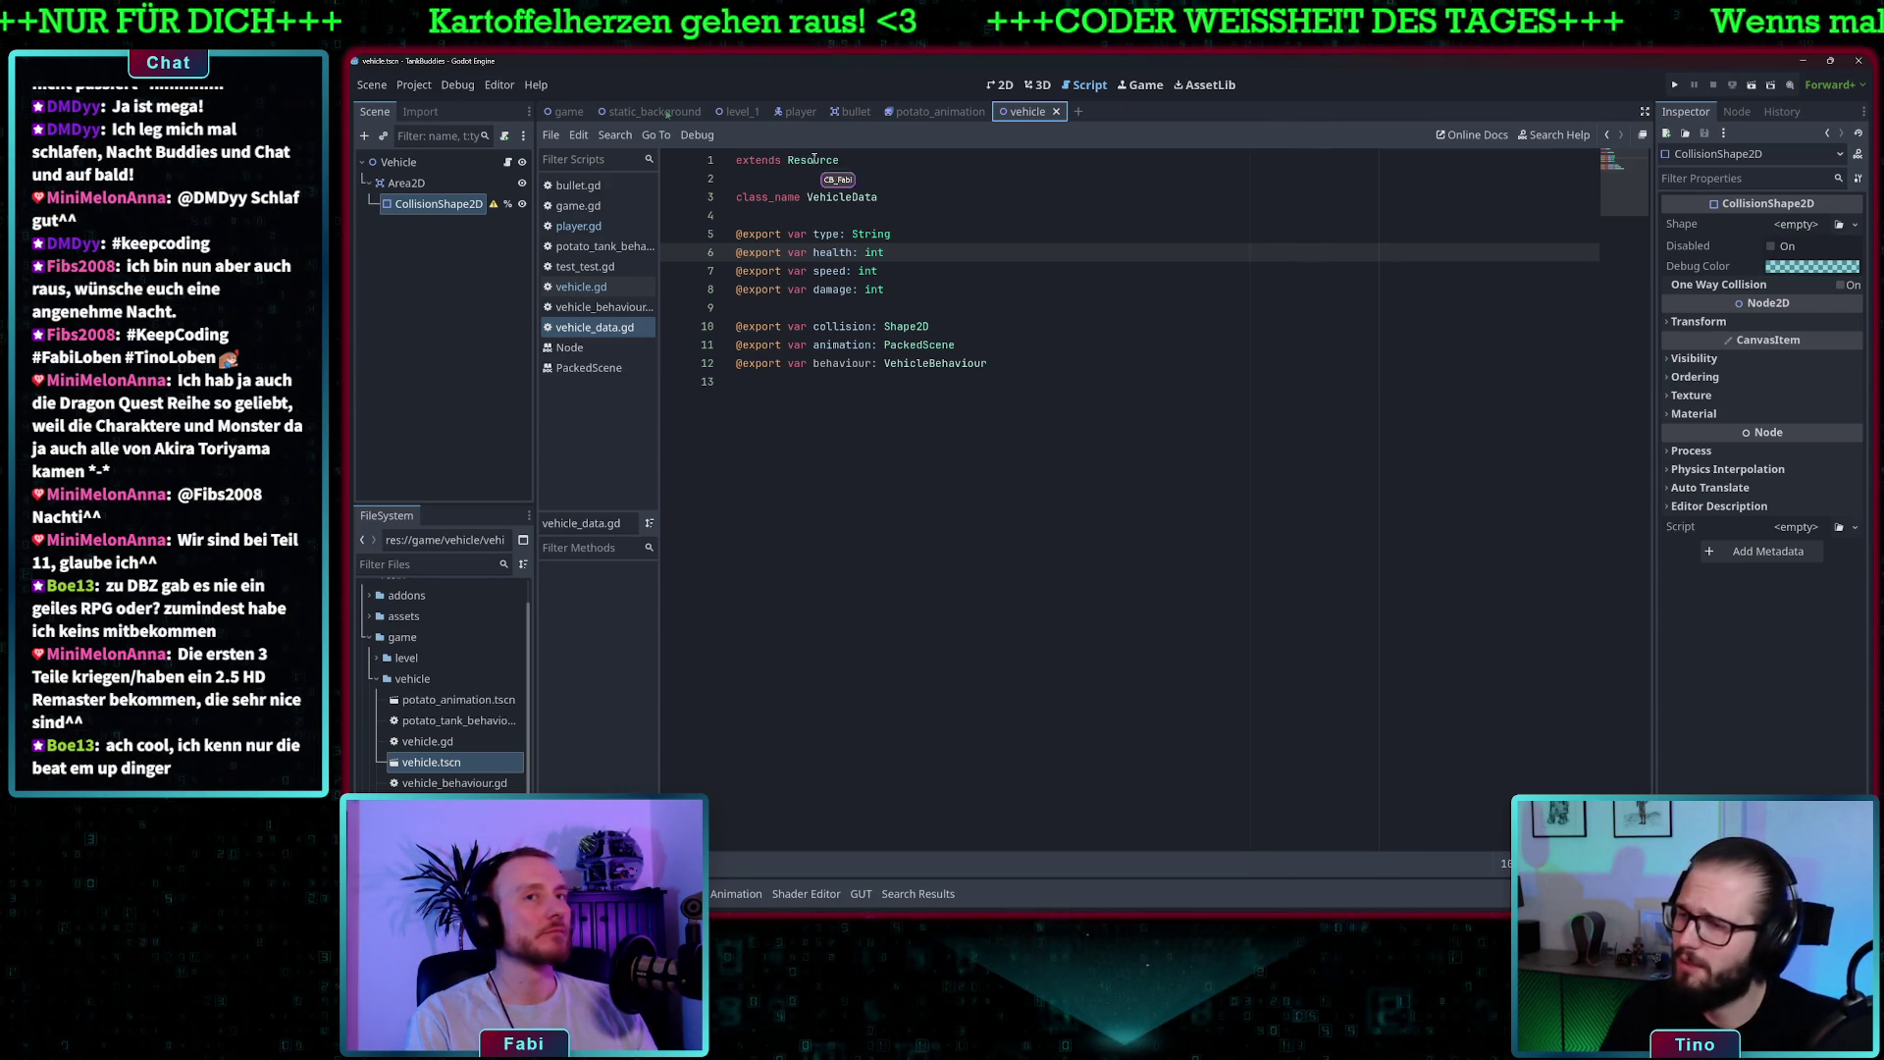
- Switch between the player and vehicle tabs and display the vehicle scene in 2D view
click(798, 111)
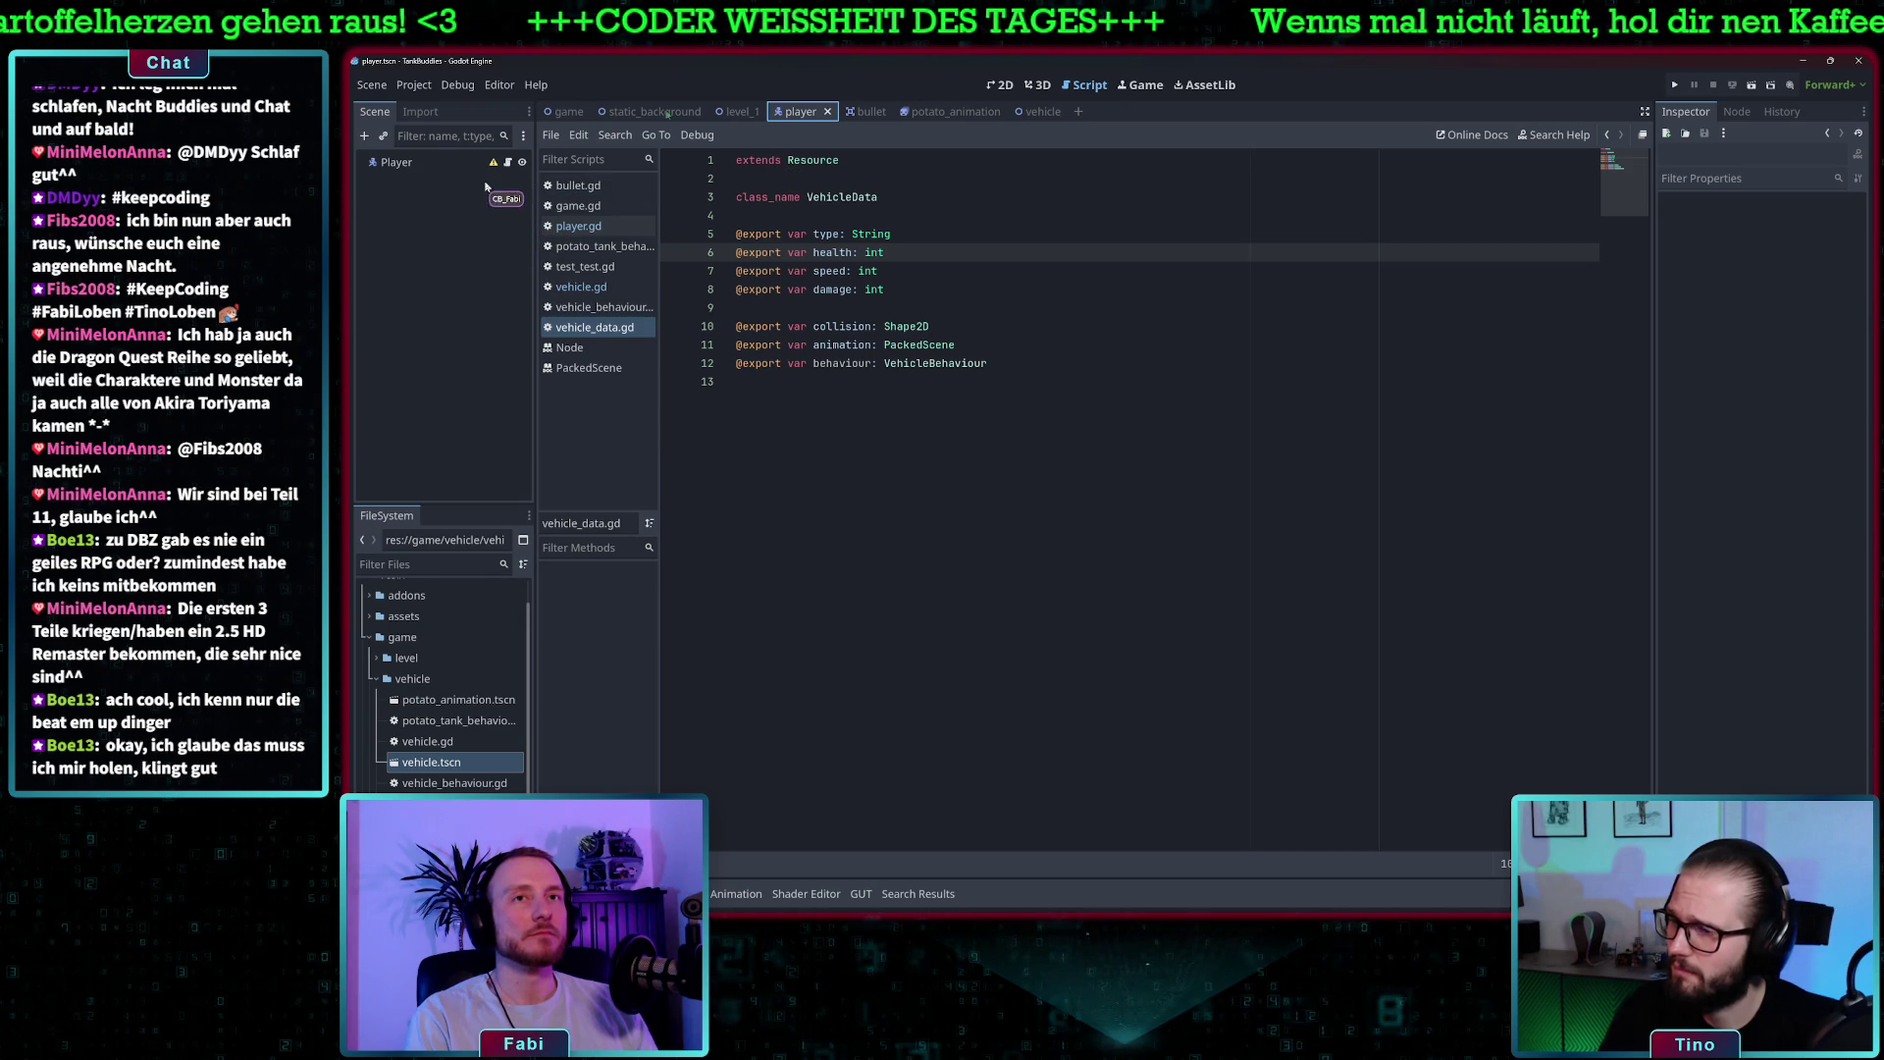
click(1027, 111)
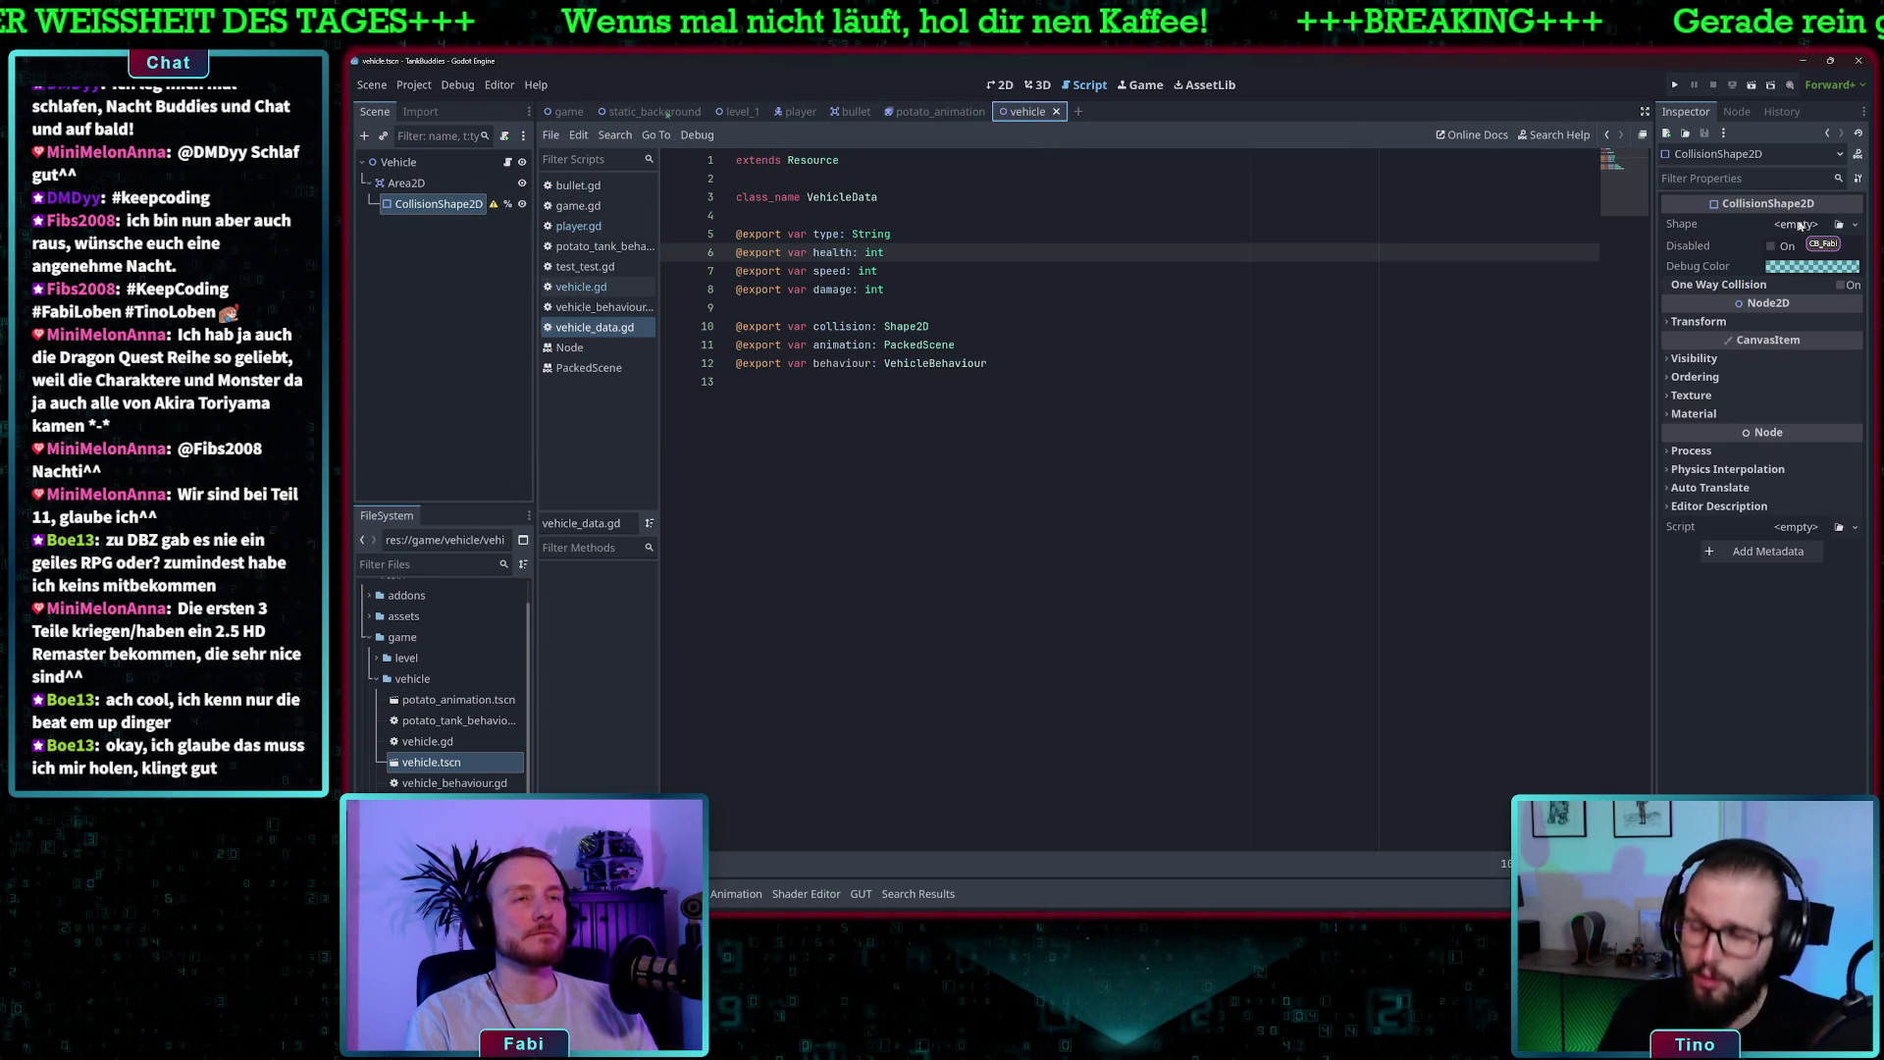
click(999, 86)
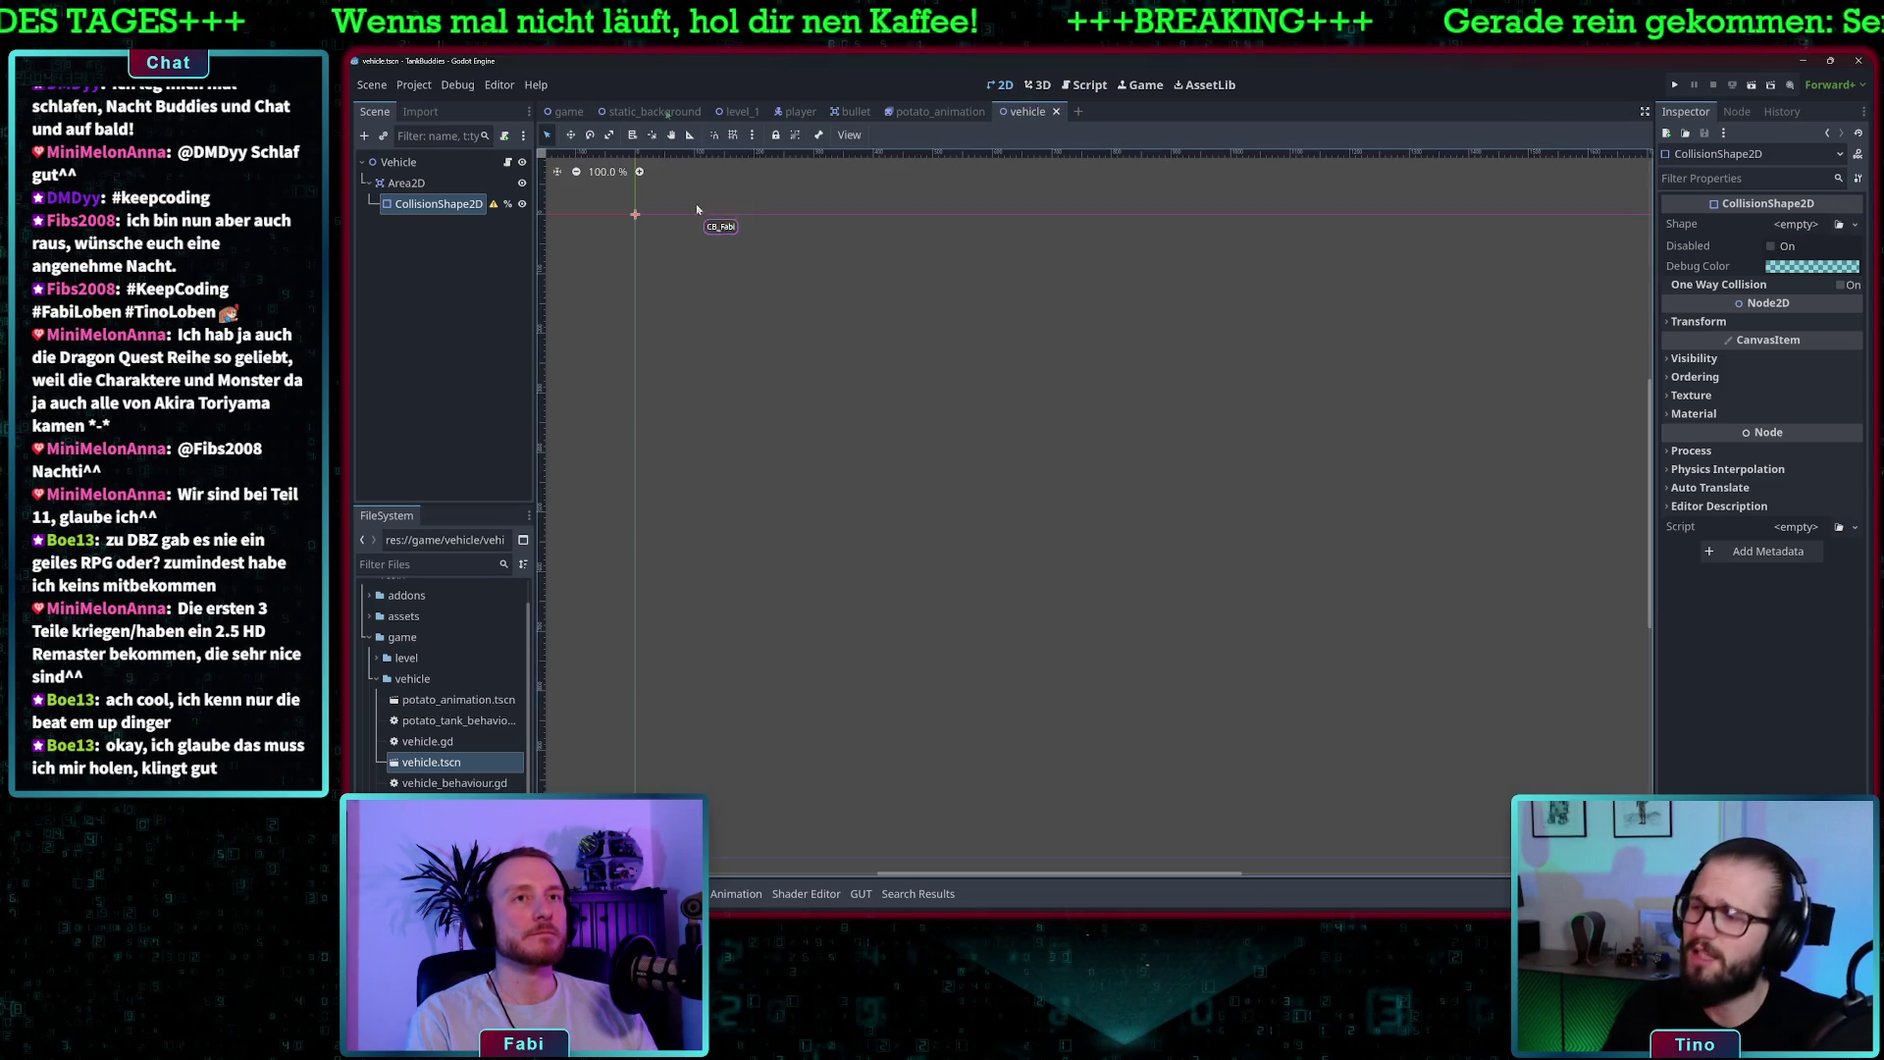
scroll(624, 210, up, 2)
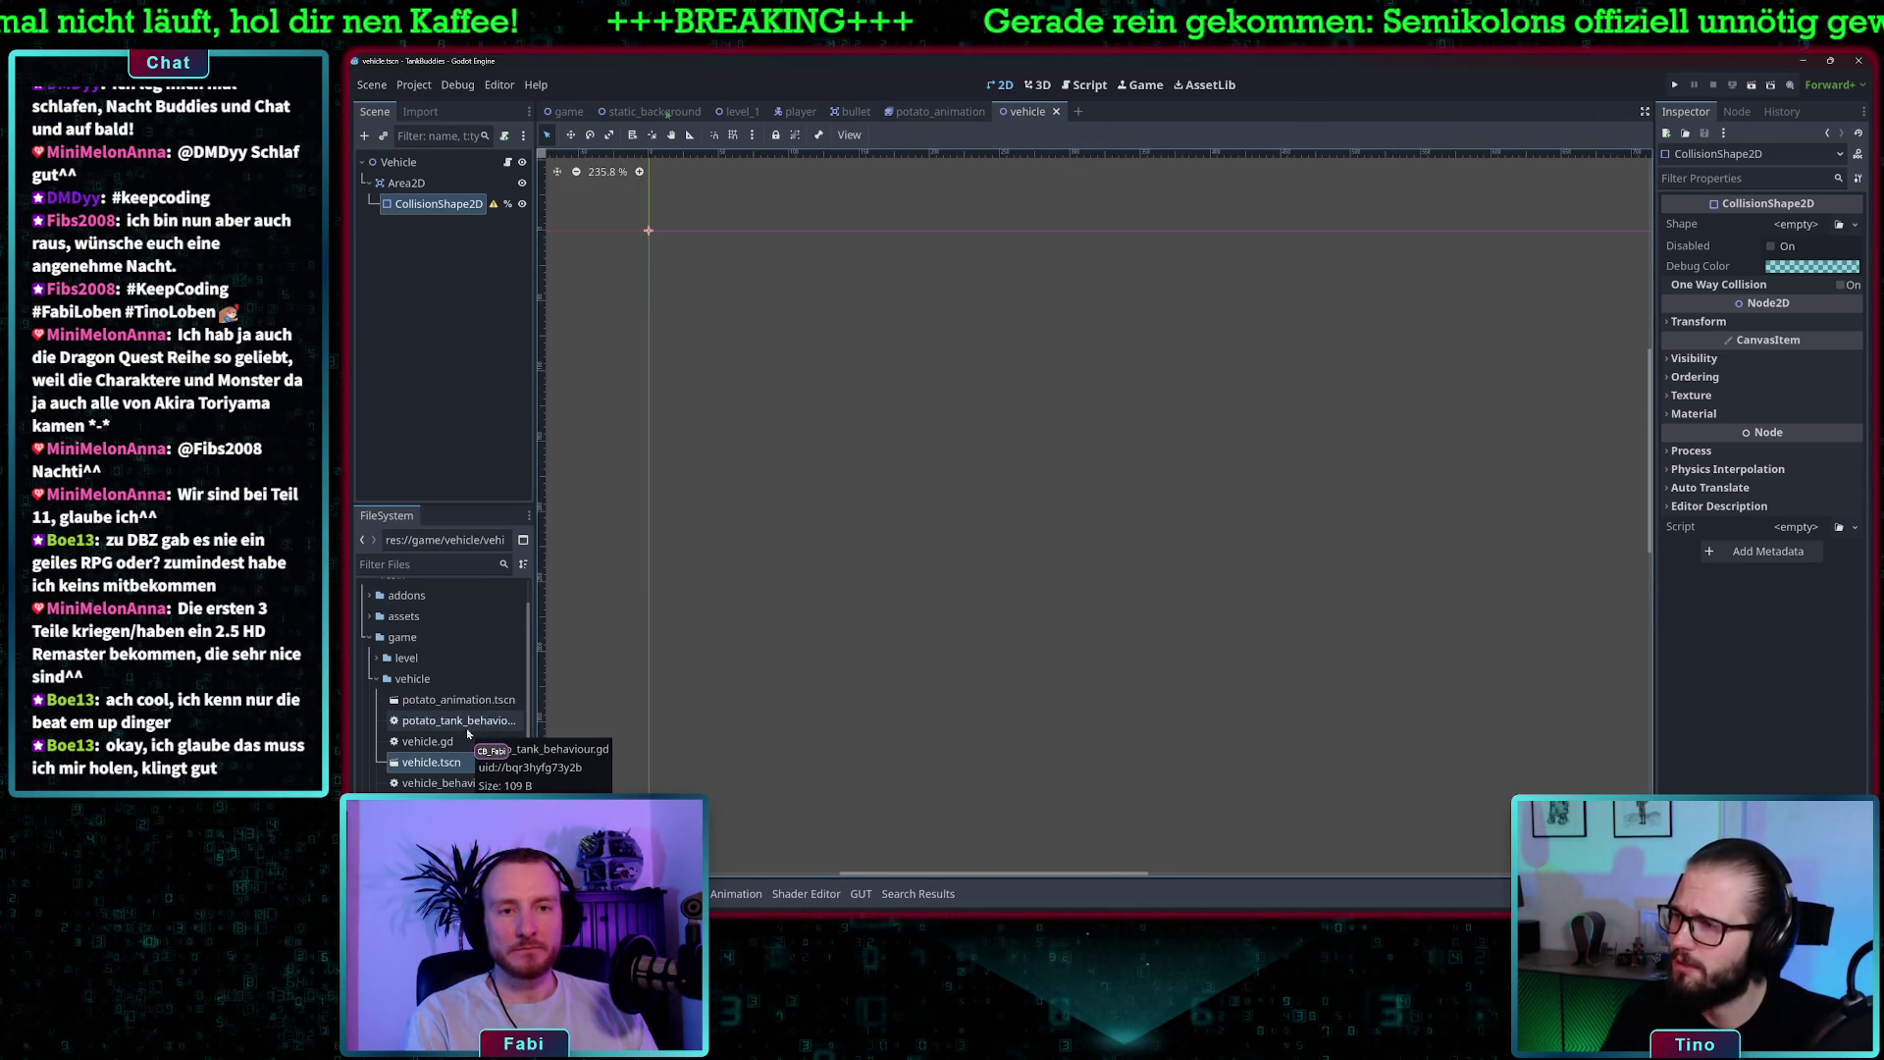
- Open potato_animation.tscn, zoom into the tank sprite, and dismiss the PotatoAnimation context menu
double_click(456, 700)
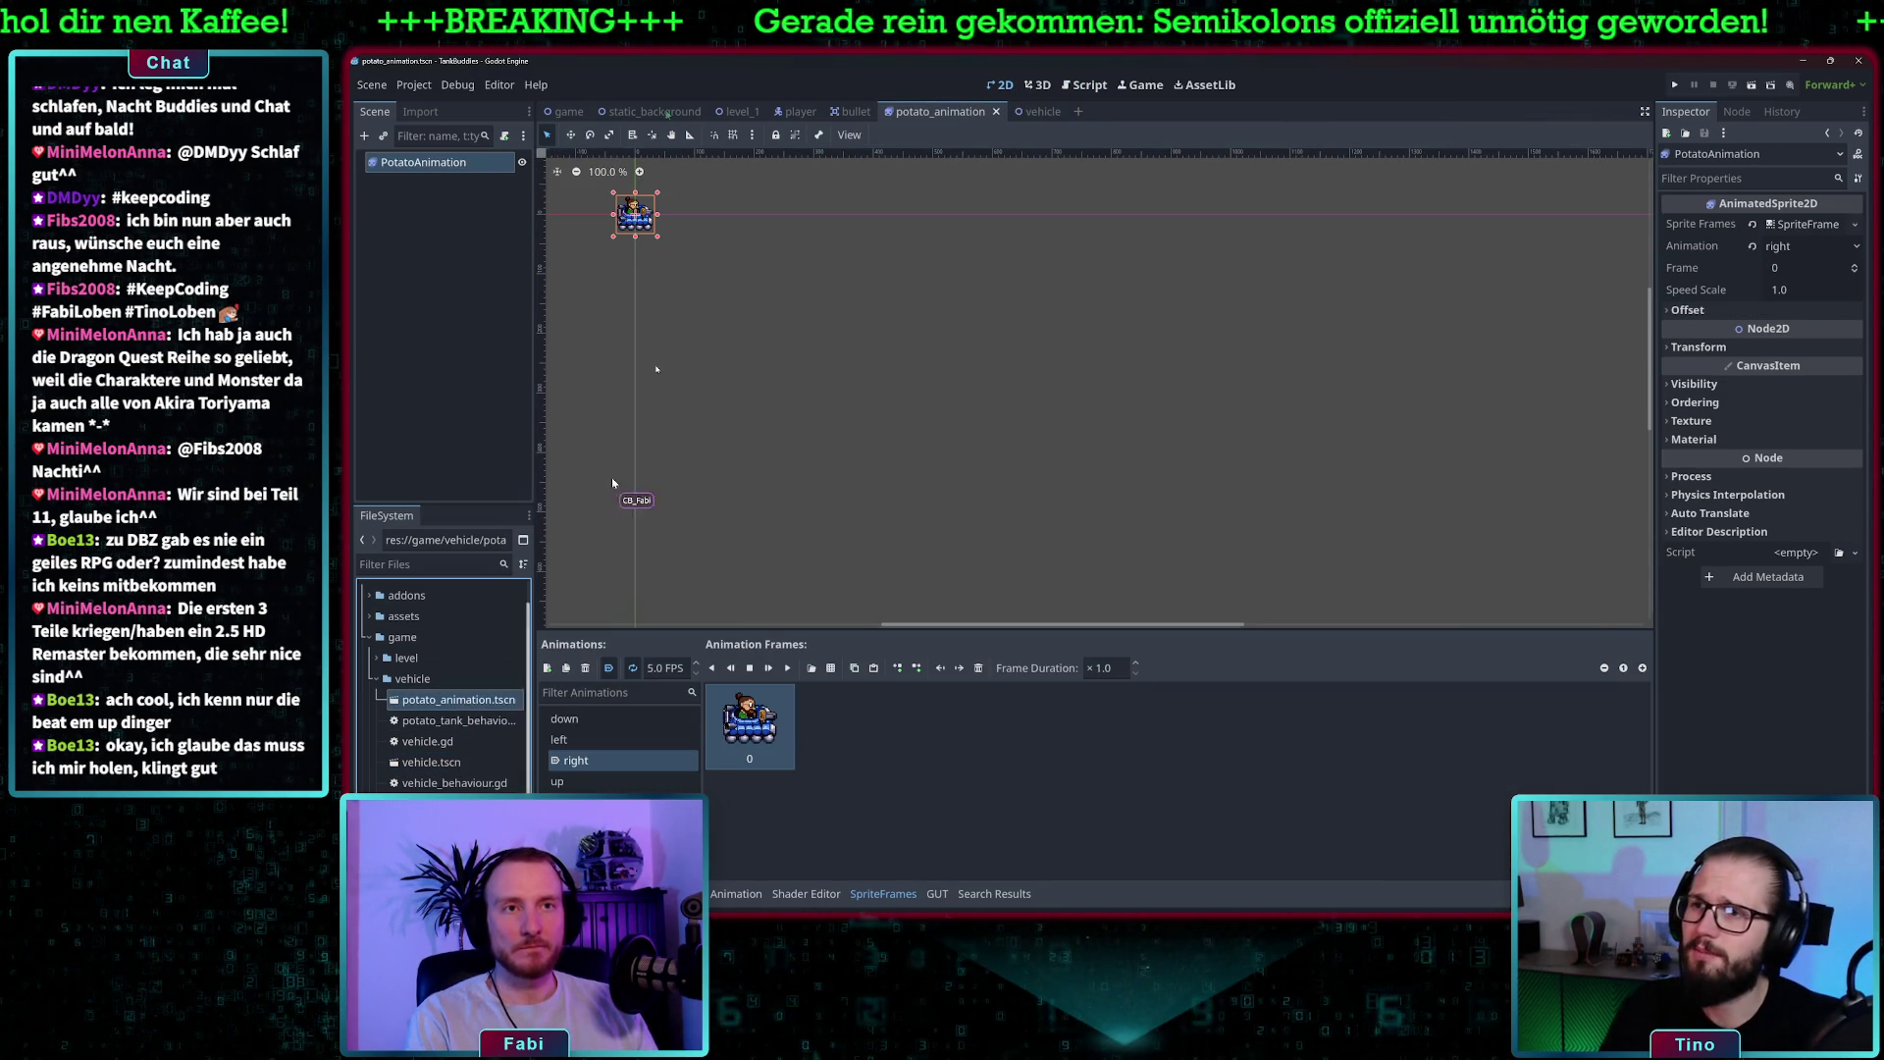
scroll(633, 217, up, 8)
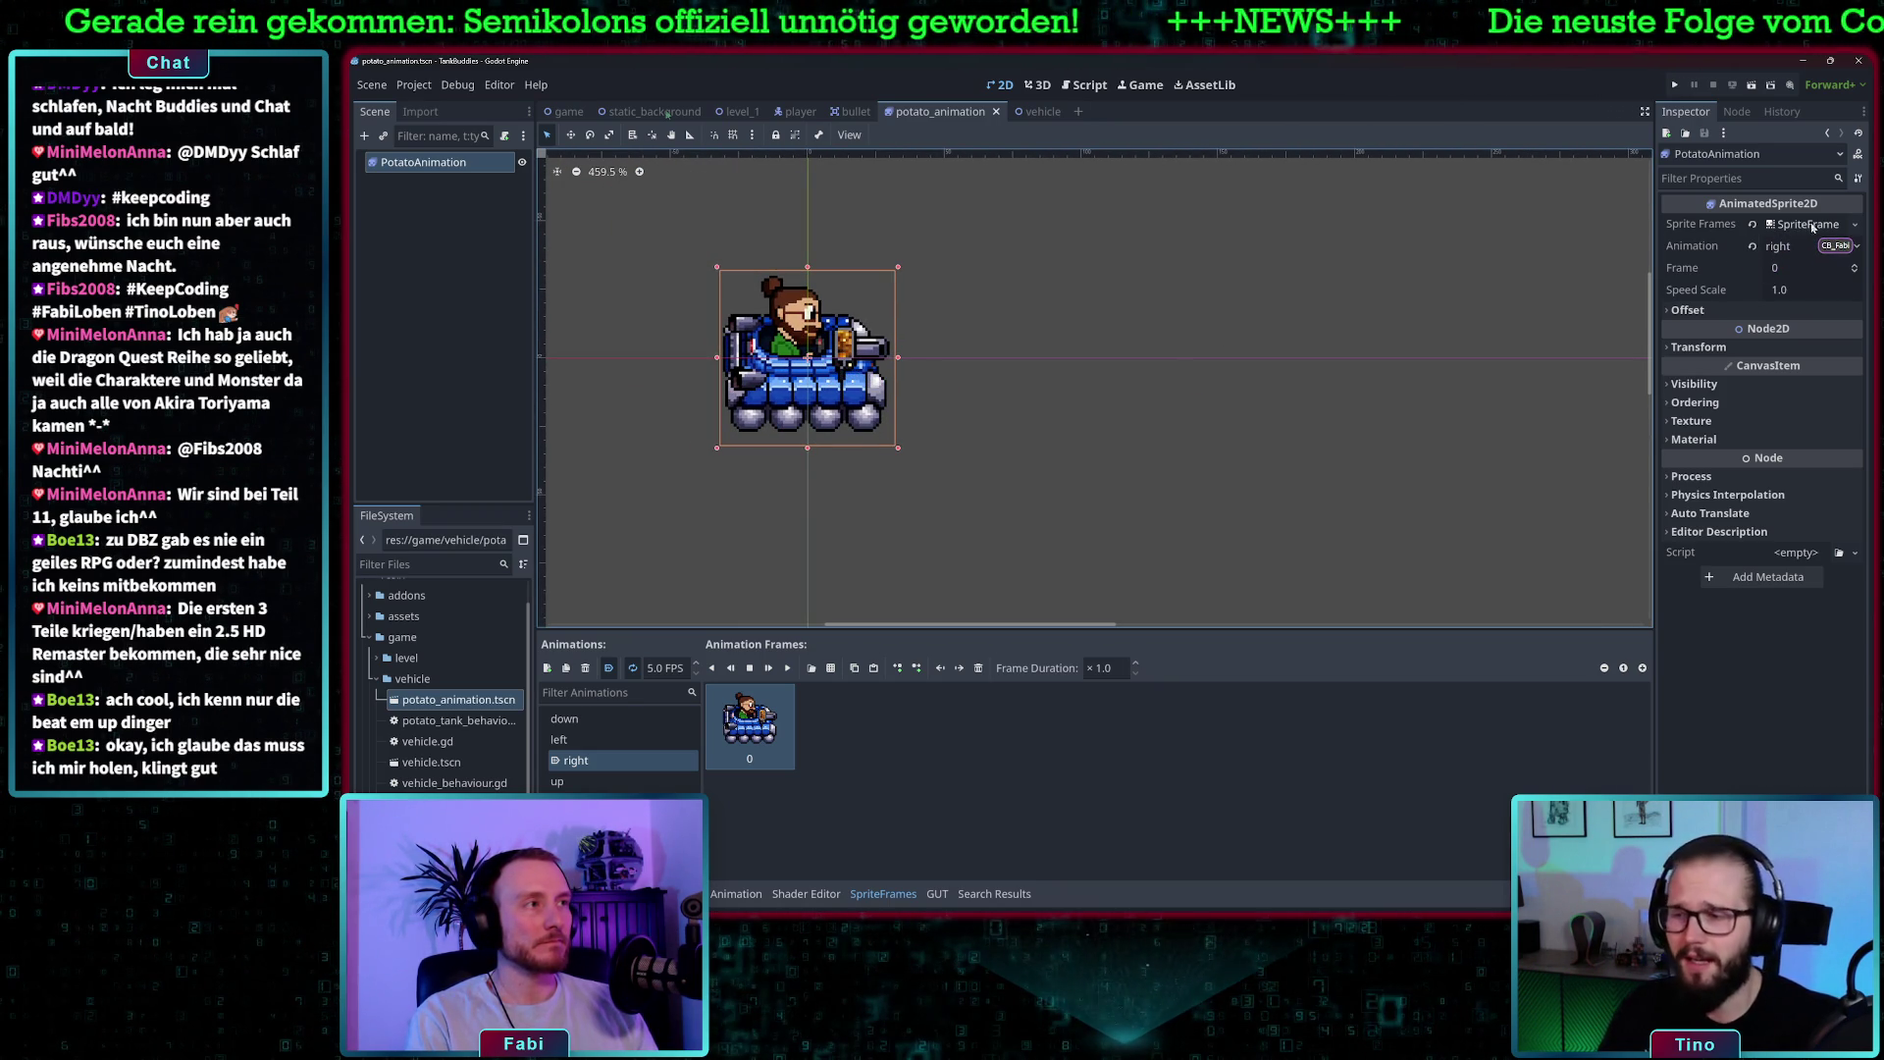
click(1666, 319)
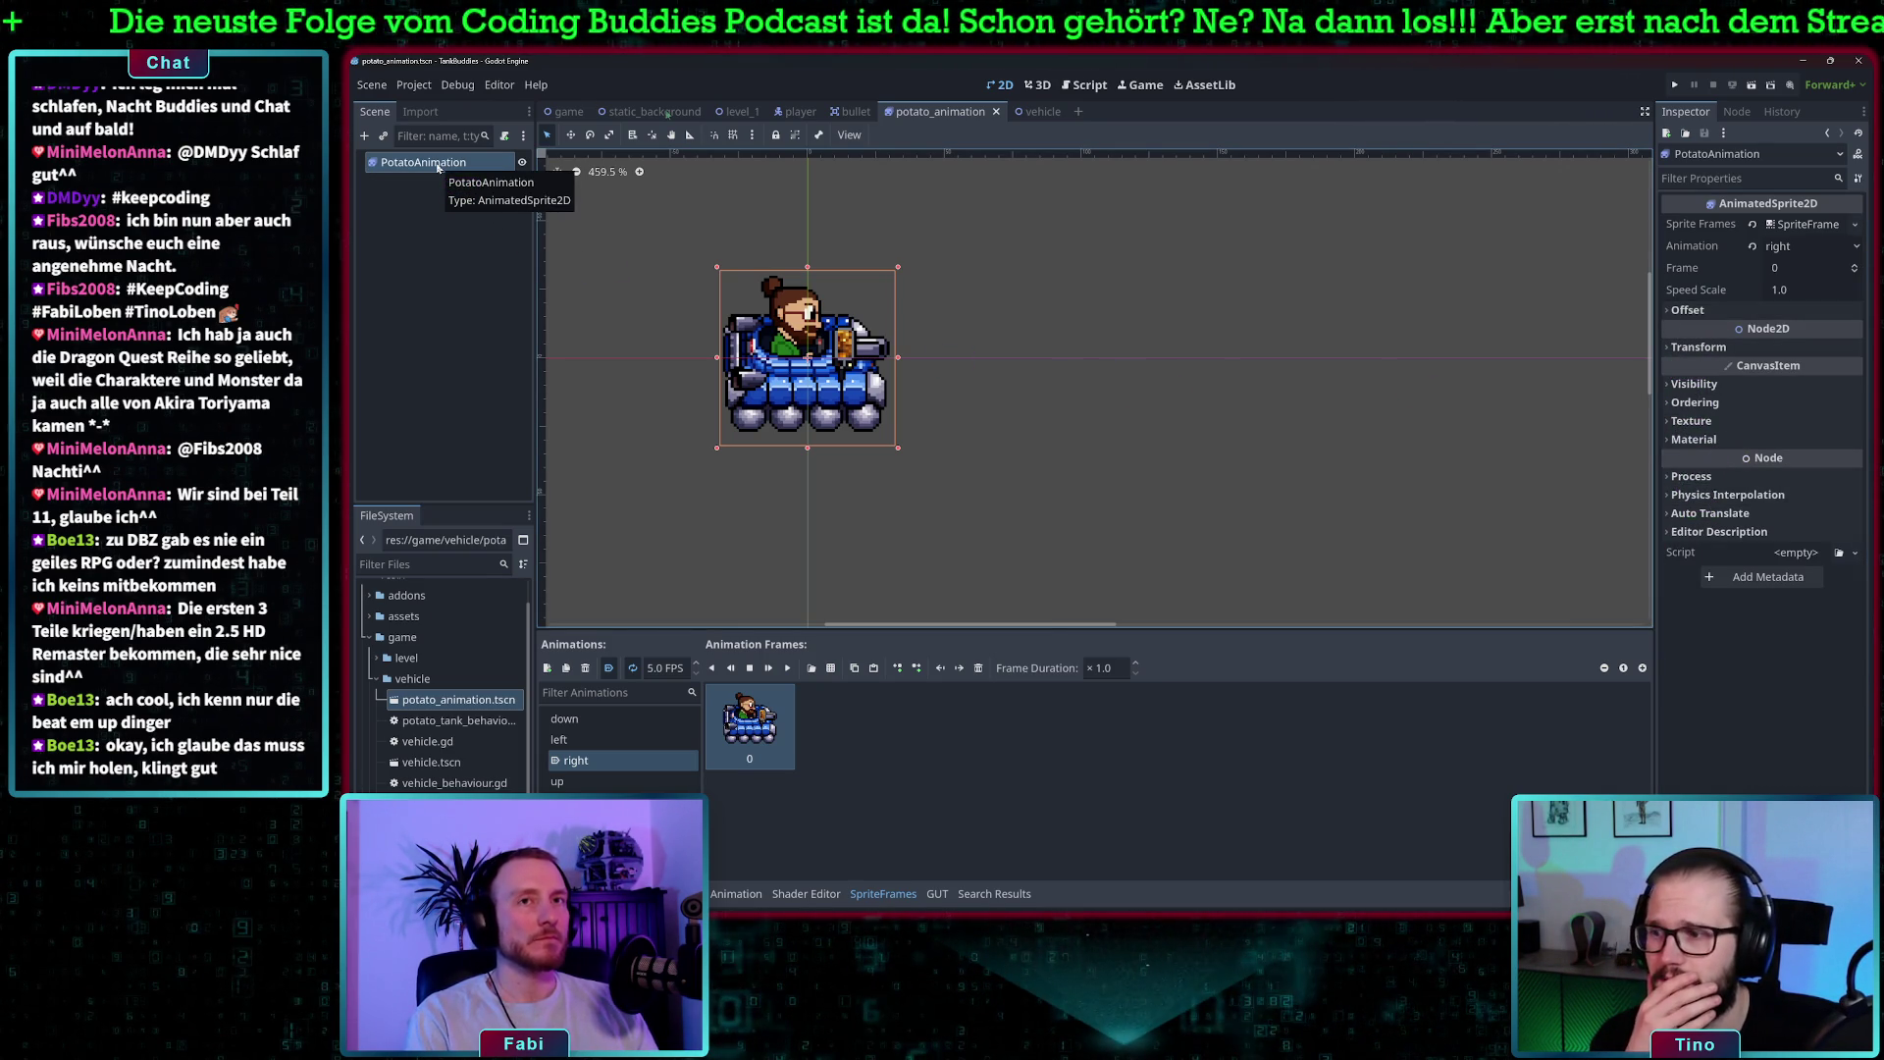
right_click(438, 168)
click(400, 206)
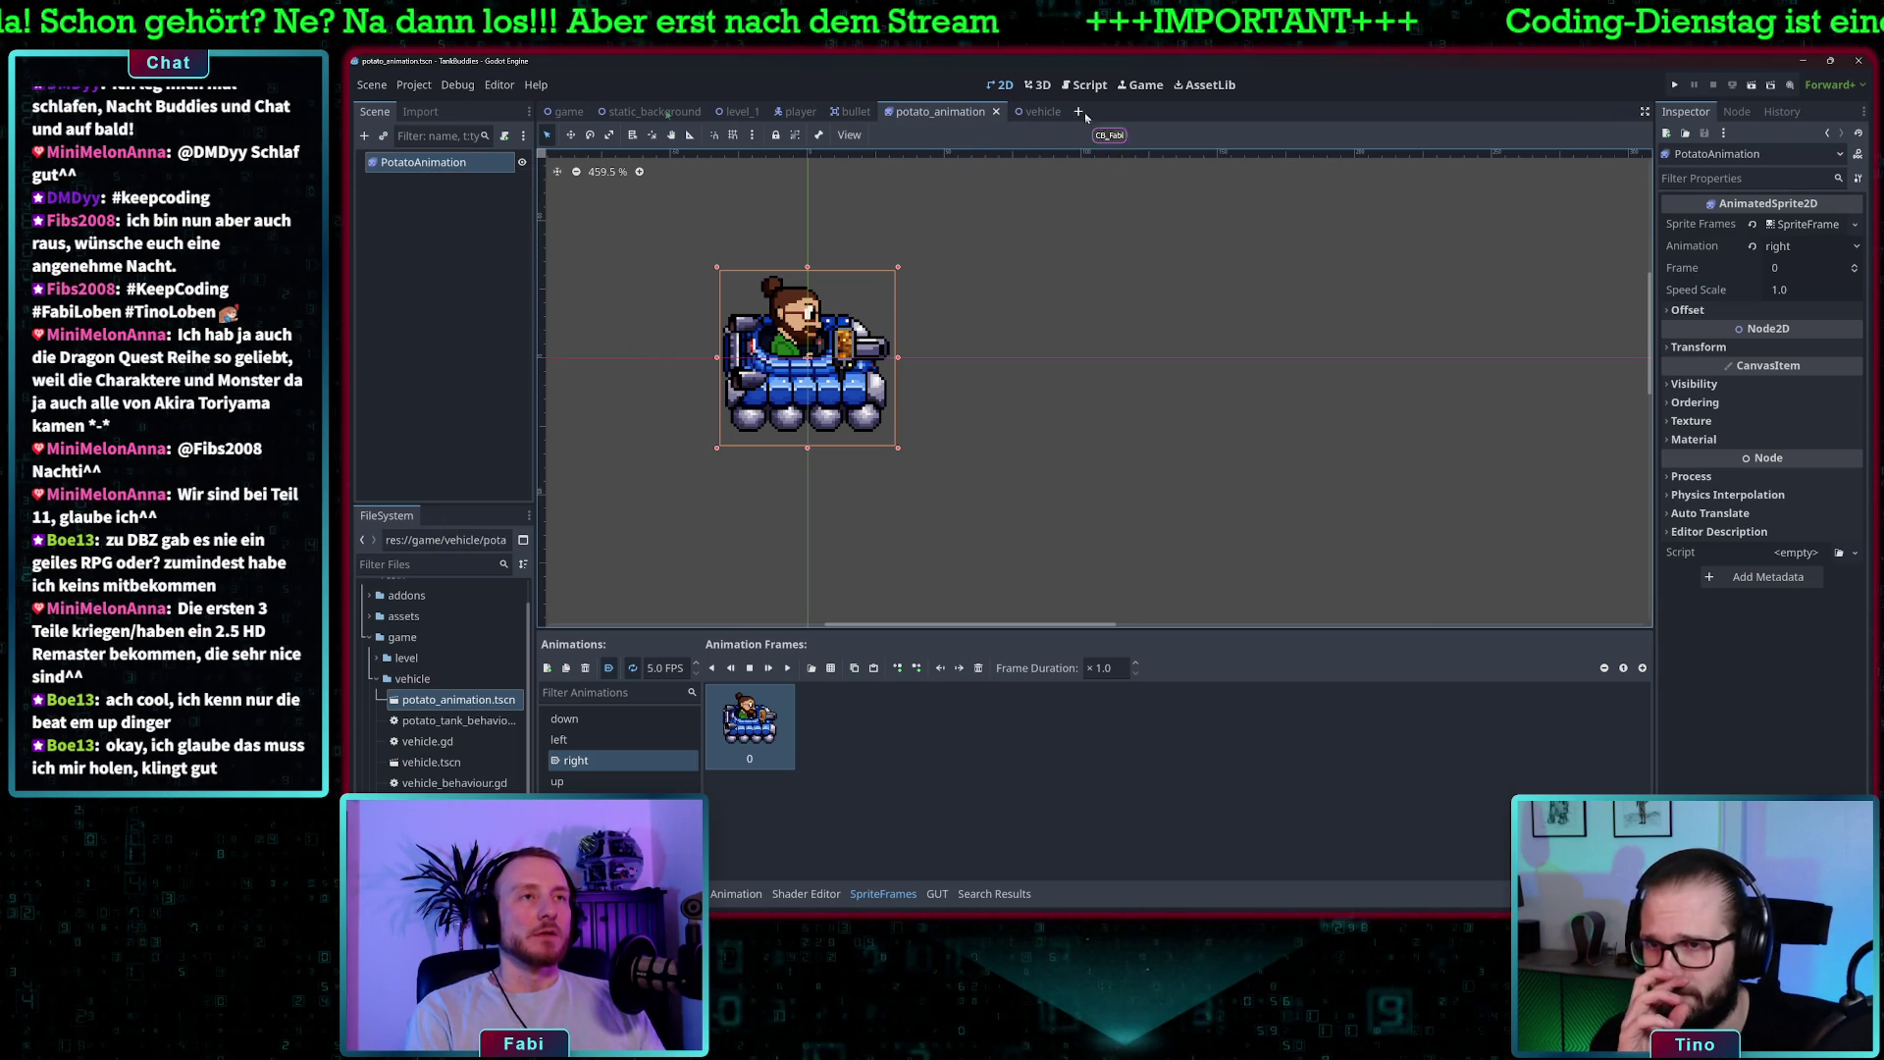
- Glance at the debug options, then run the game to test it
click(472, 84)
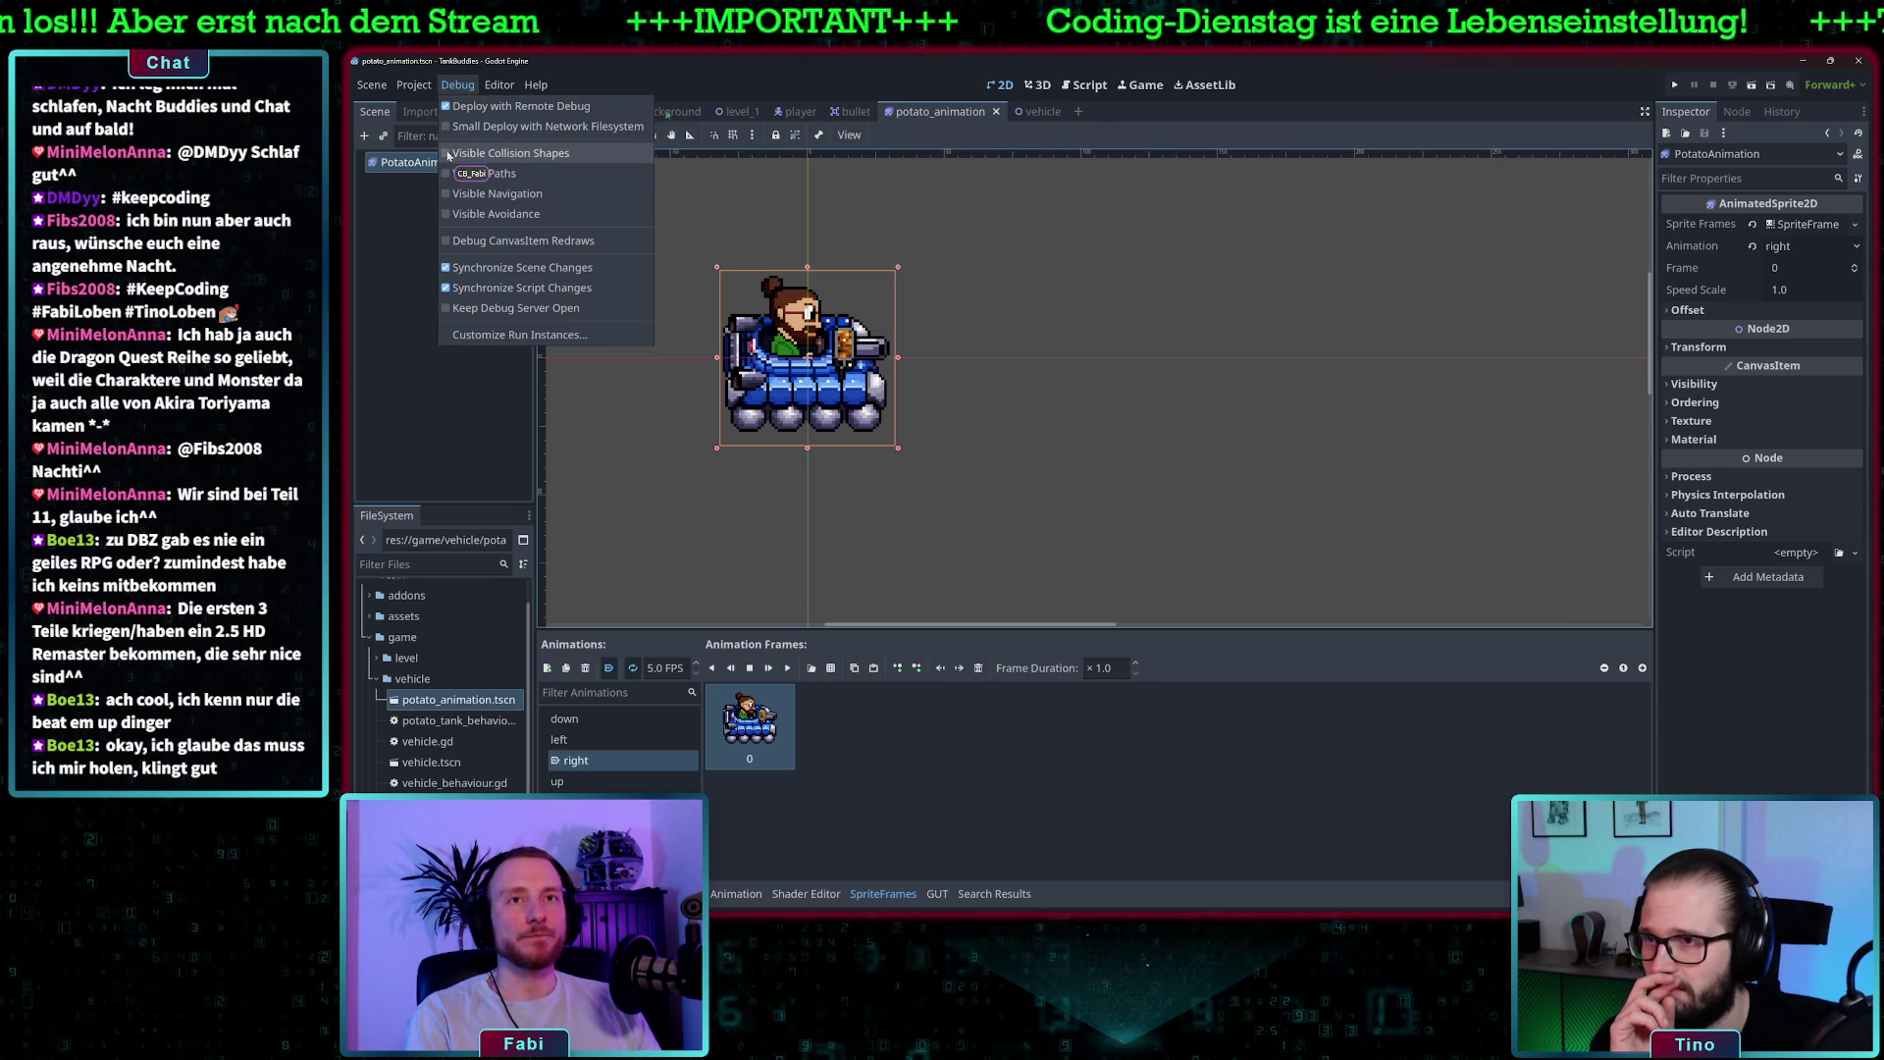
click(1098, 263)
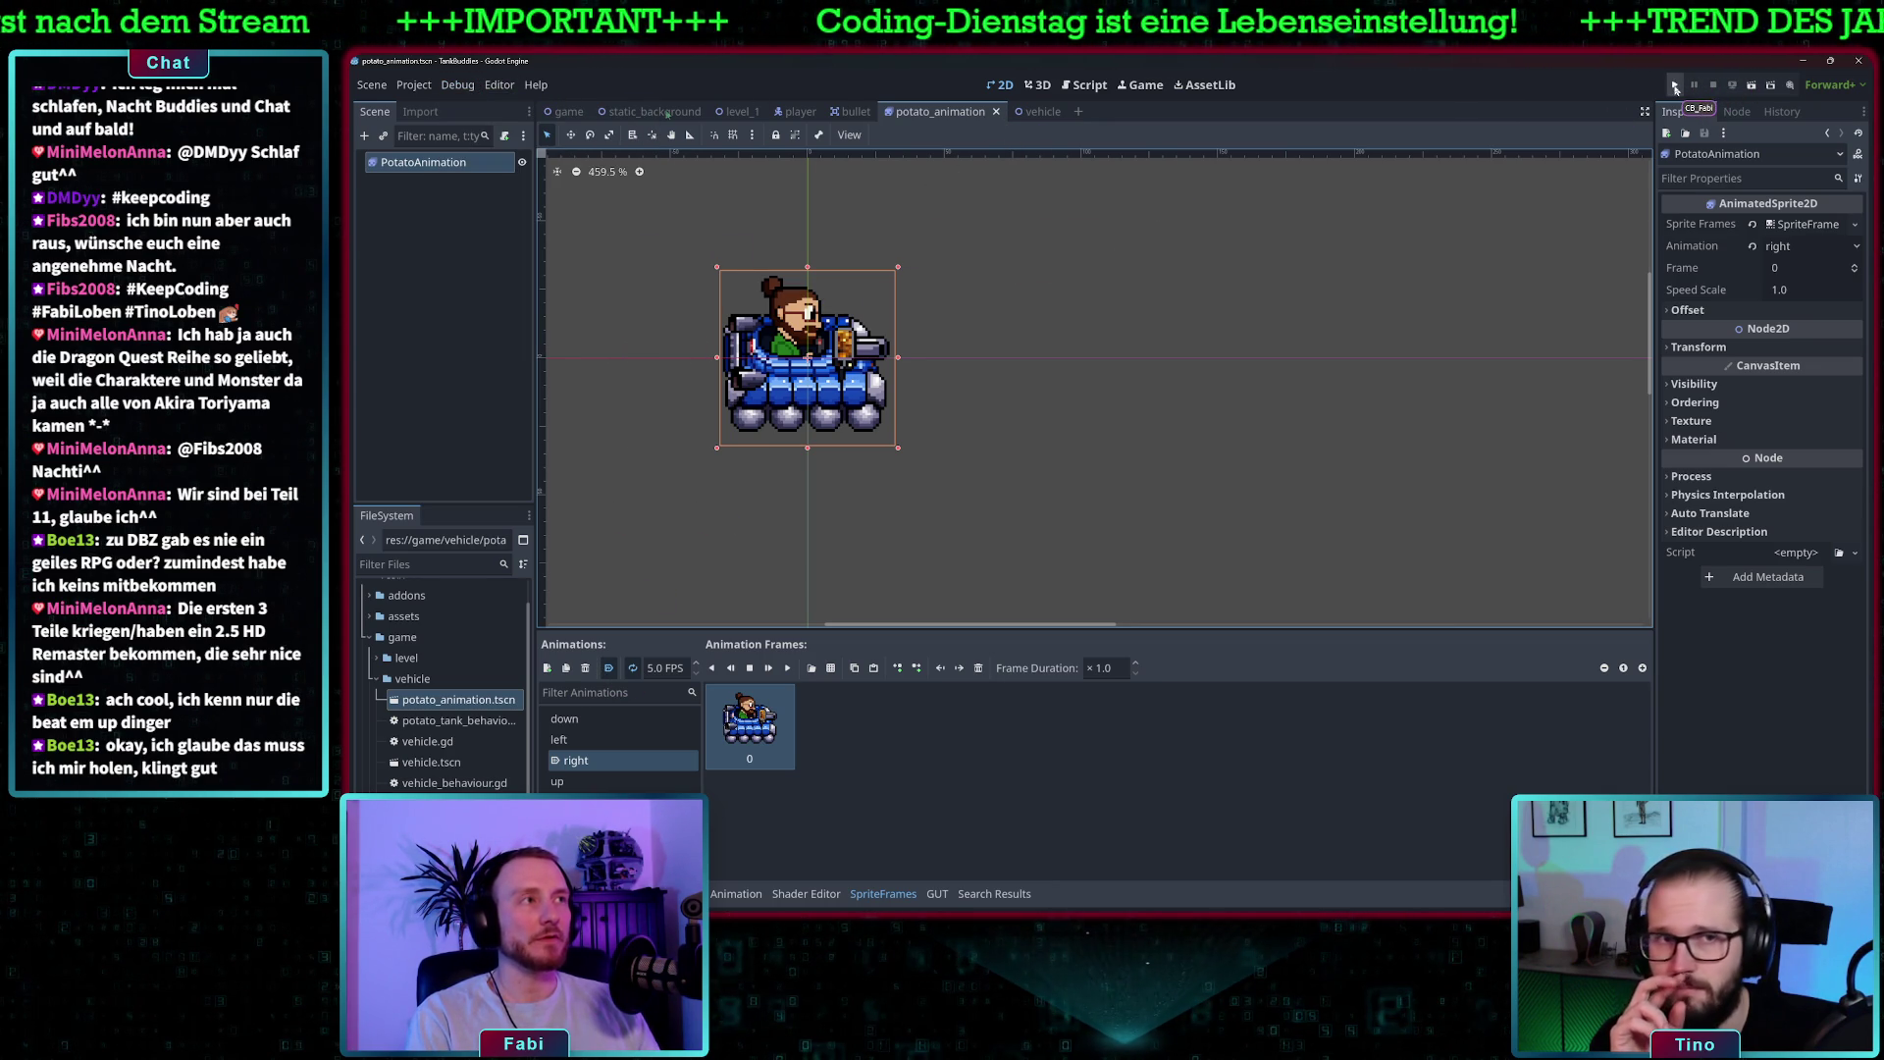
click(1675, 86)
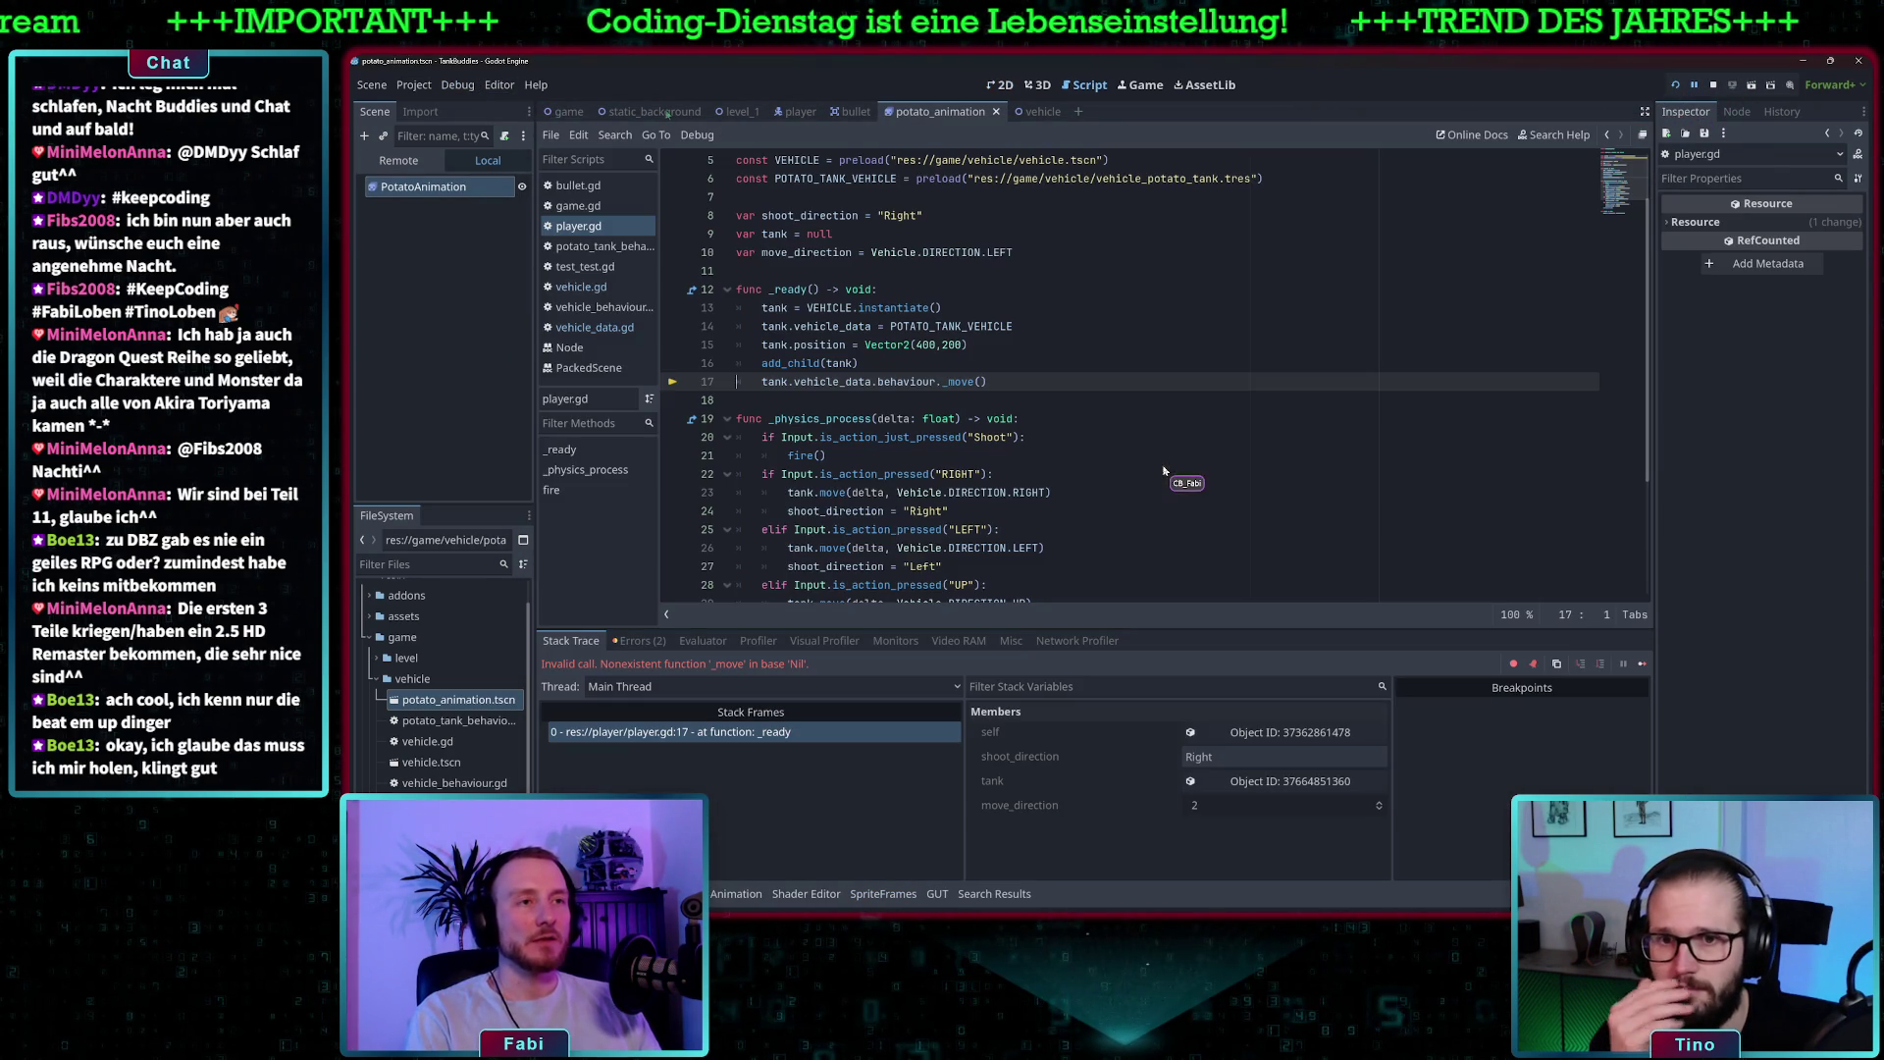
scroll(962, 338, down, 2)
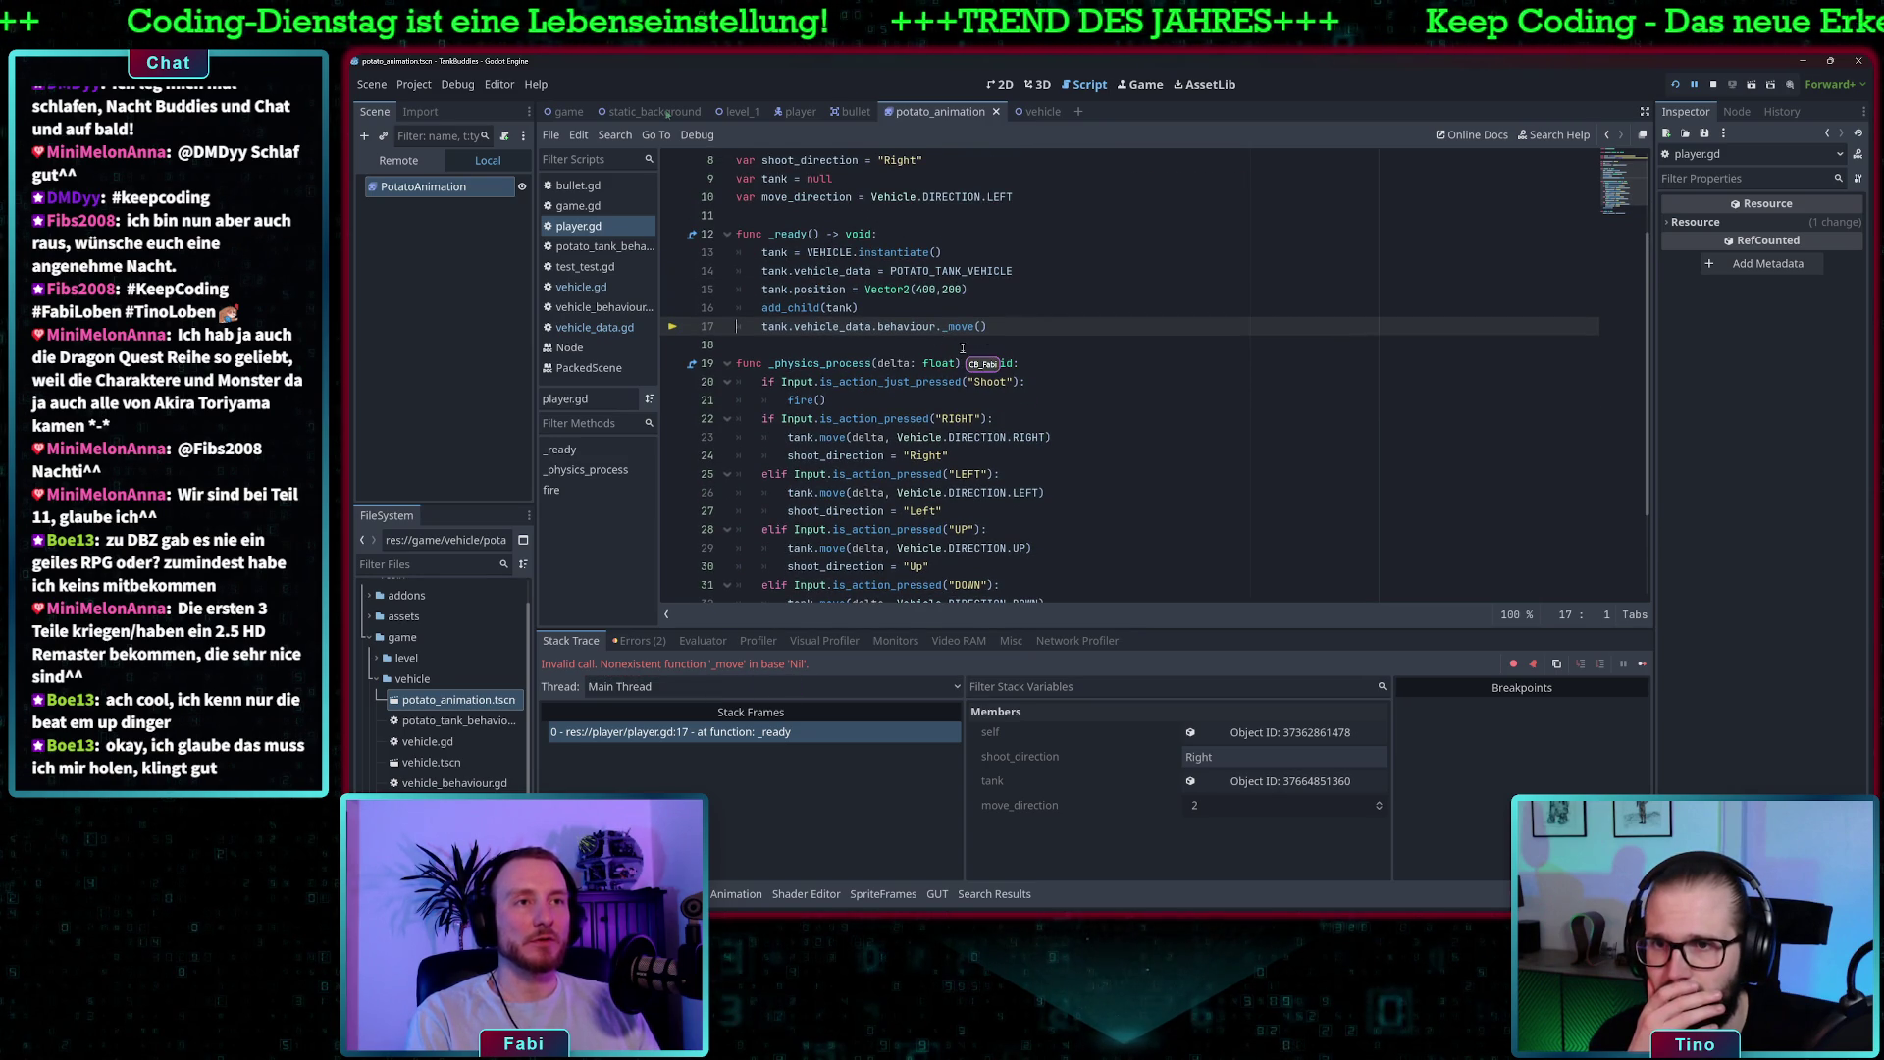
scroll(942, 351, down, 2)
scroll(938, 352, up, 3)
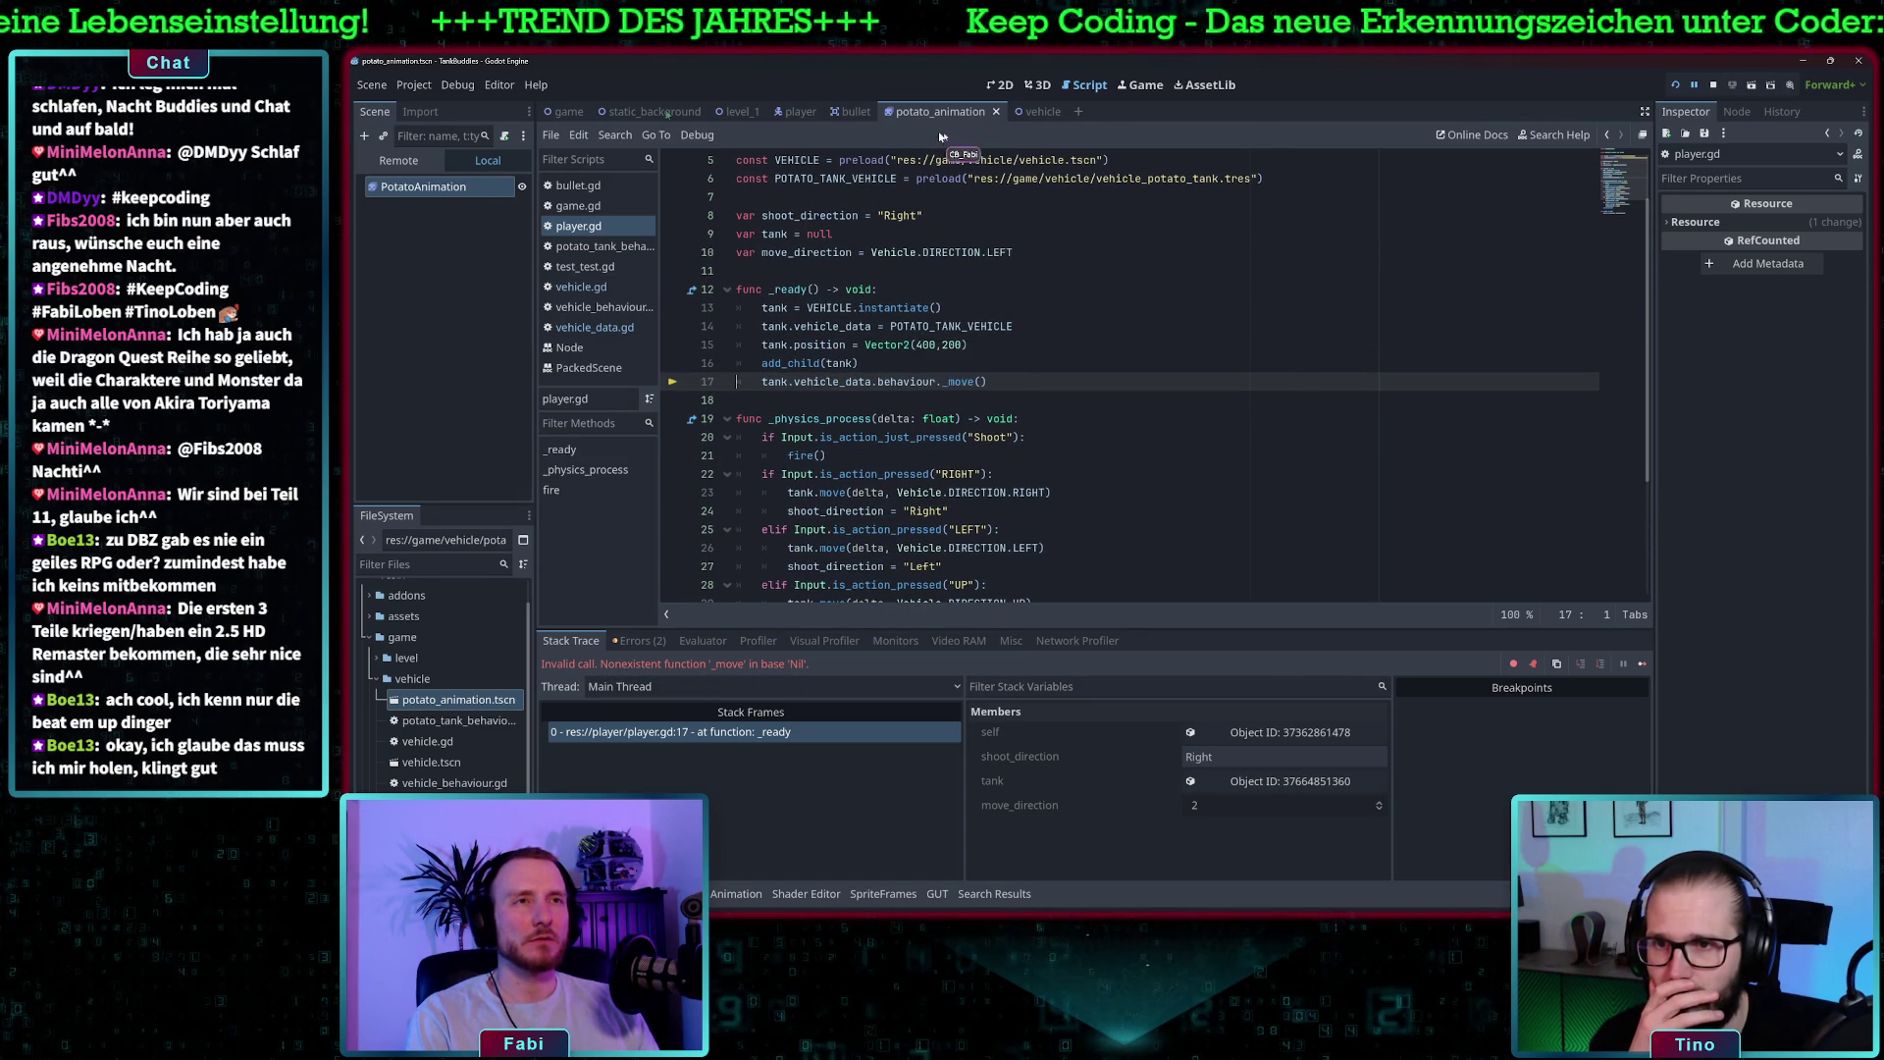
- Delete line 17 'tank.vehicle_data.behaviour._move()' from player.gd's _ready and save
click(995, 346)
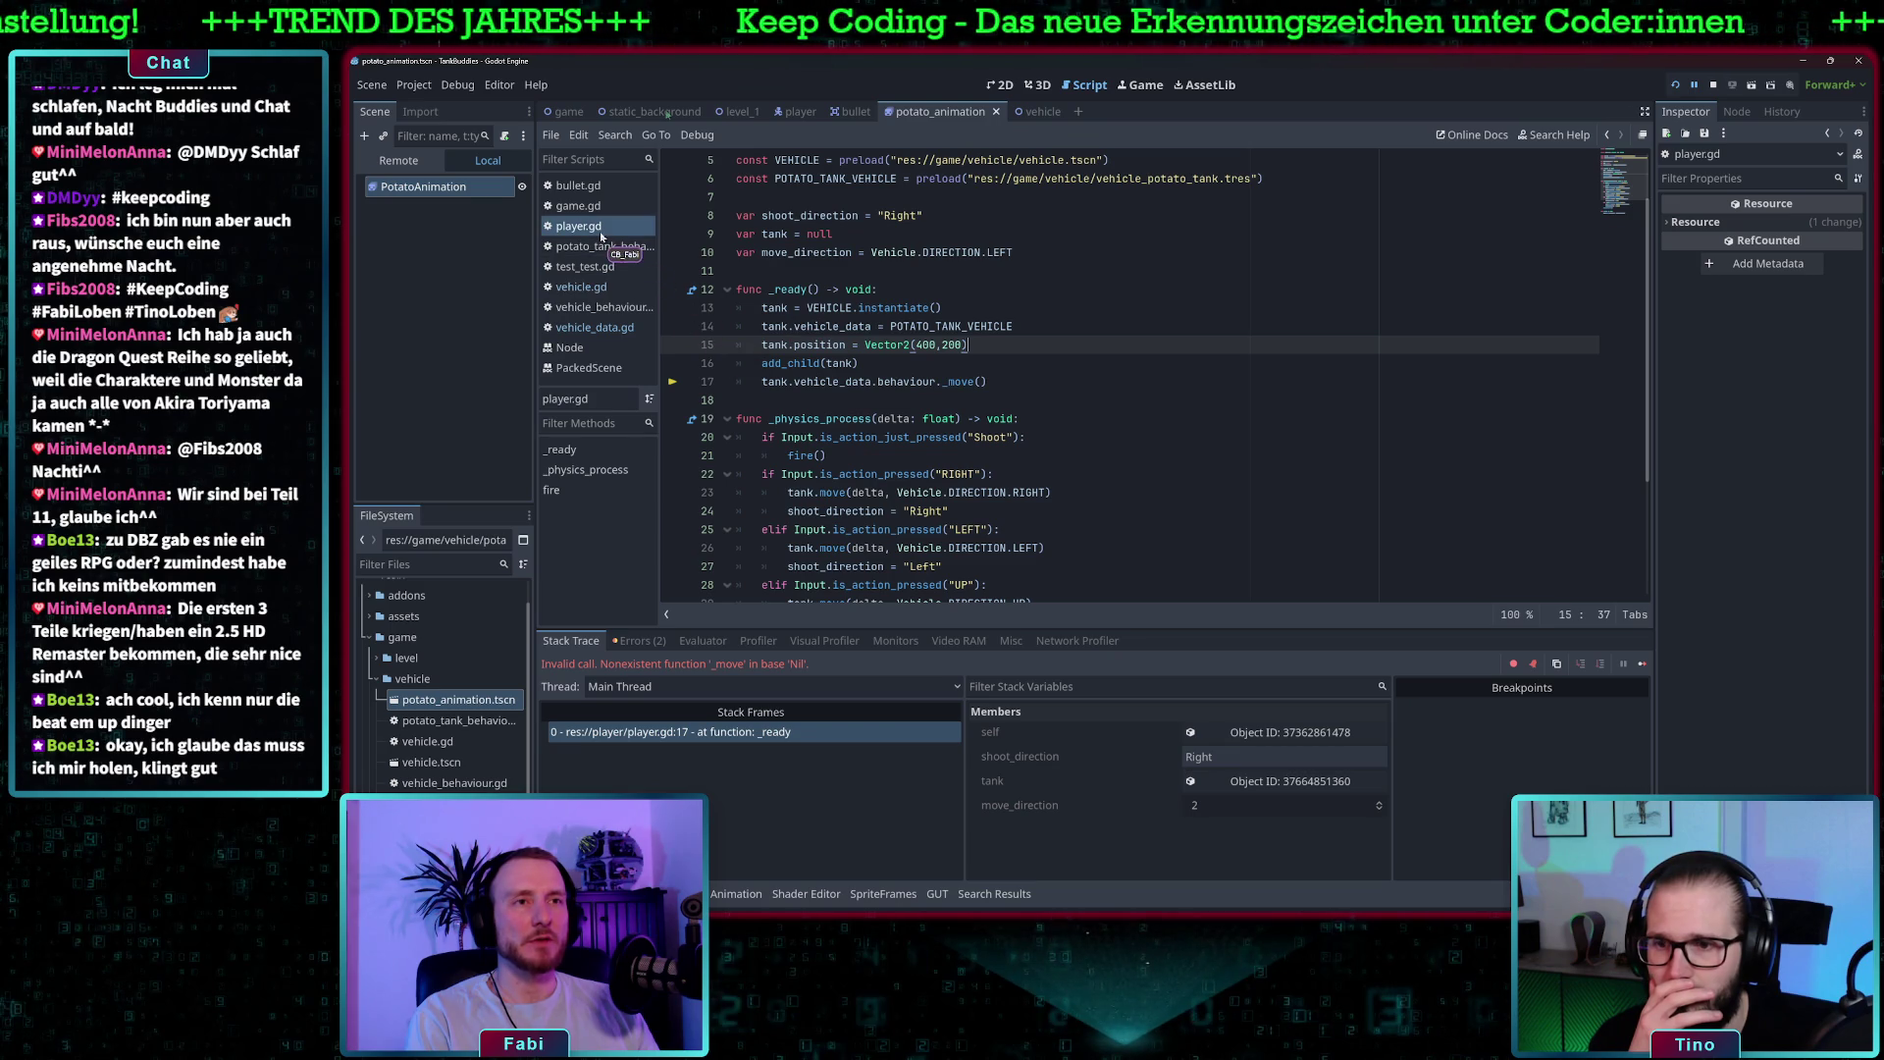
click(966, 355)
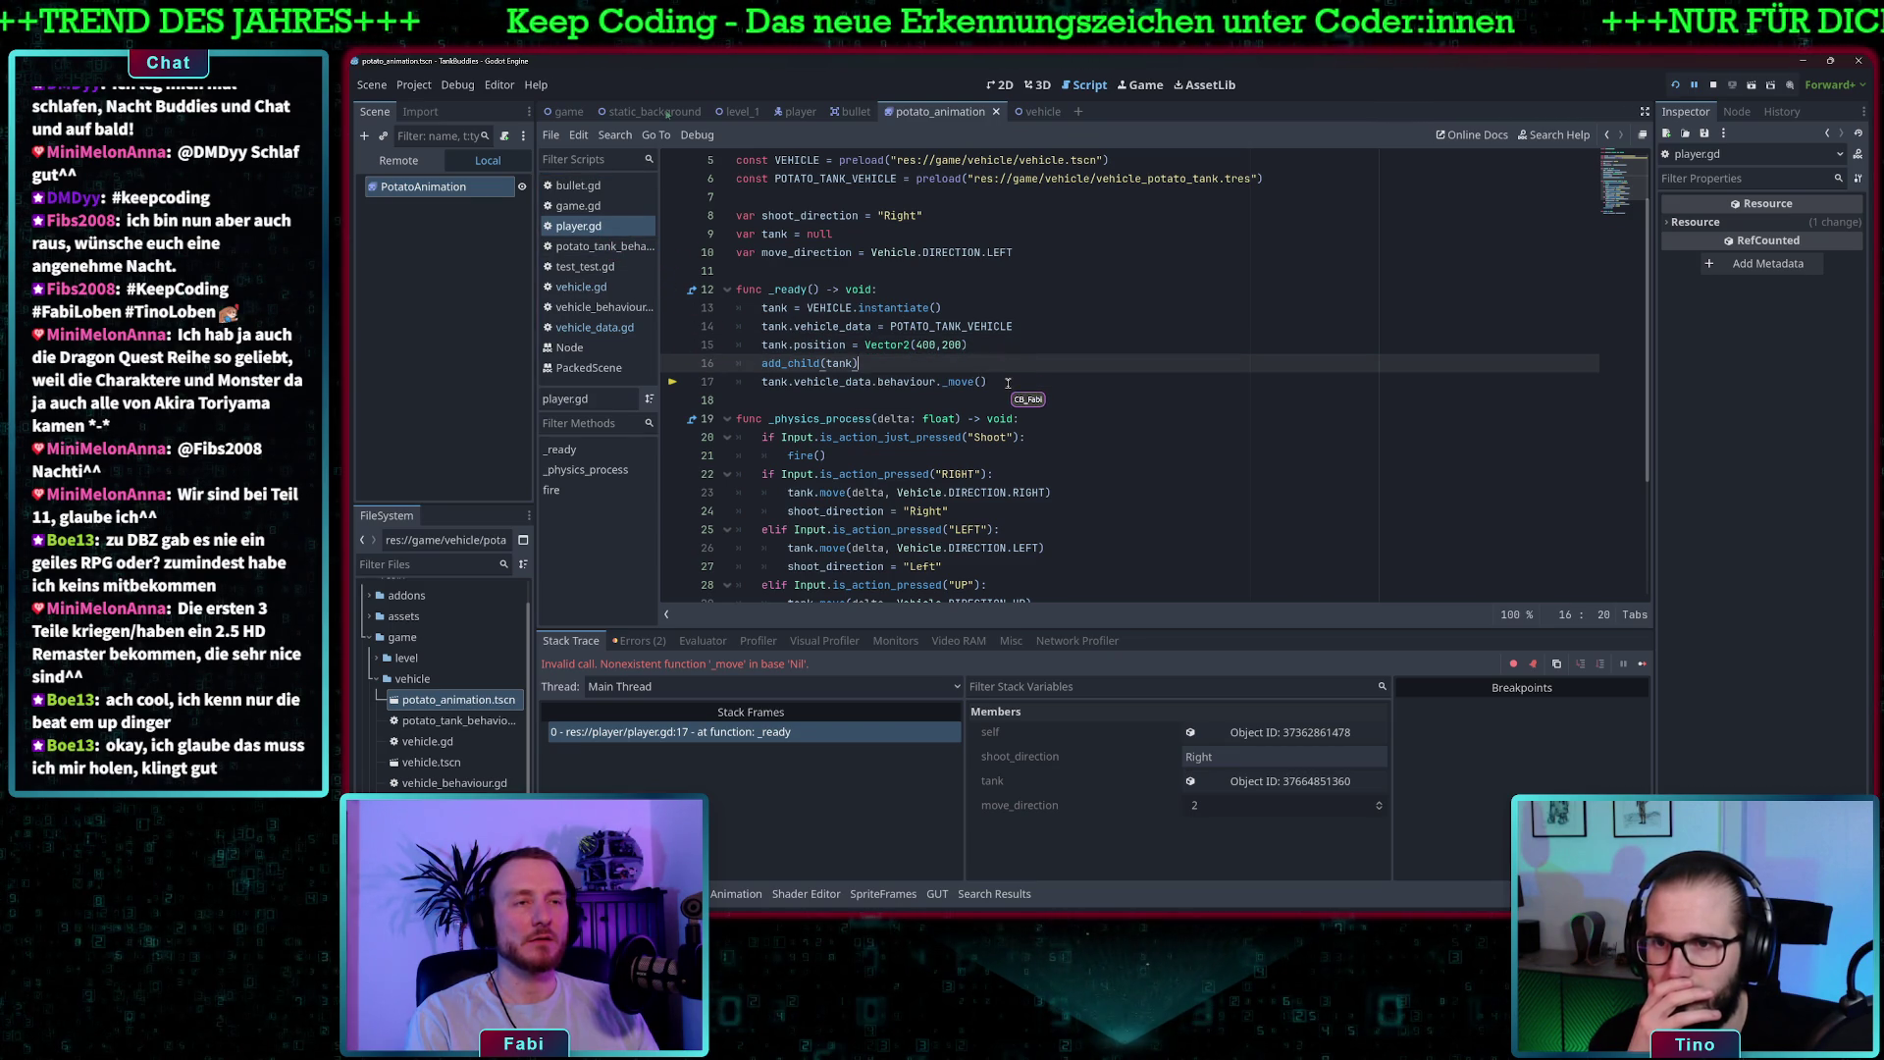
scroll(1005, 392, down, 1)
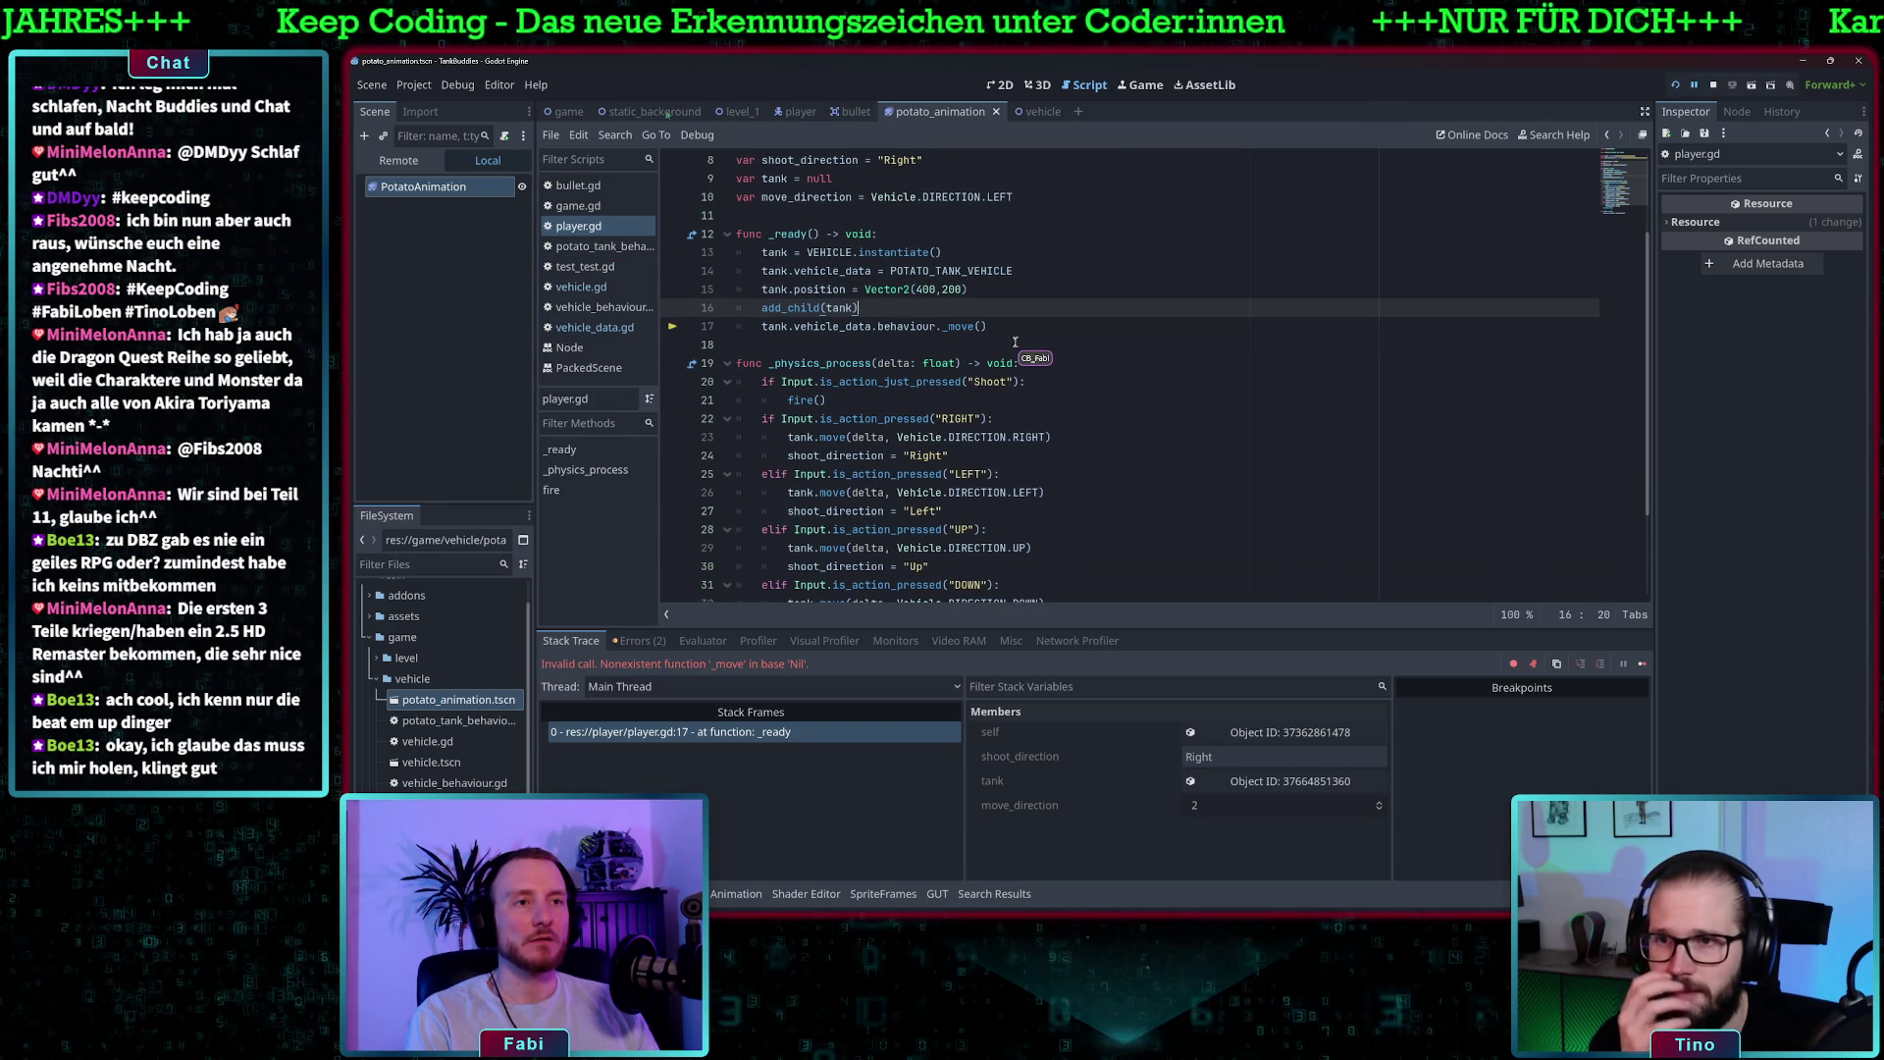
scroll(1015, 341, down, 1)
click(993, 274)
mouse_move(864, 264)
mouse_down()
mouse_move(726, 236)
mouse_move(738, 271)
mouse_up()
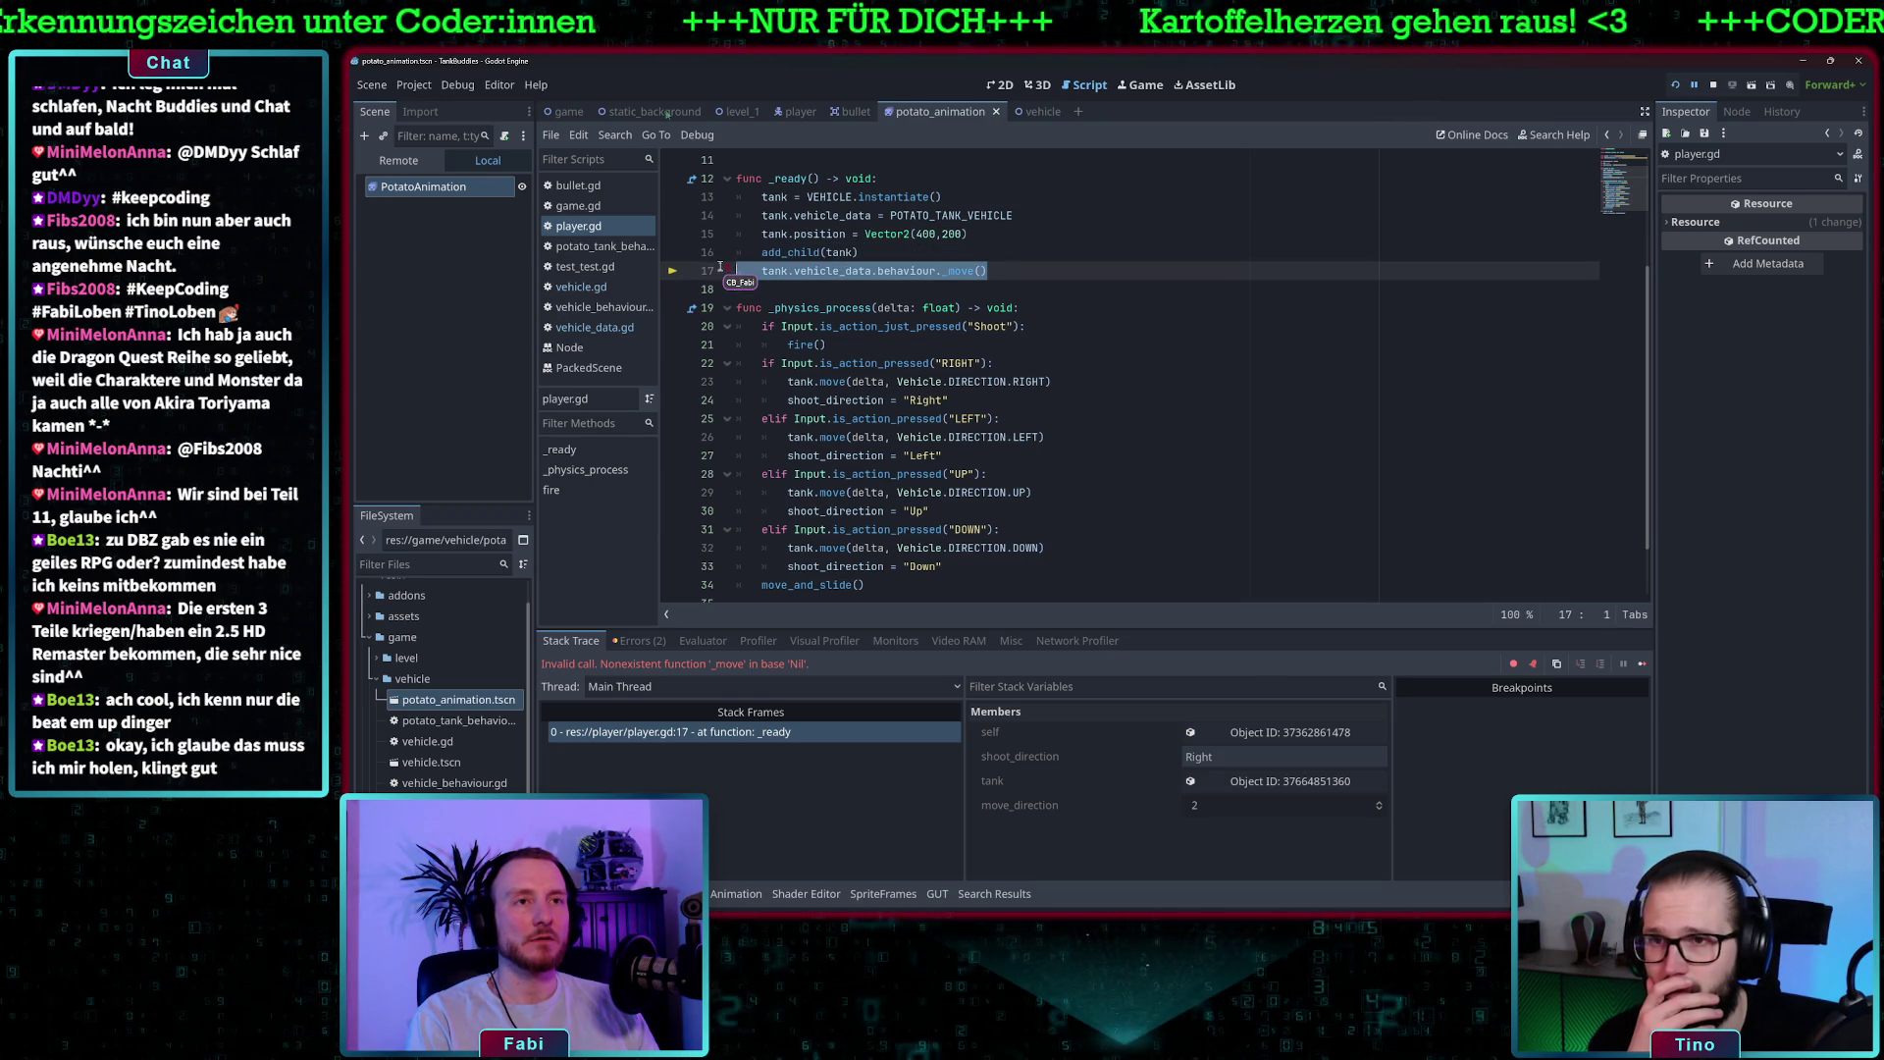
key(BackSpace)
click(898, 258)
click(864, 276)
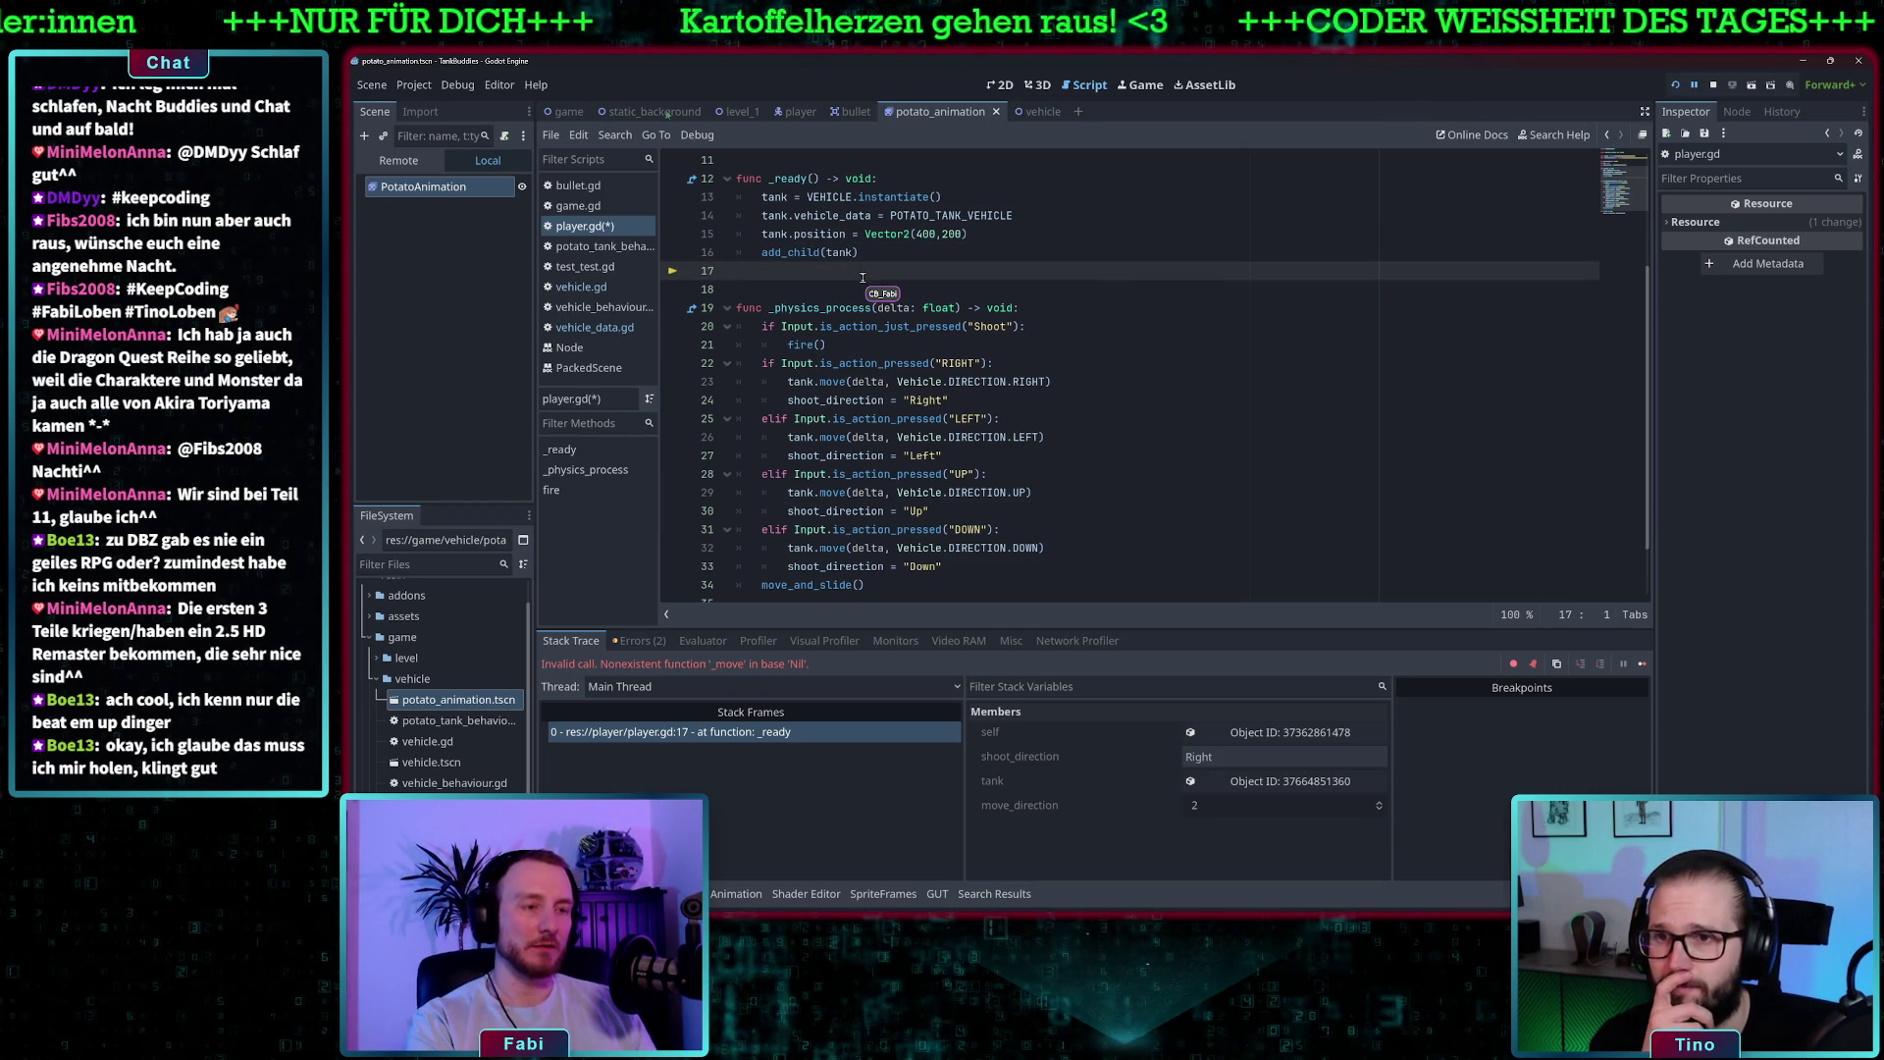
key(BackSpace)
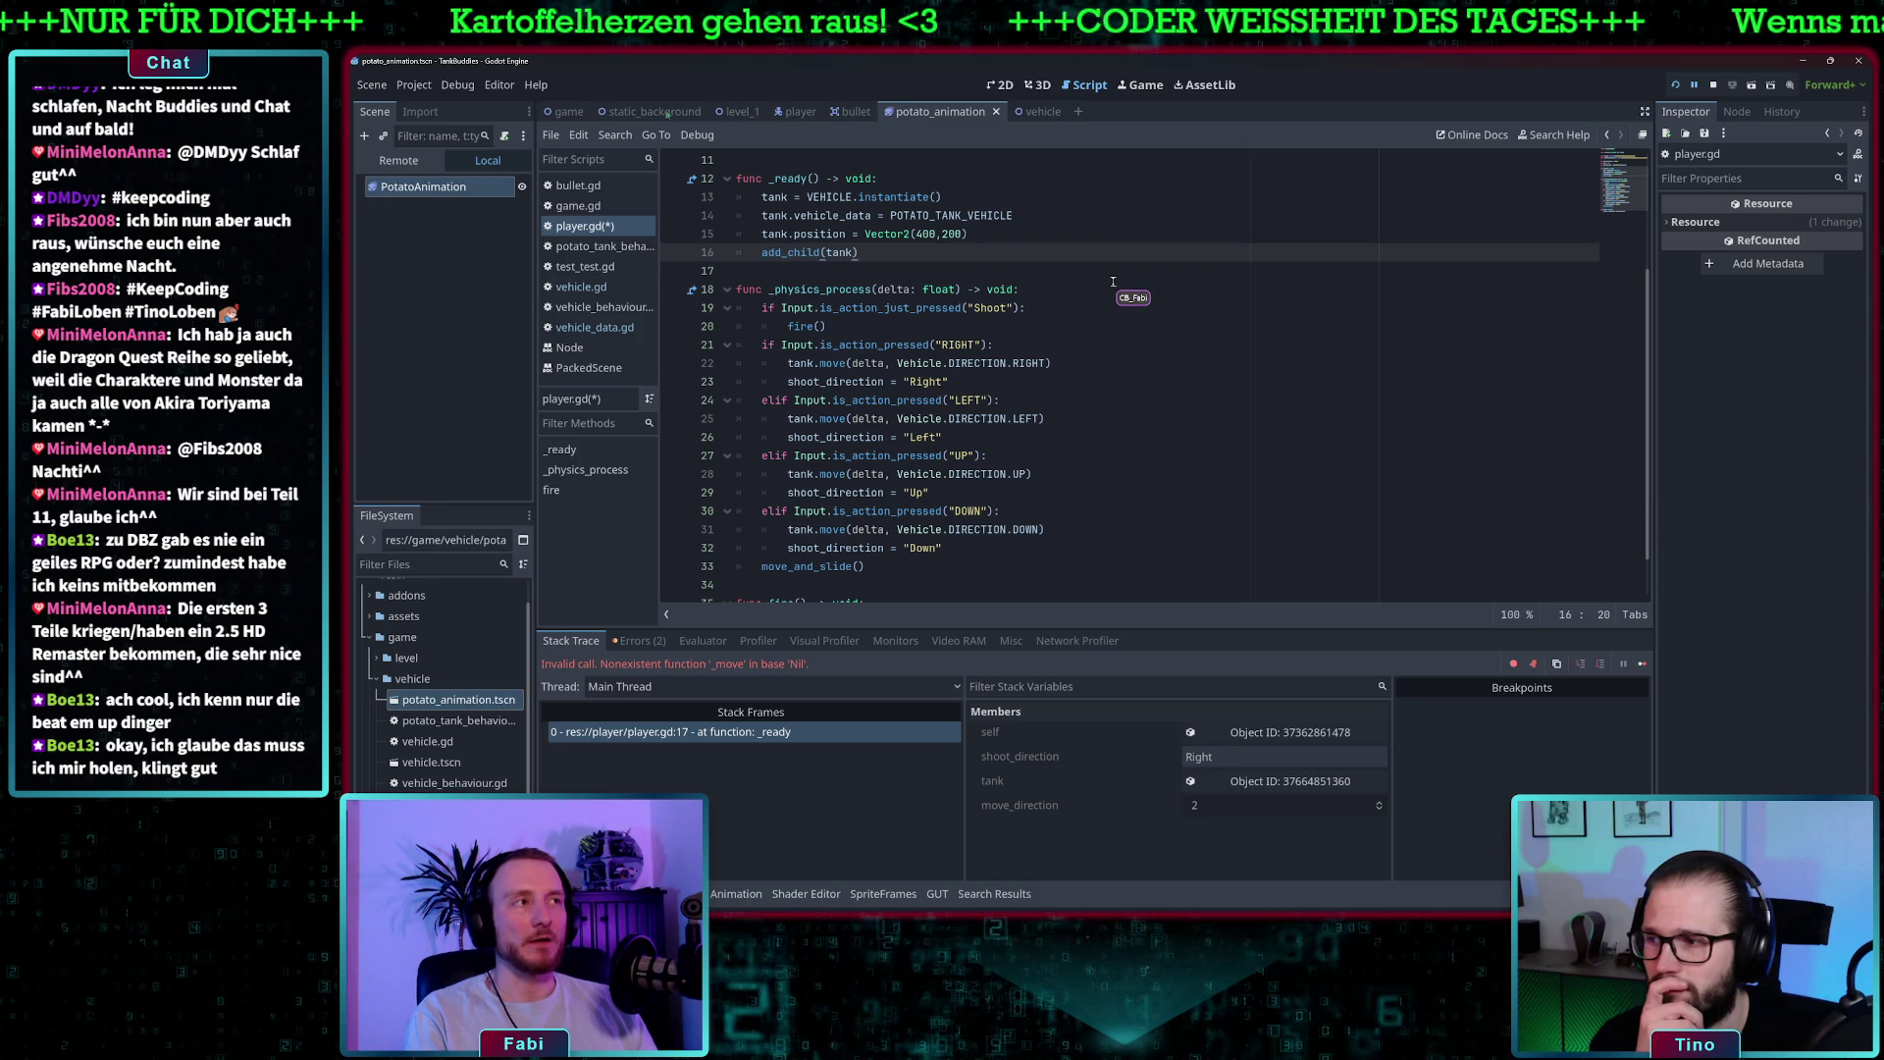
key(ctrl+s)
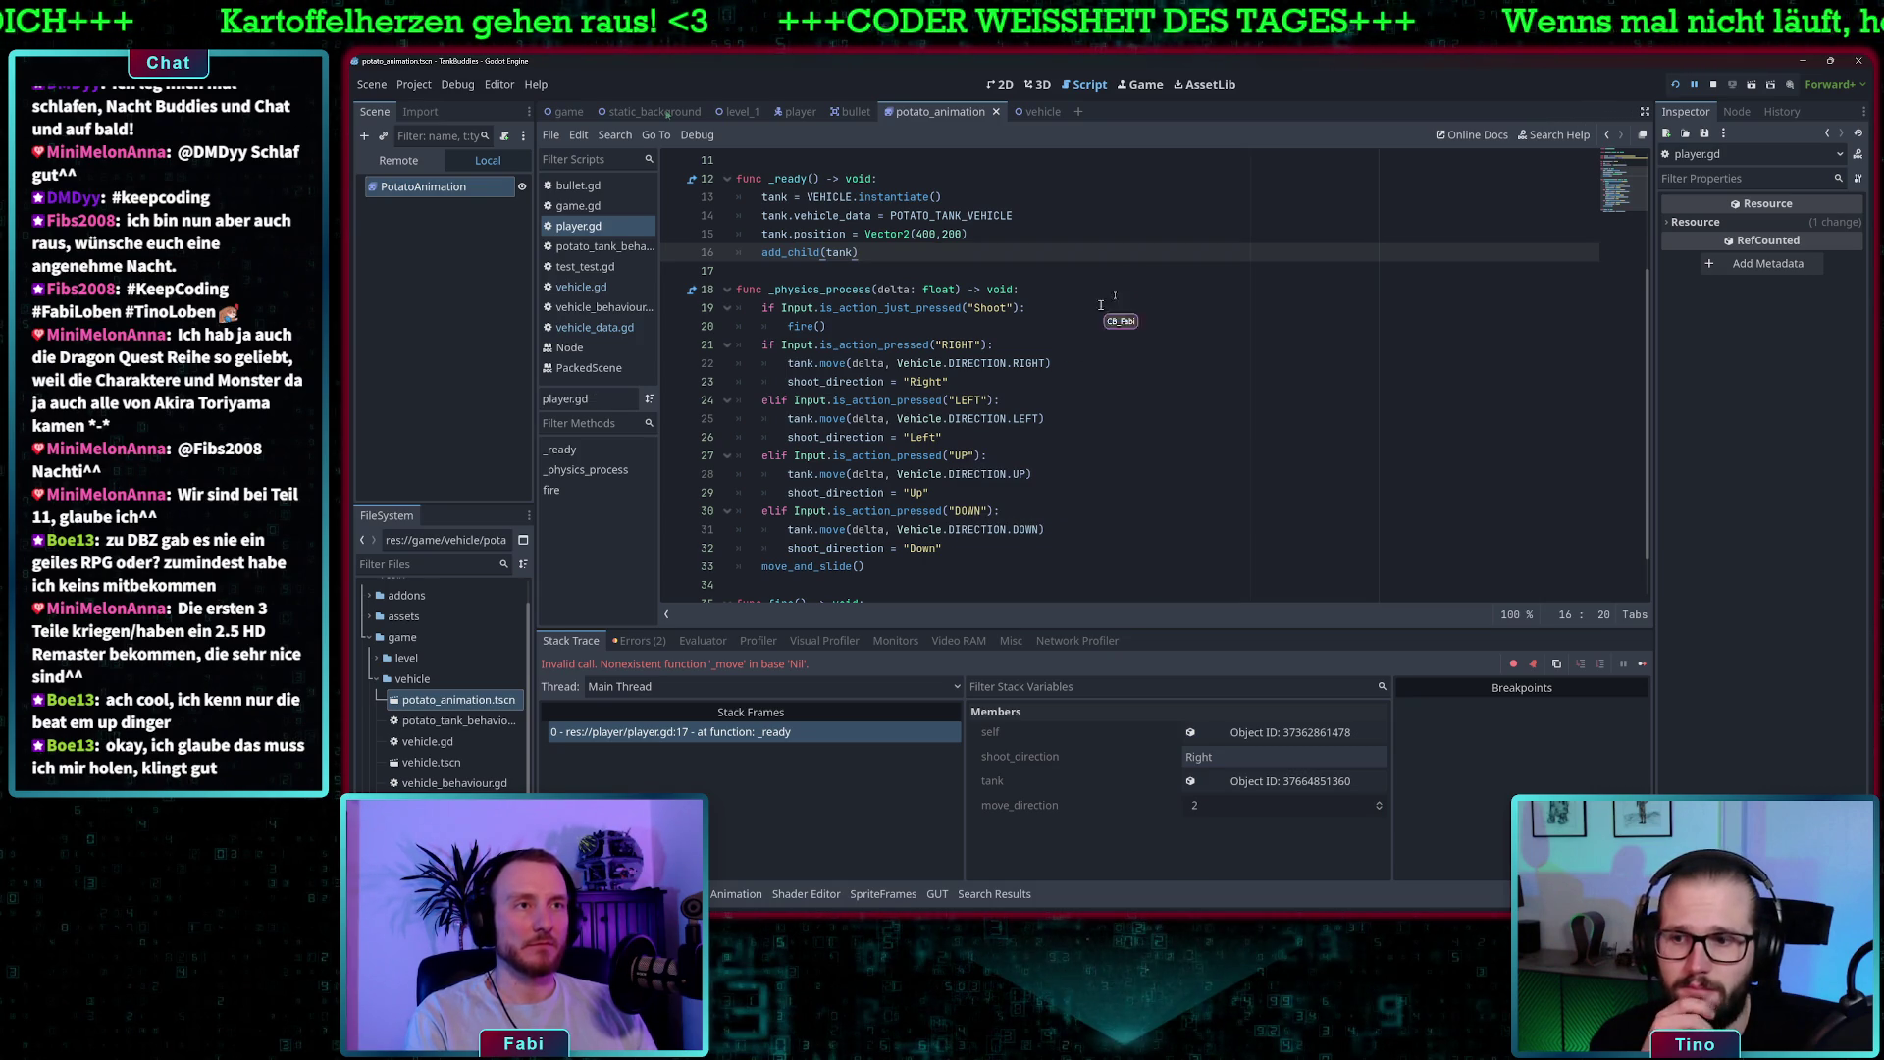
- Run the game to confirm the fix, stop it, then view vehicle.gd and the potato tank's VehicleData
click(1678, 88)
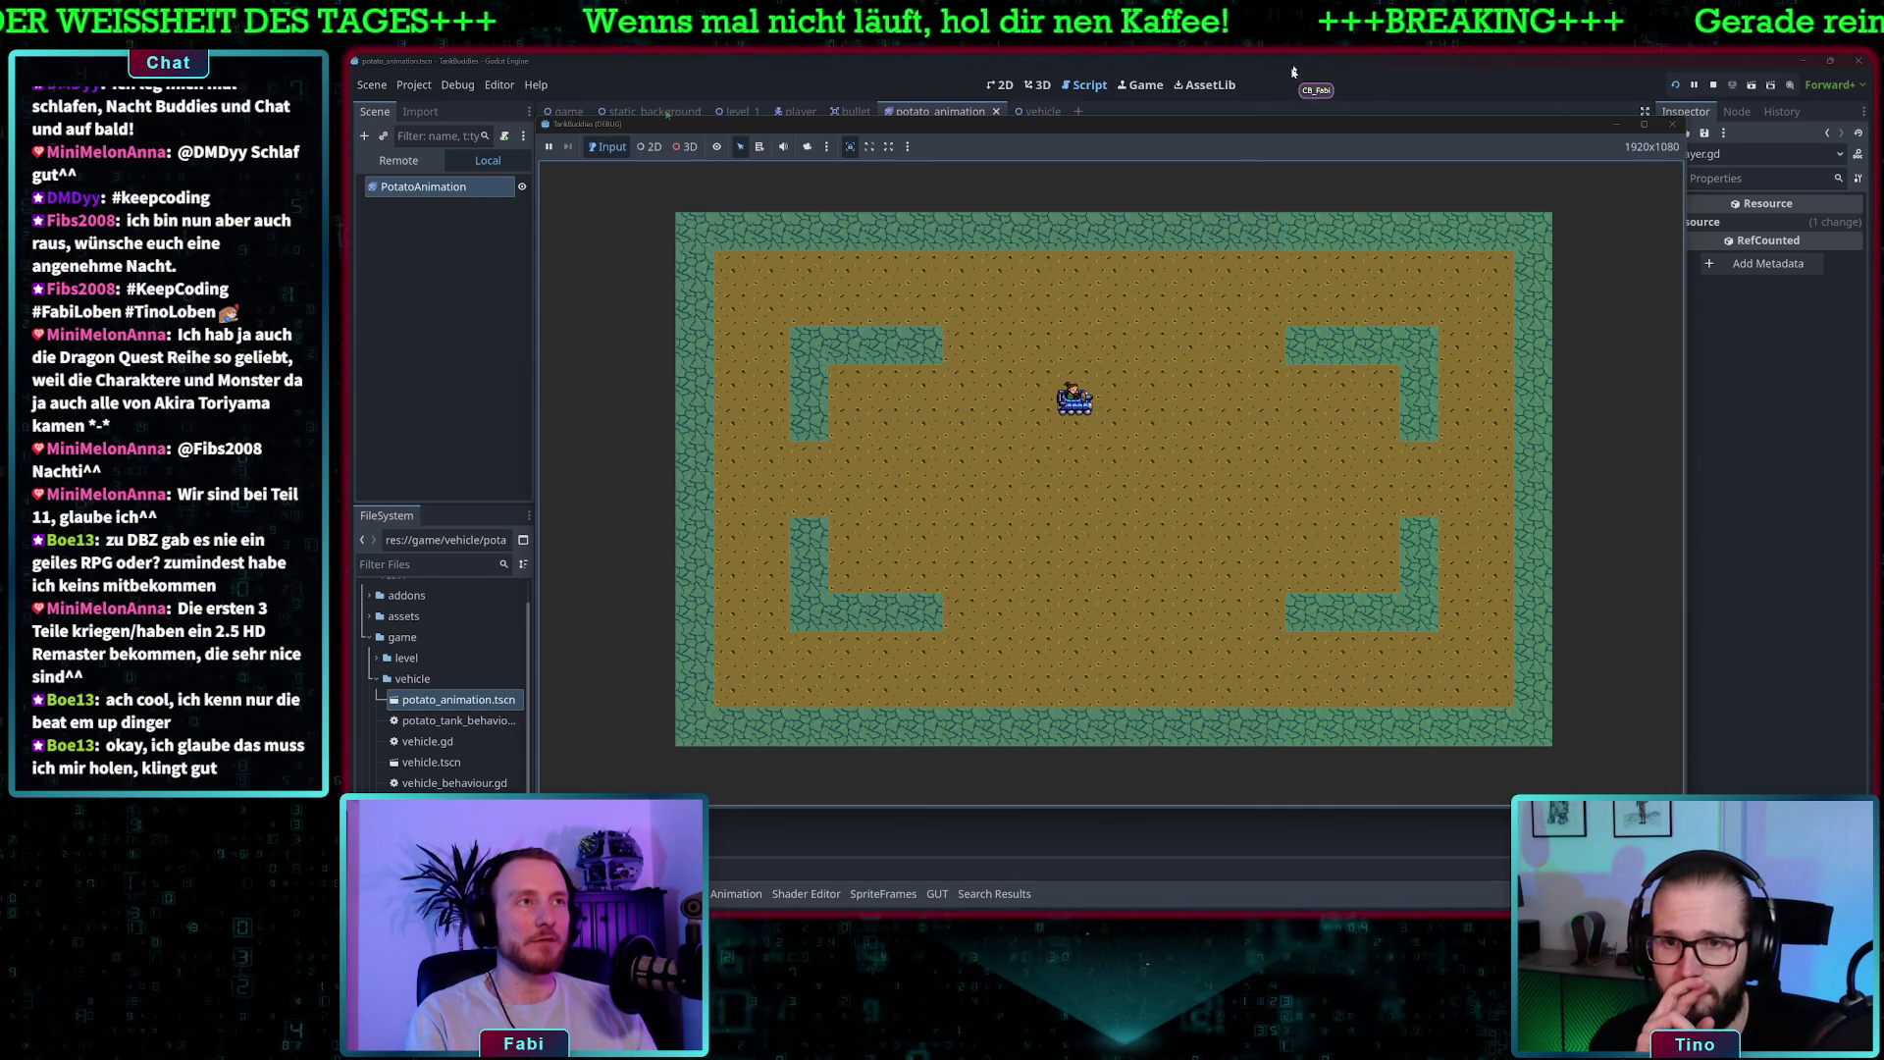
key(F8)
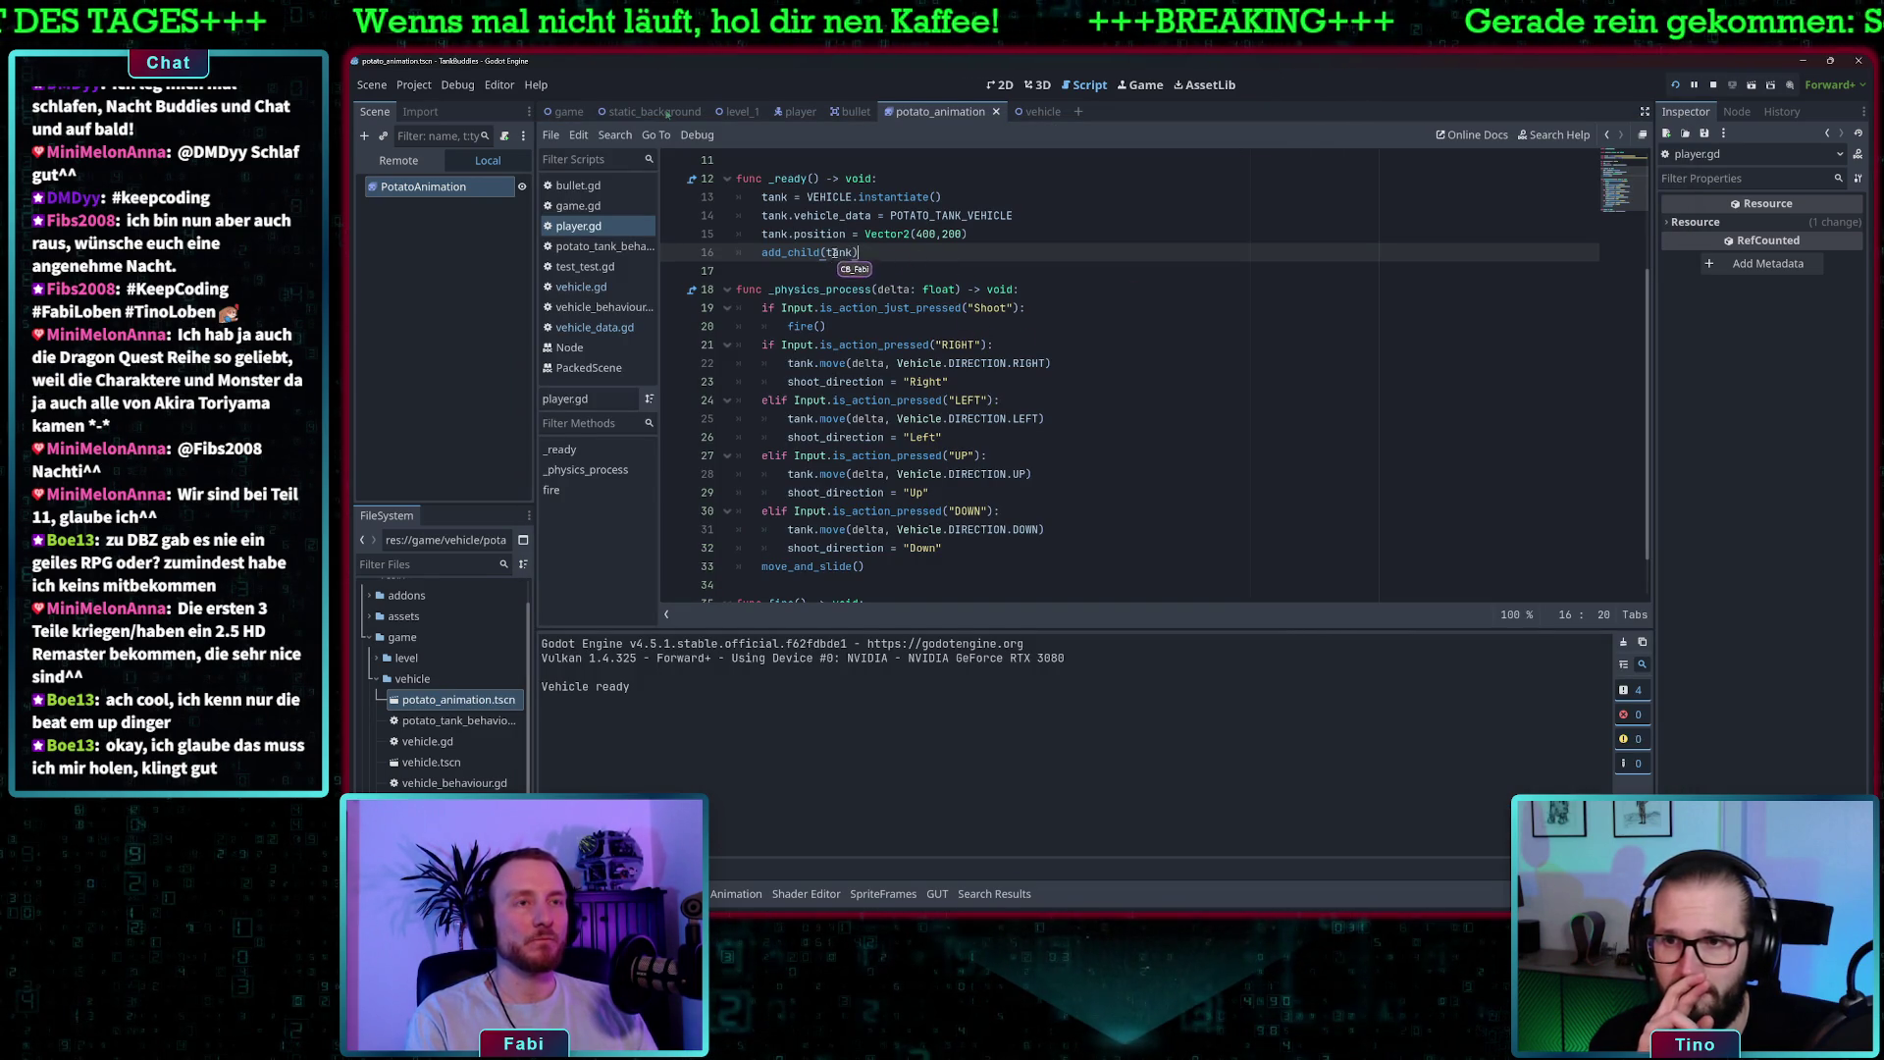
click(589, 286)
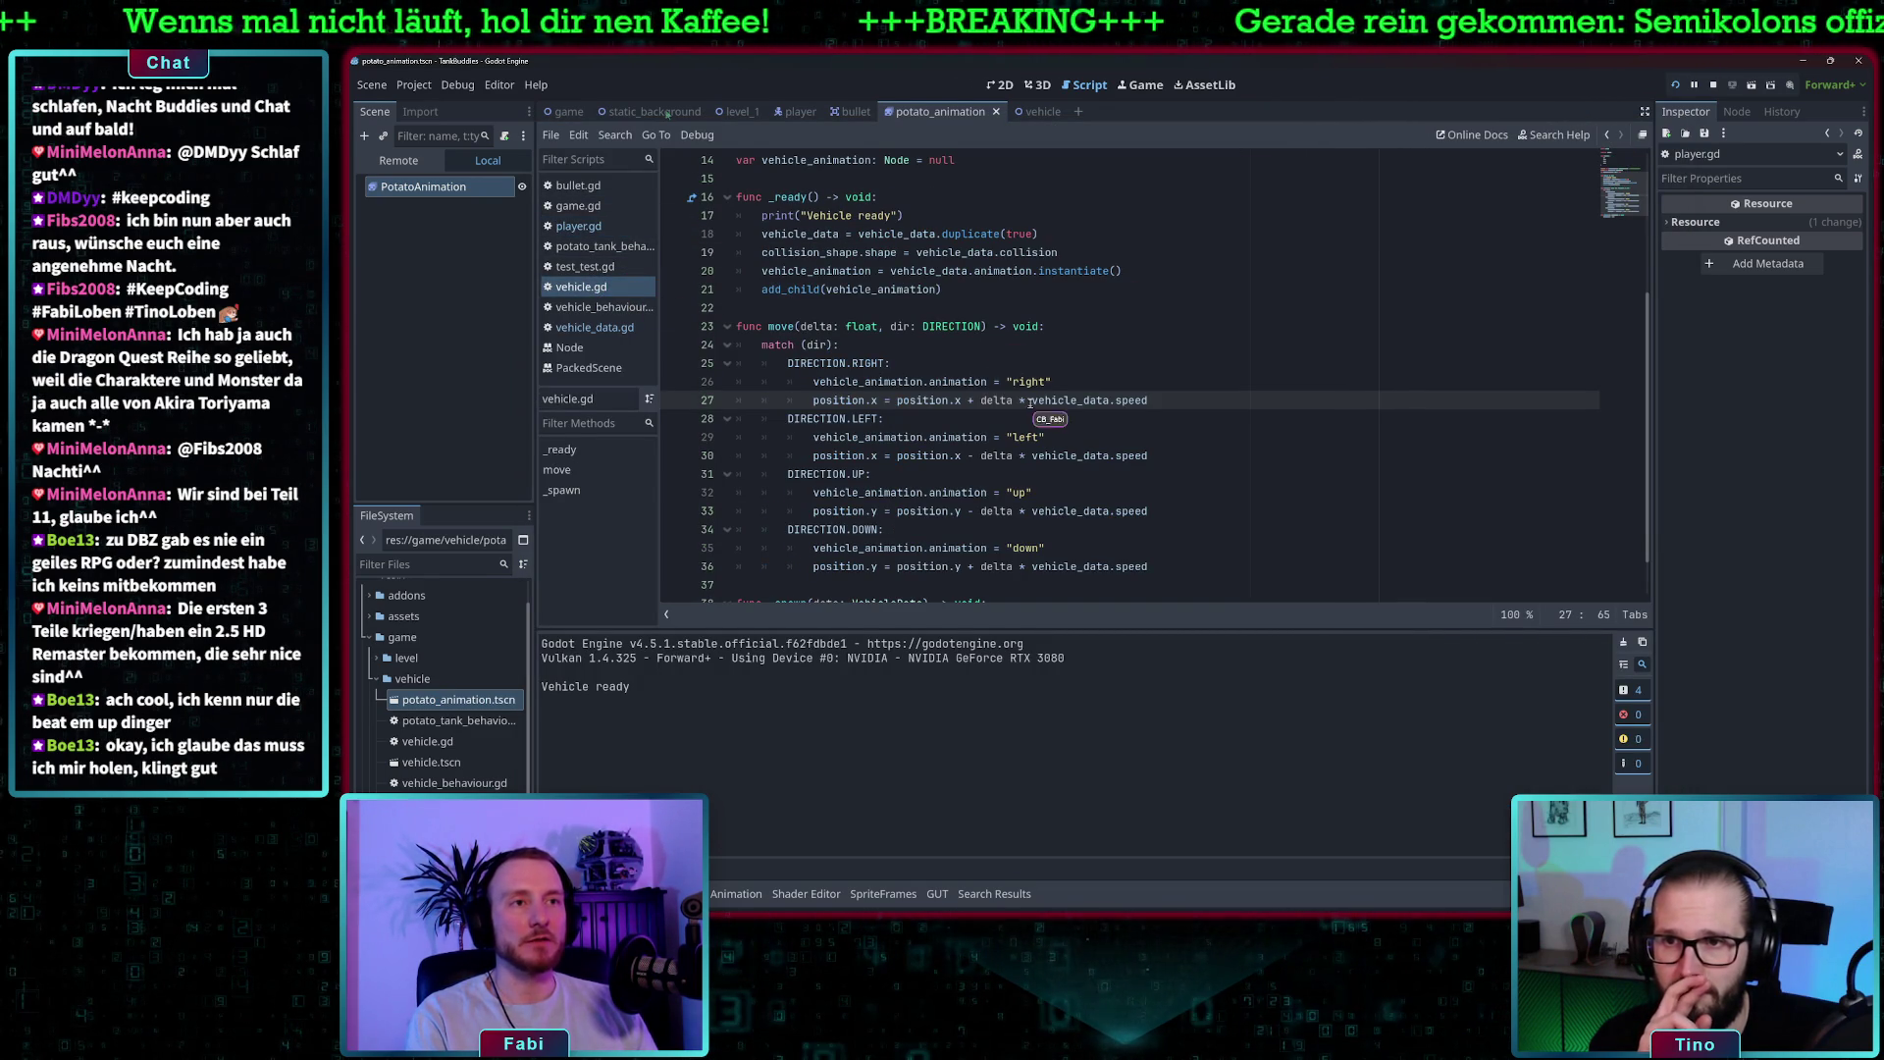
click(826, 254)
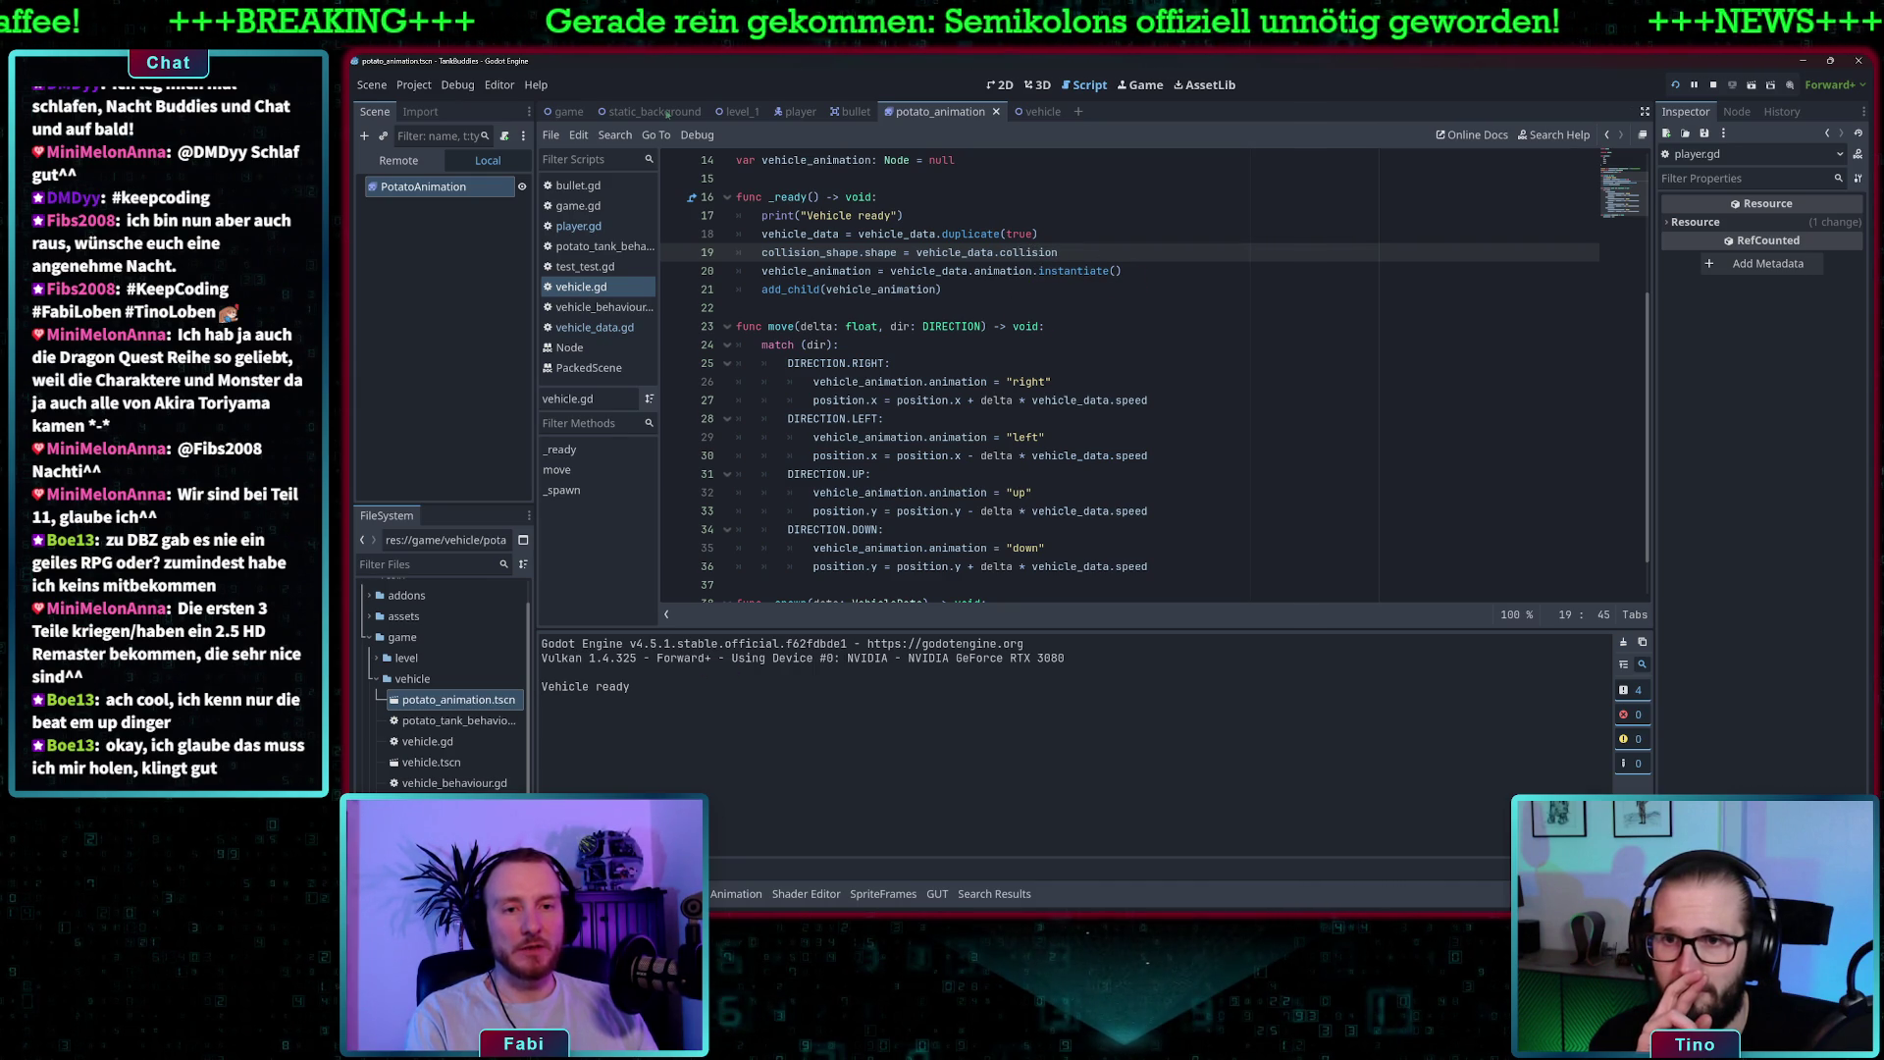
click(451, 803)
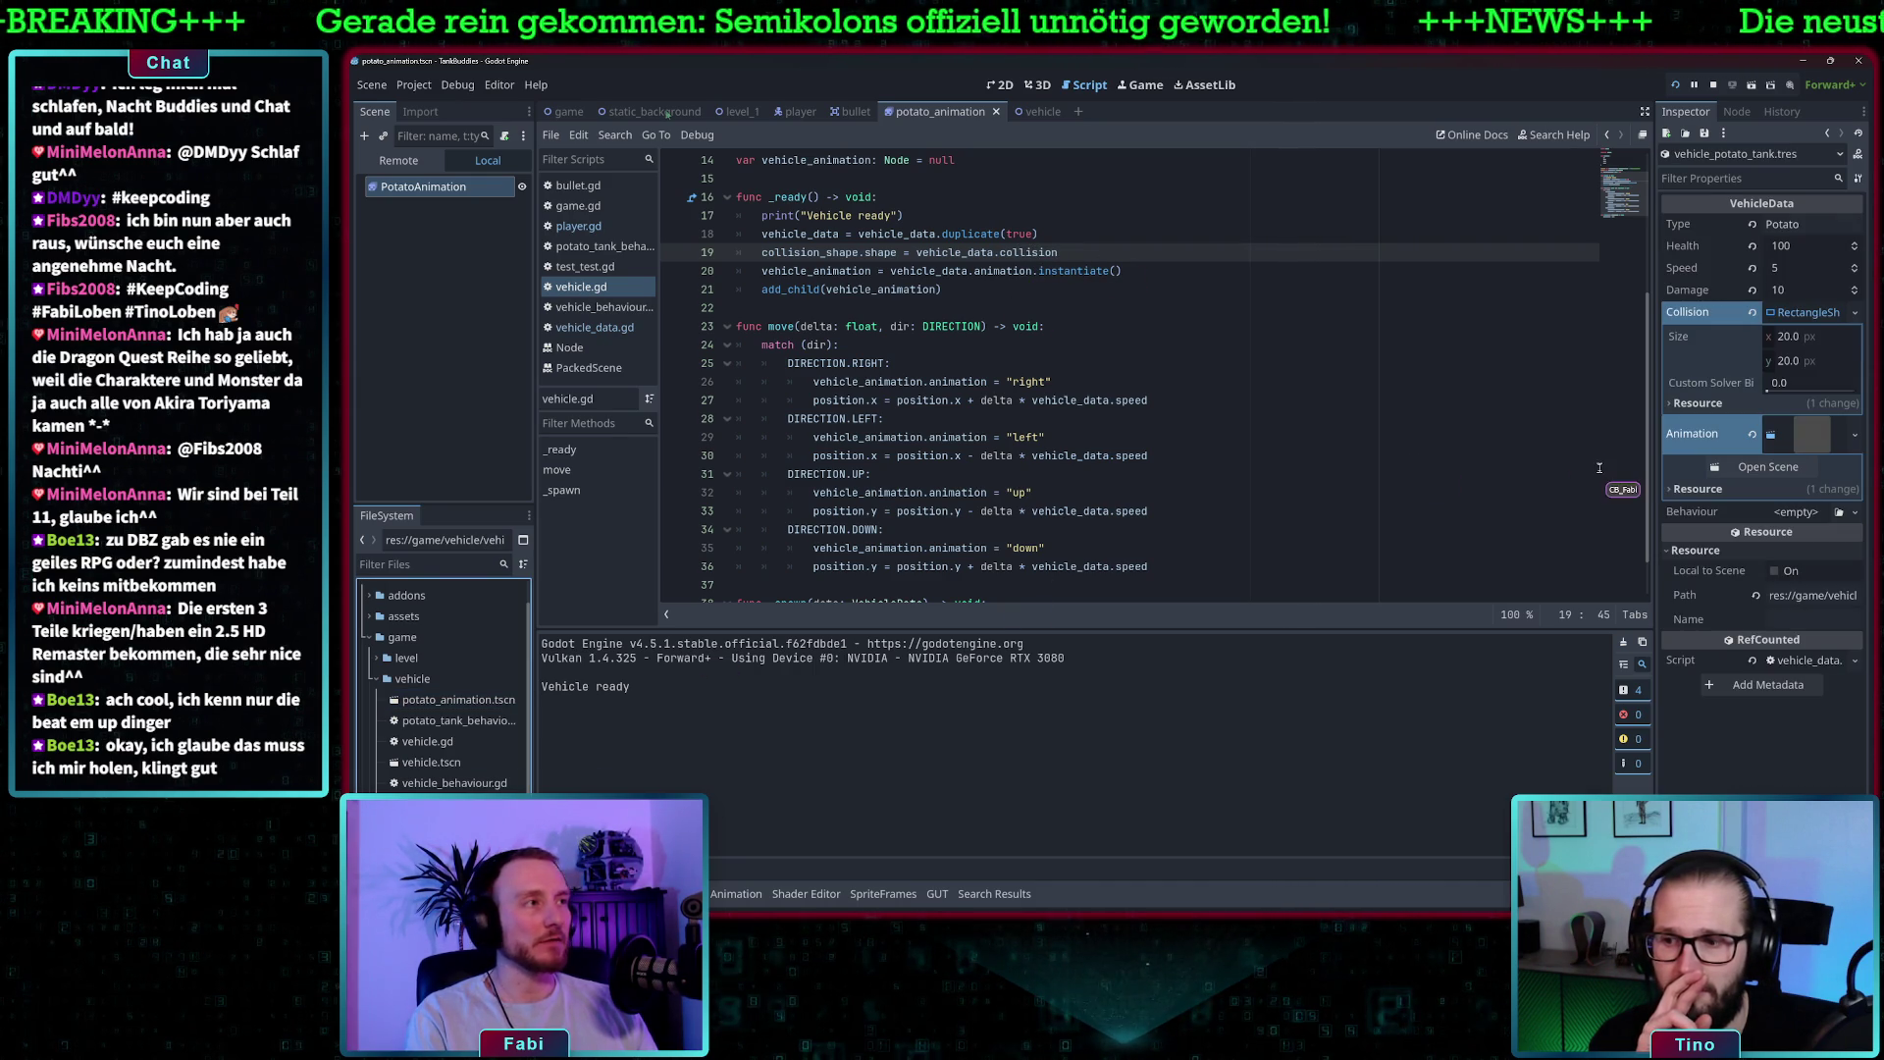
- Set the potato tank's collision Size x and y to 100
click(1792, 339)
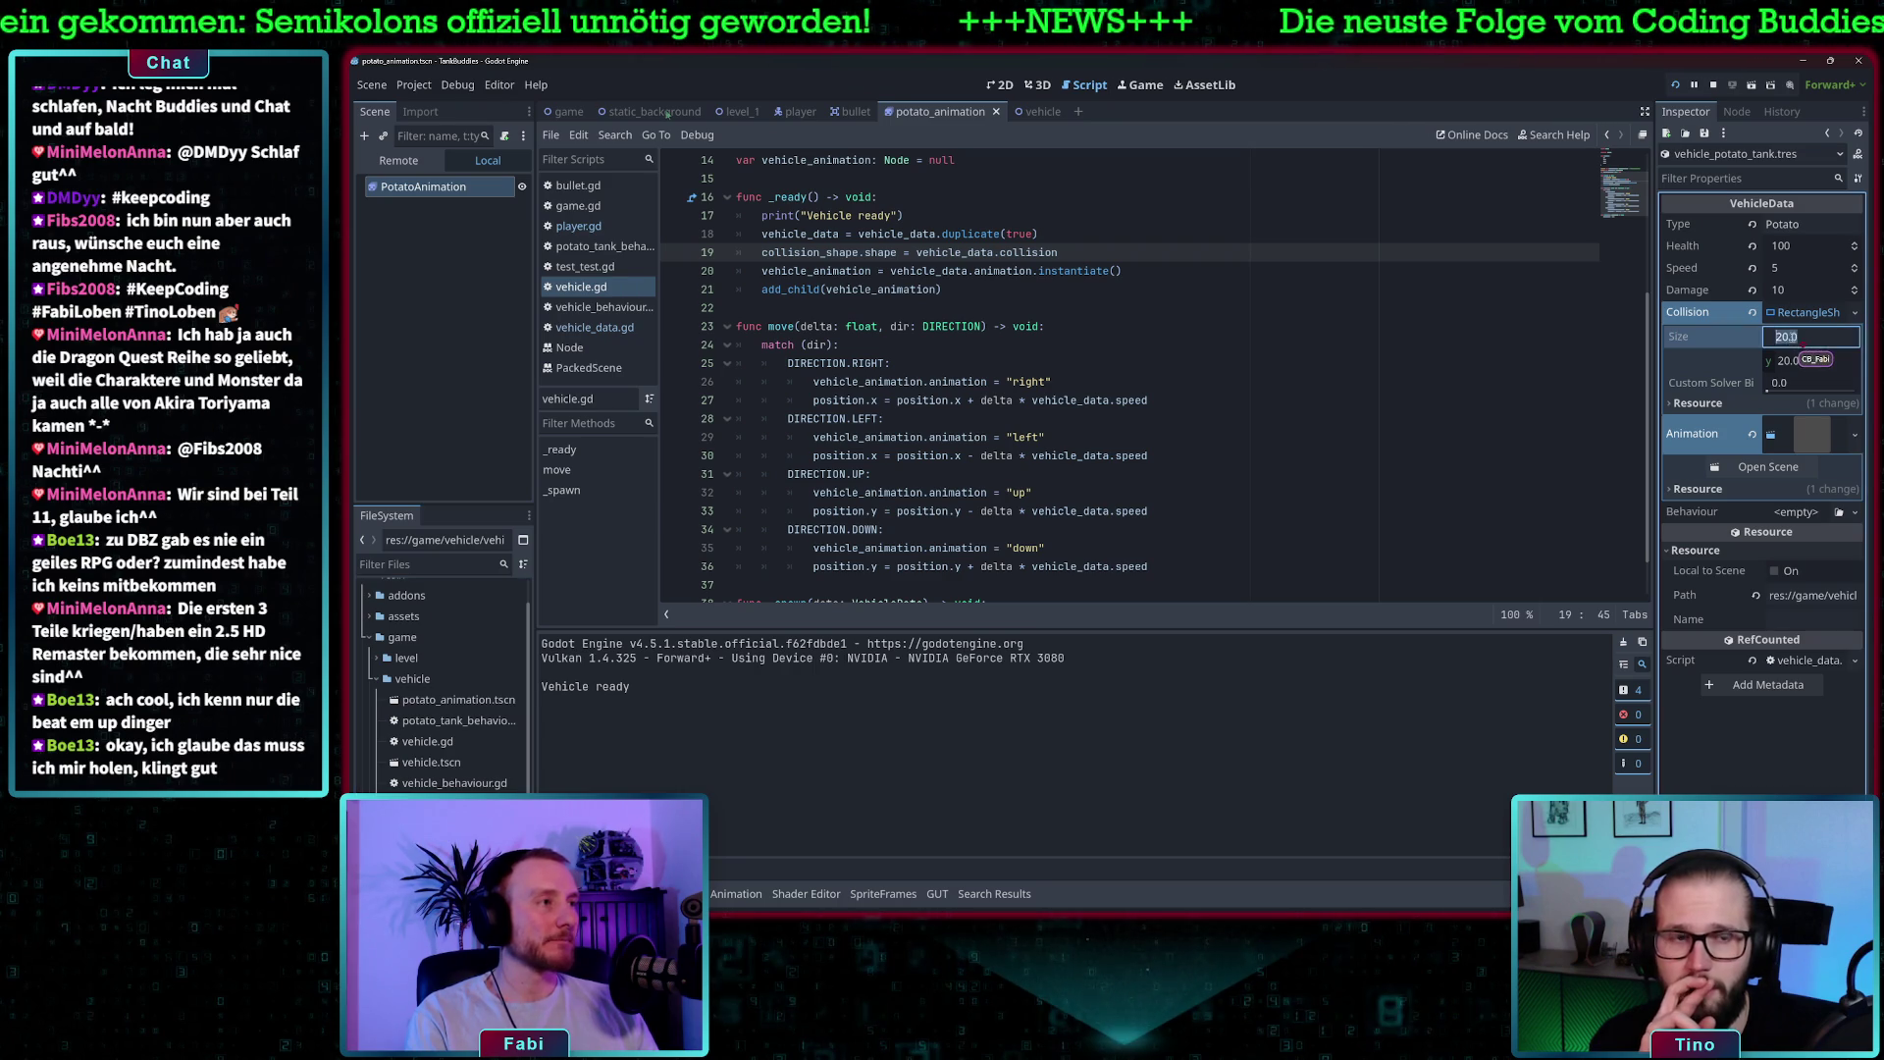
text(100)
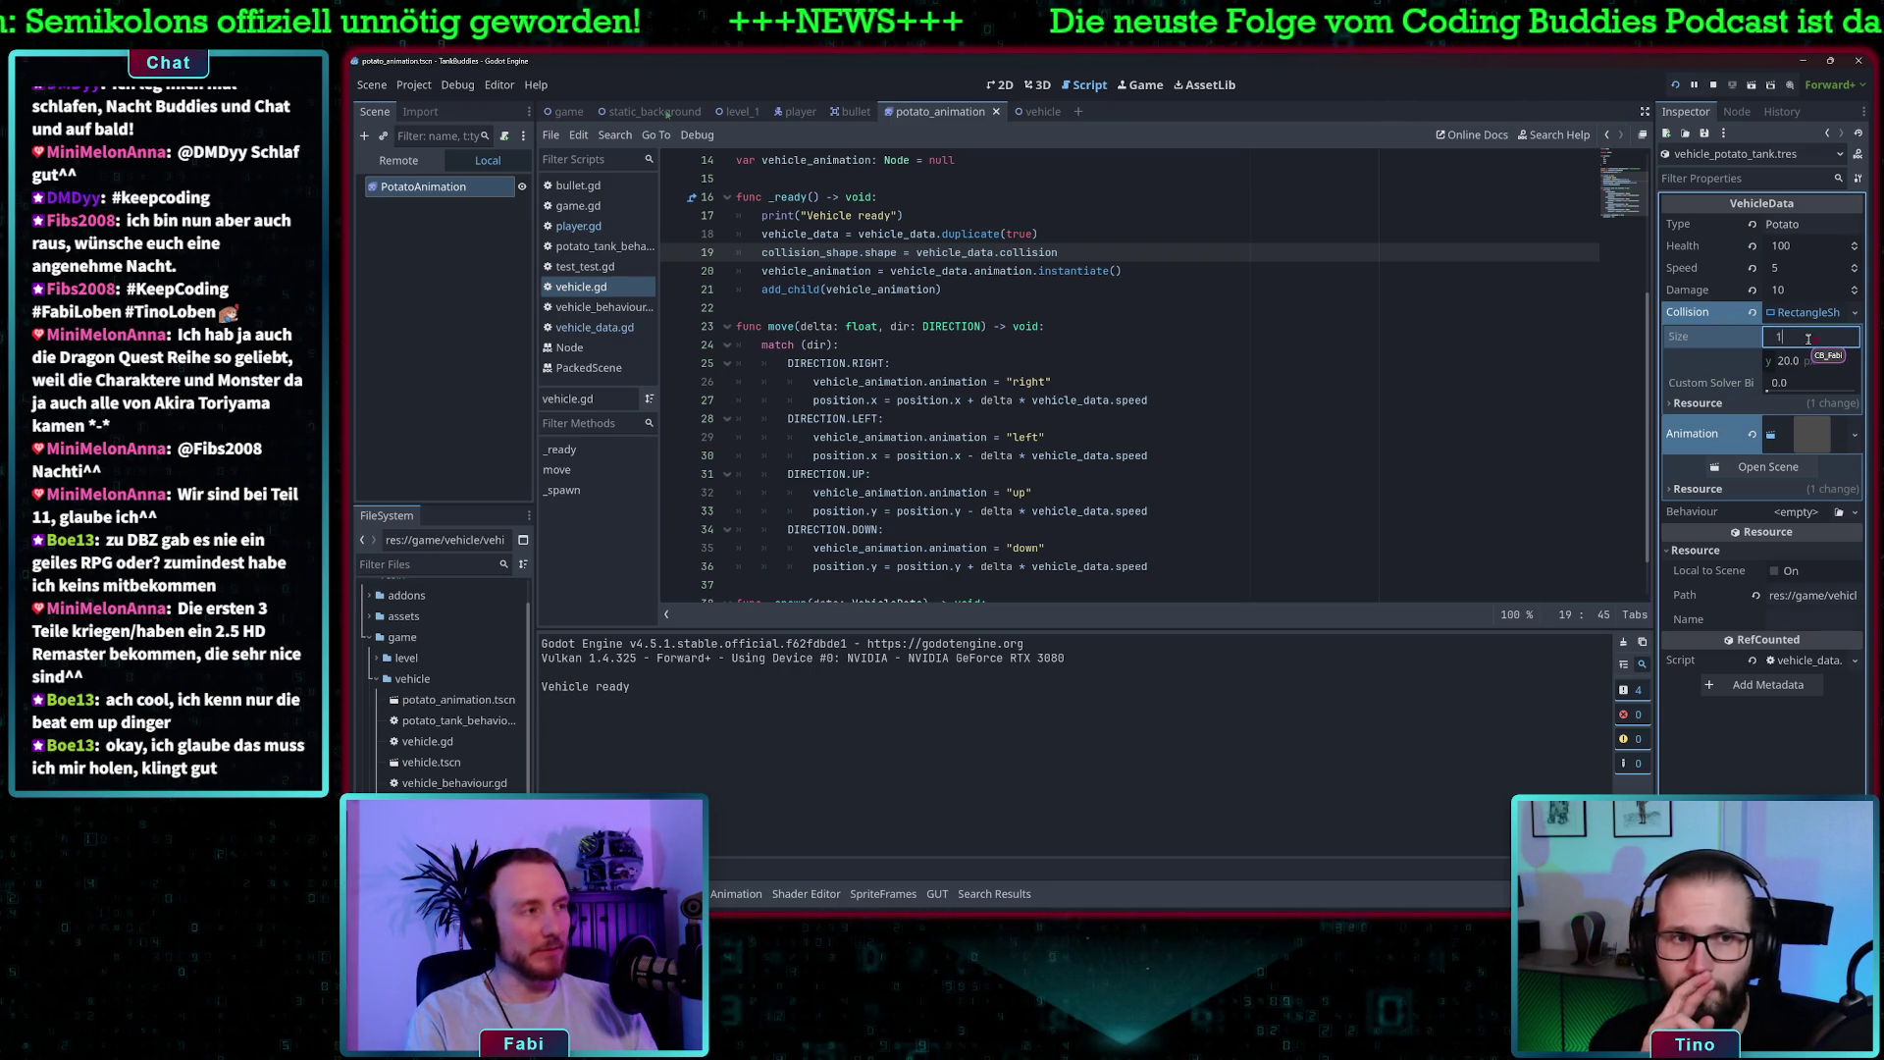
click(1794, 361)
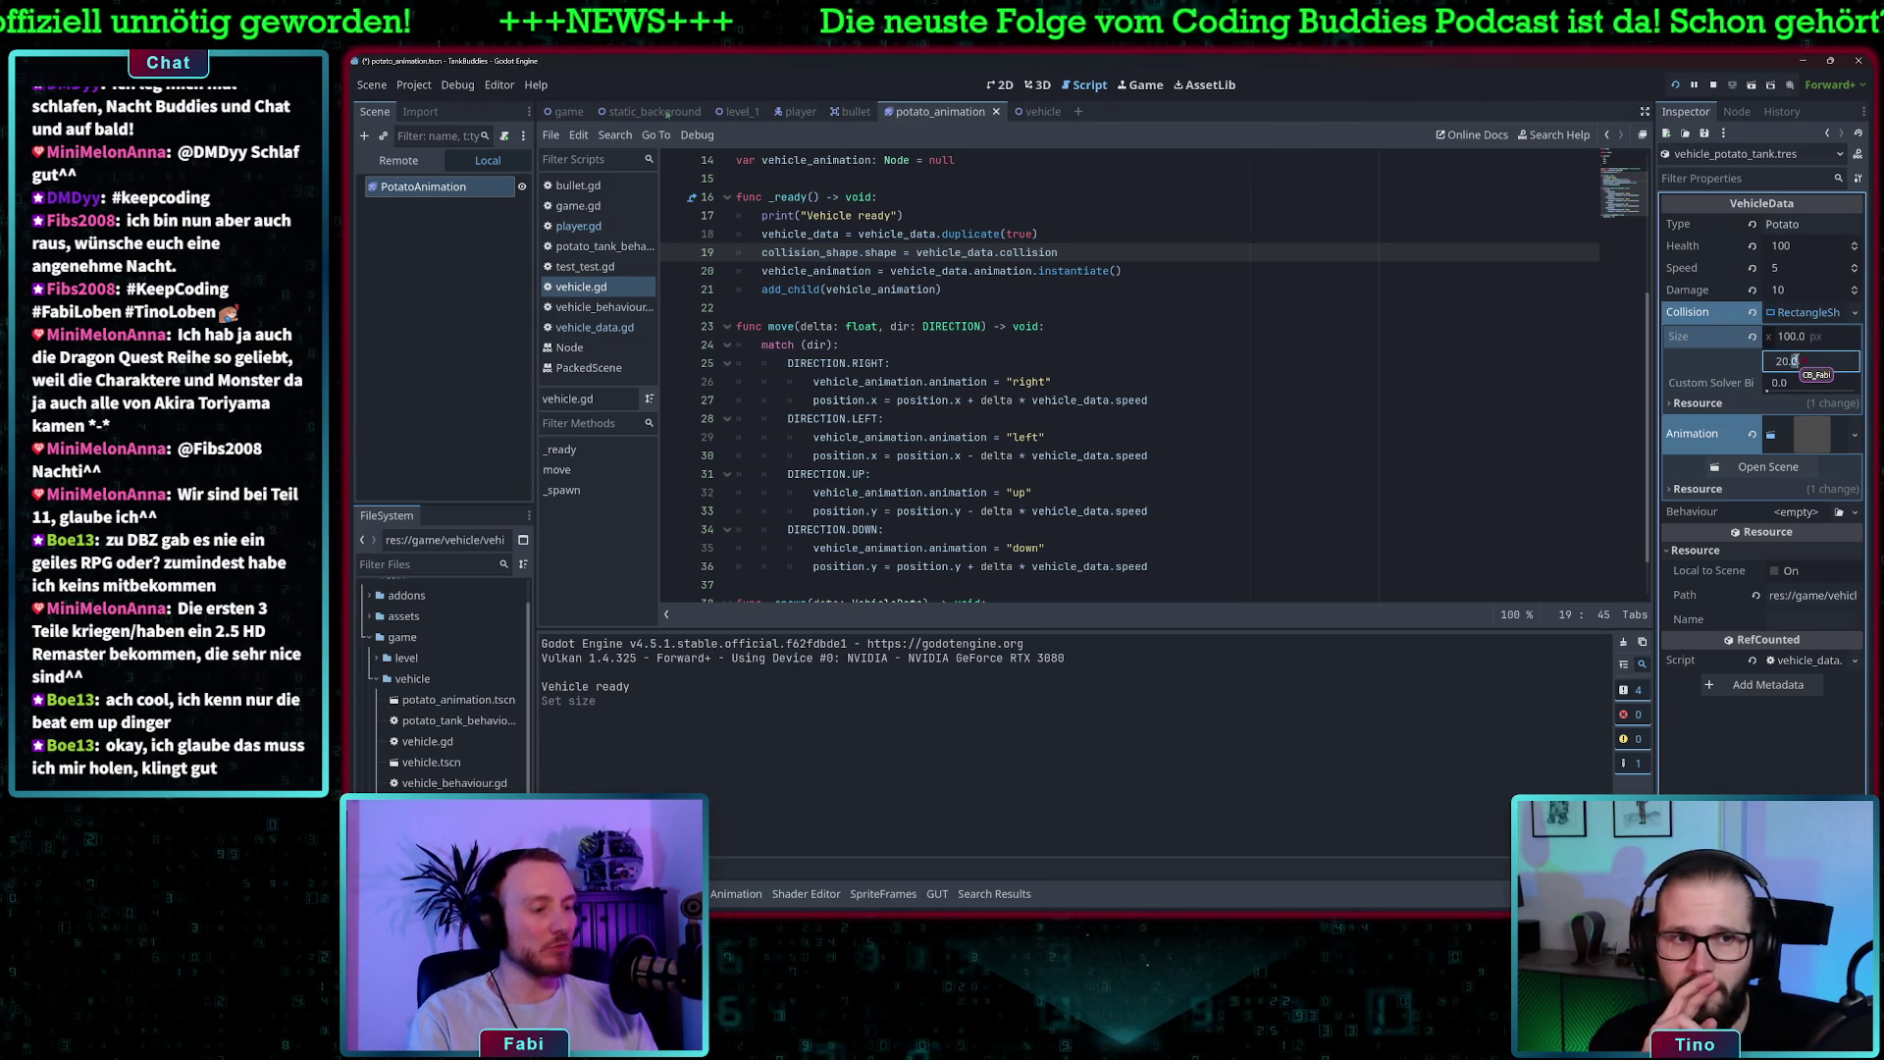
text(100)
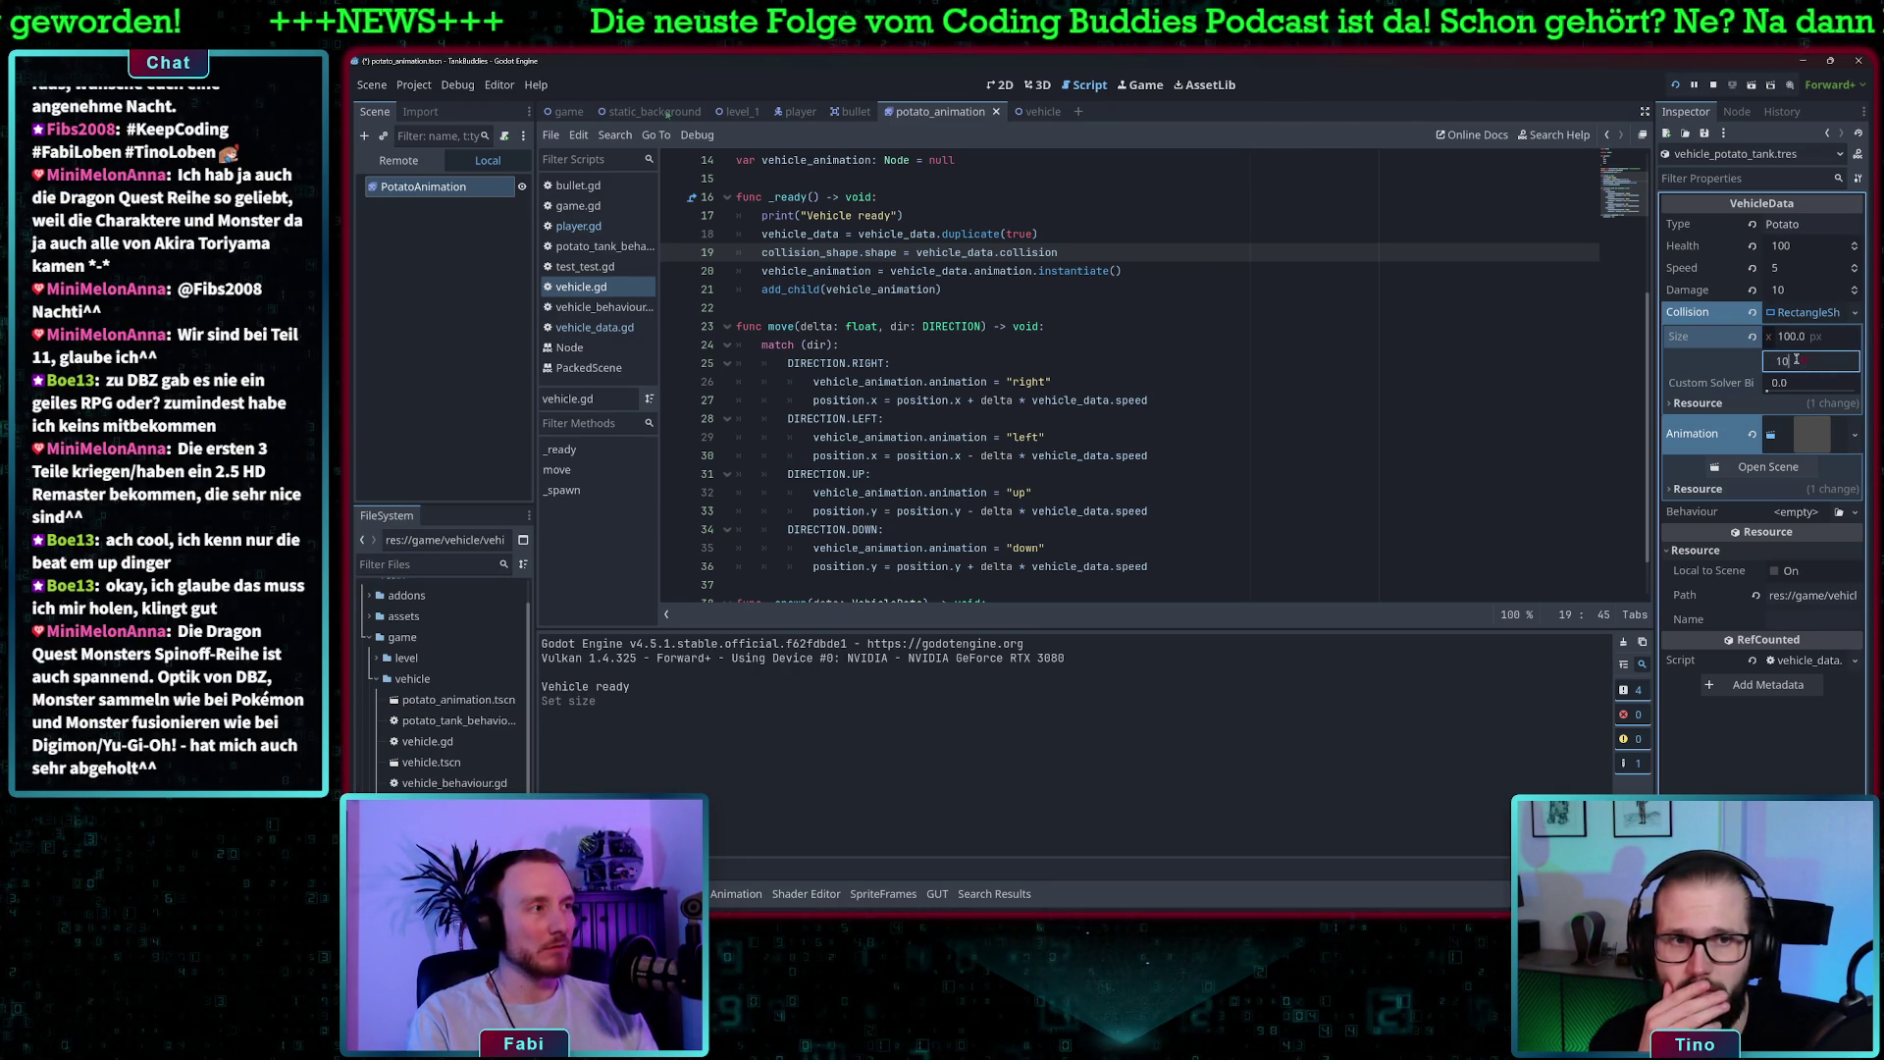
- Run the game to test the 100×100 collision, then return to vehicle.gd
click(1675, 84)
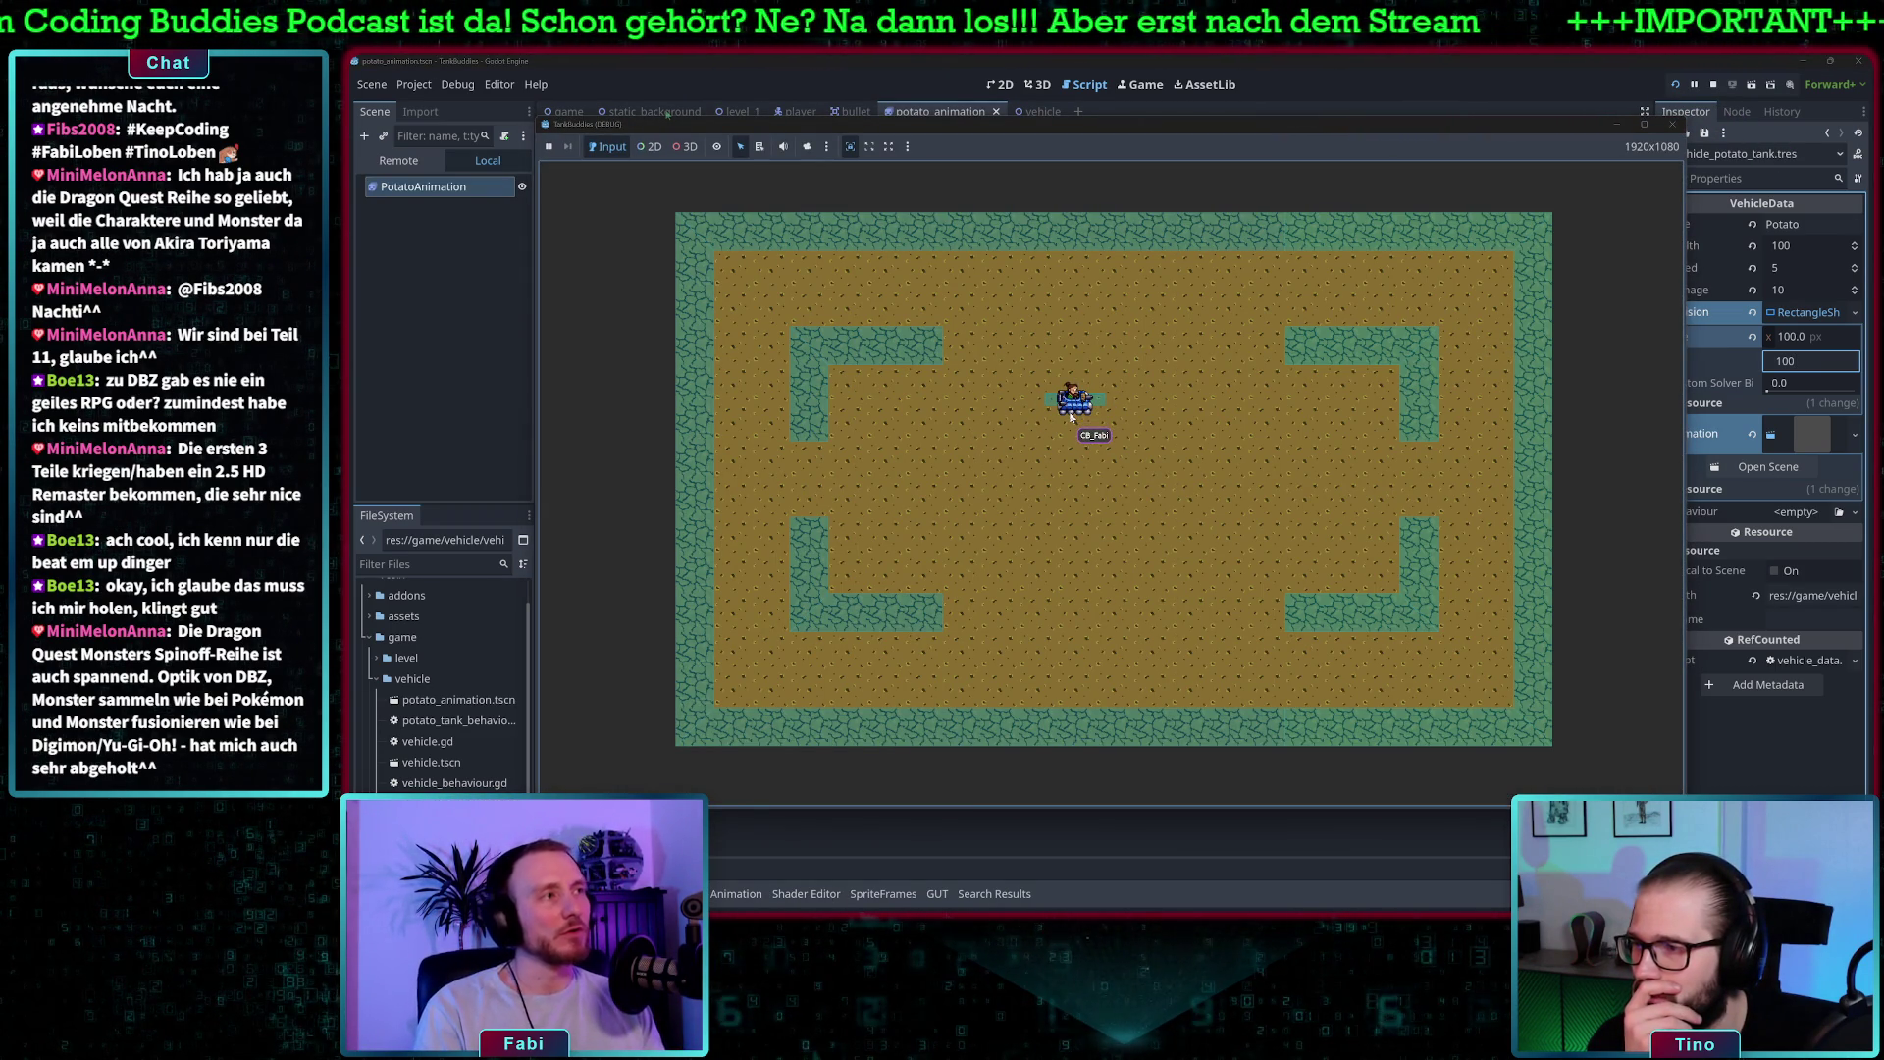
drag(1448, 132, 1310, 134)
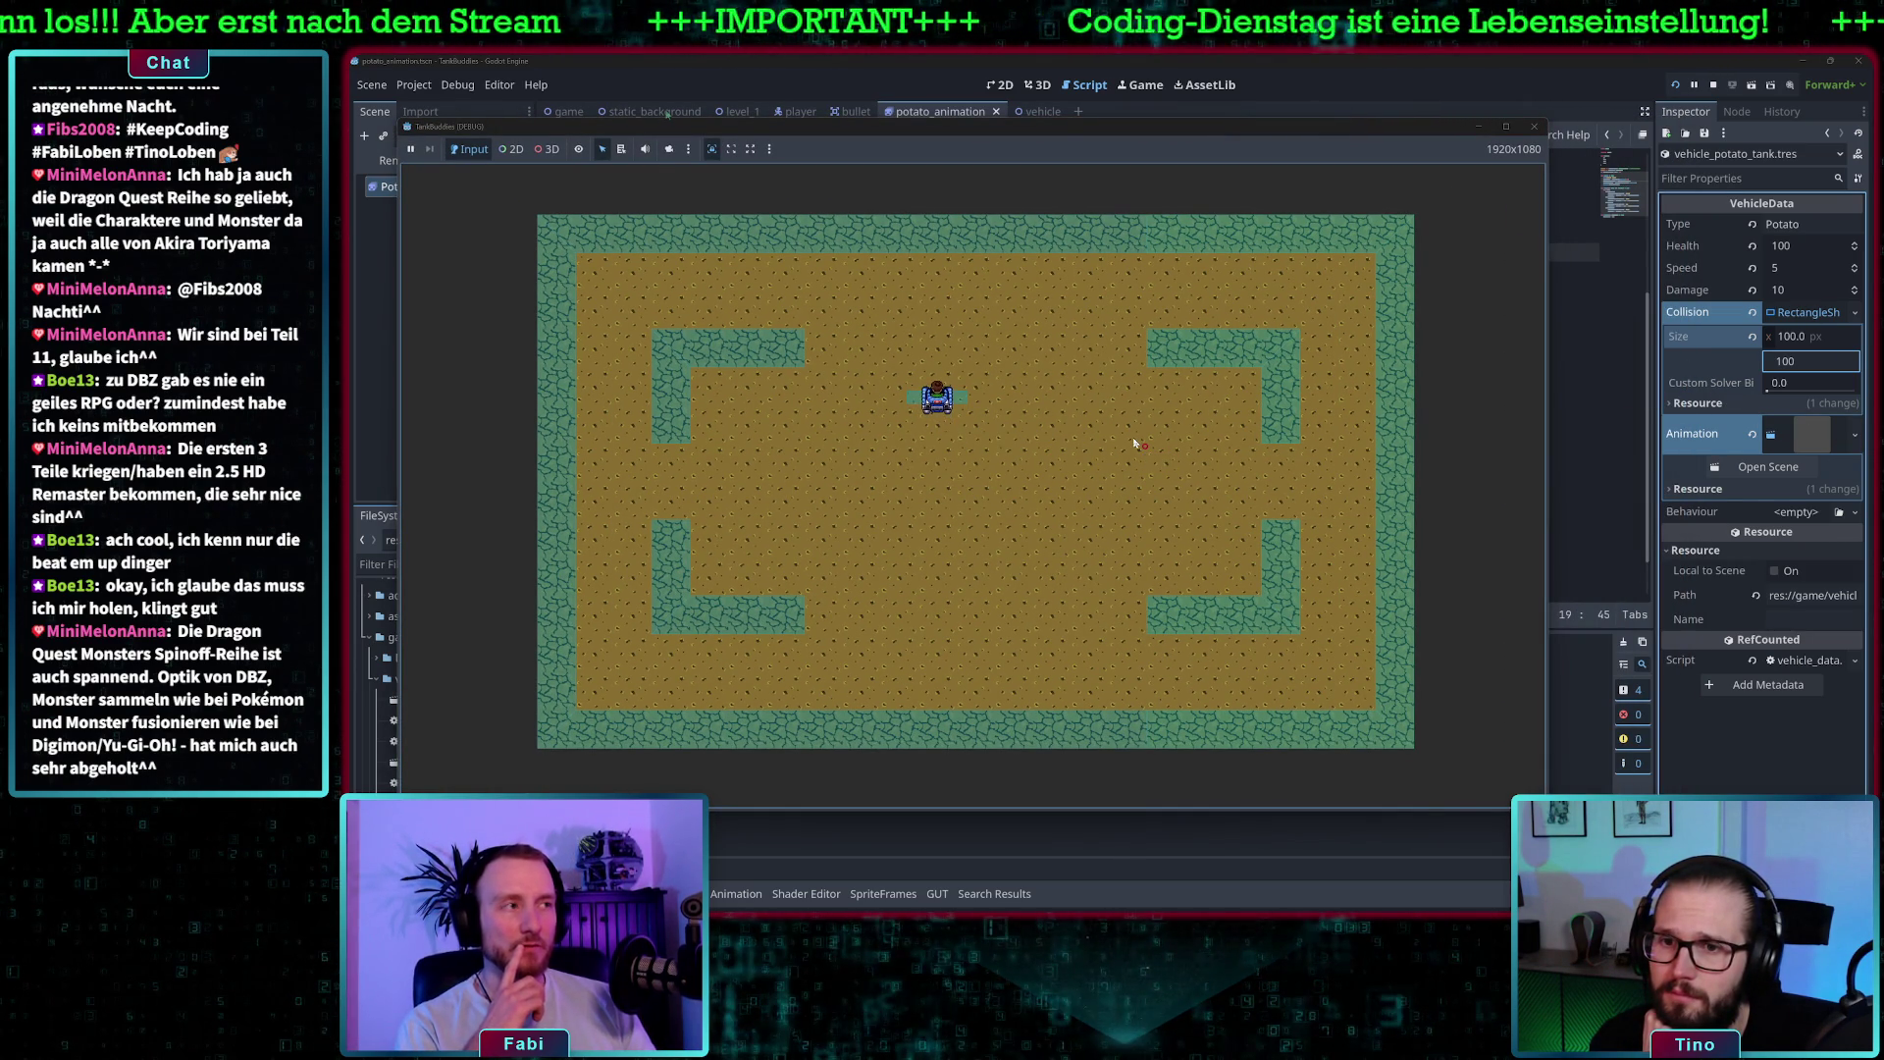
click(1084, 84)
- Change the potato tank's VehicleData Speed value, entering 1200
click(1055, 382)
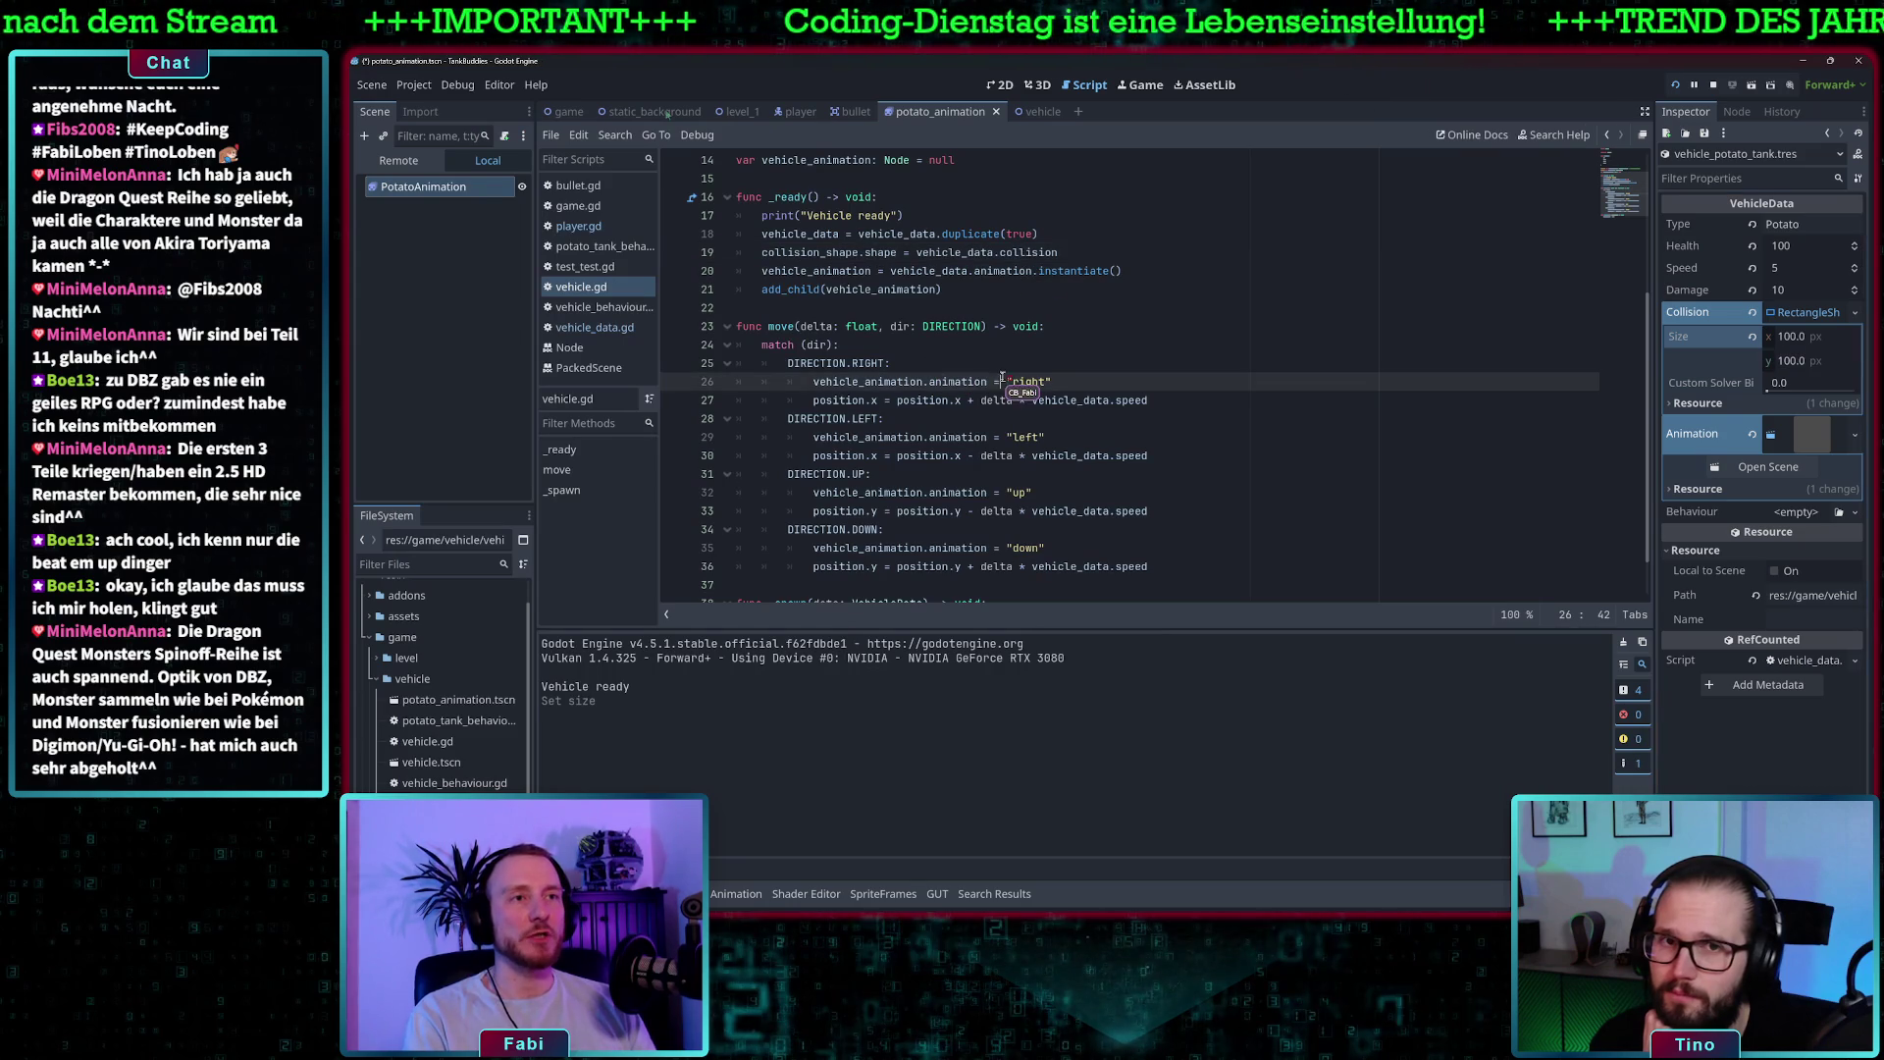
click(1801, 267)
text(1200)
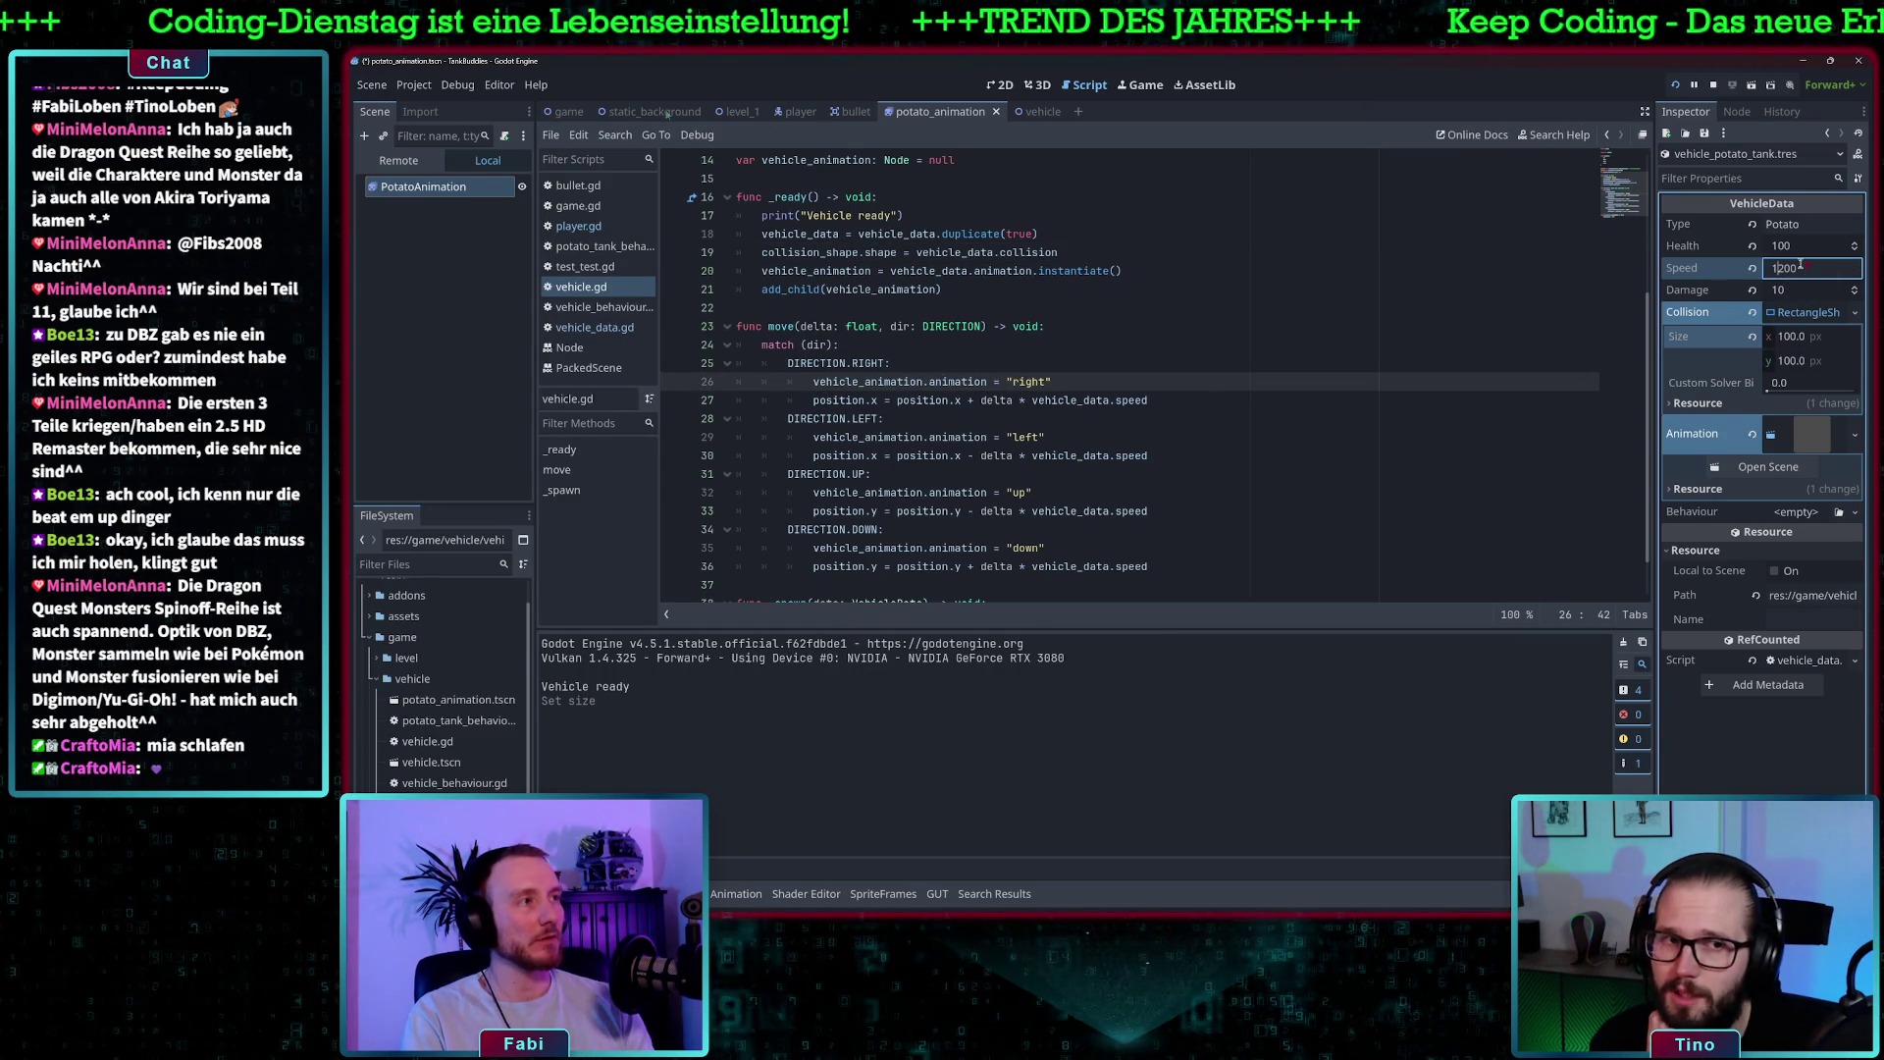
click(1509, 260)
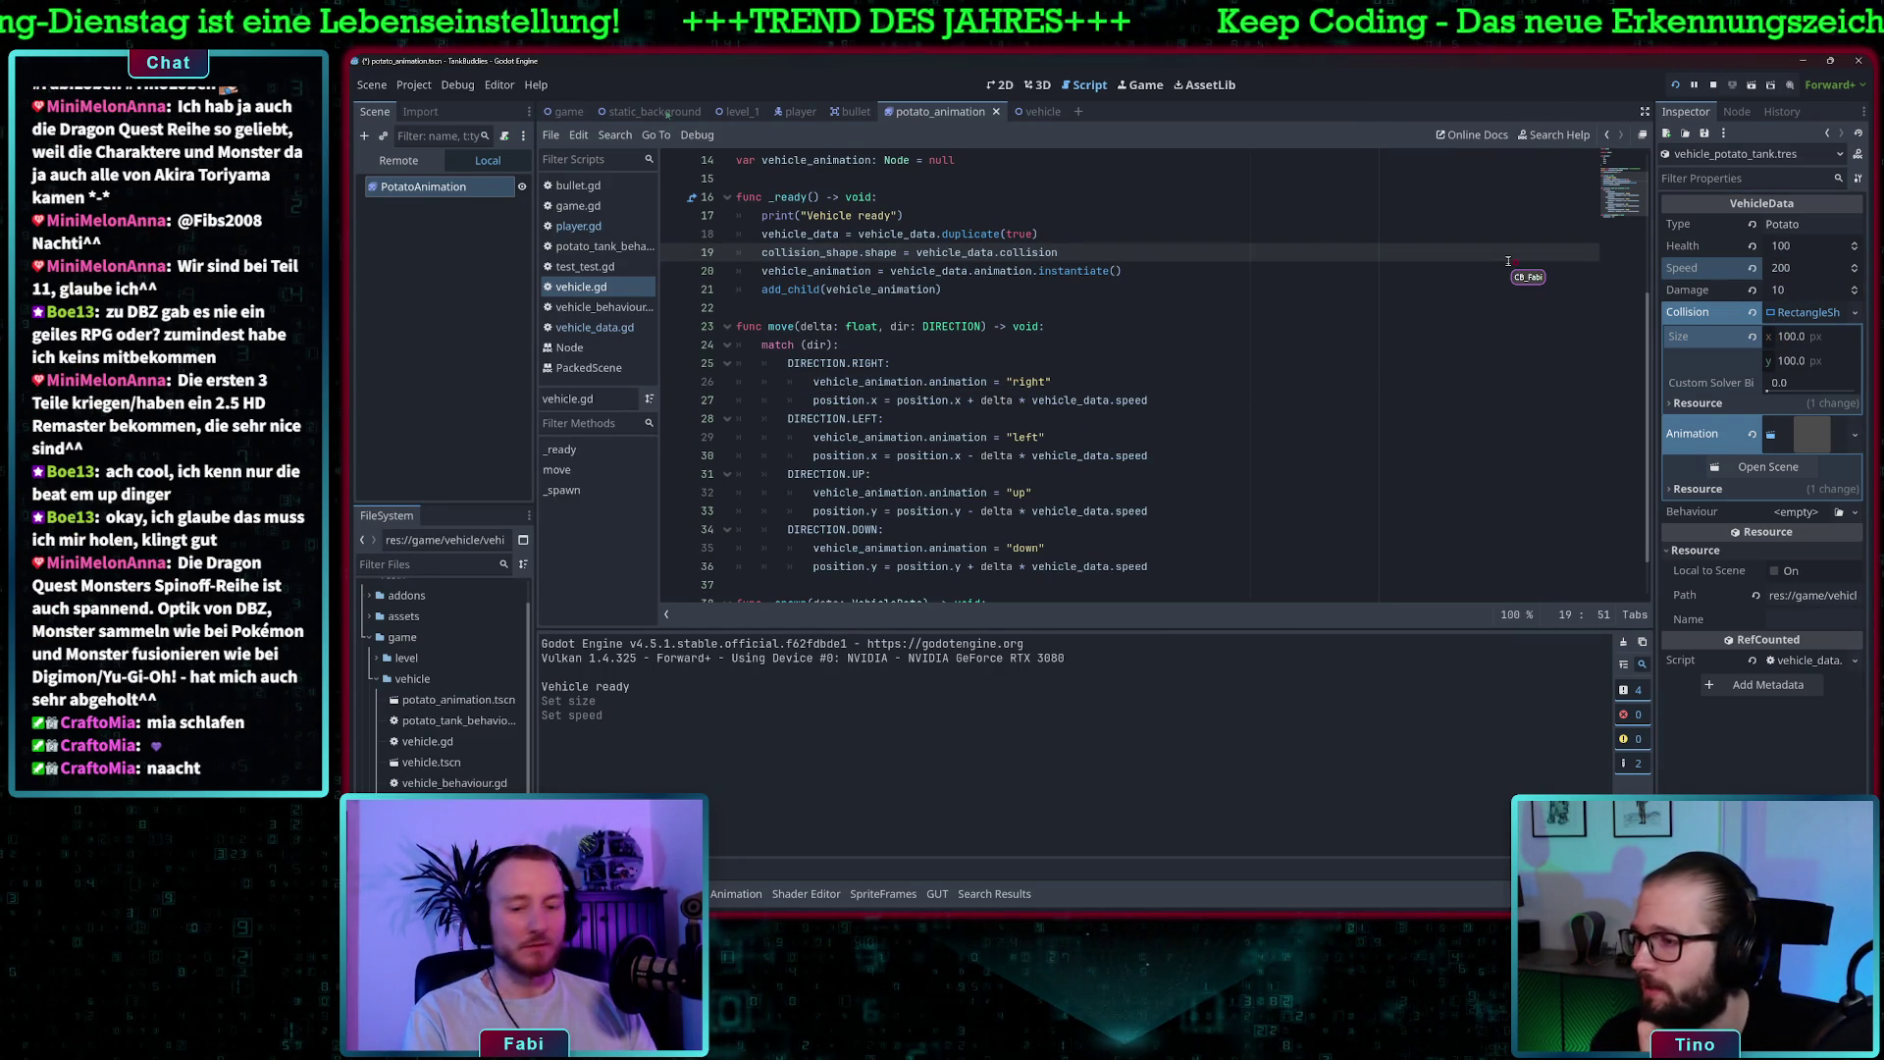
- Run the game, drive the tank down into the arena, then stop the test
key(F5)
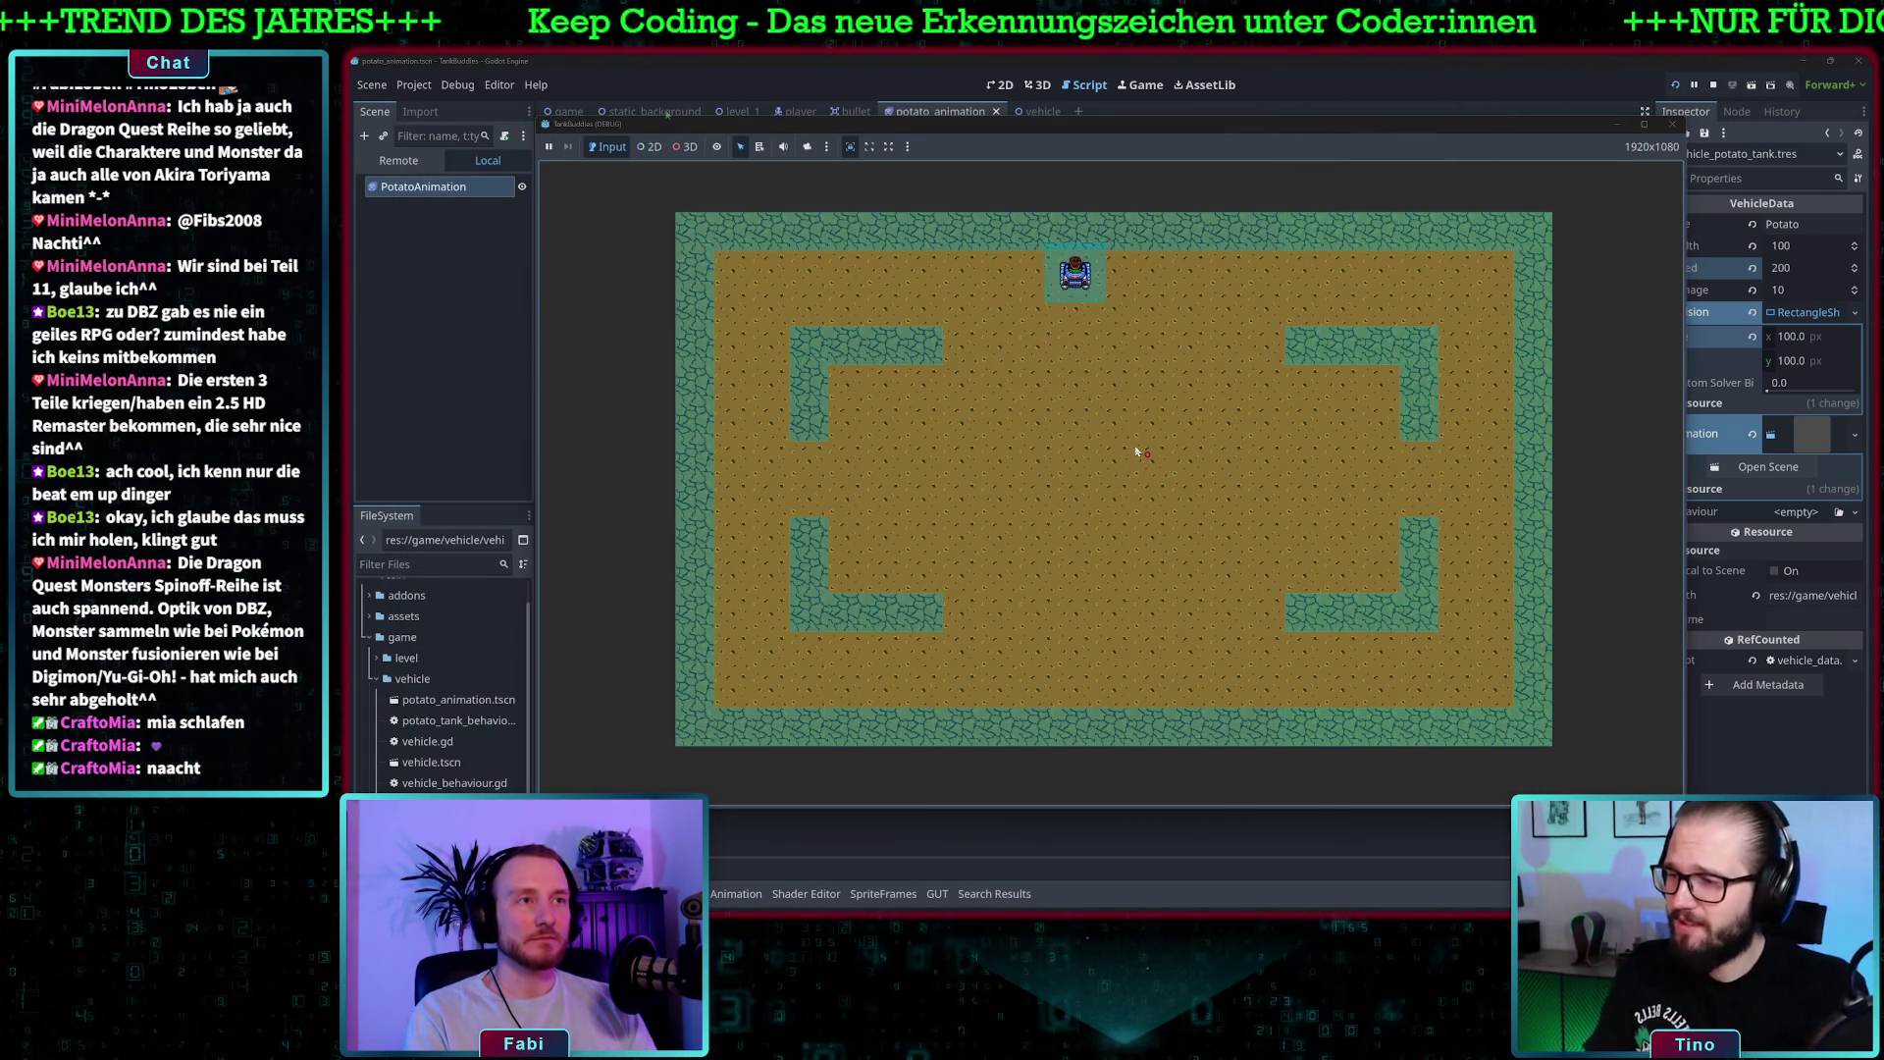
key(Down)
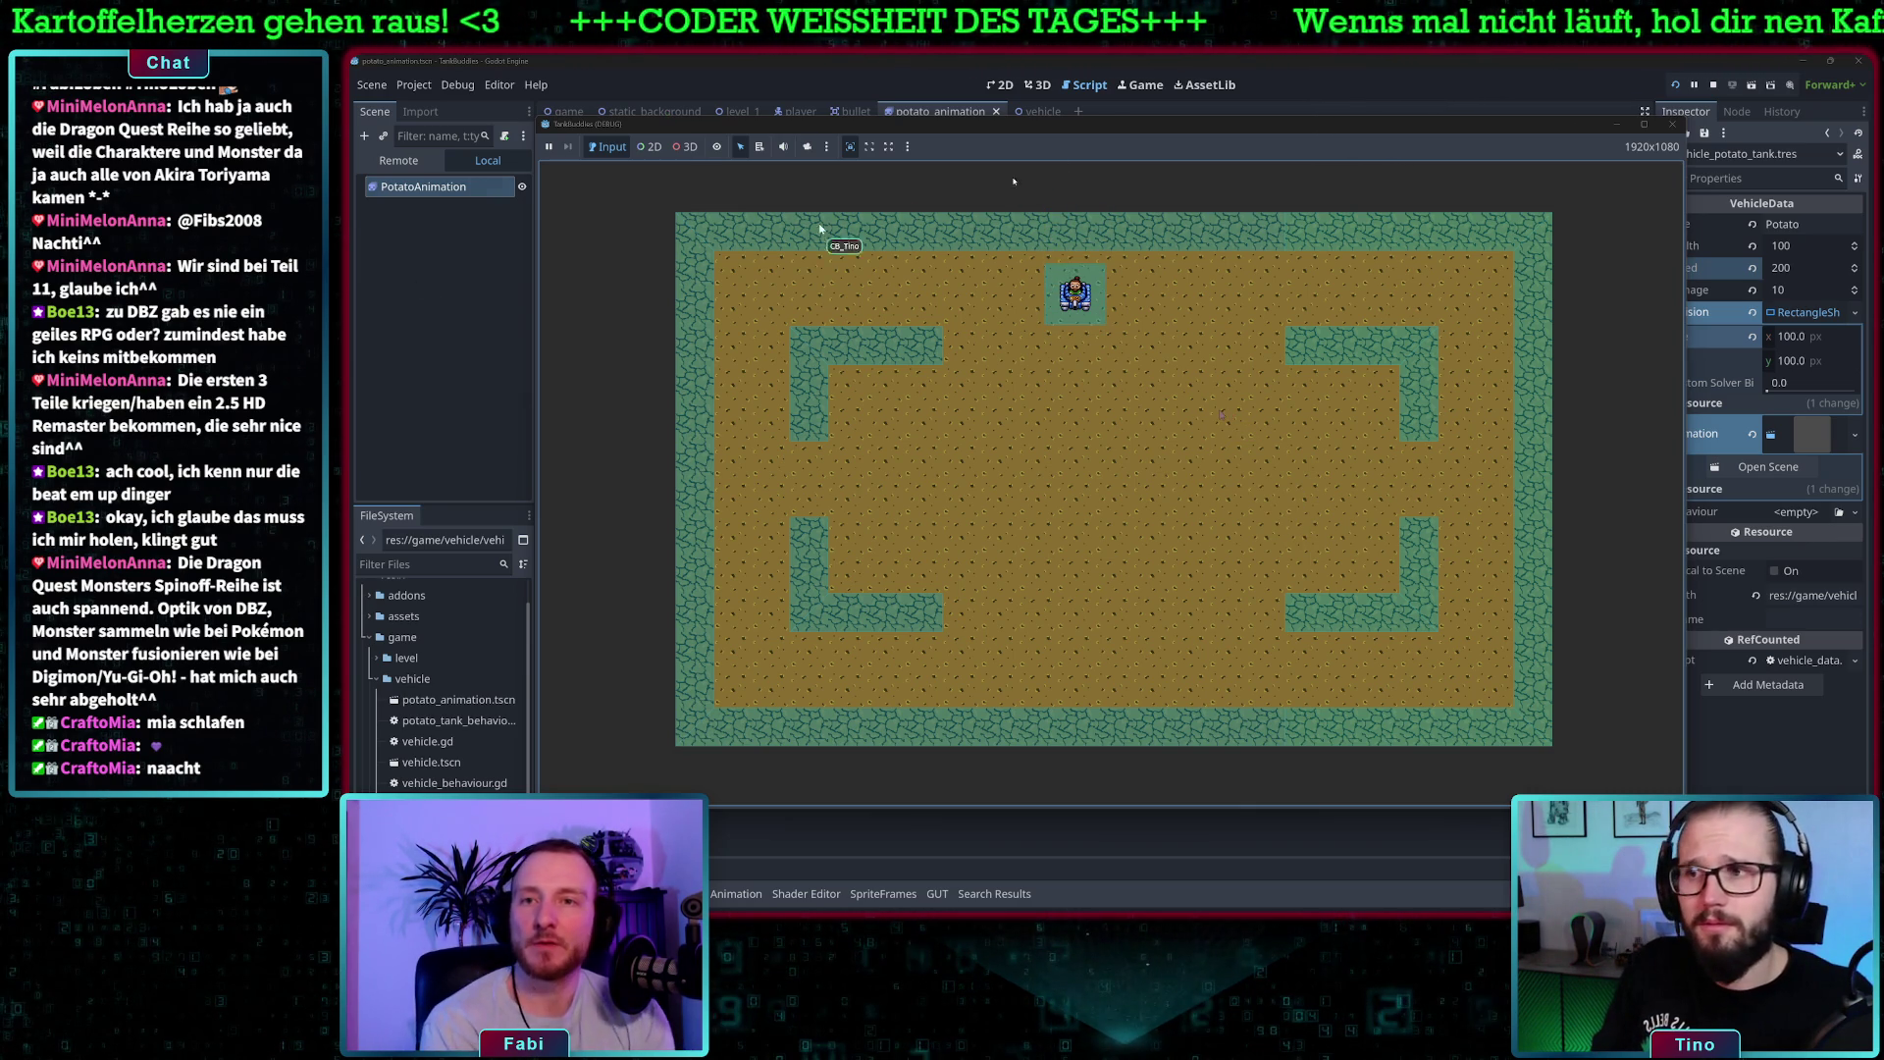
key(F8)
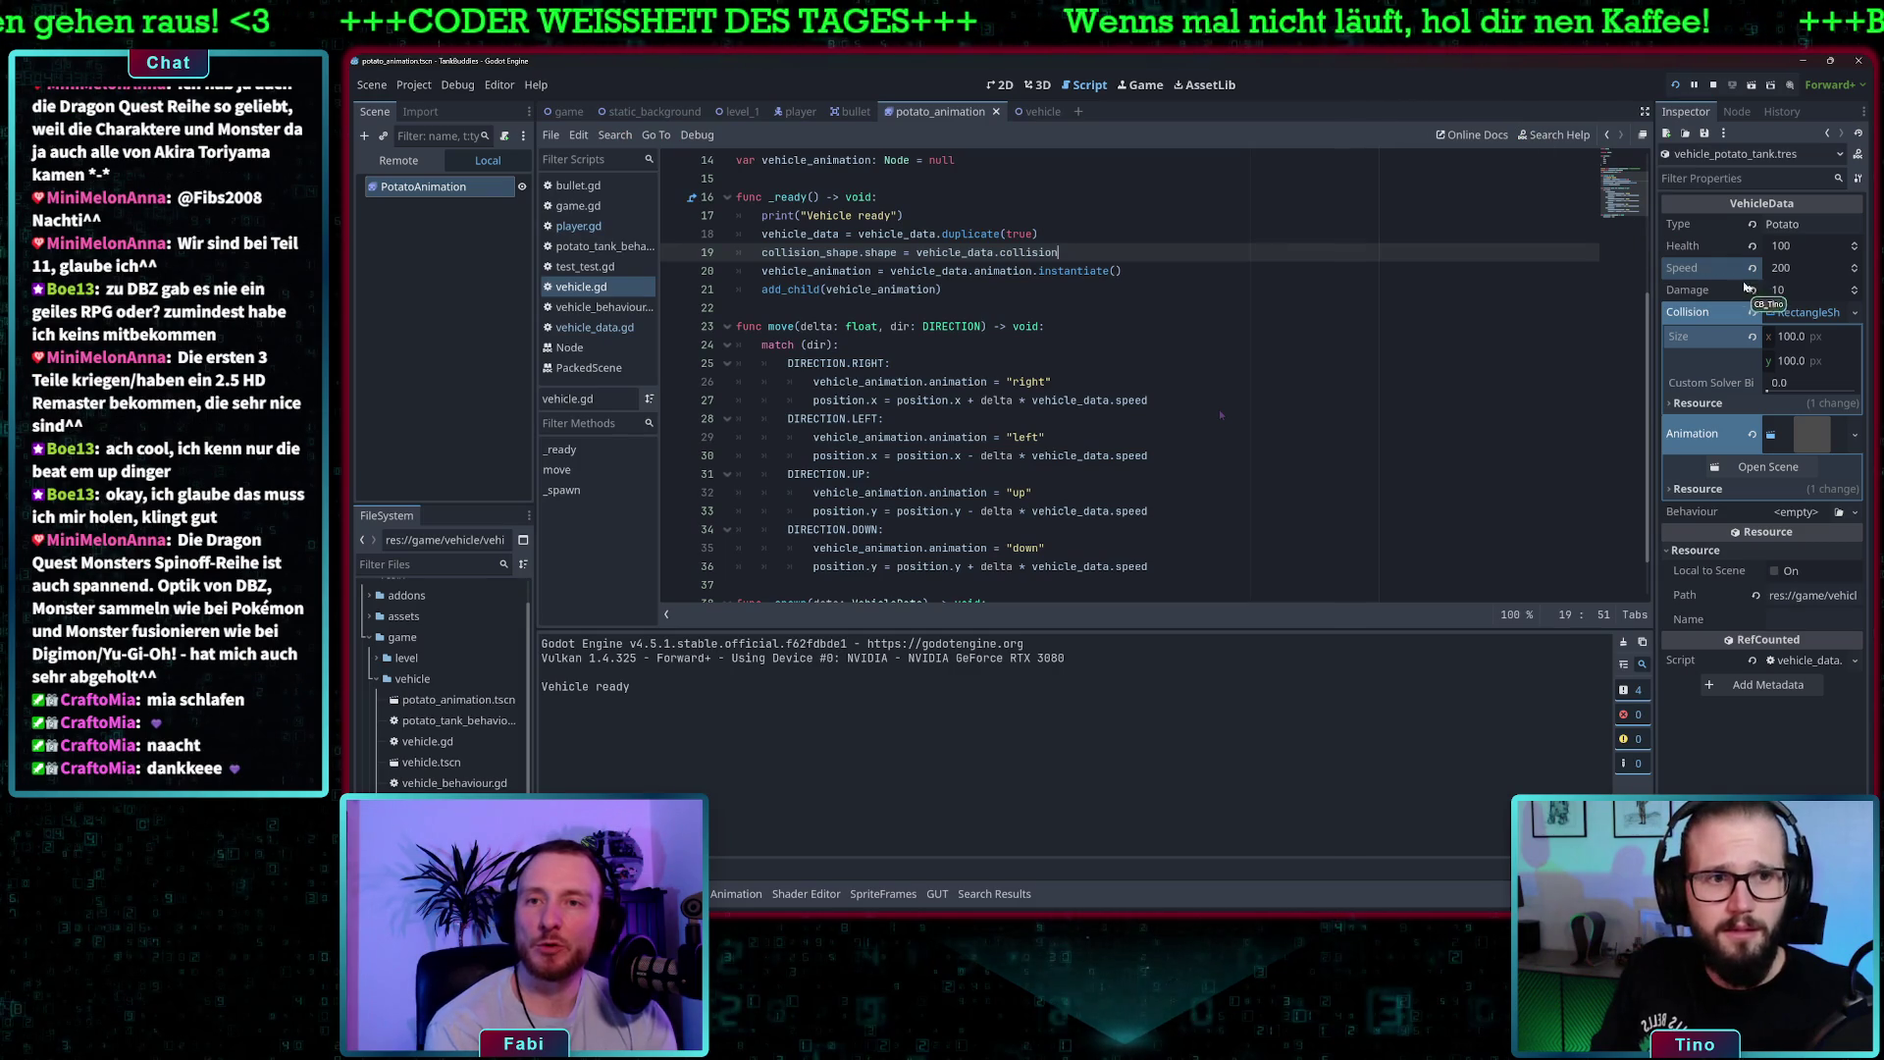
- Inspect the vehicle data's Collision shape resource settings in the Inspector
click(1806, 312)
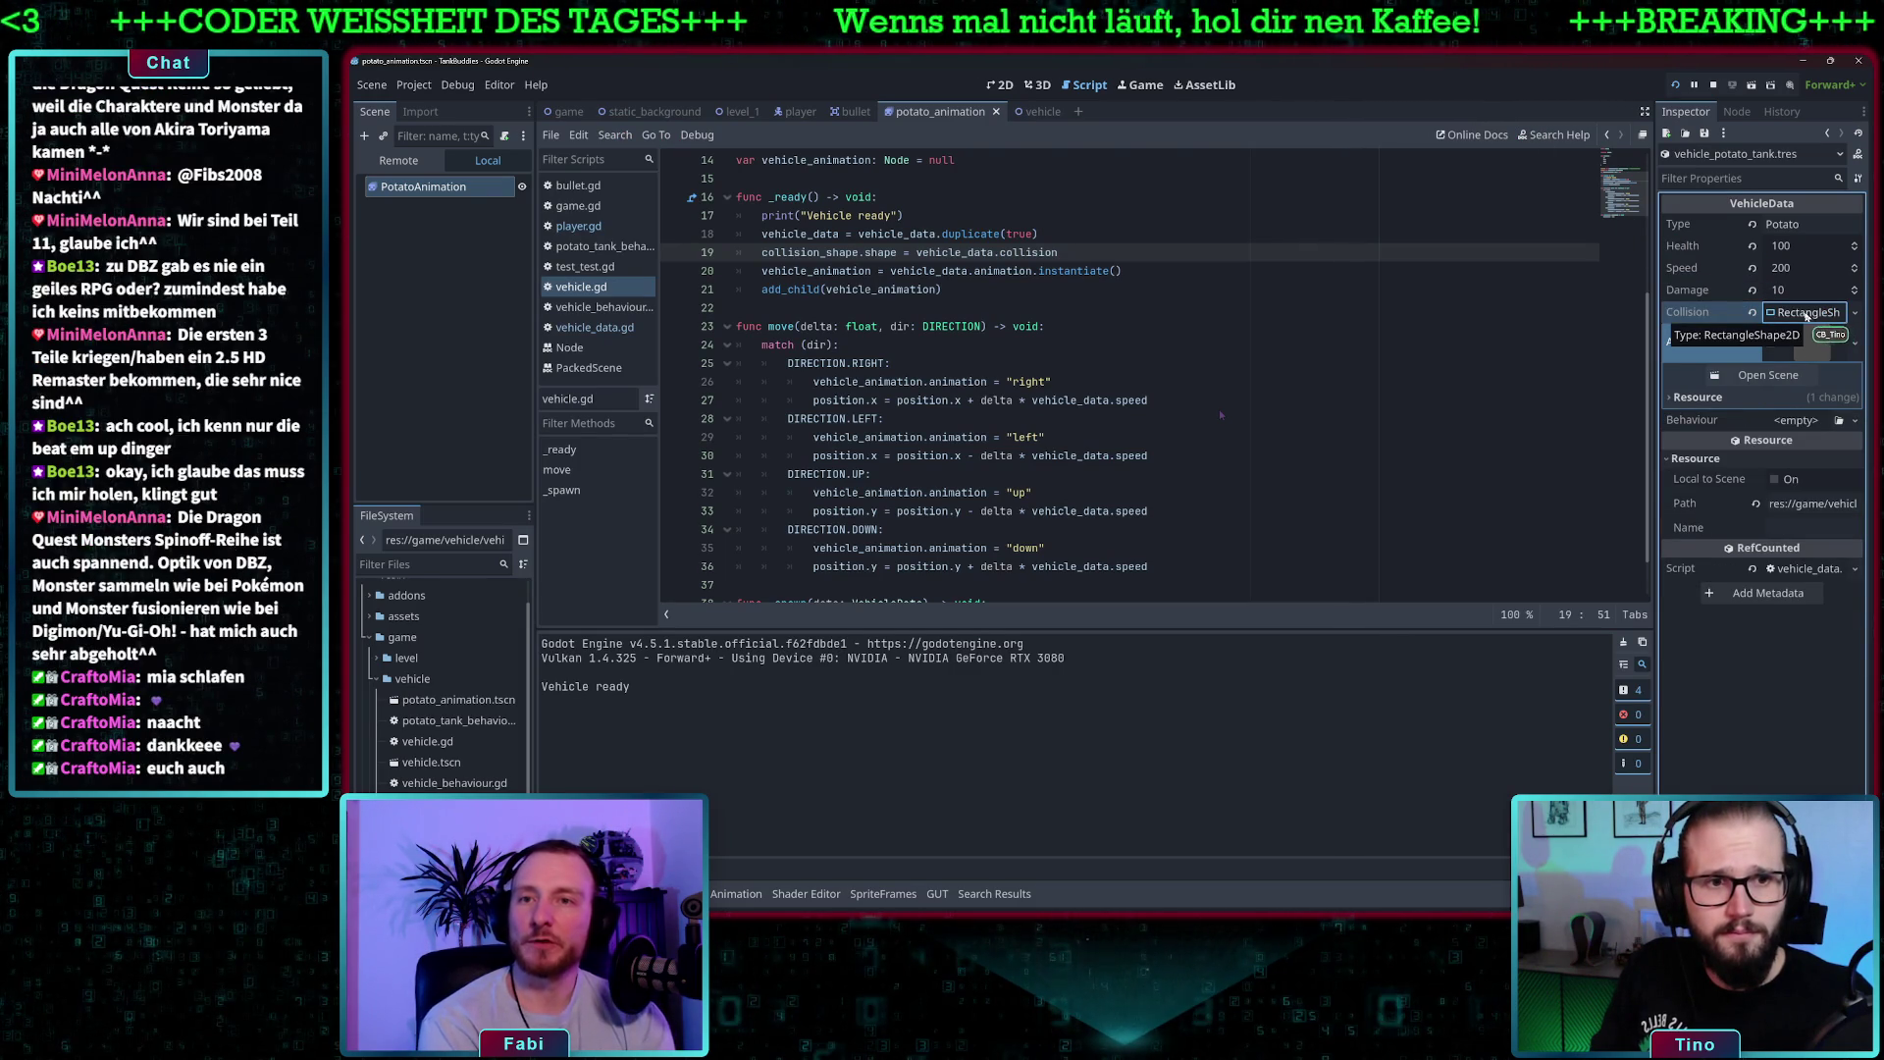
click(1808, 313)
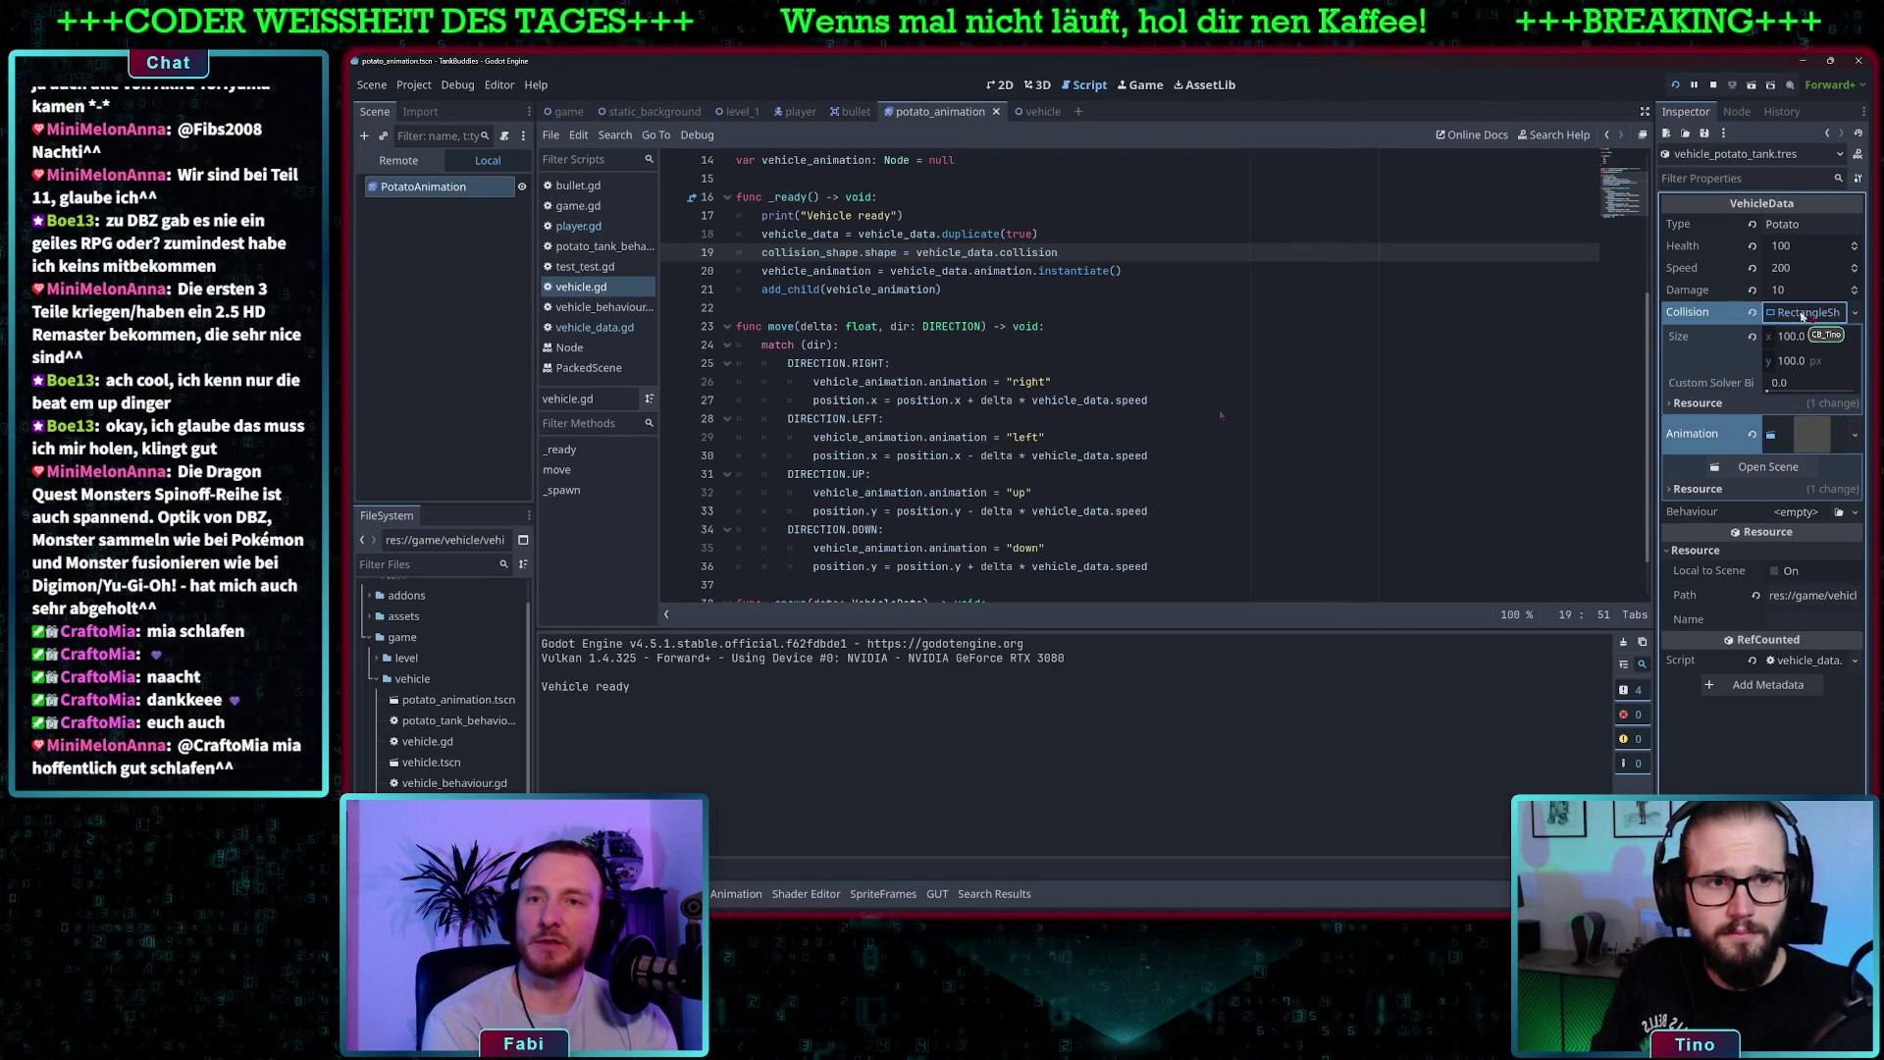
click(1668, 401)
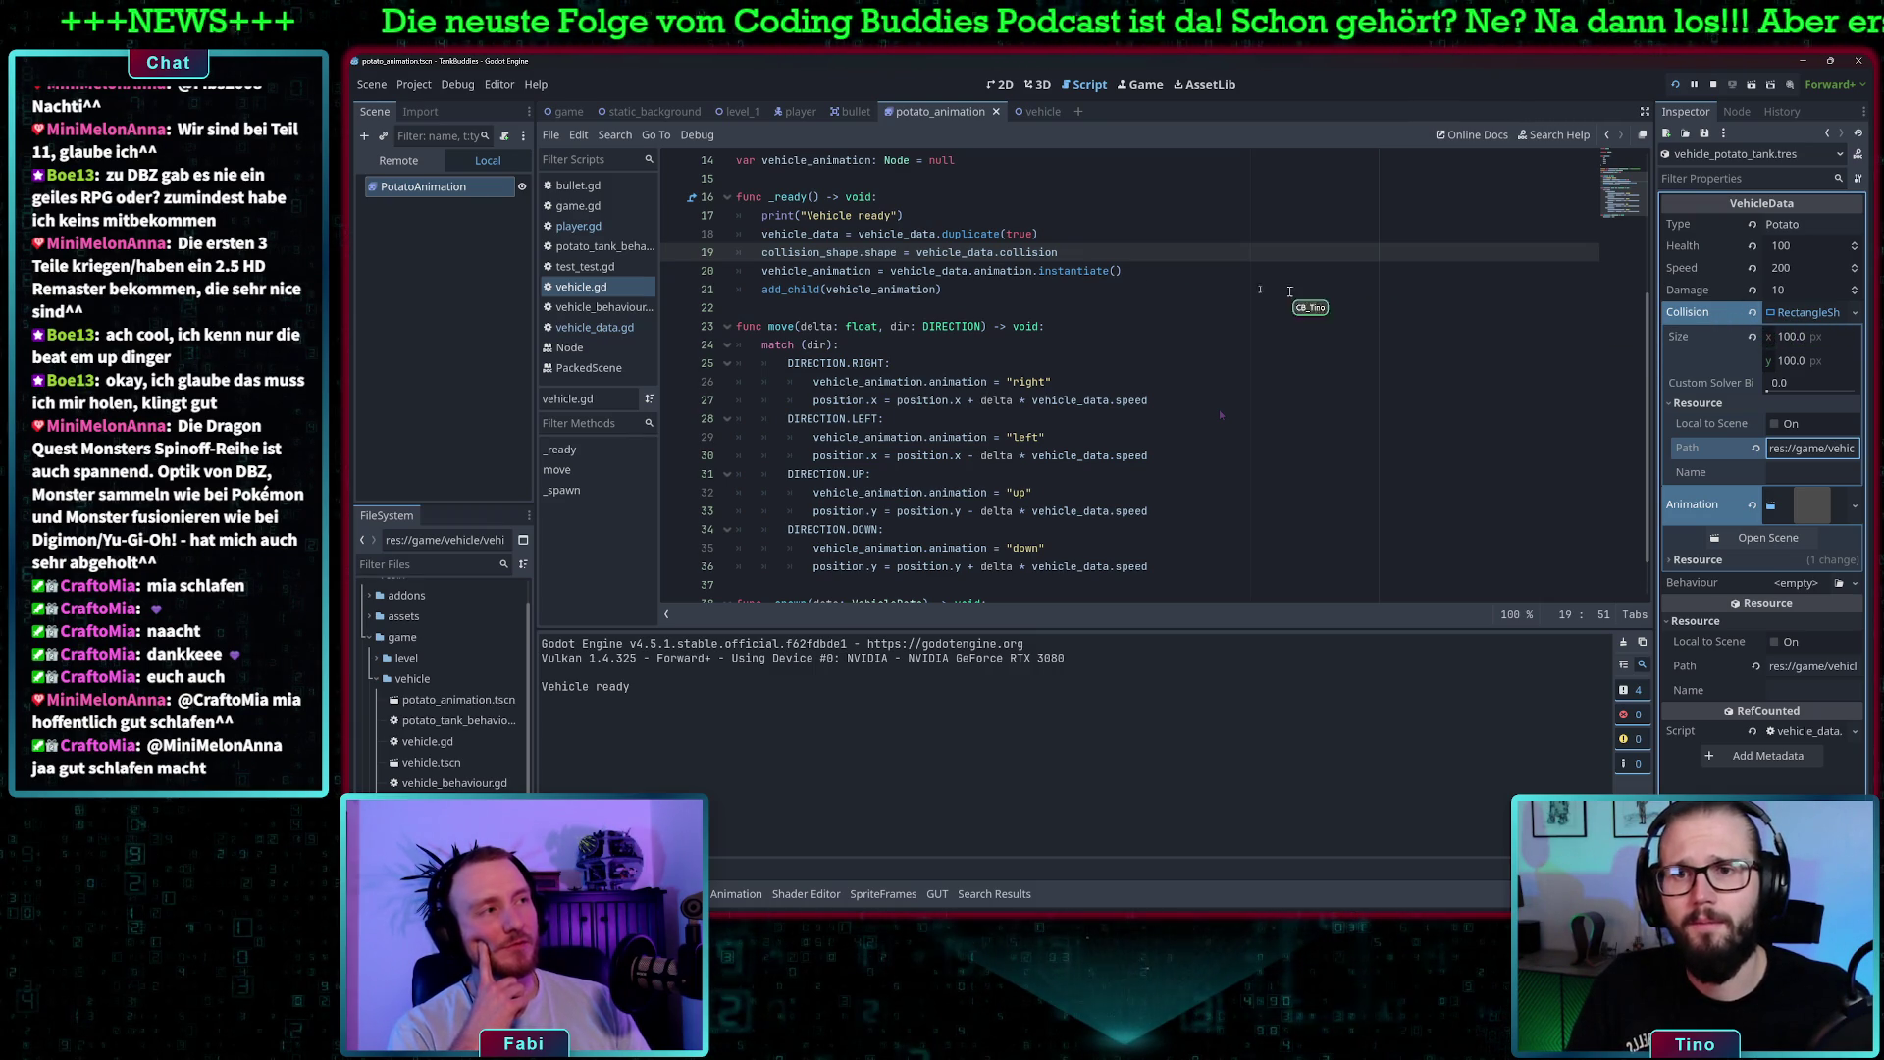
- Trace collision_shape from line 19 to its declaration on line 12, then open the vehicle scene
click(1013, 252)
click(825, 252)
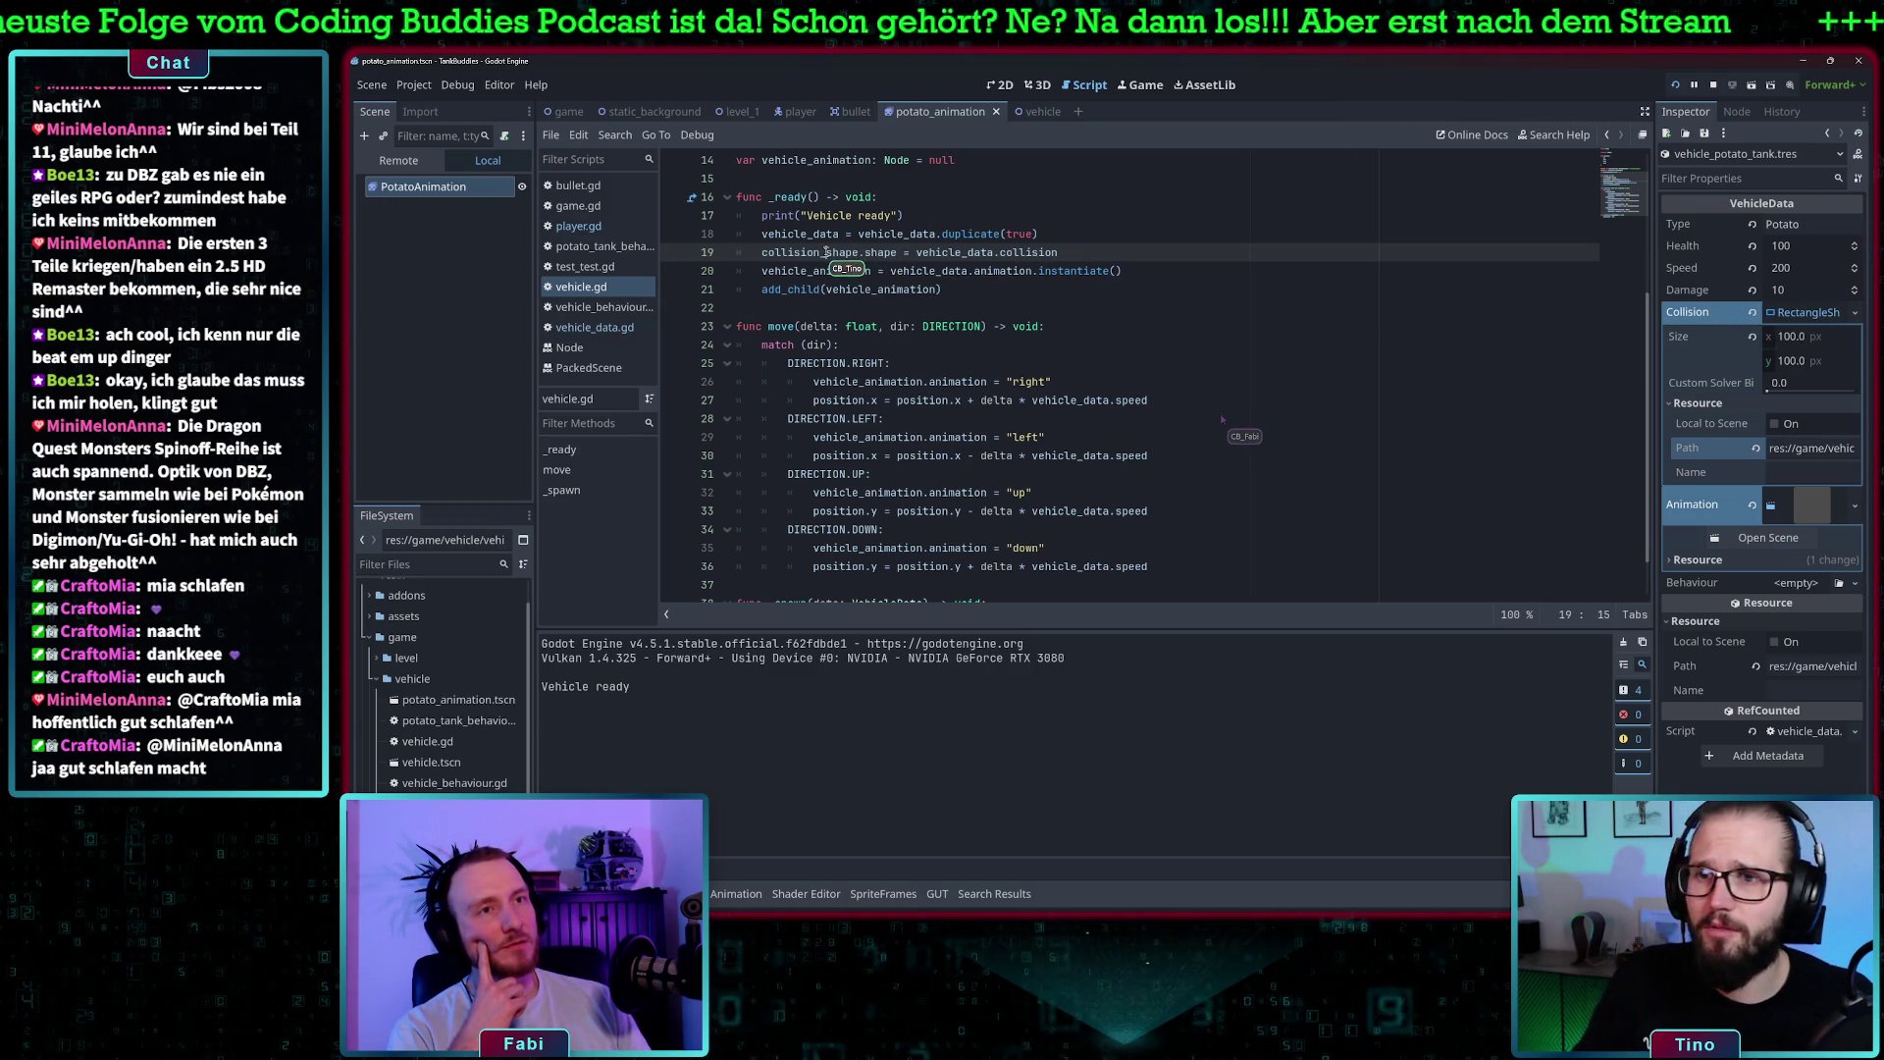
scroll(1011, 291, up, 2)
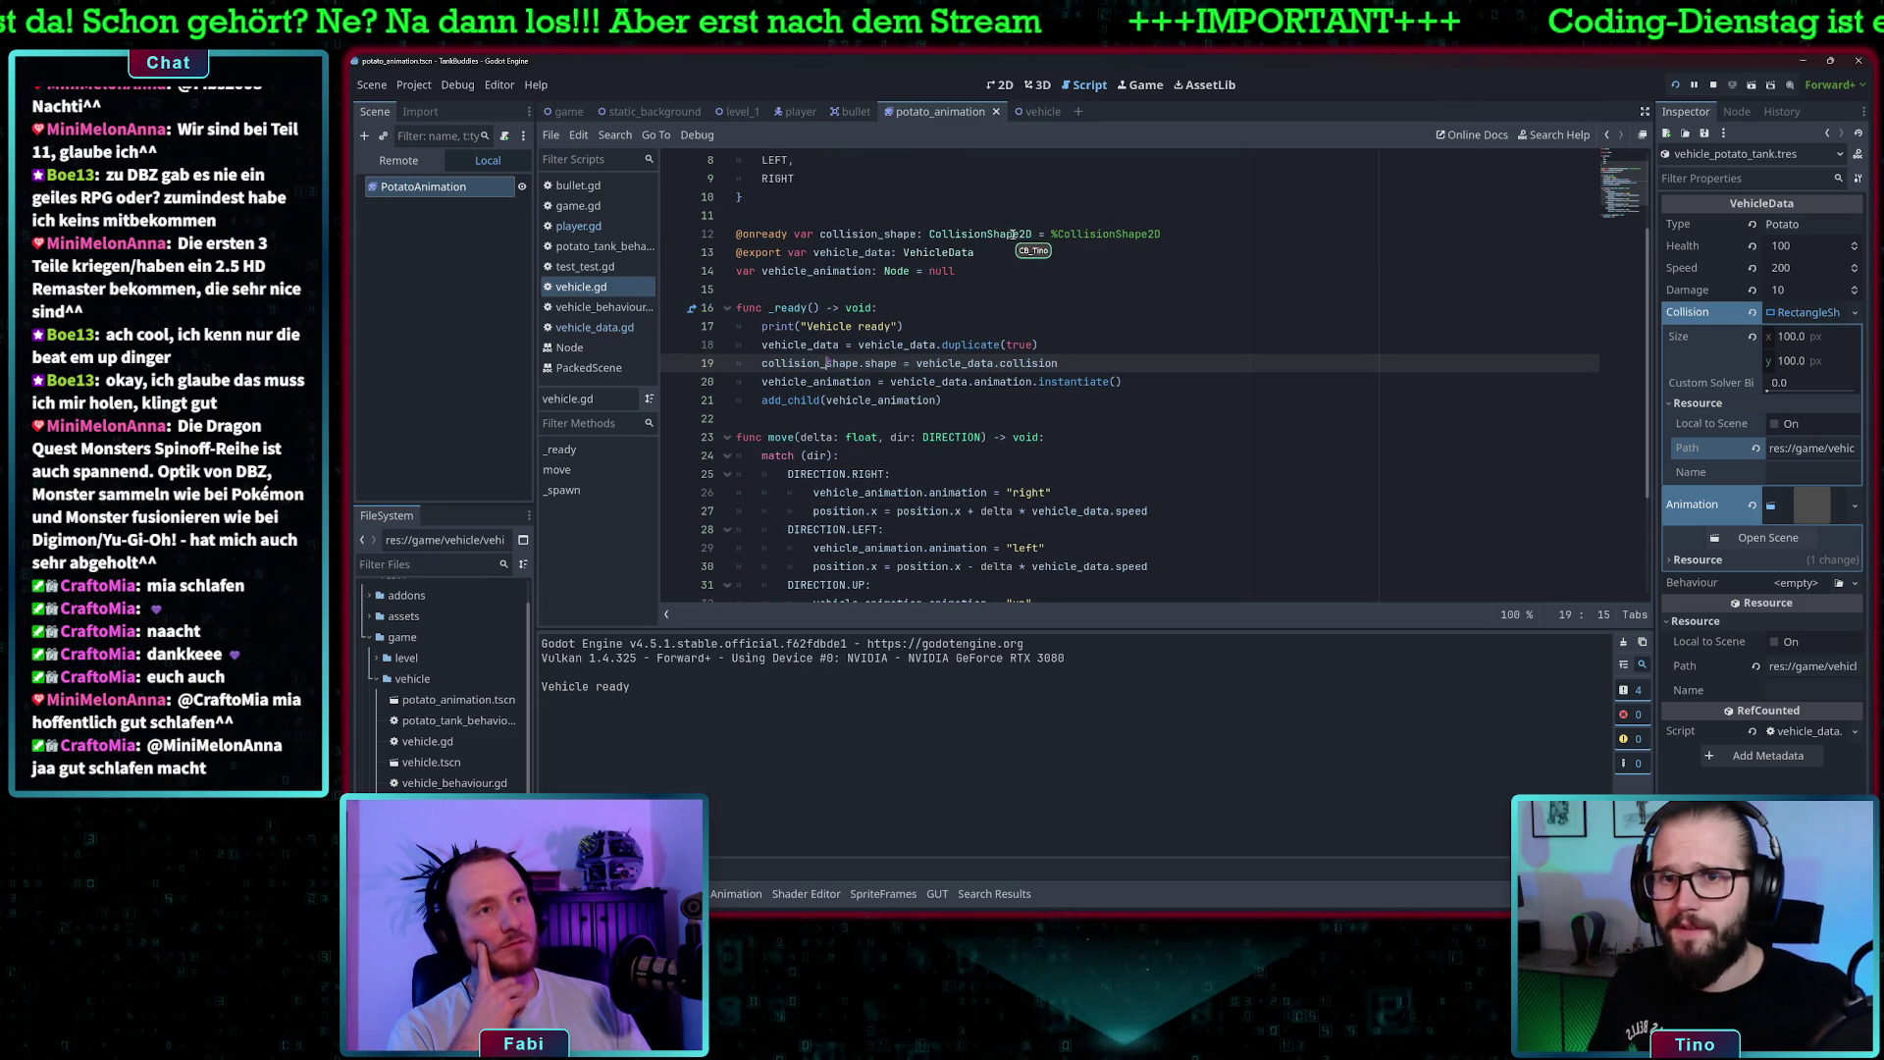
click(903, 234)
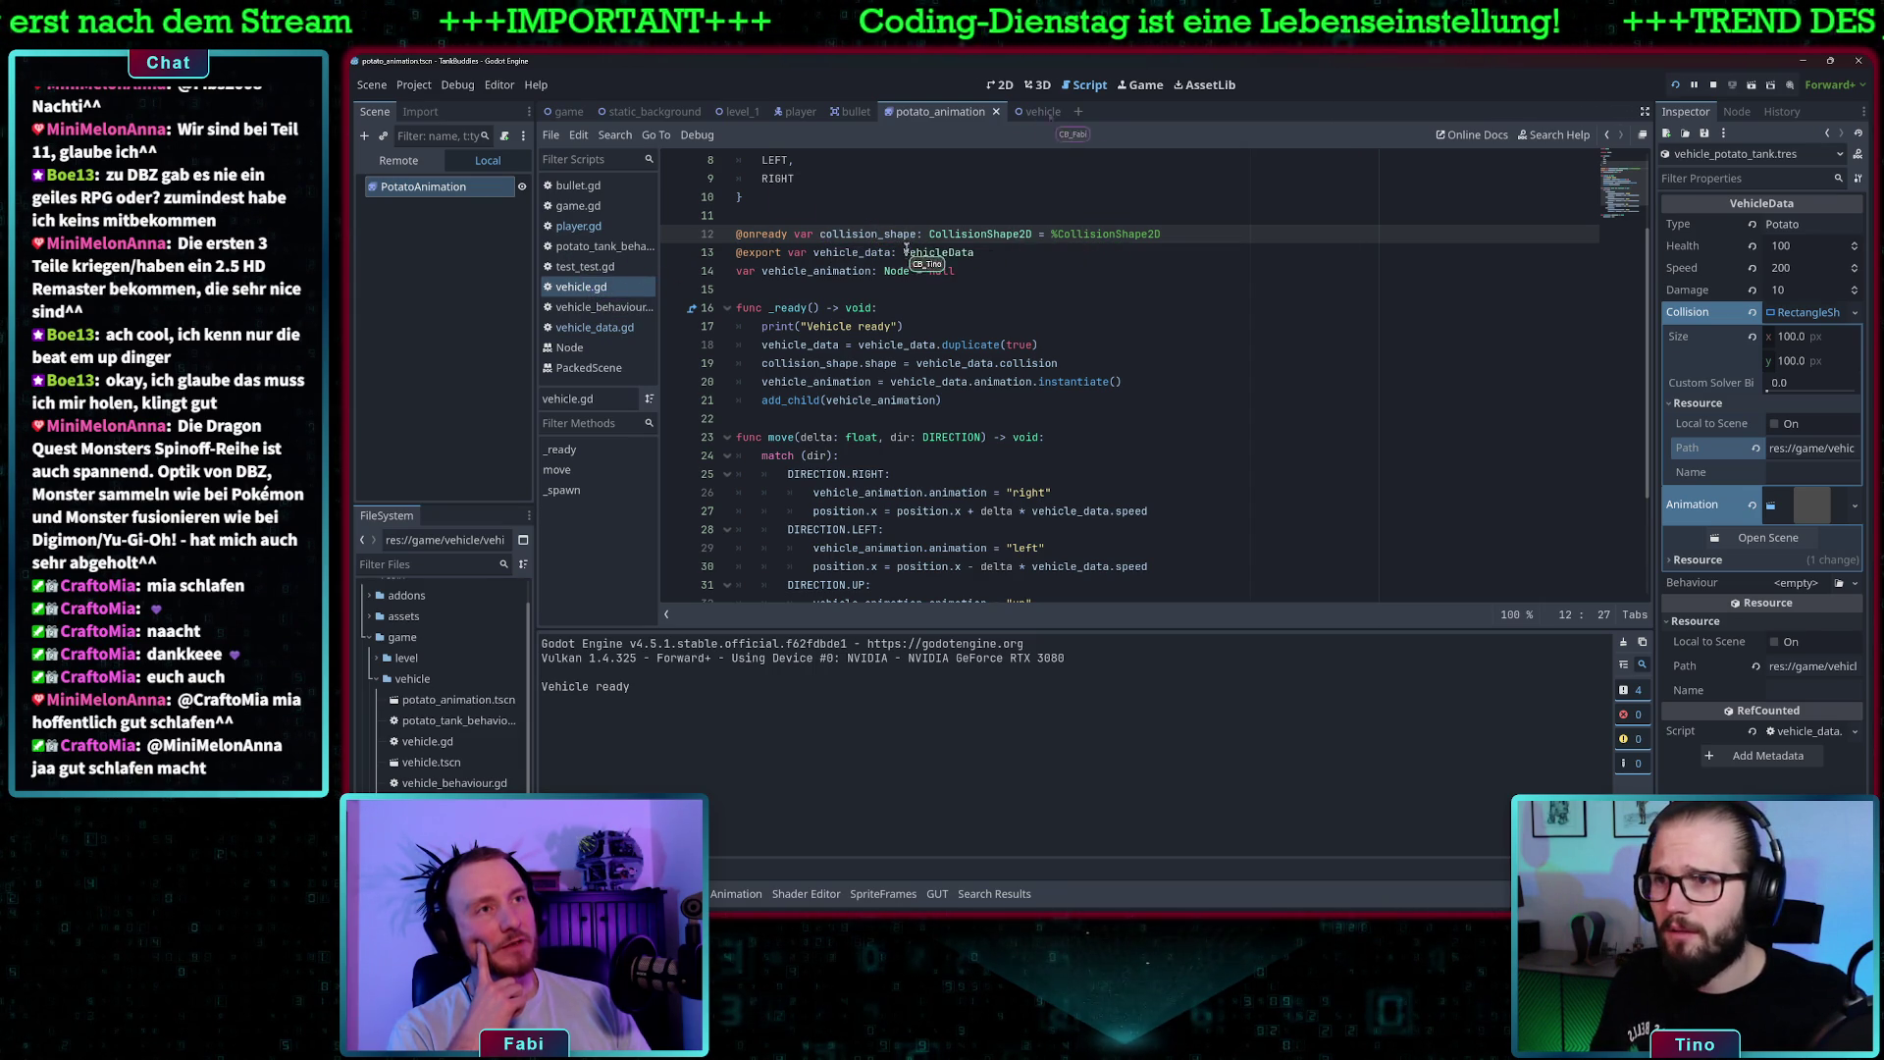
click(1033, 111)
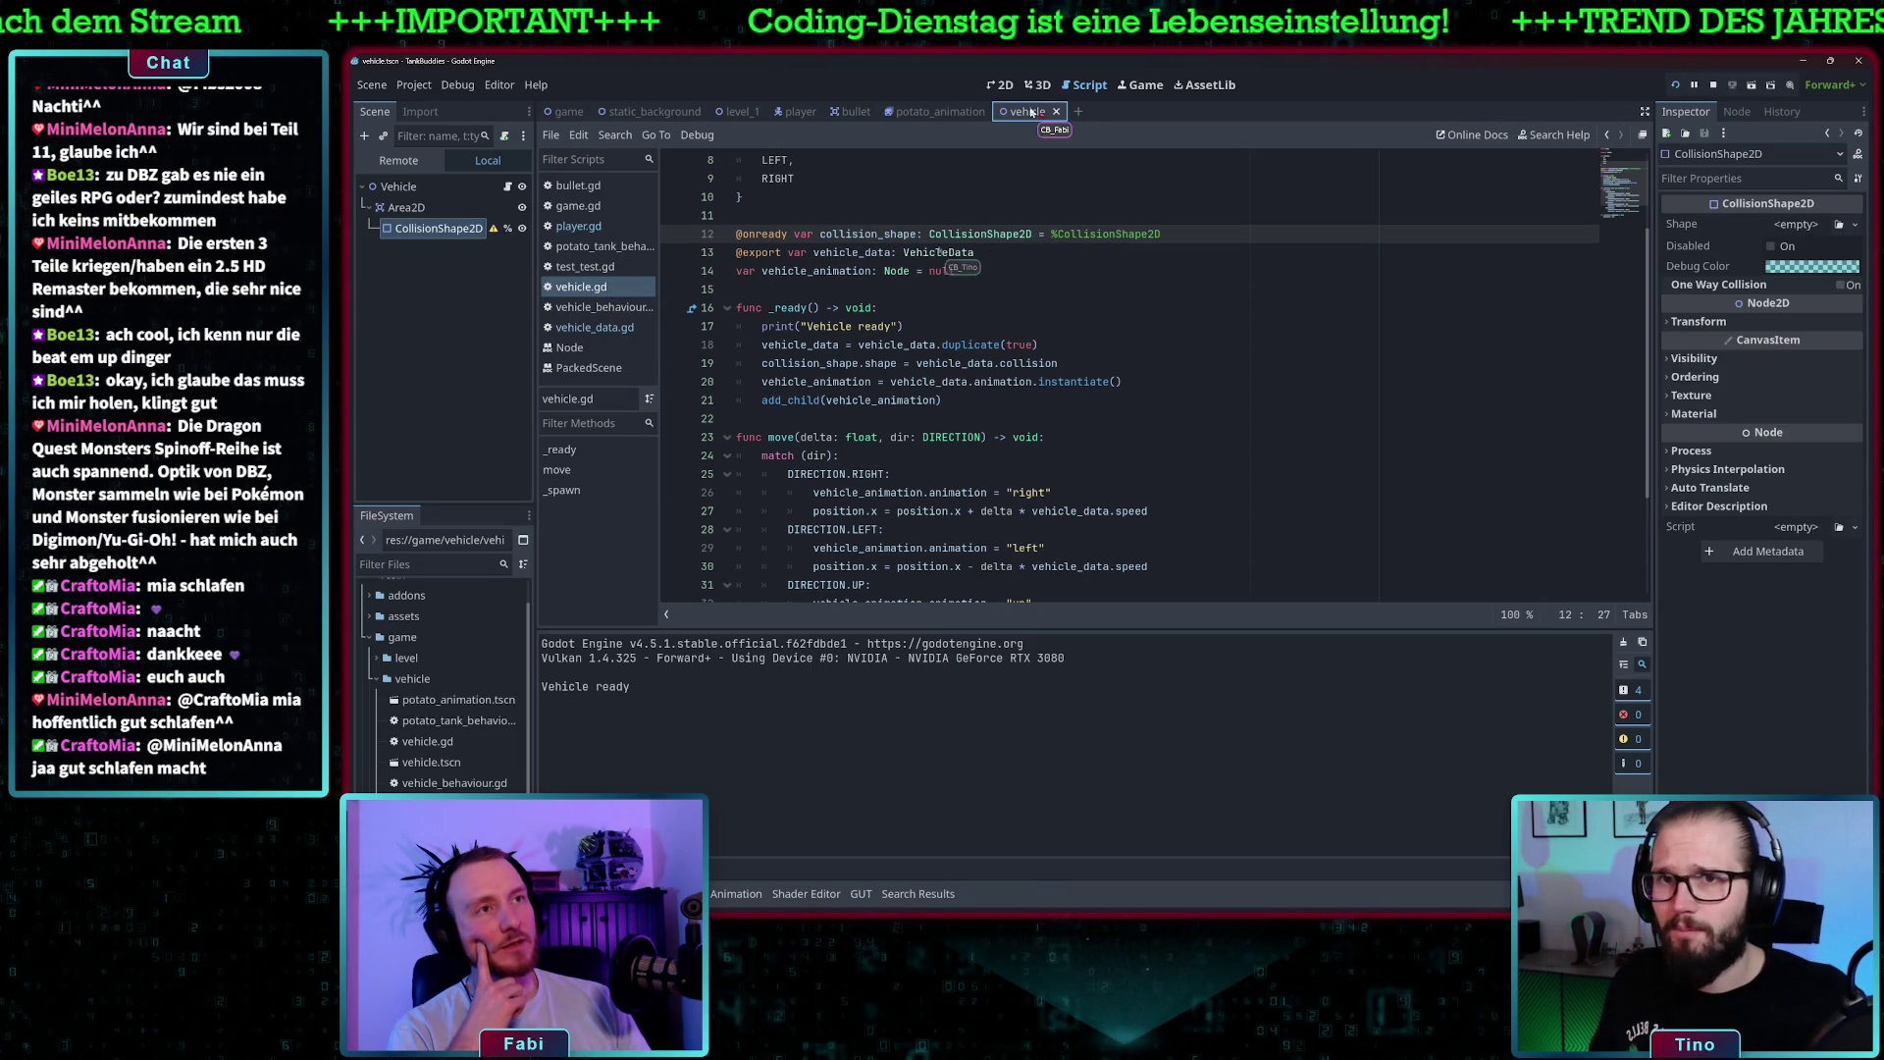
- Give CollisionShape2D a New RectangleShape2D, then clear its Shape back to empty
double_click(436, 229)
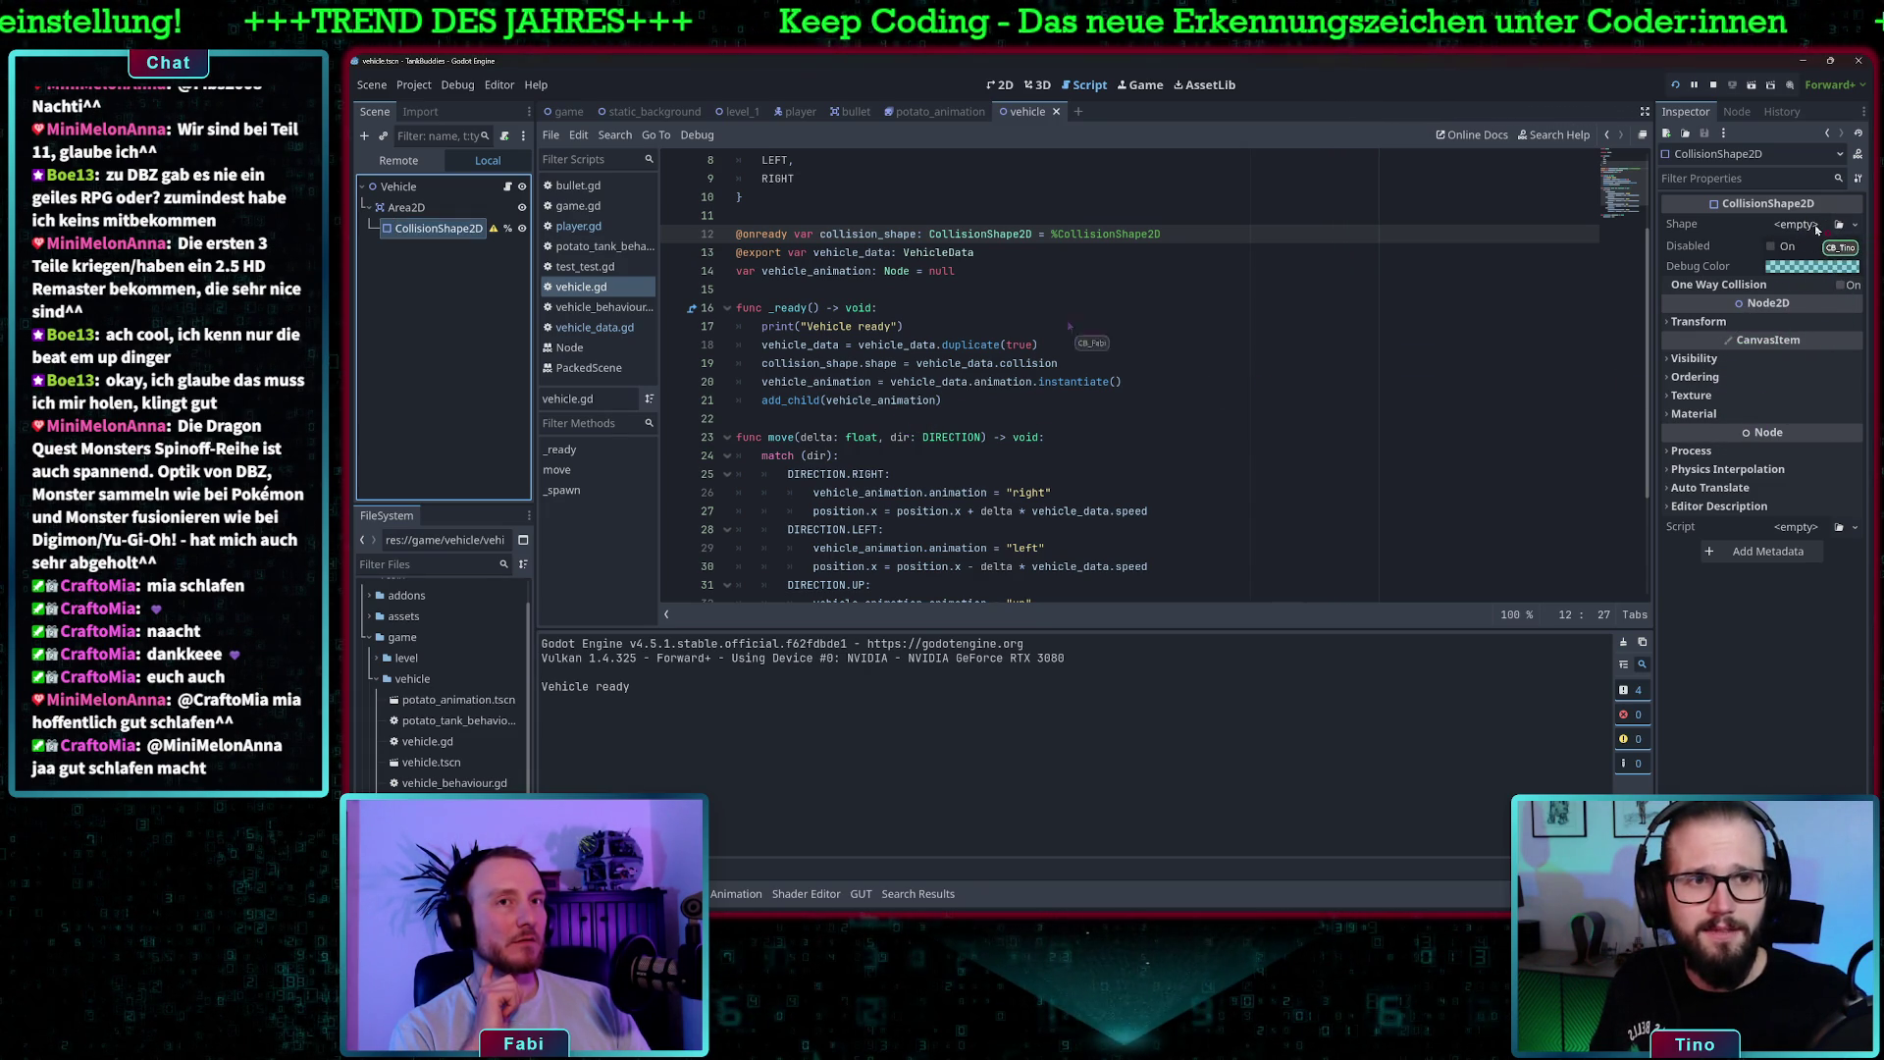
click(1838, 225)
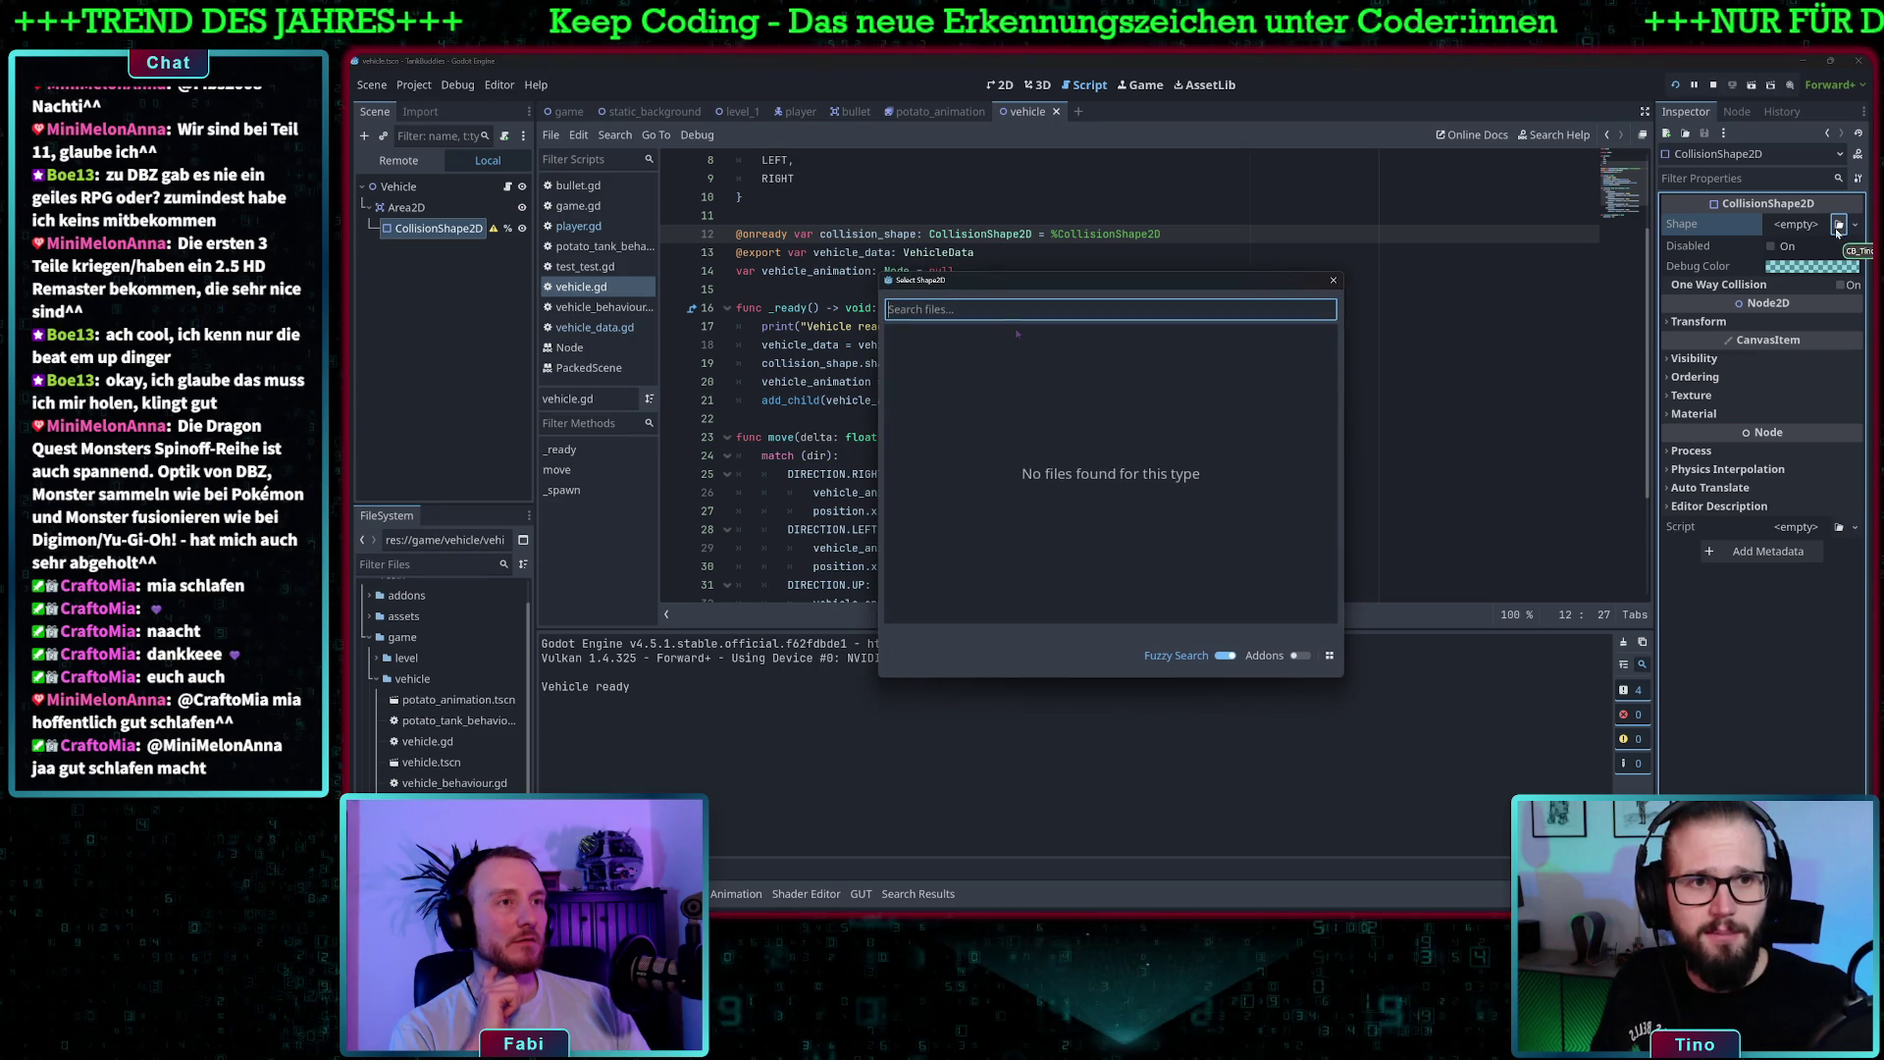
click(1333, 281)
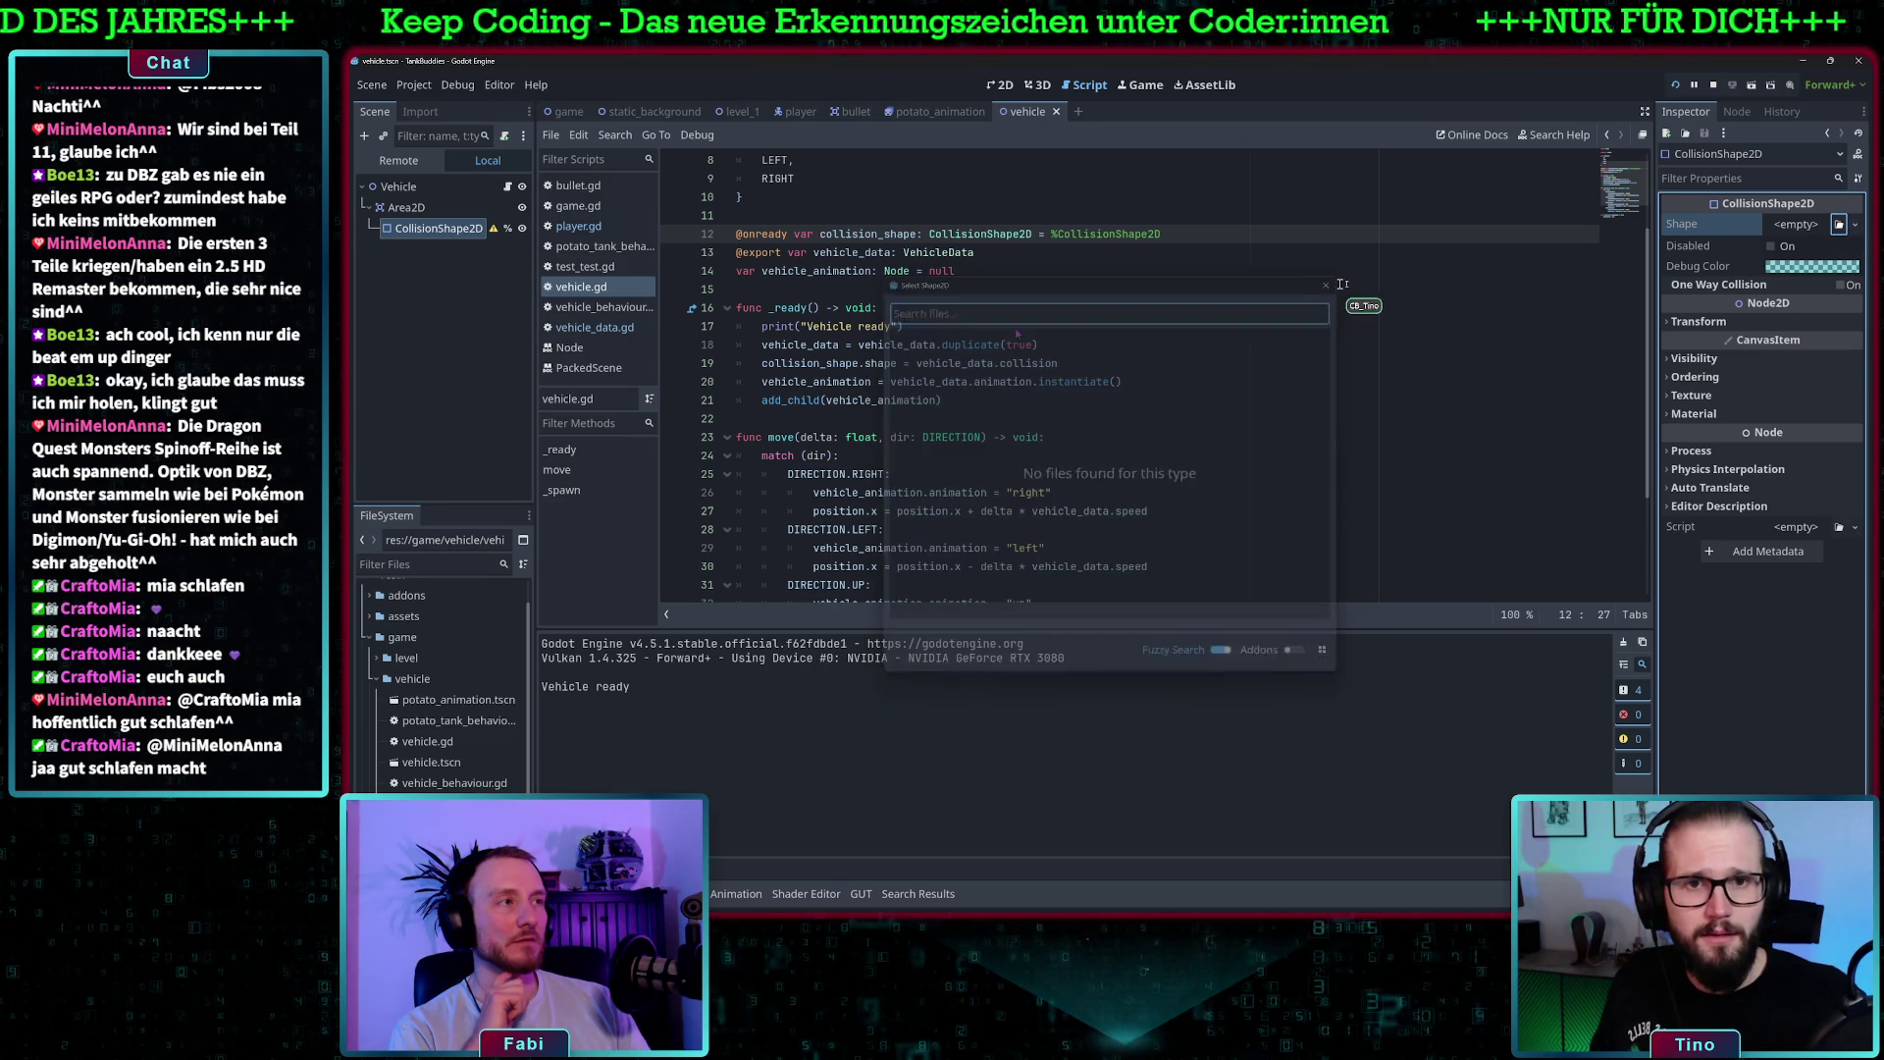
click(1802, 226)
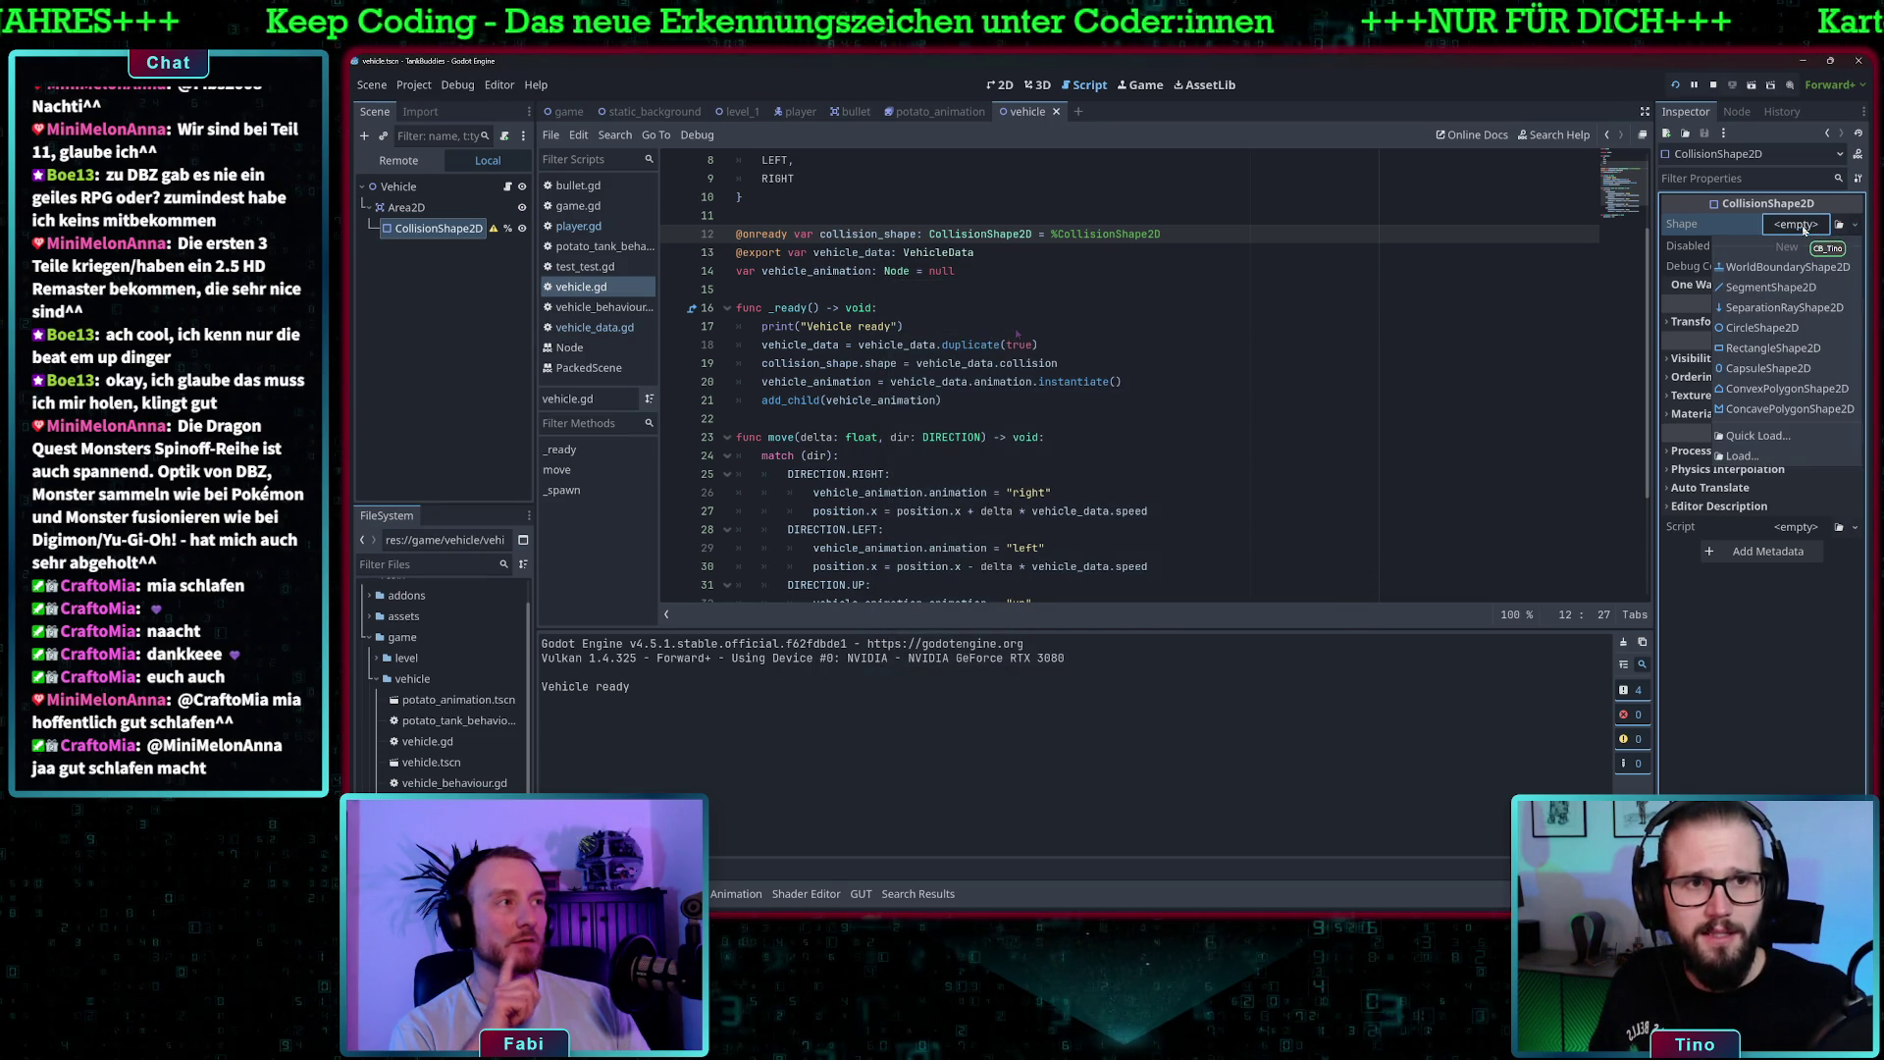
click(1795, 348)
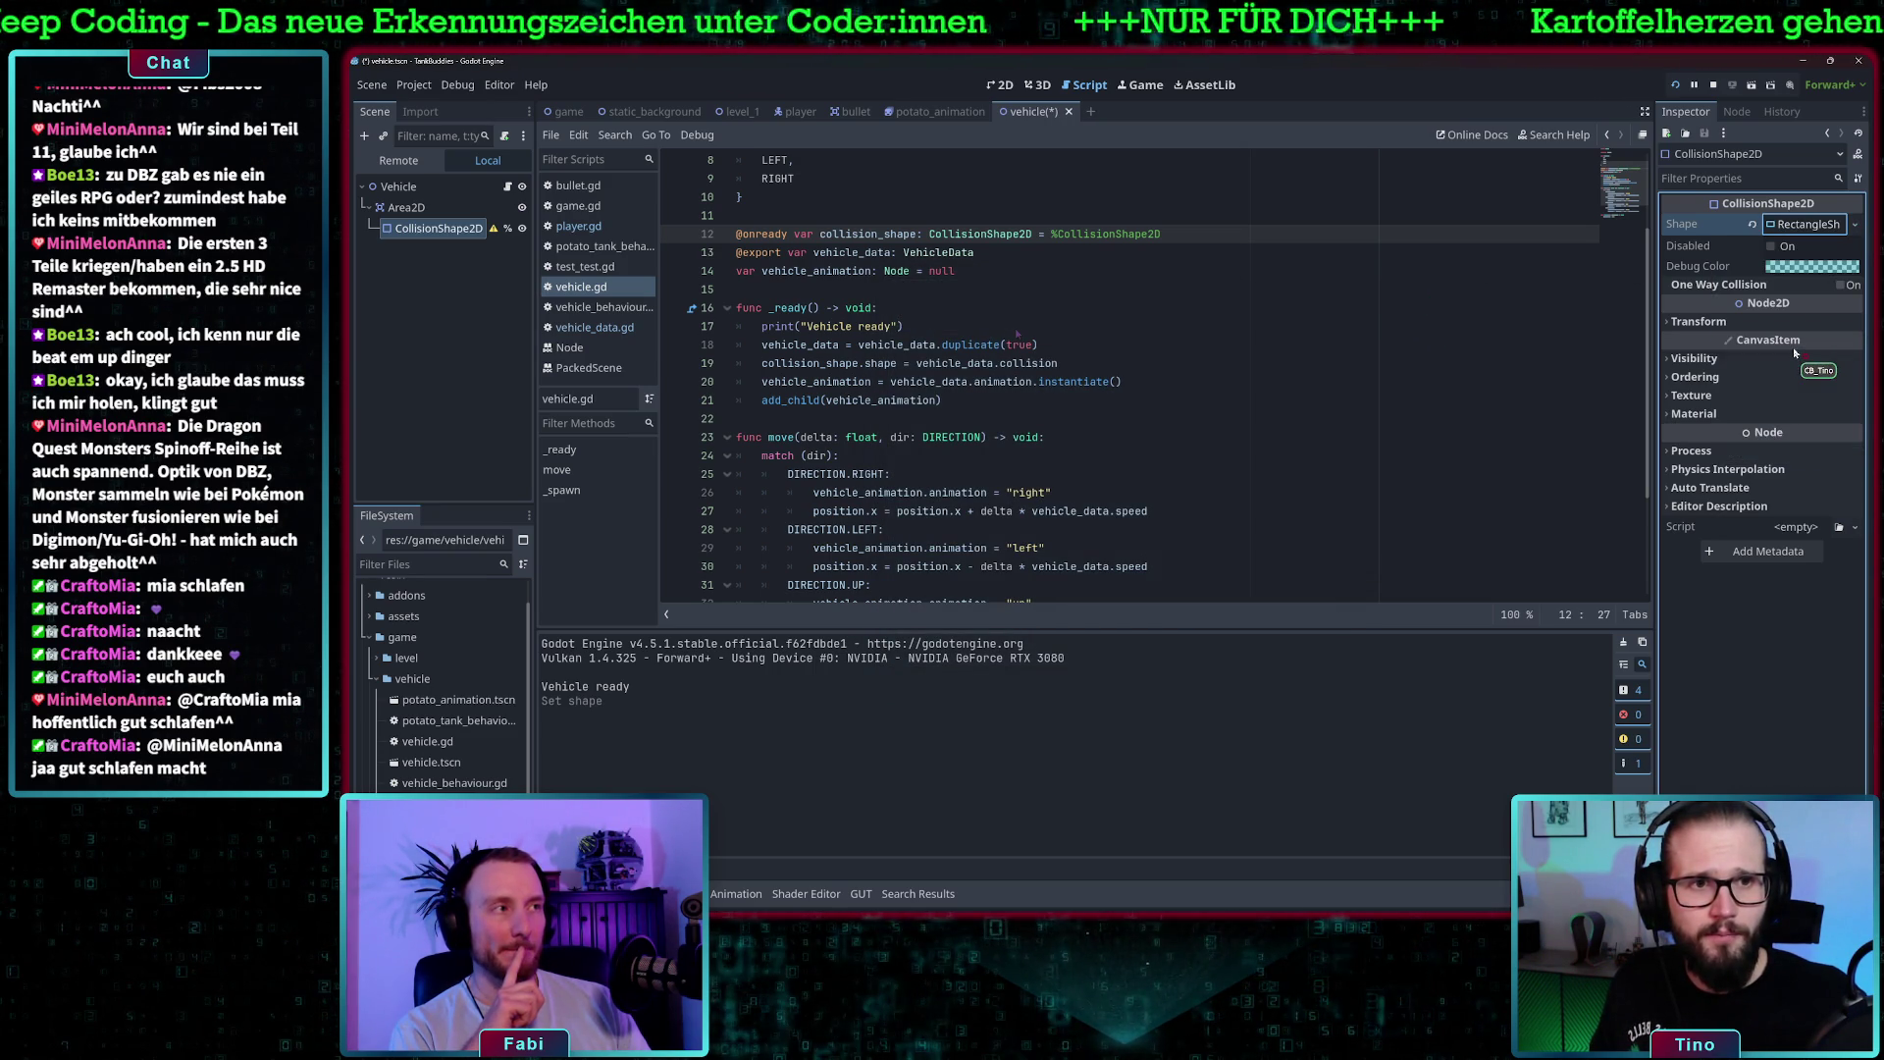
click(1802, 227)
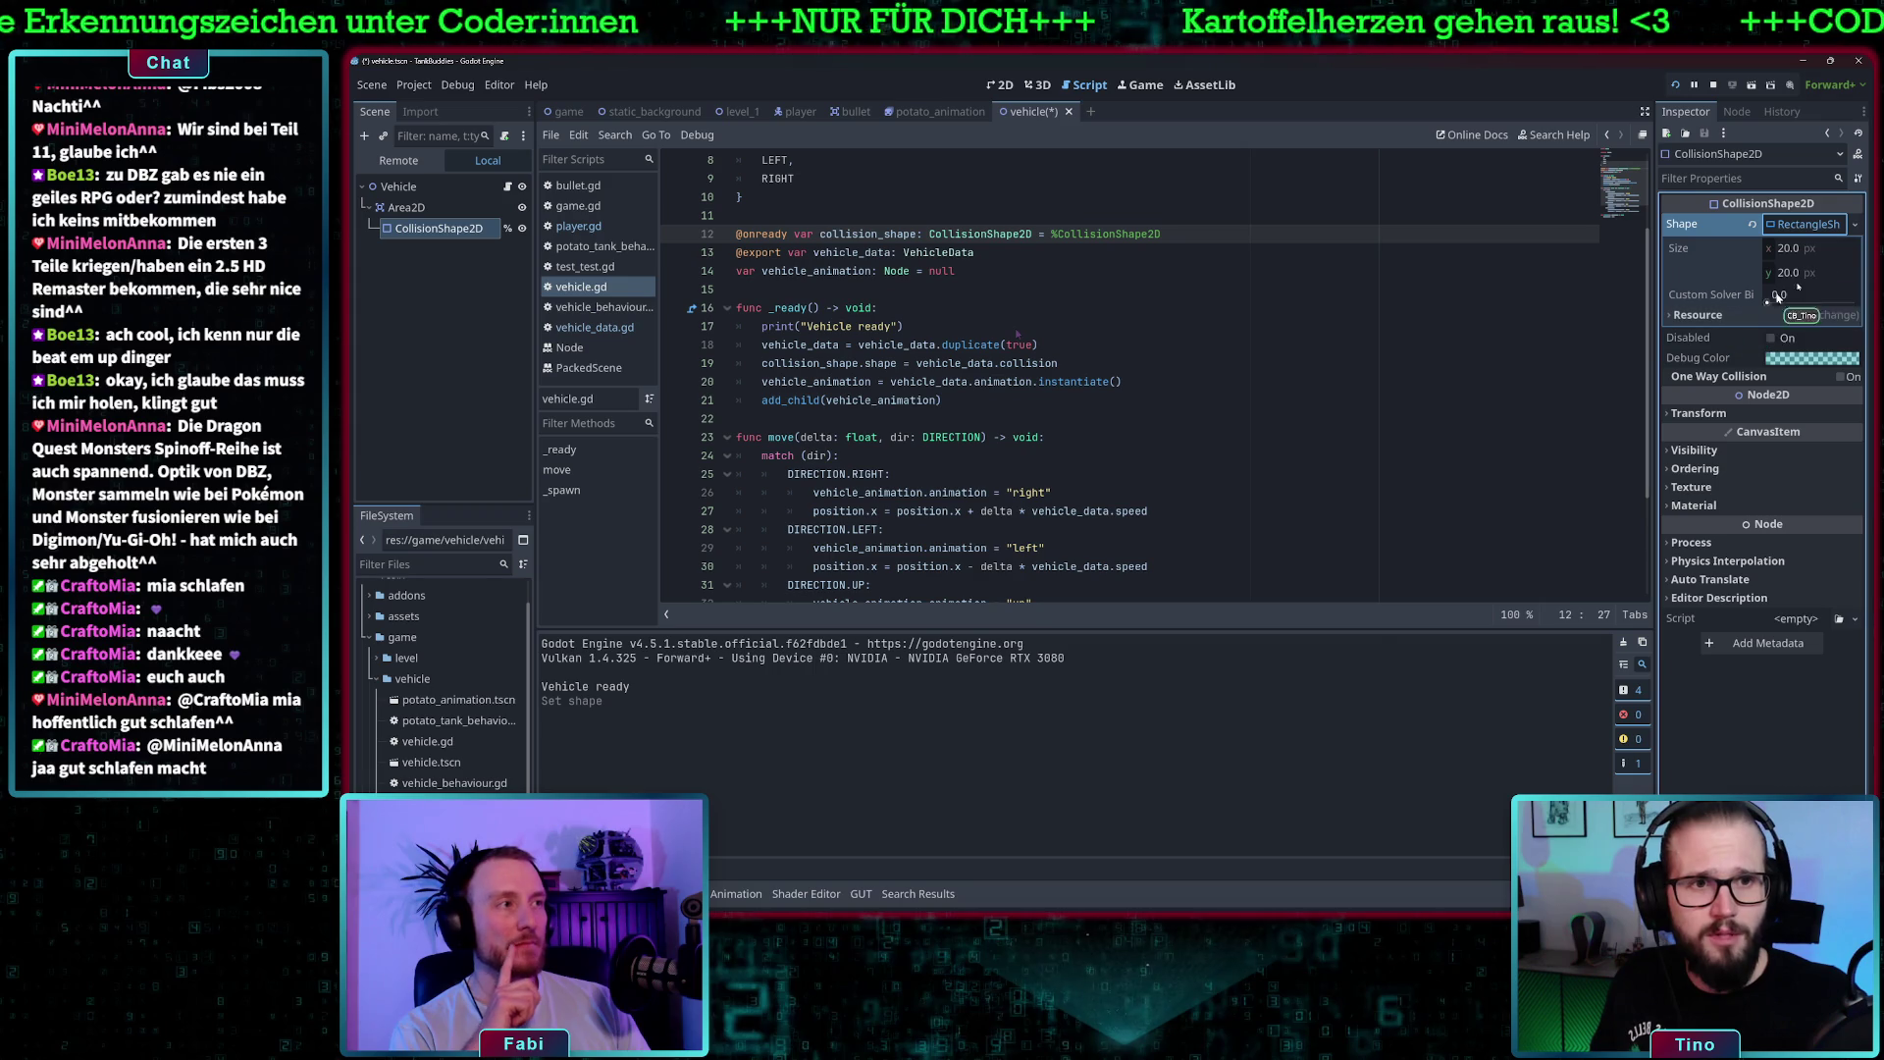
click(1855, 224)
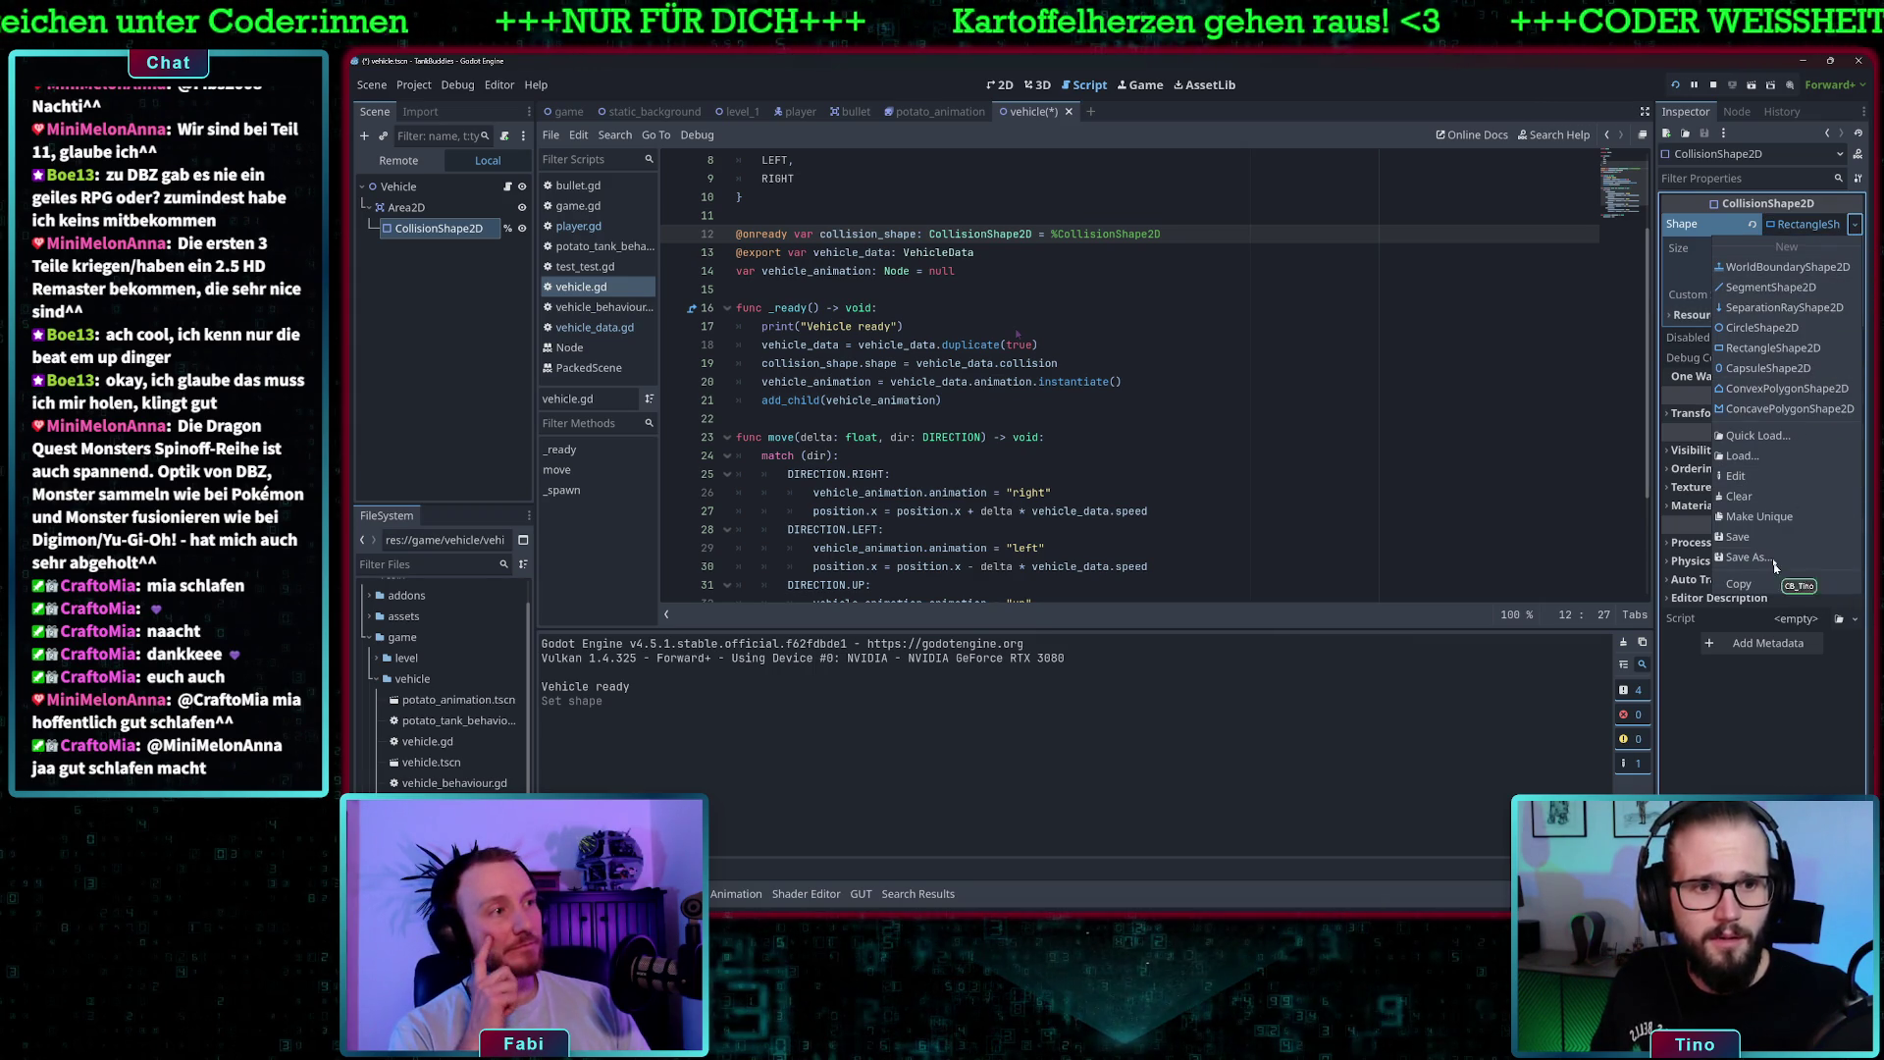
click(1739, 497)
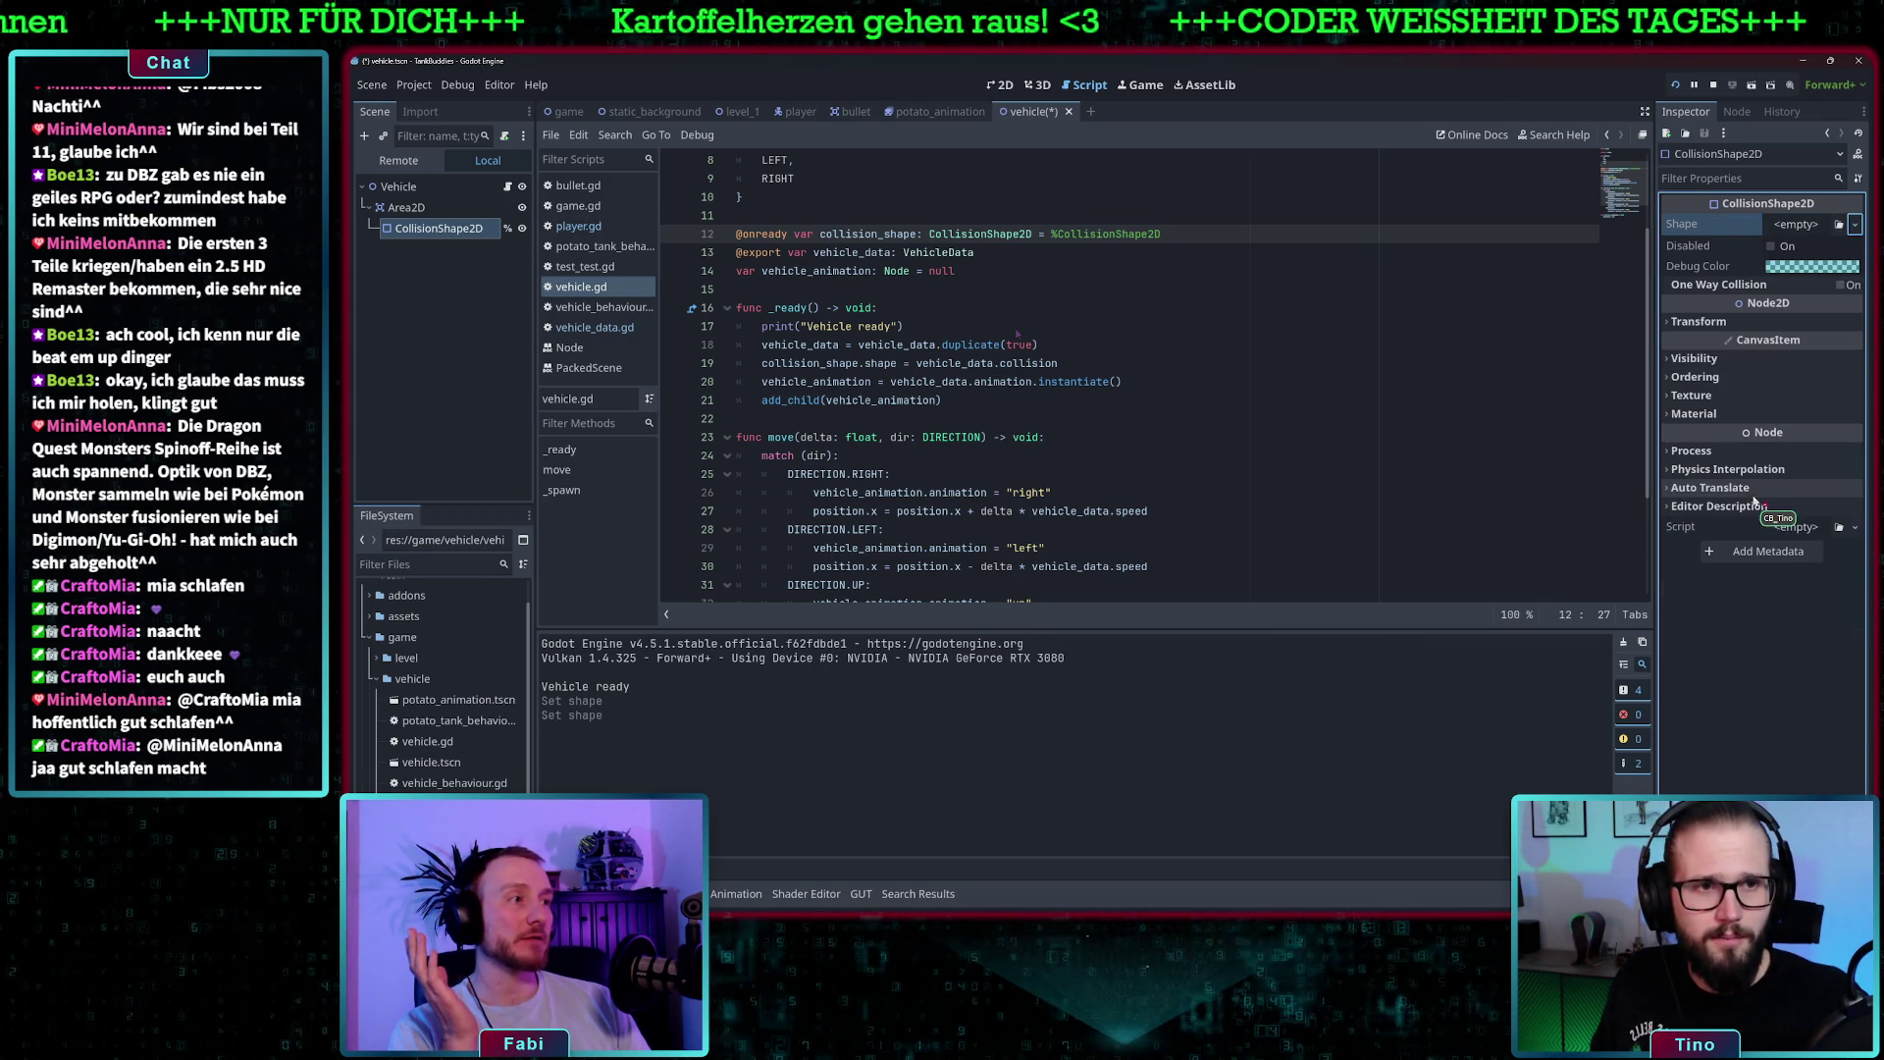
- Toggle CollisionShape2D's Visibility Layer and Light Mask bits, ending with layer 1 on, then select Area2D
click(1745, 322)
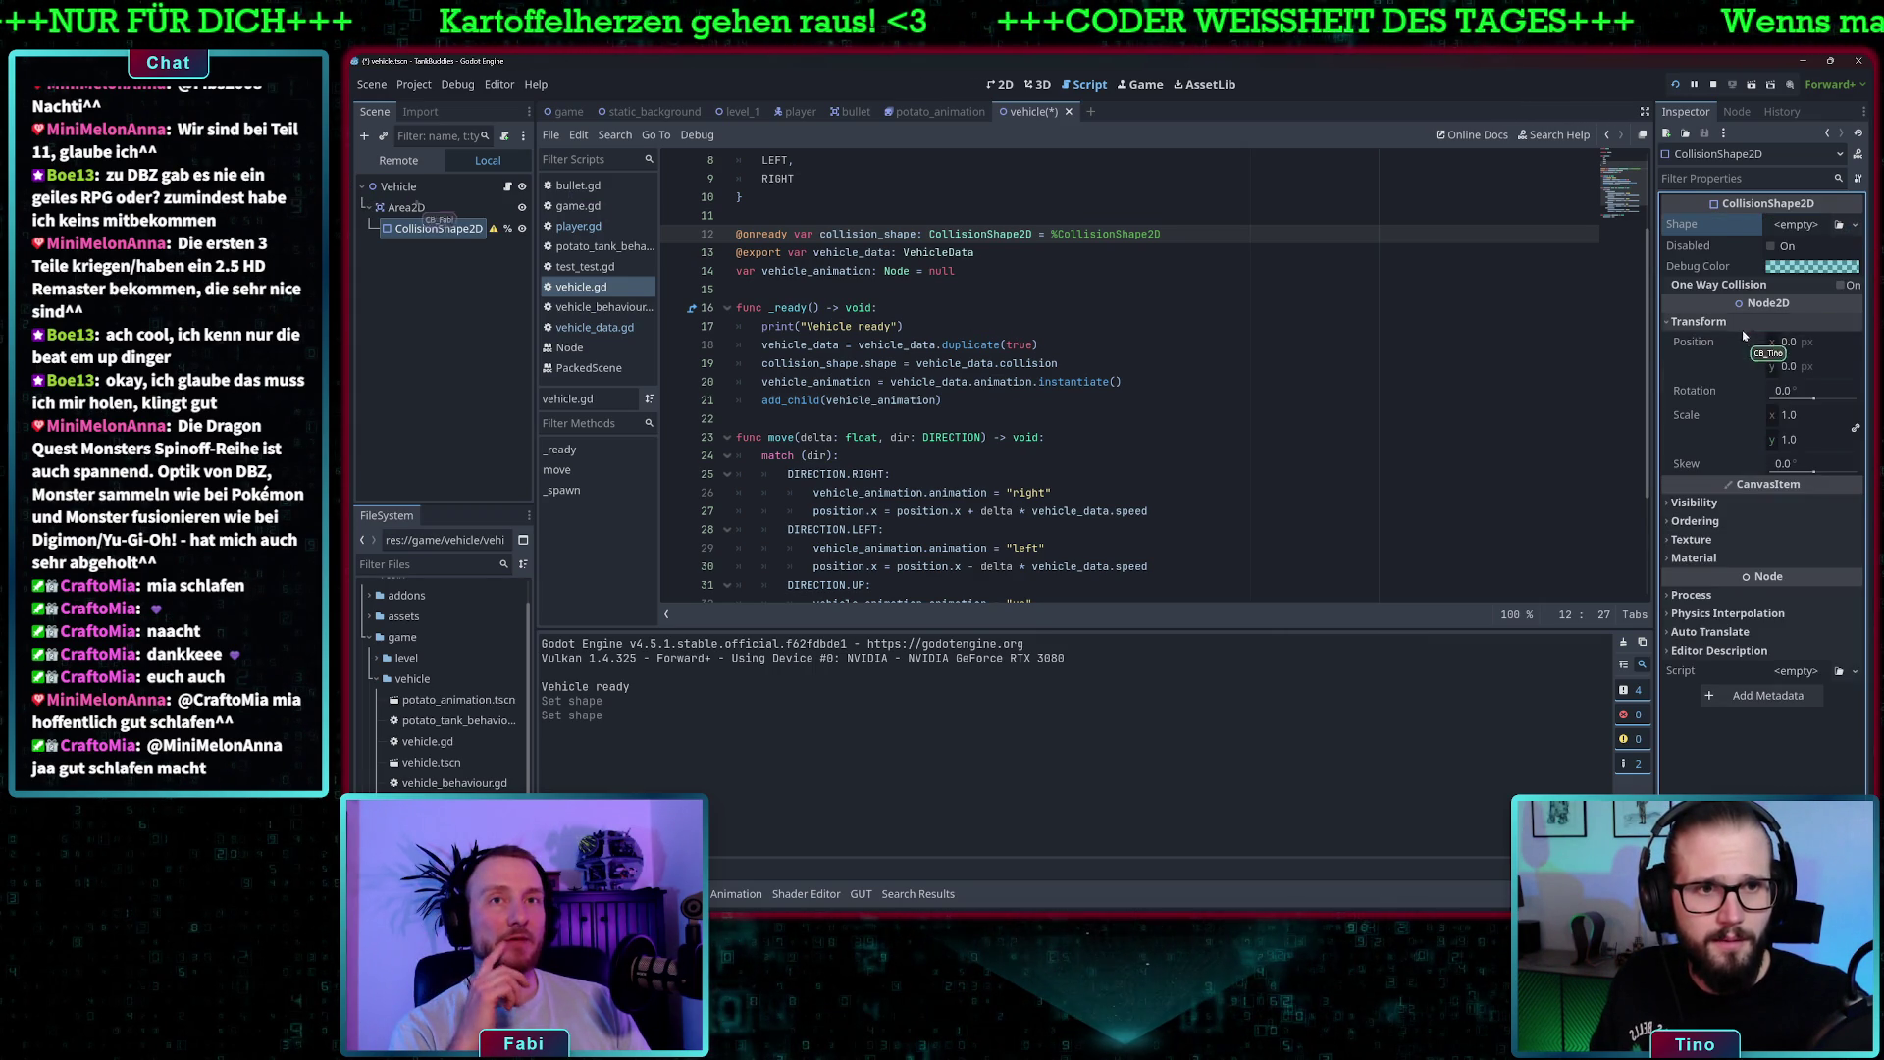
click(1729, 502)
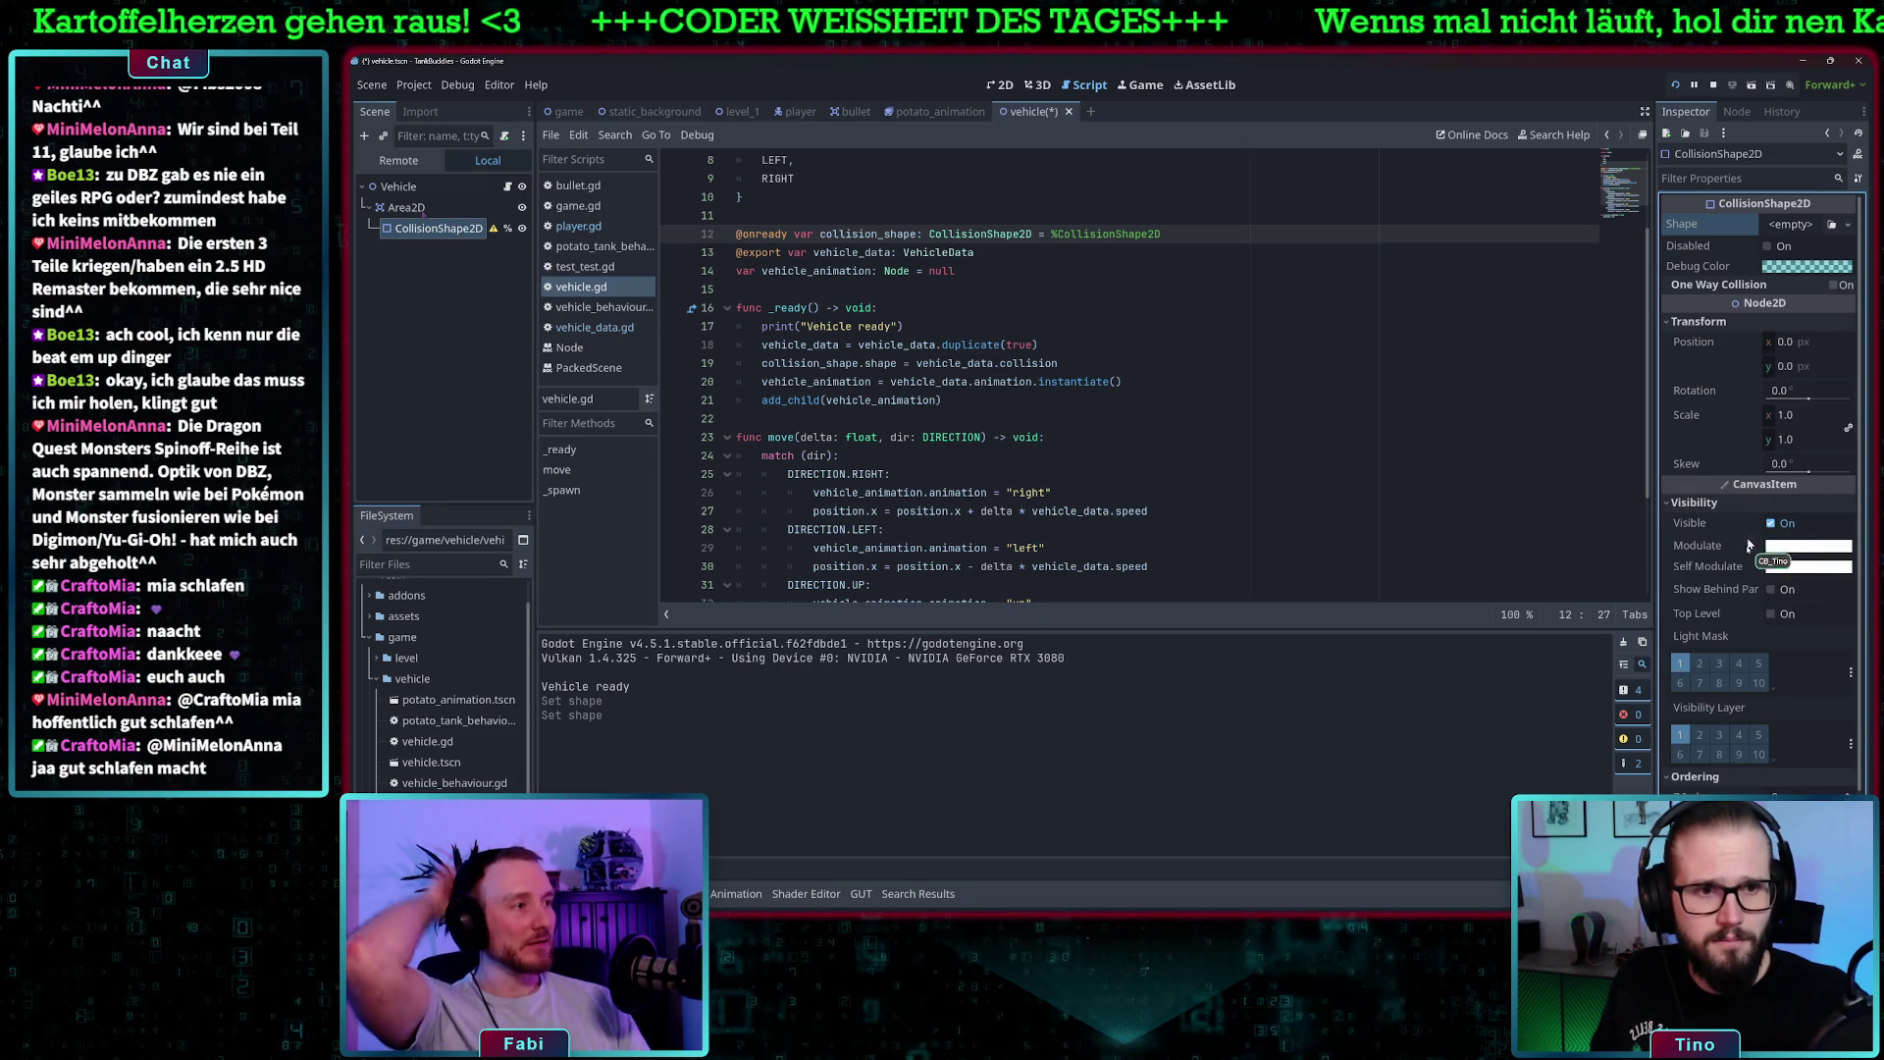
click(1701, 734)
click(1700, 667)
click(1680, 735)
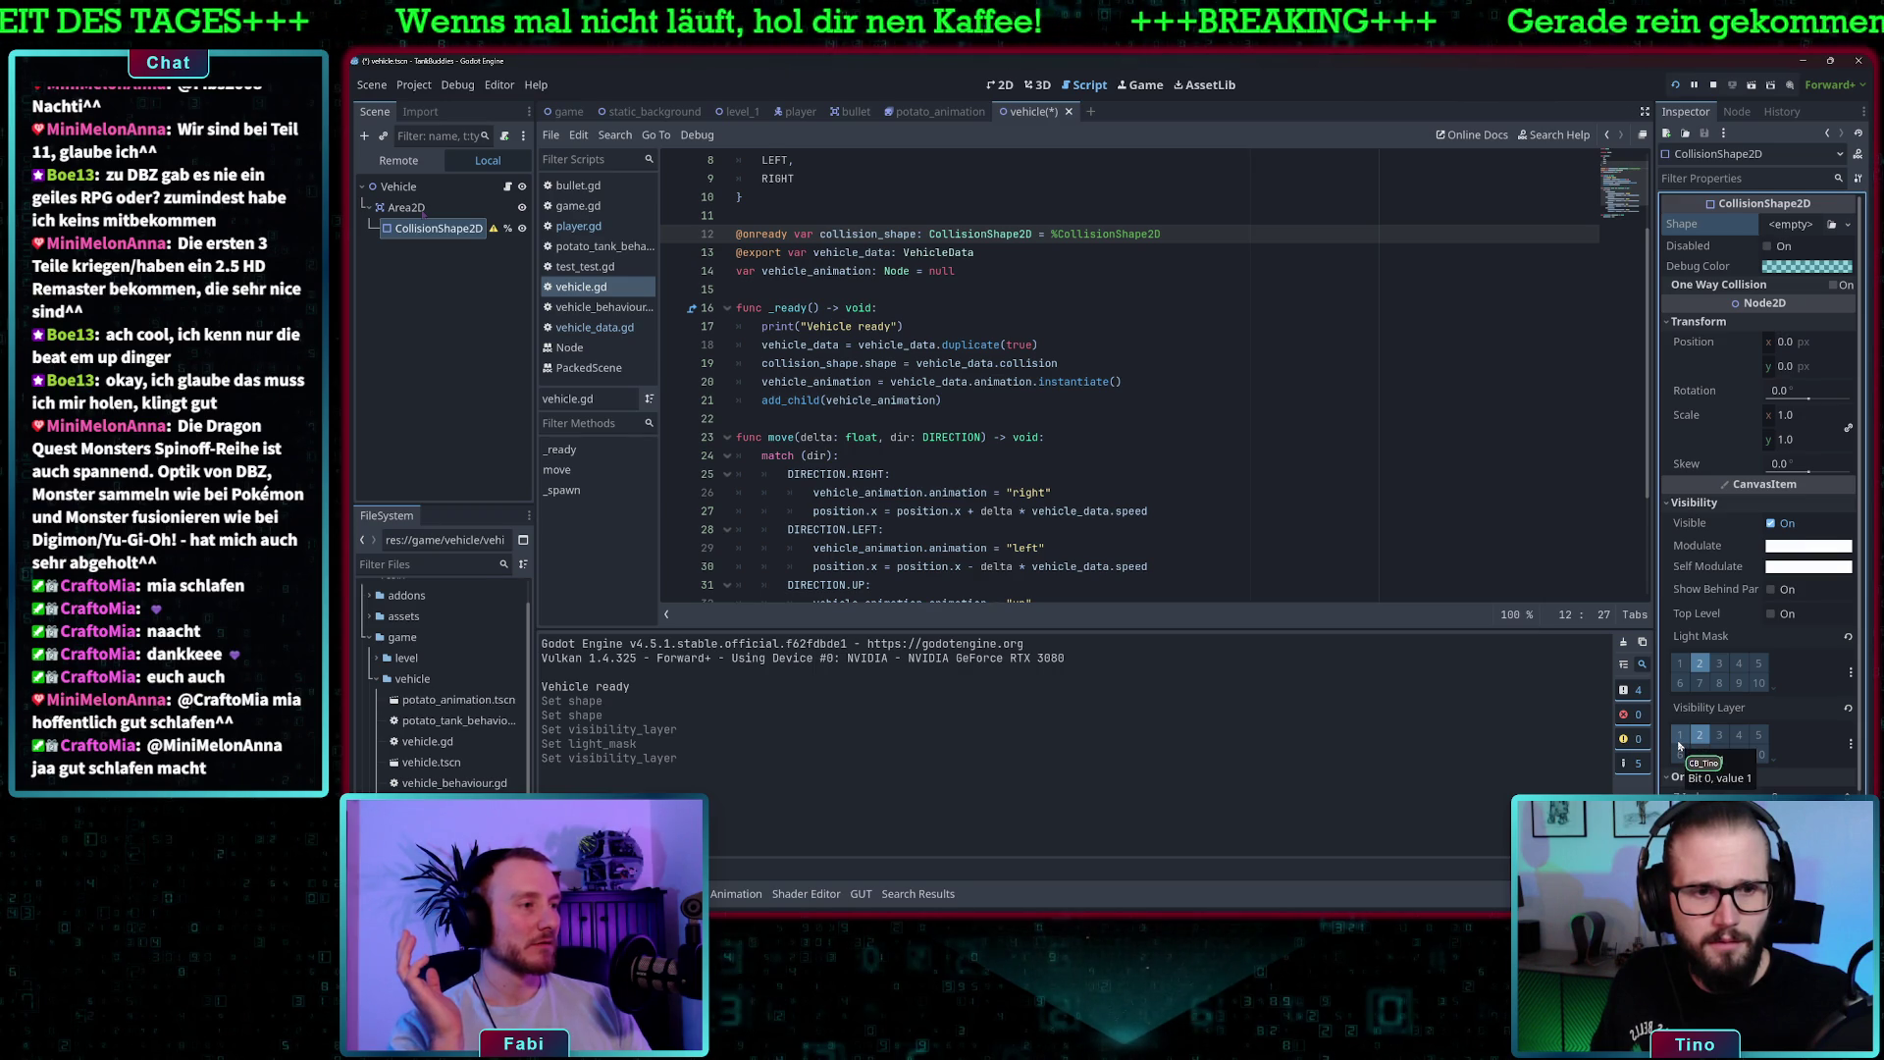
click(1682, 663)
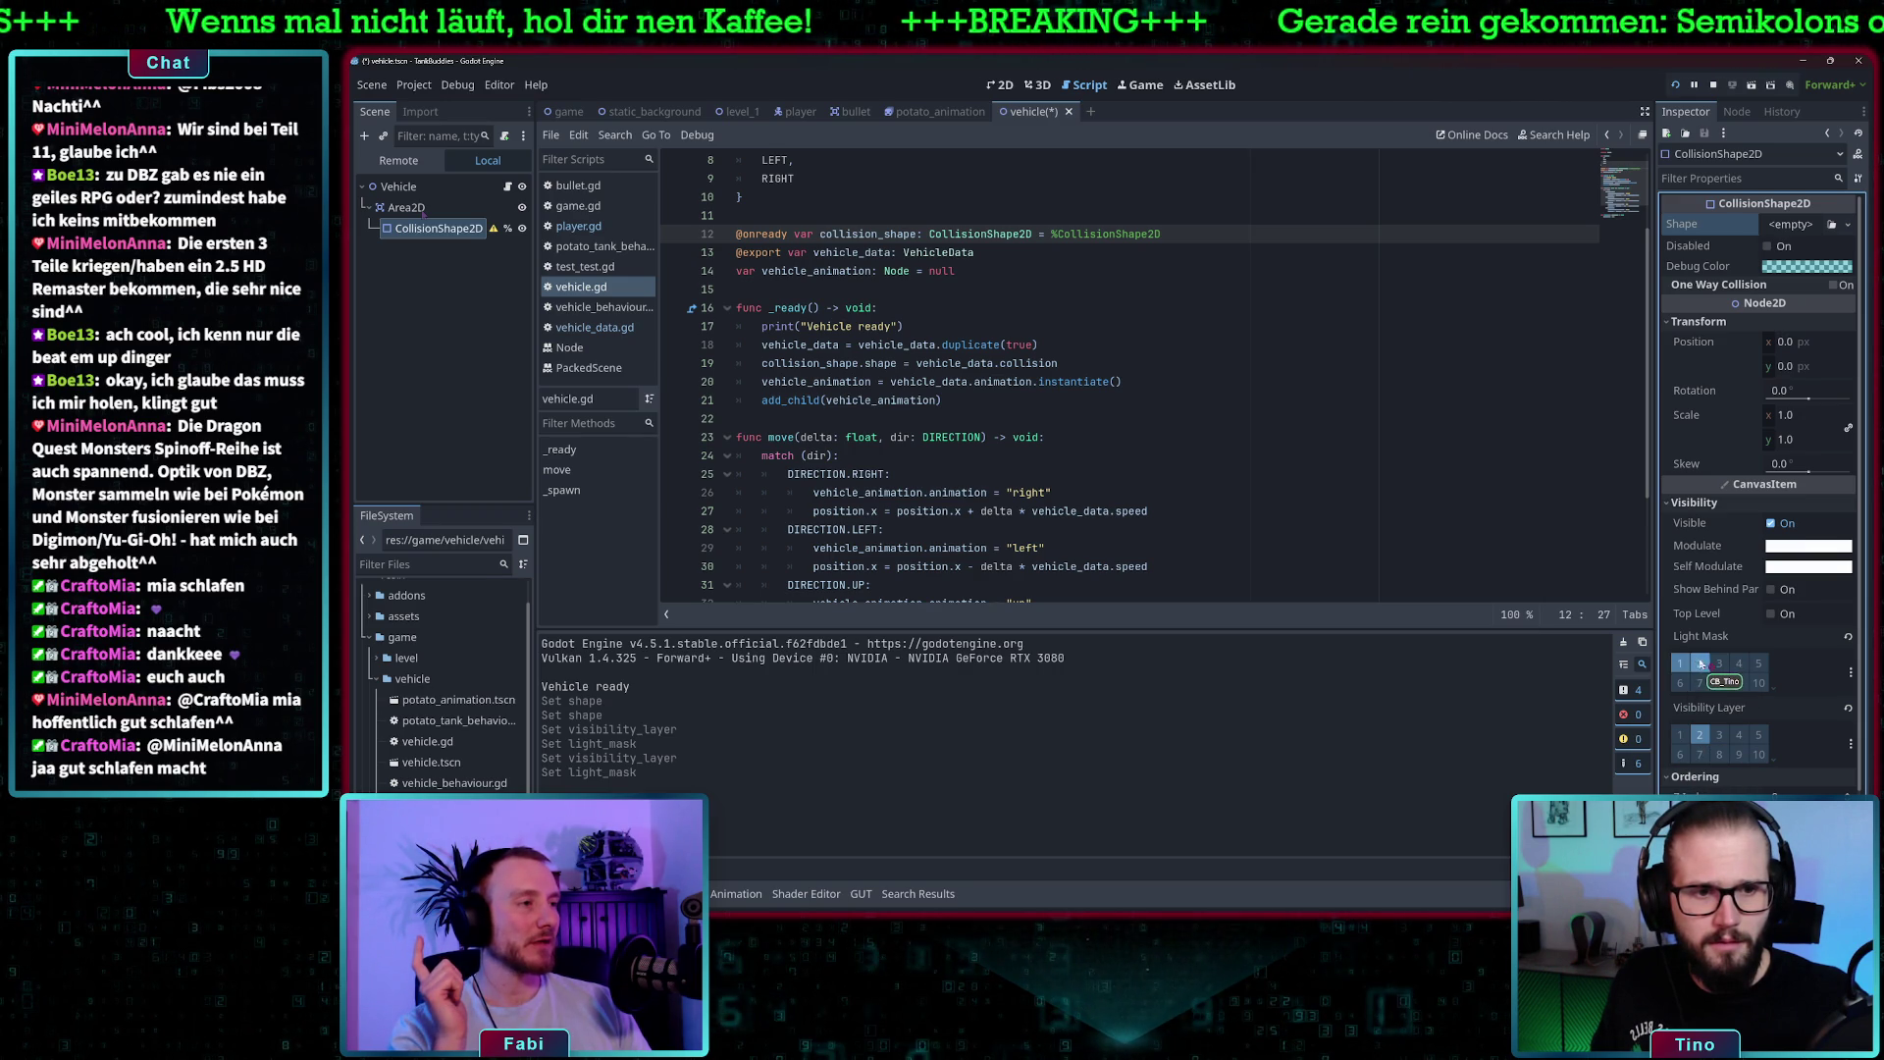
click(1702, 665)
click(1703, 668)
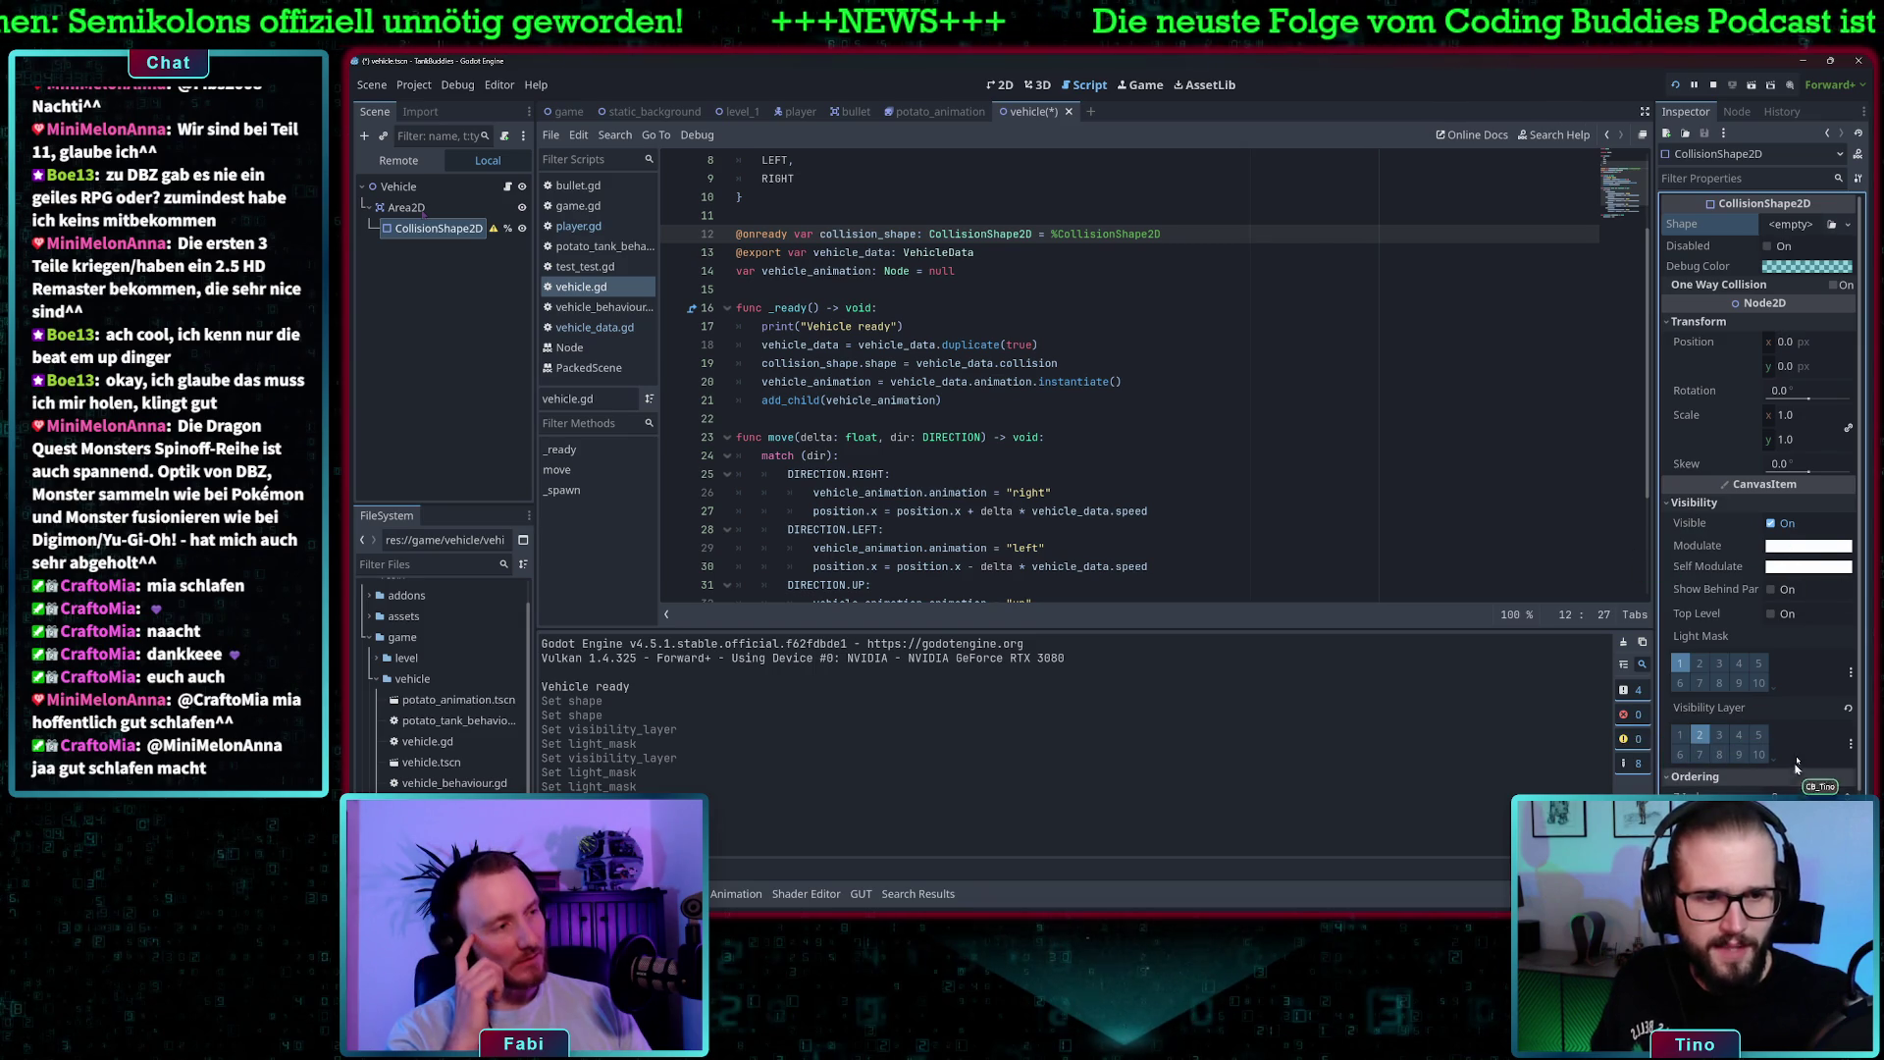
click(1678, 738)
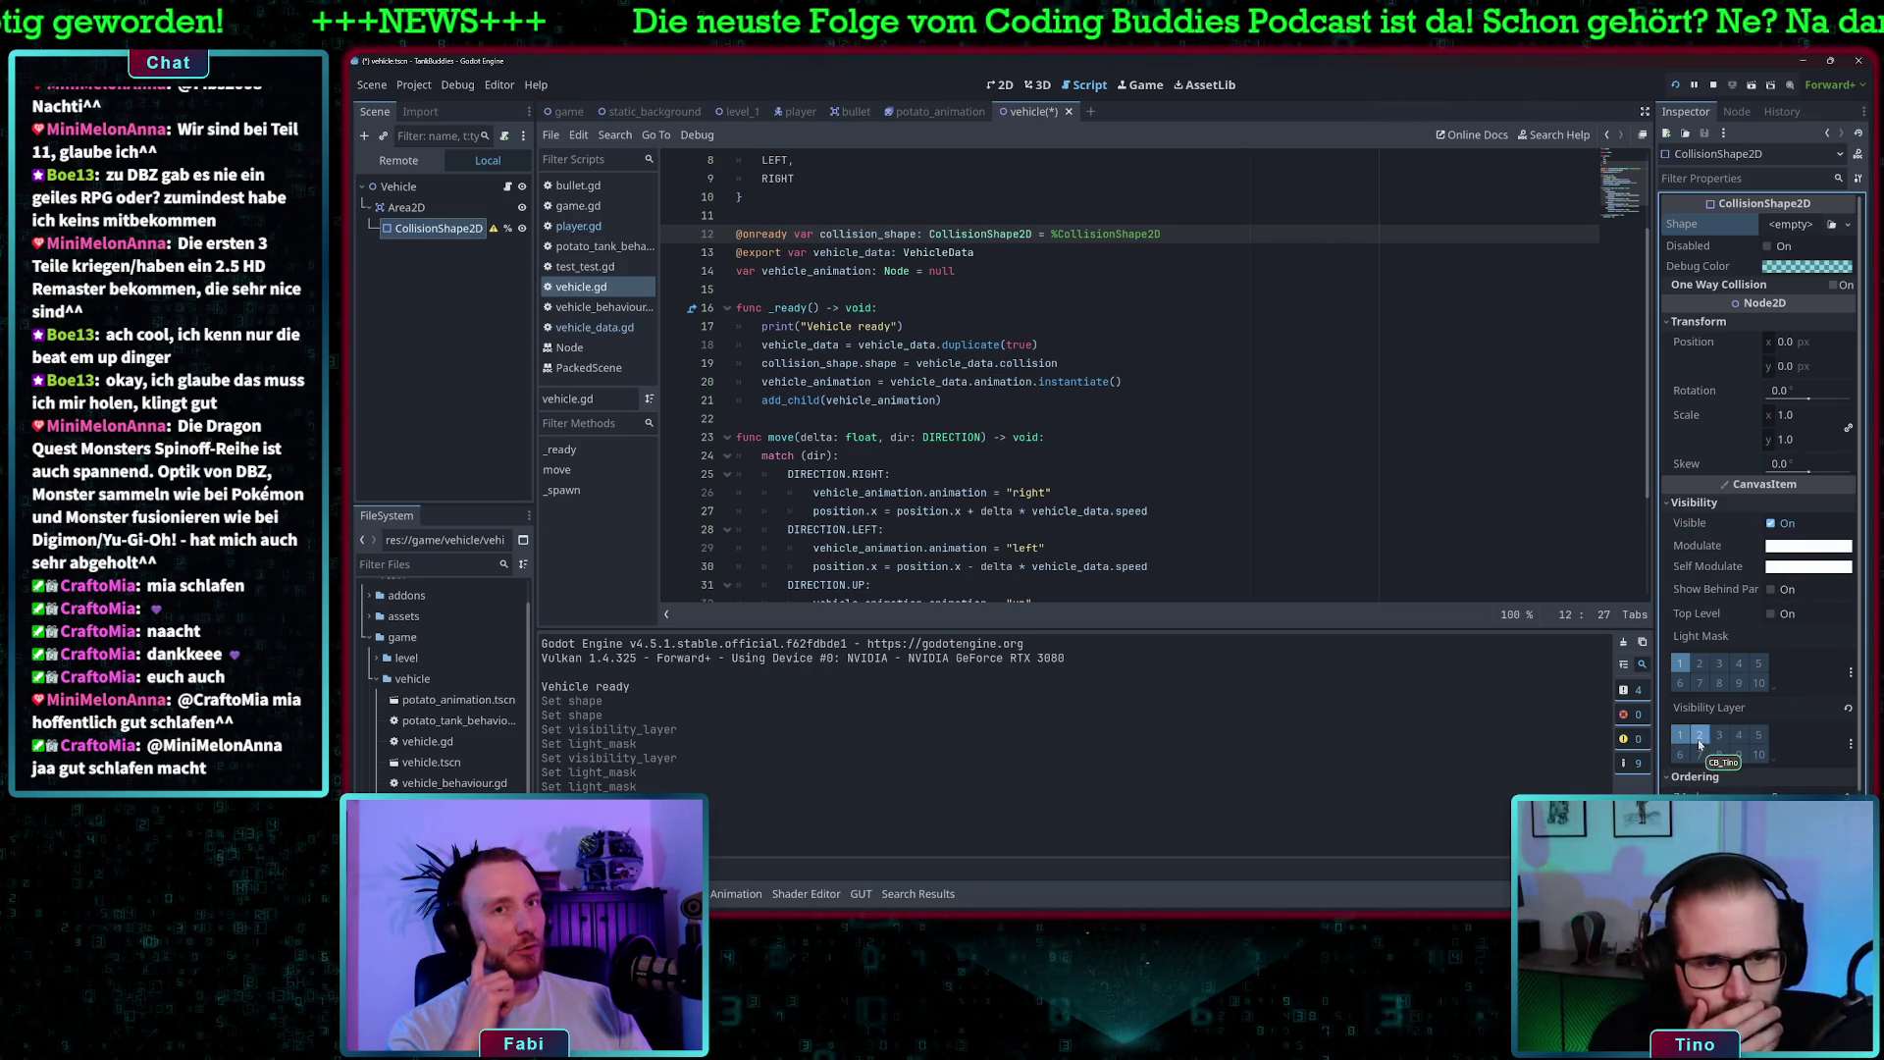
click(1700, 744)
click(1668, 504)
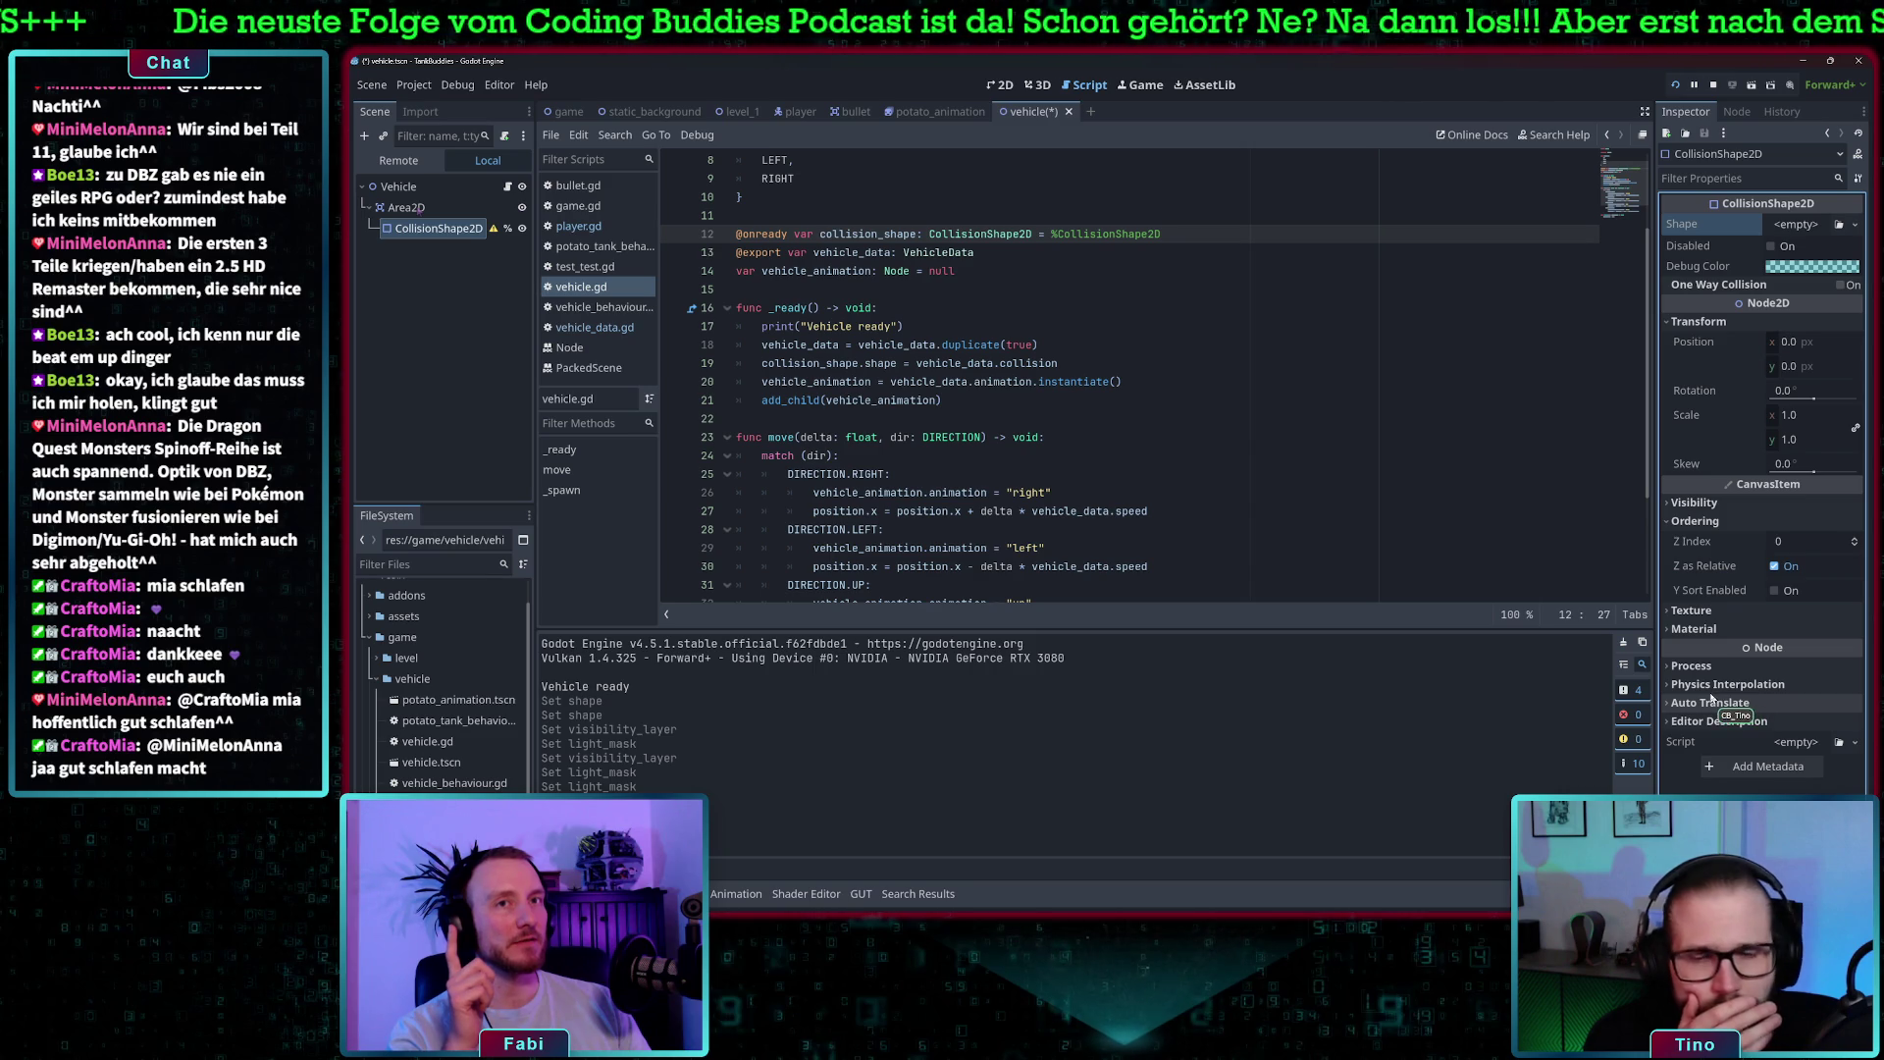
click(407, 207)
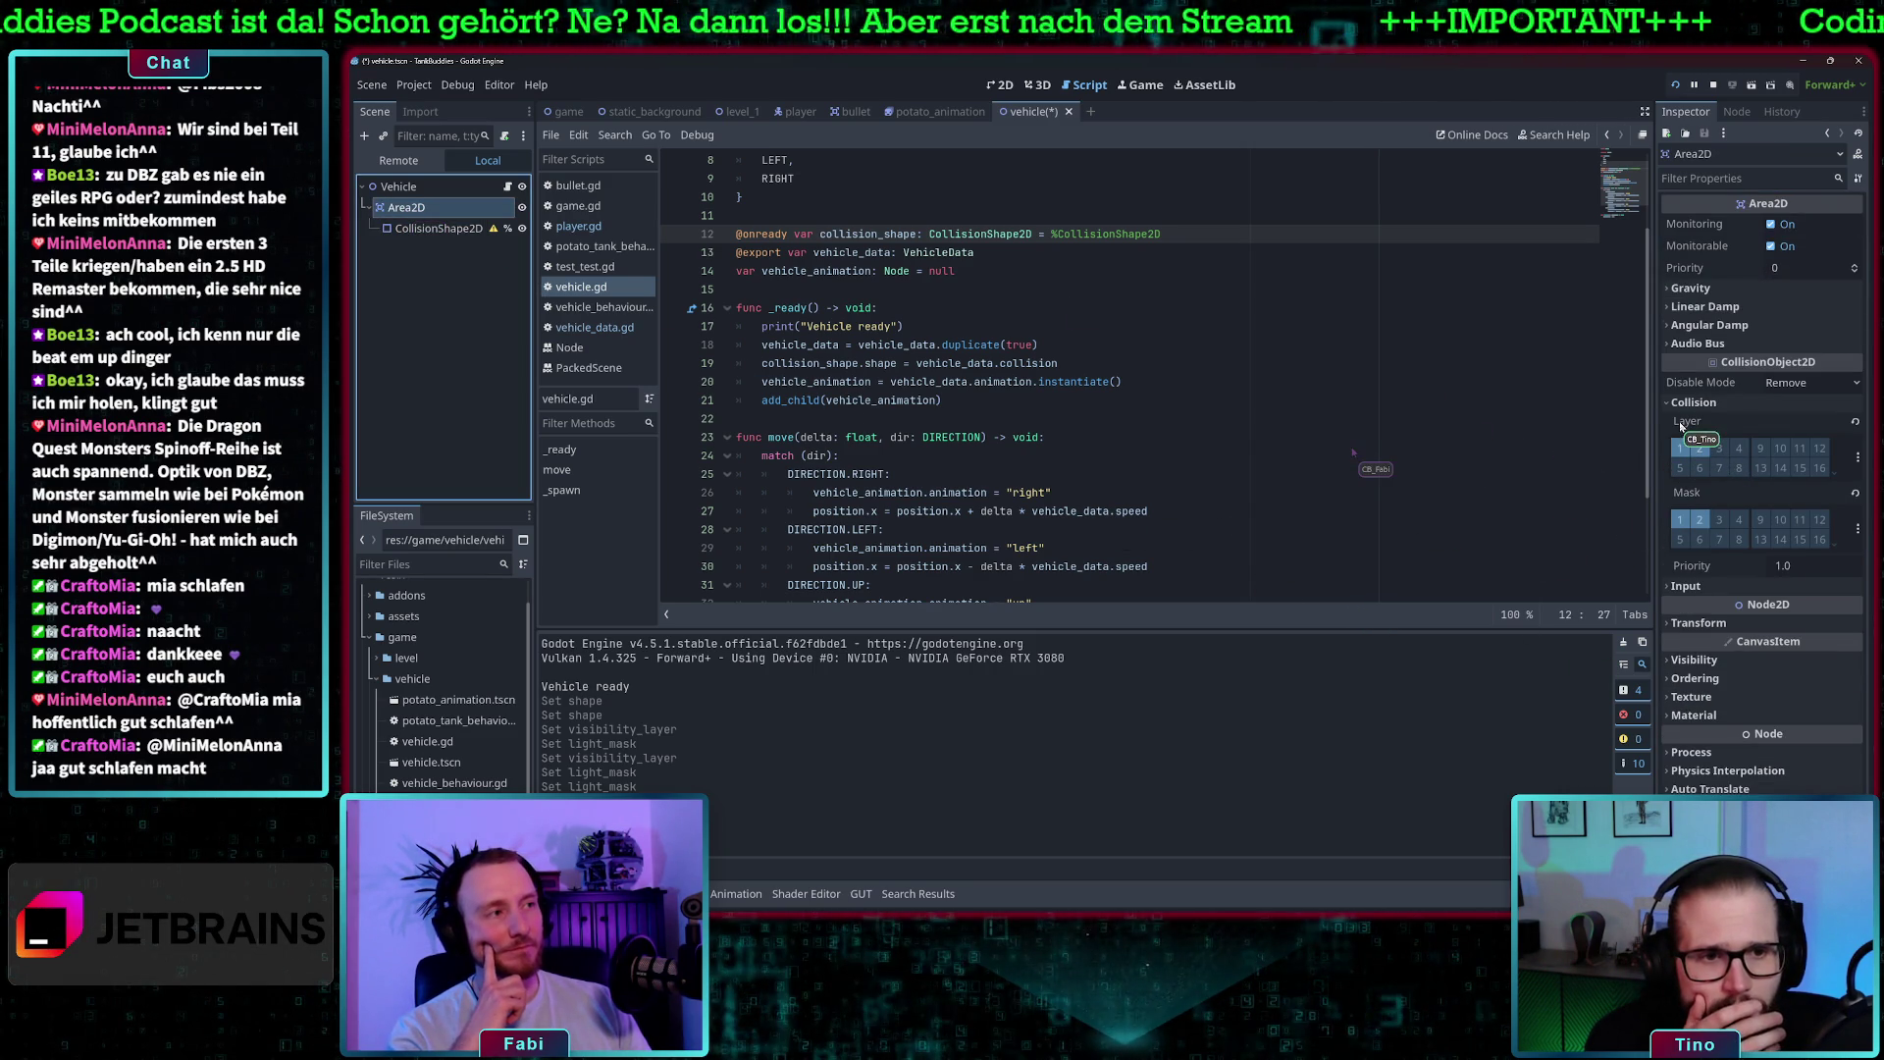
- Open player.gd, highlight move_and_slide() on line 33, and switch to the player scene
mouse_move(1680, 424)
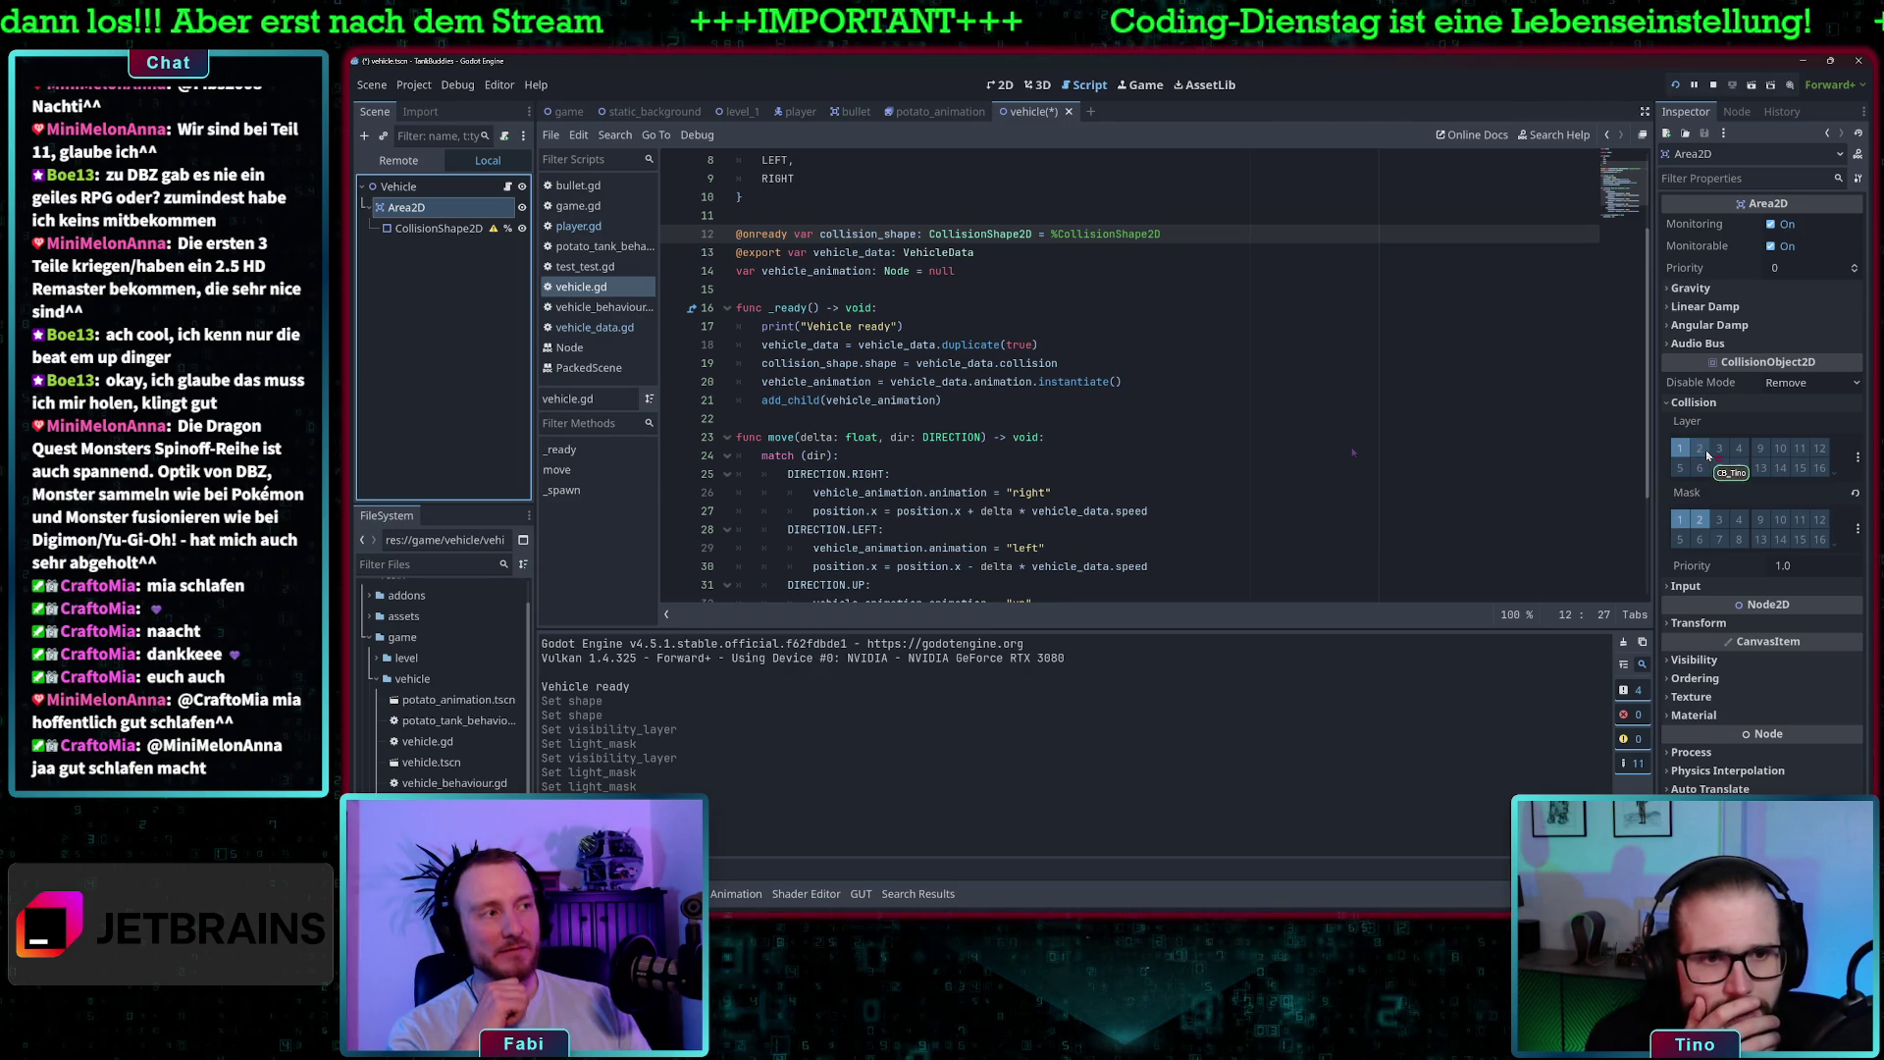
mouse_move(1691, 498)
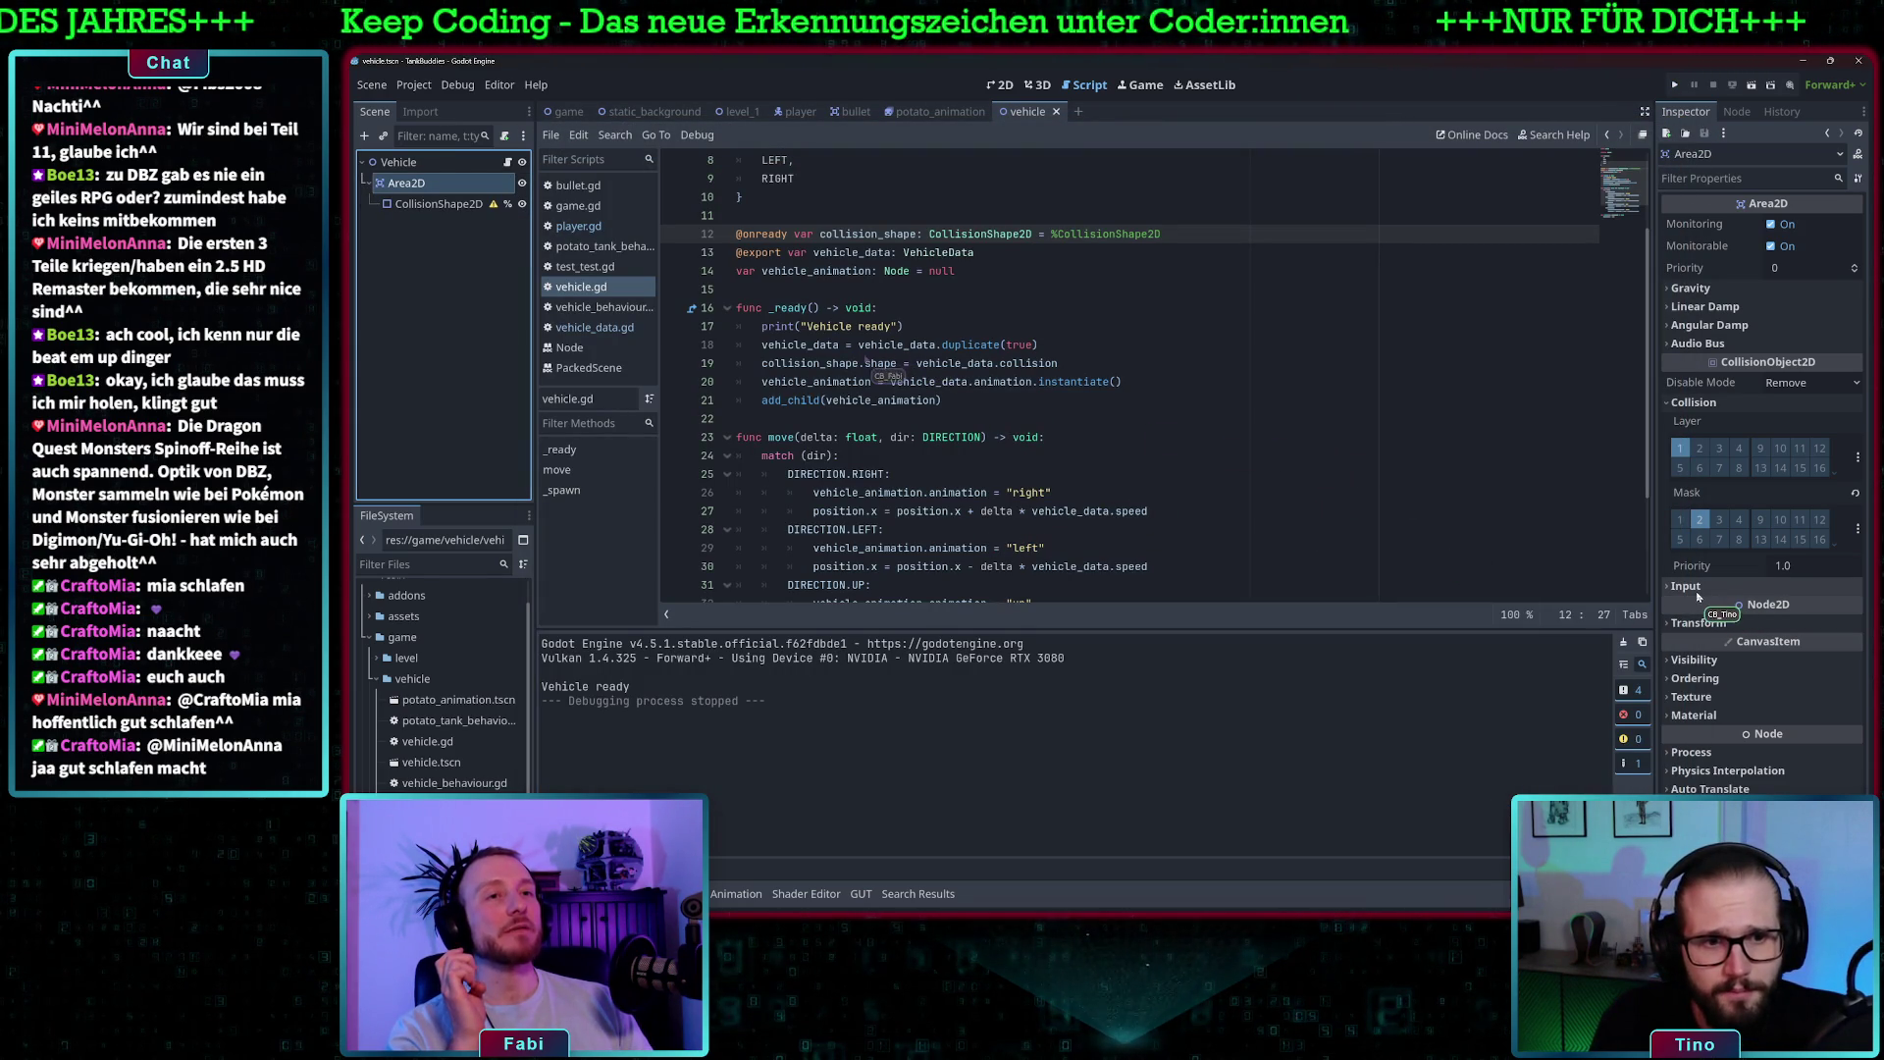
scroll(896, 292, down, 1)
scroll(896, 292, down, 2)
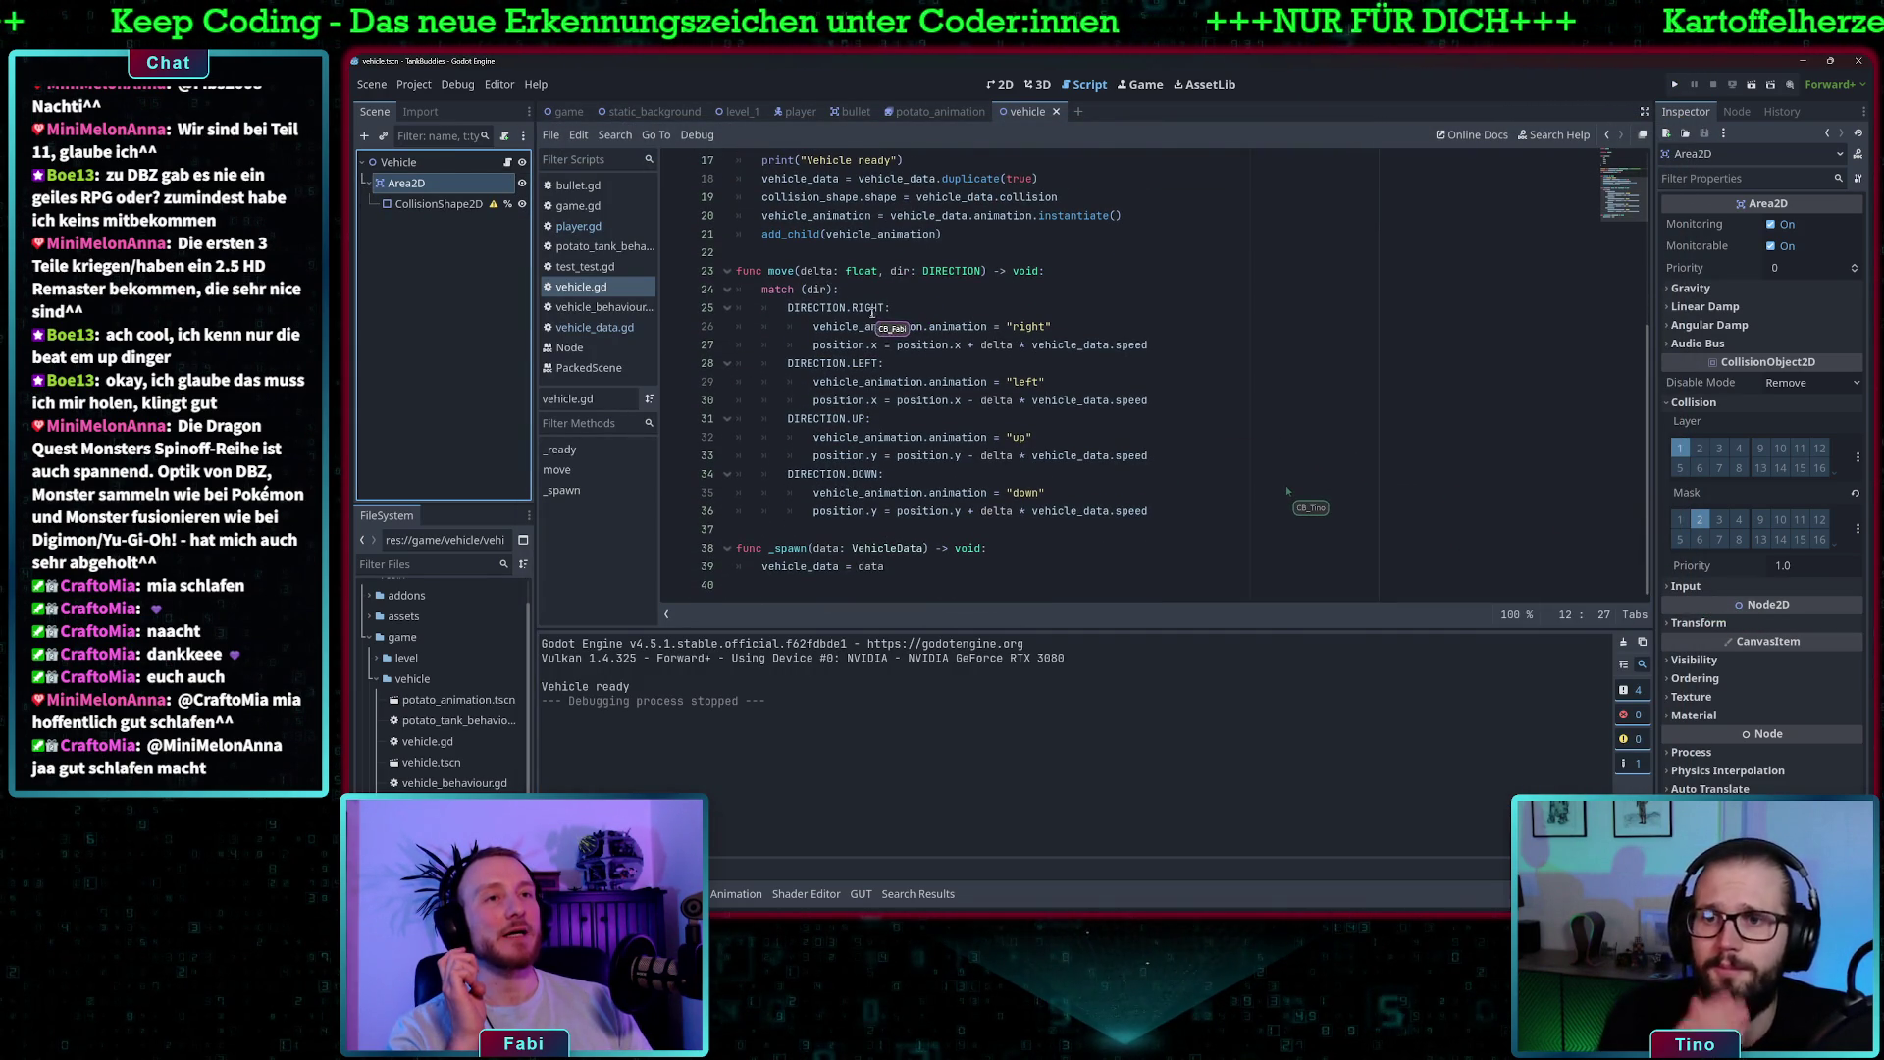
click(589, 235)
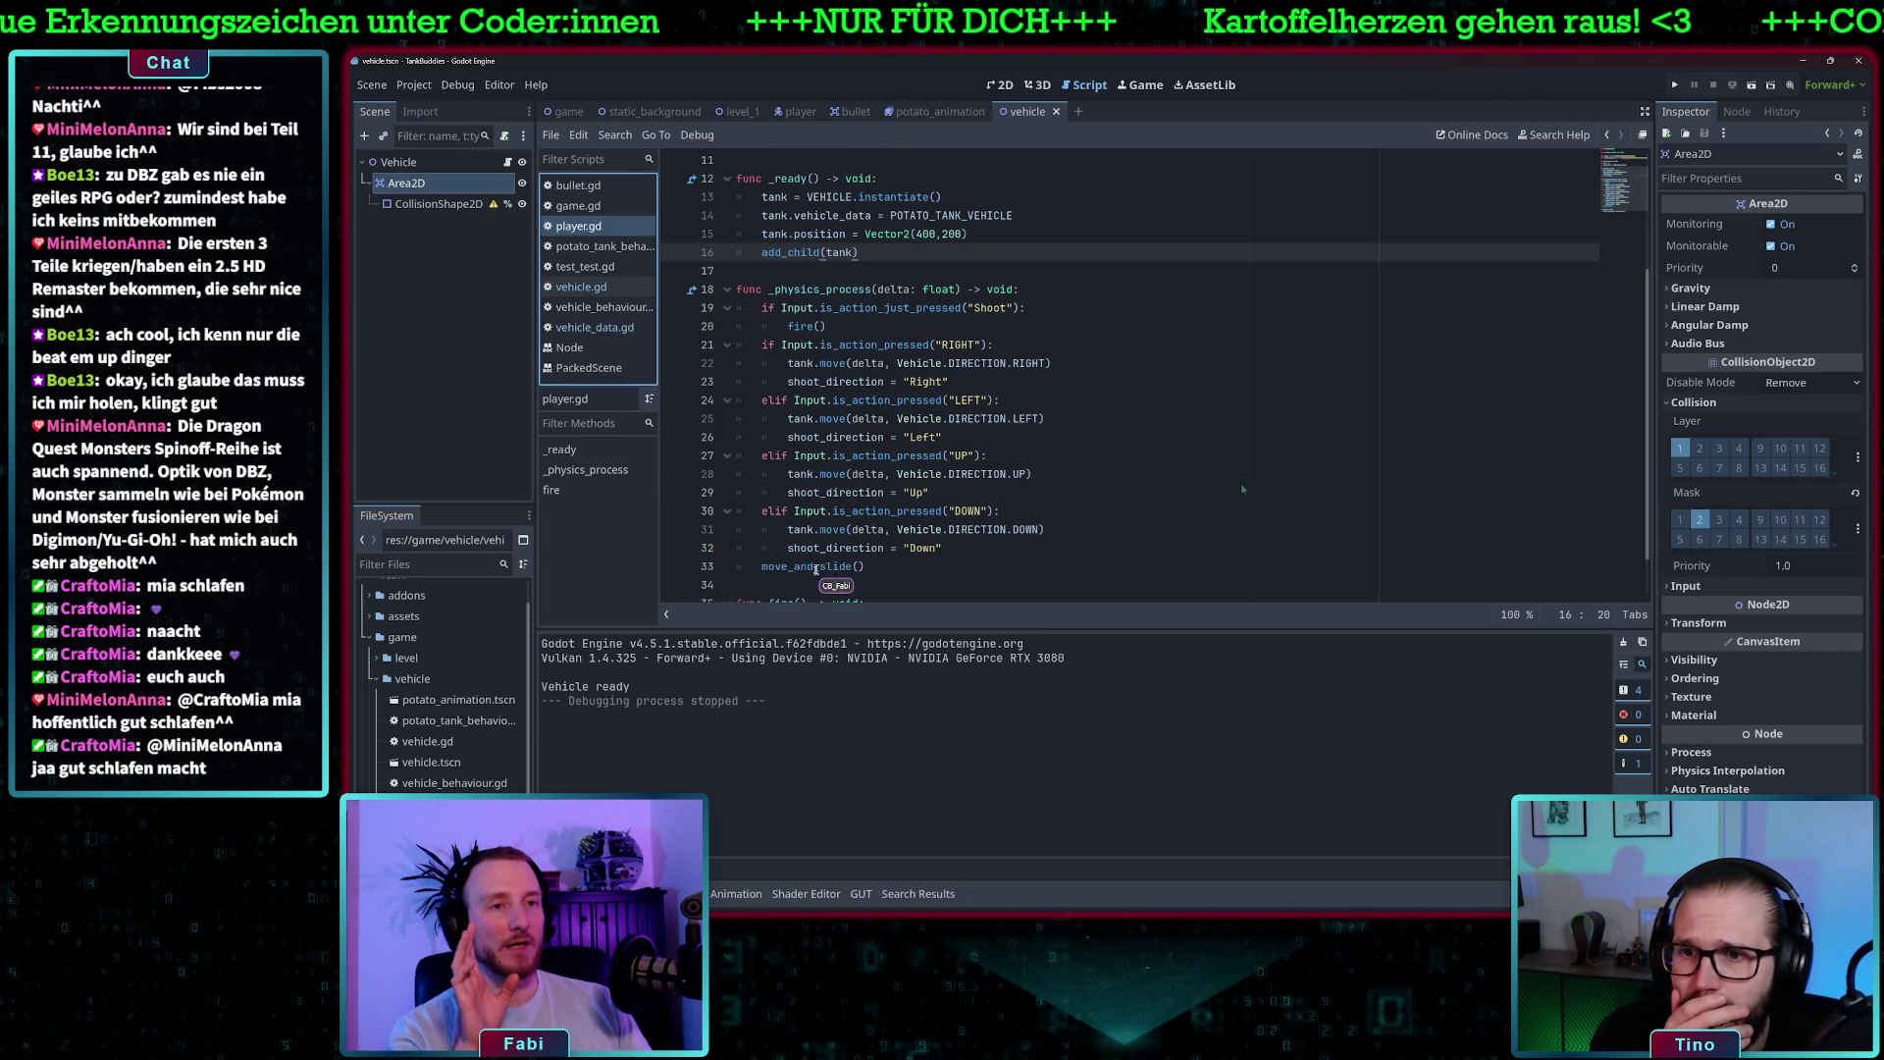
drag(864, 567, 762, 567)
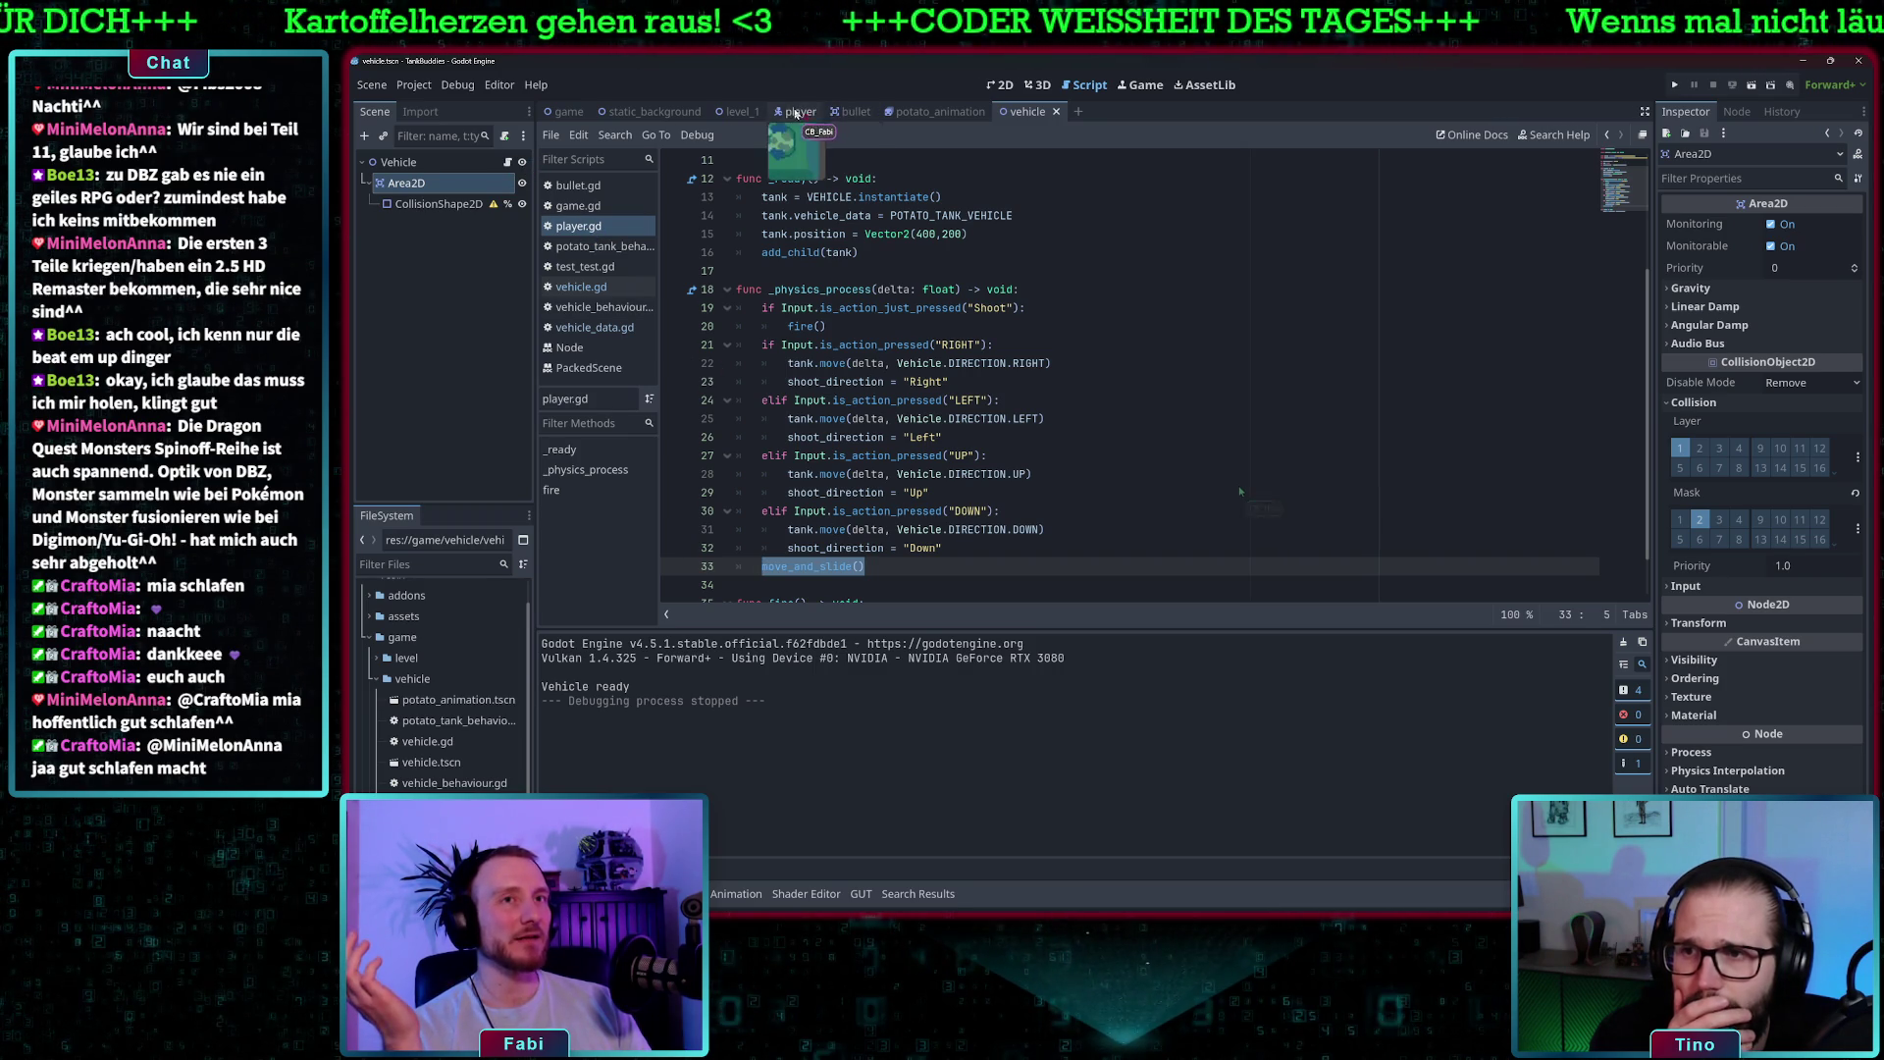
click(797, 112)
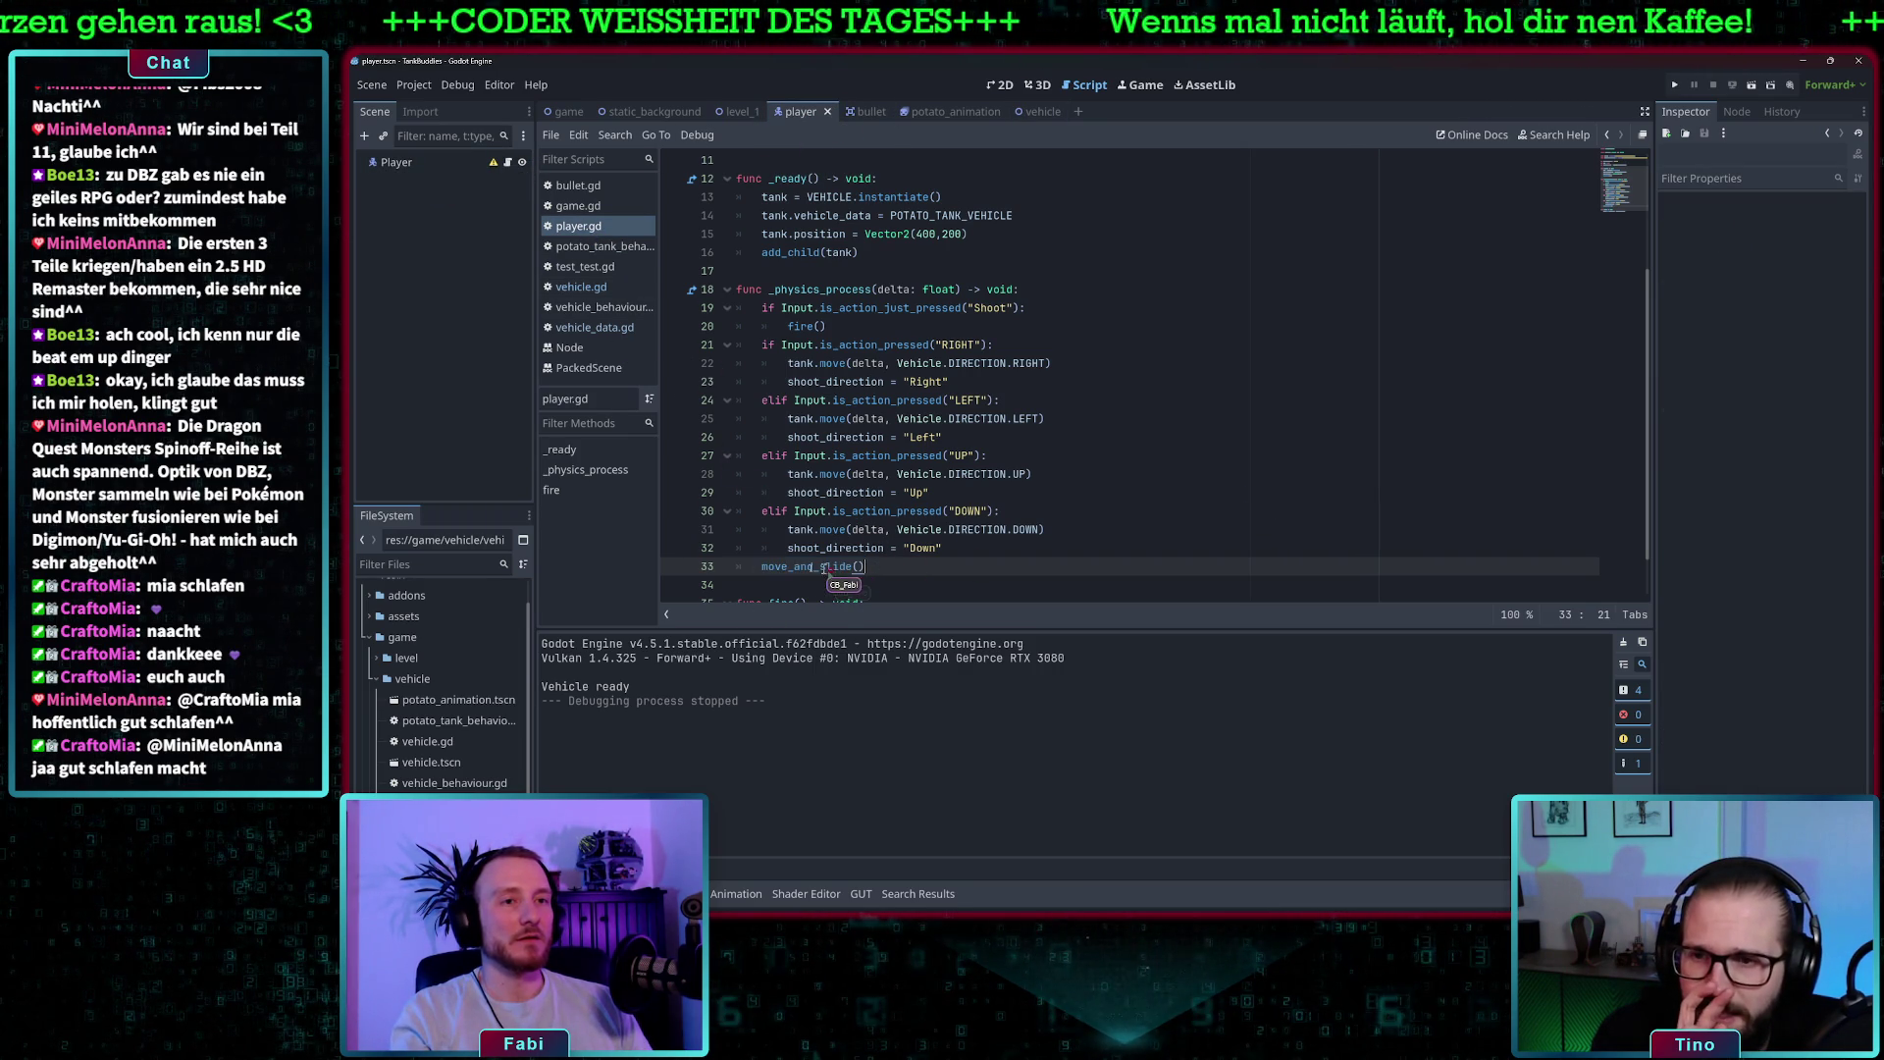
- Delete the move_and_slide() line from player.gd and save it
key(BackSpace)
key(BackSpace)
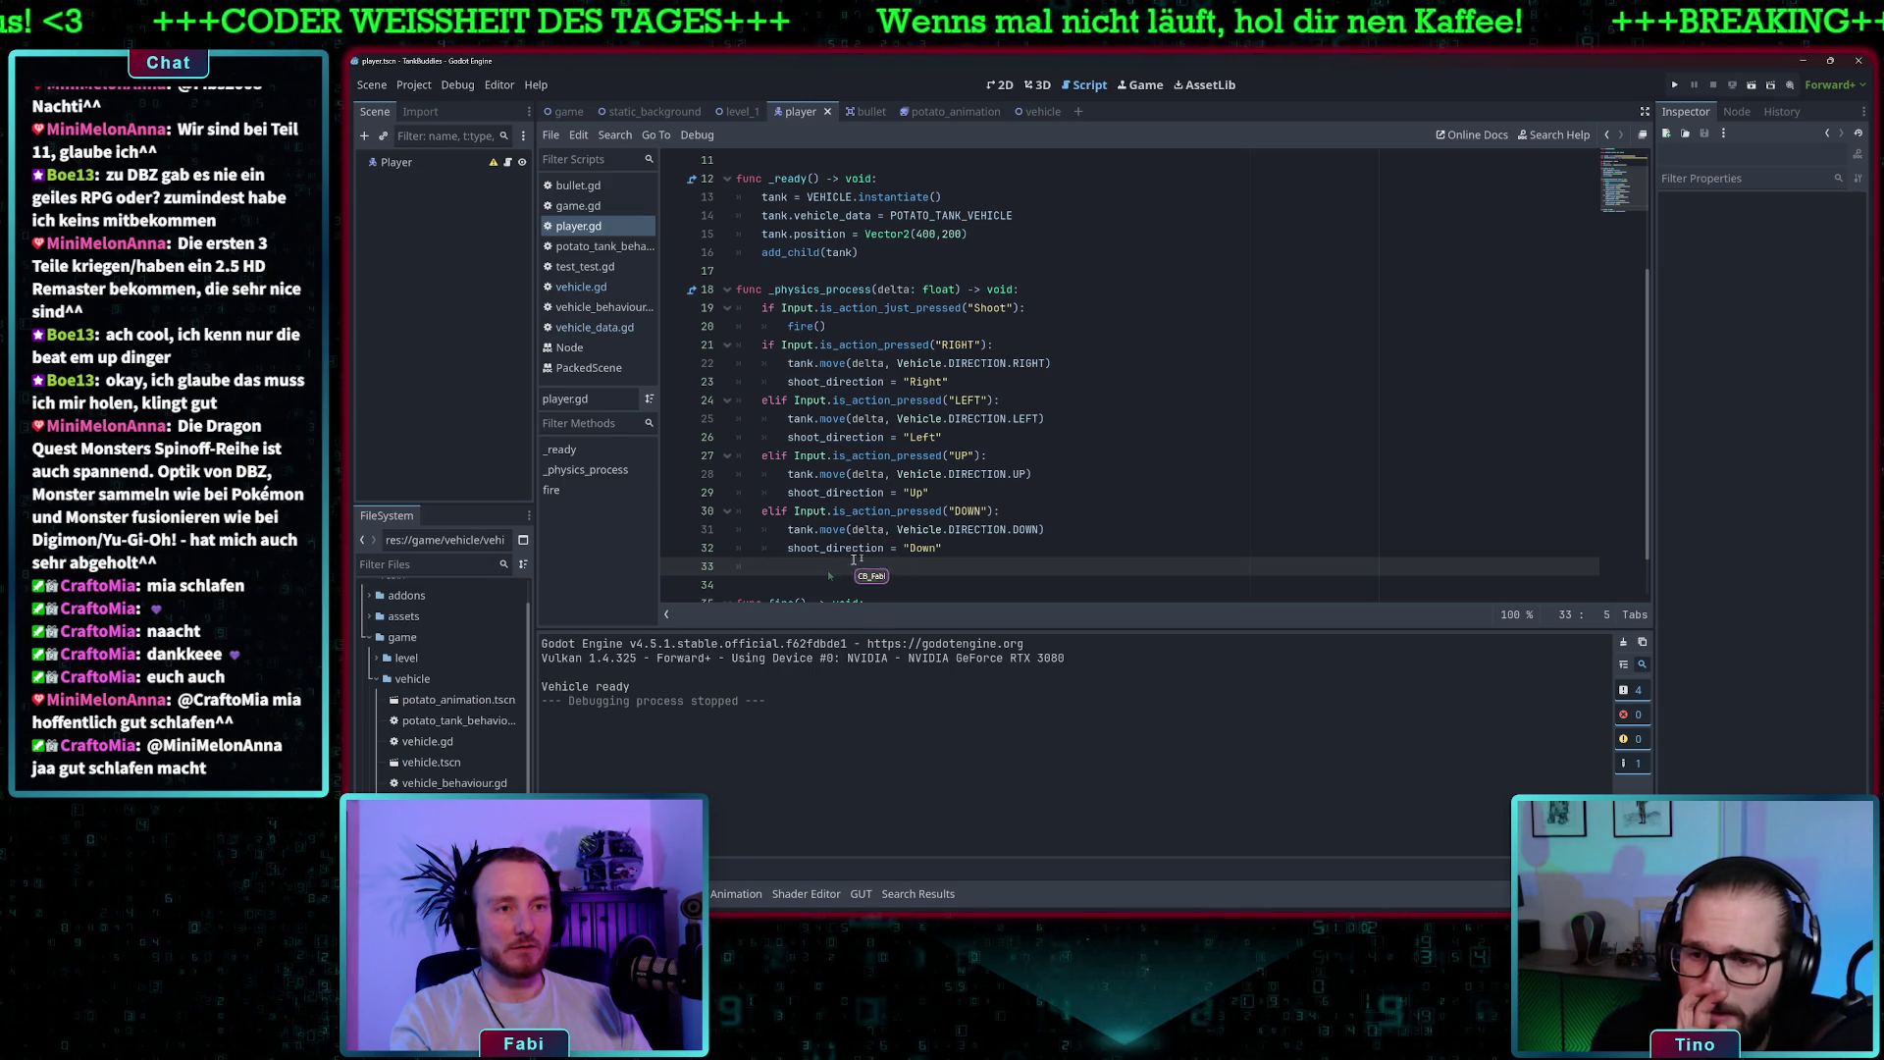
key(BackSpace)
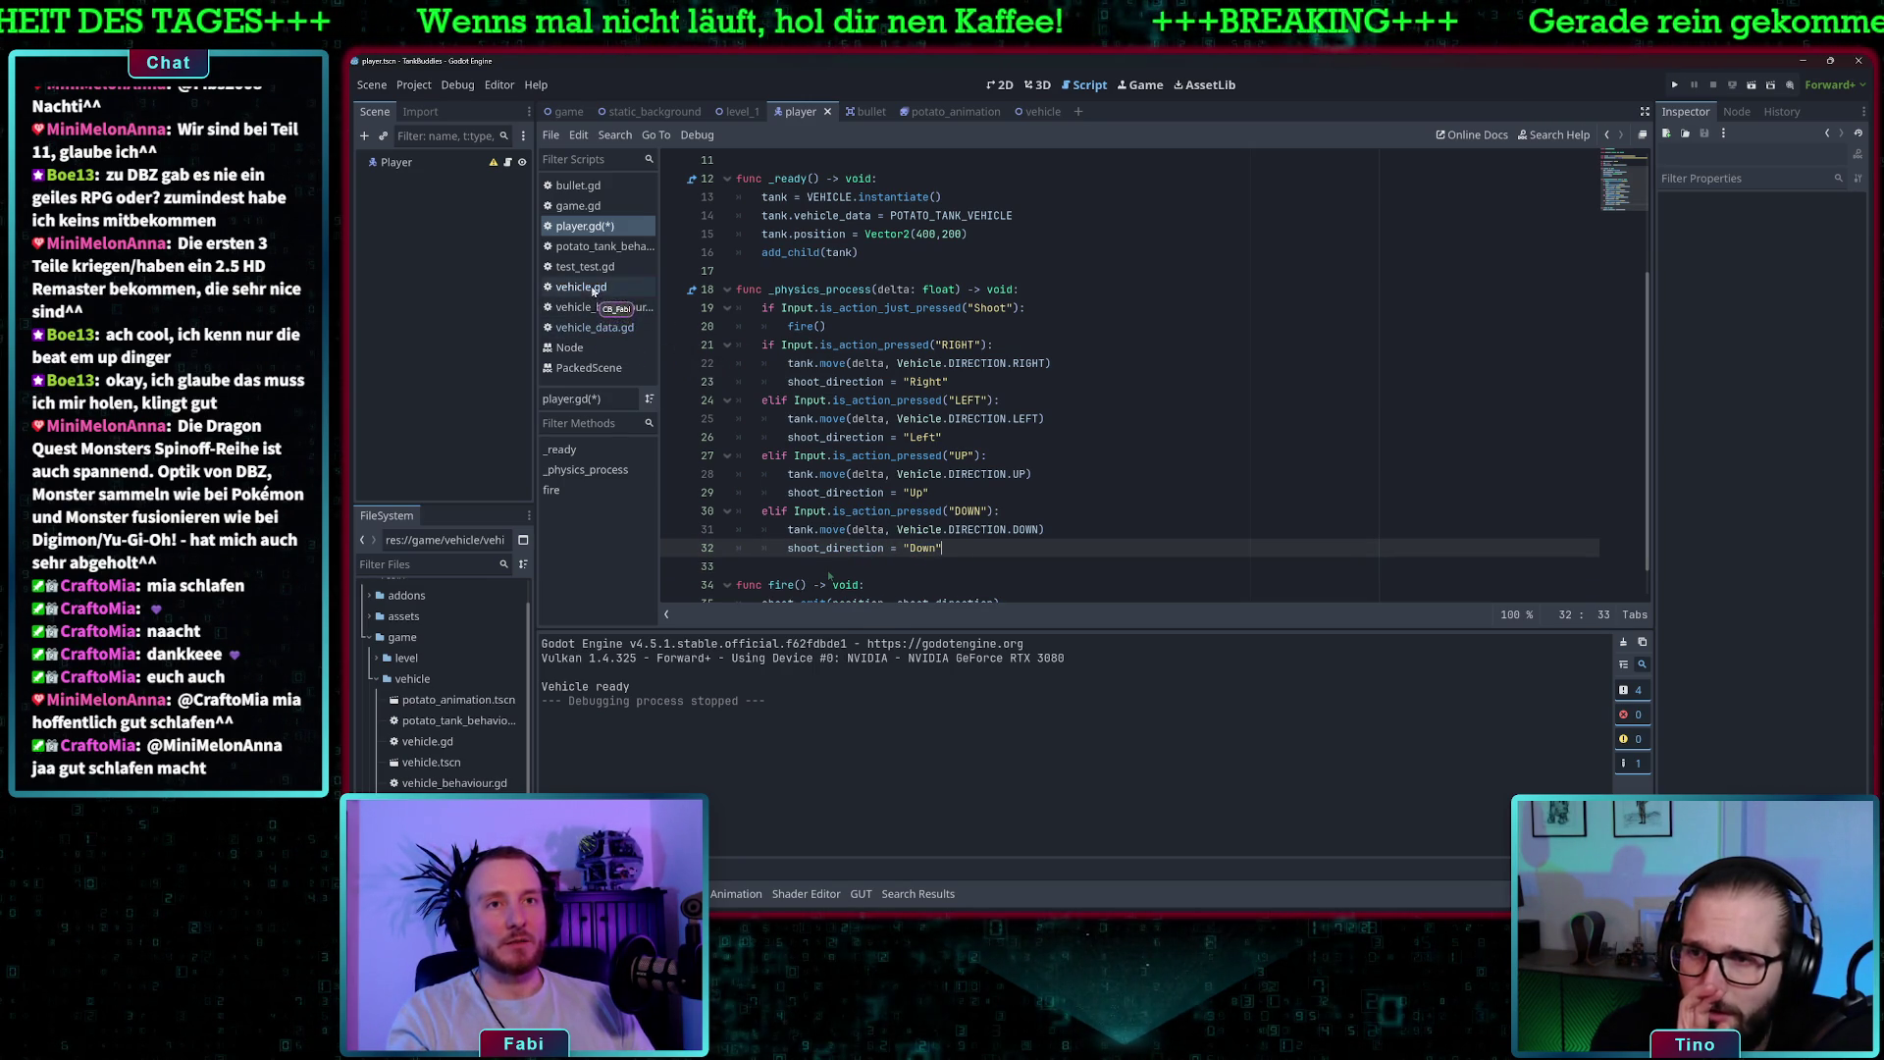
key(ctrl+s)
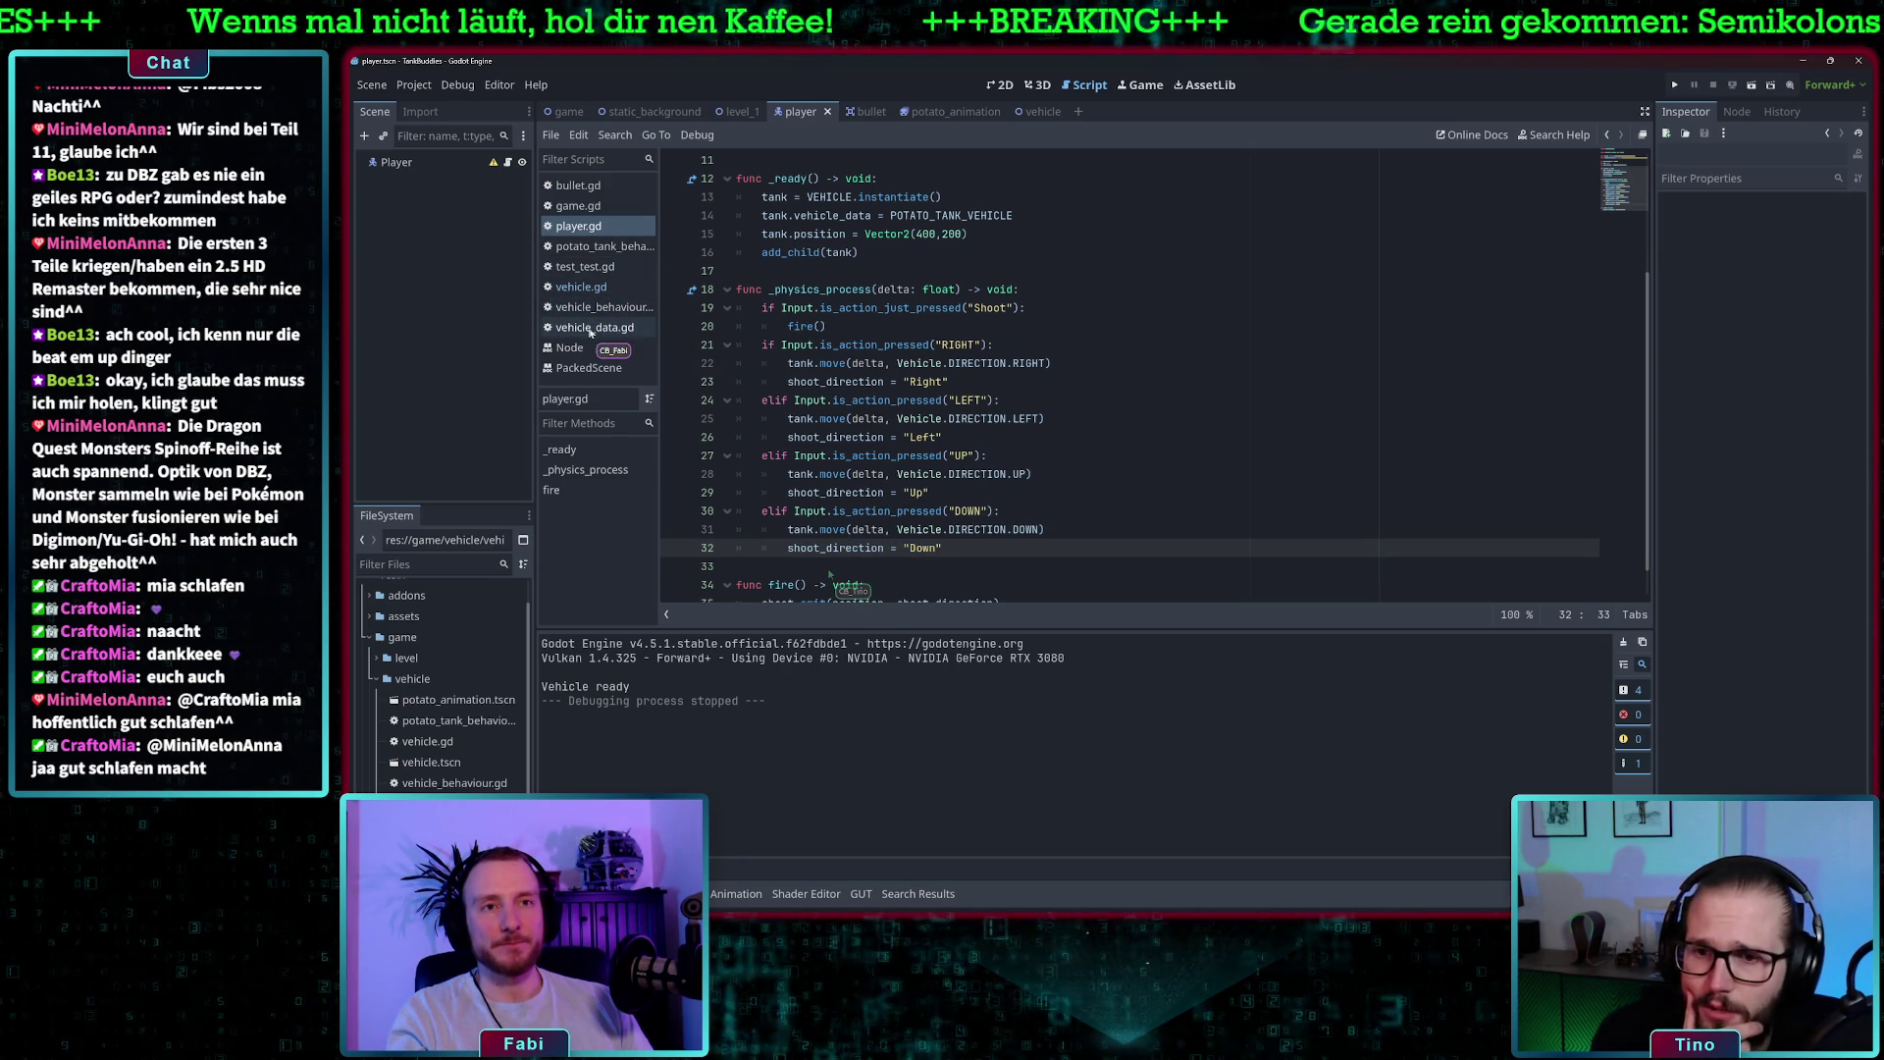
- Add move_and_slide() after vehicle.gd's movement match block and save the script
click(585, 287)
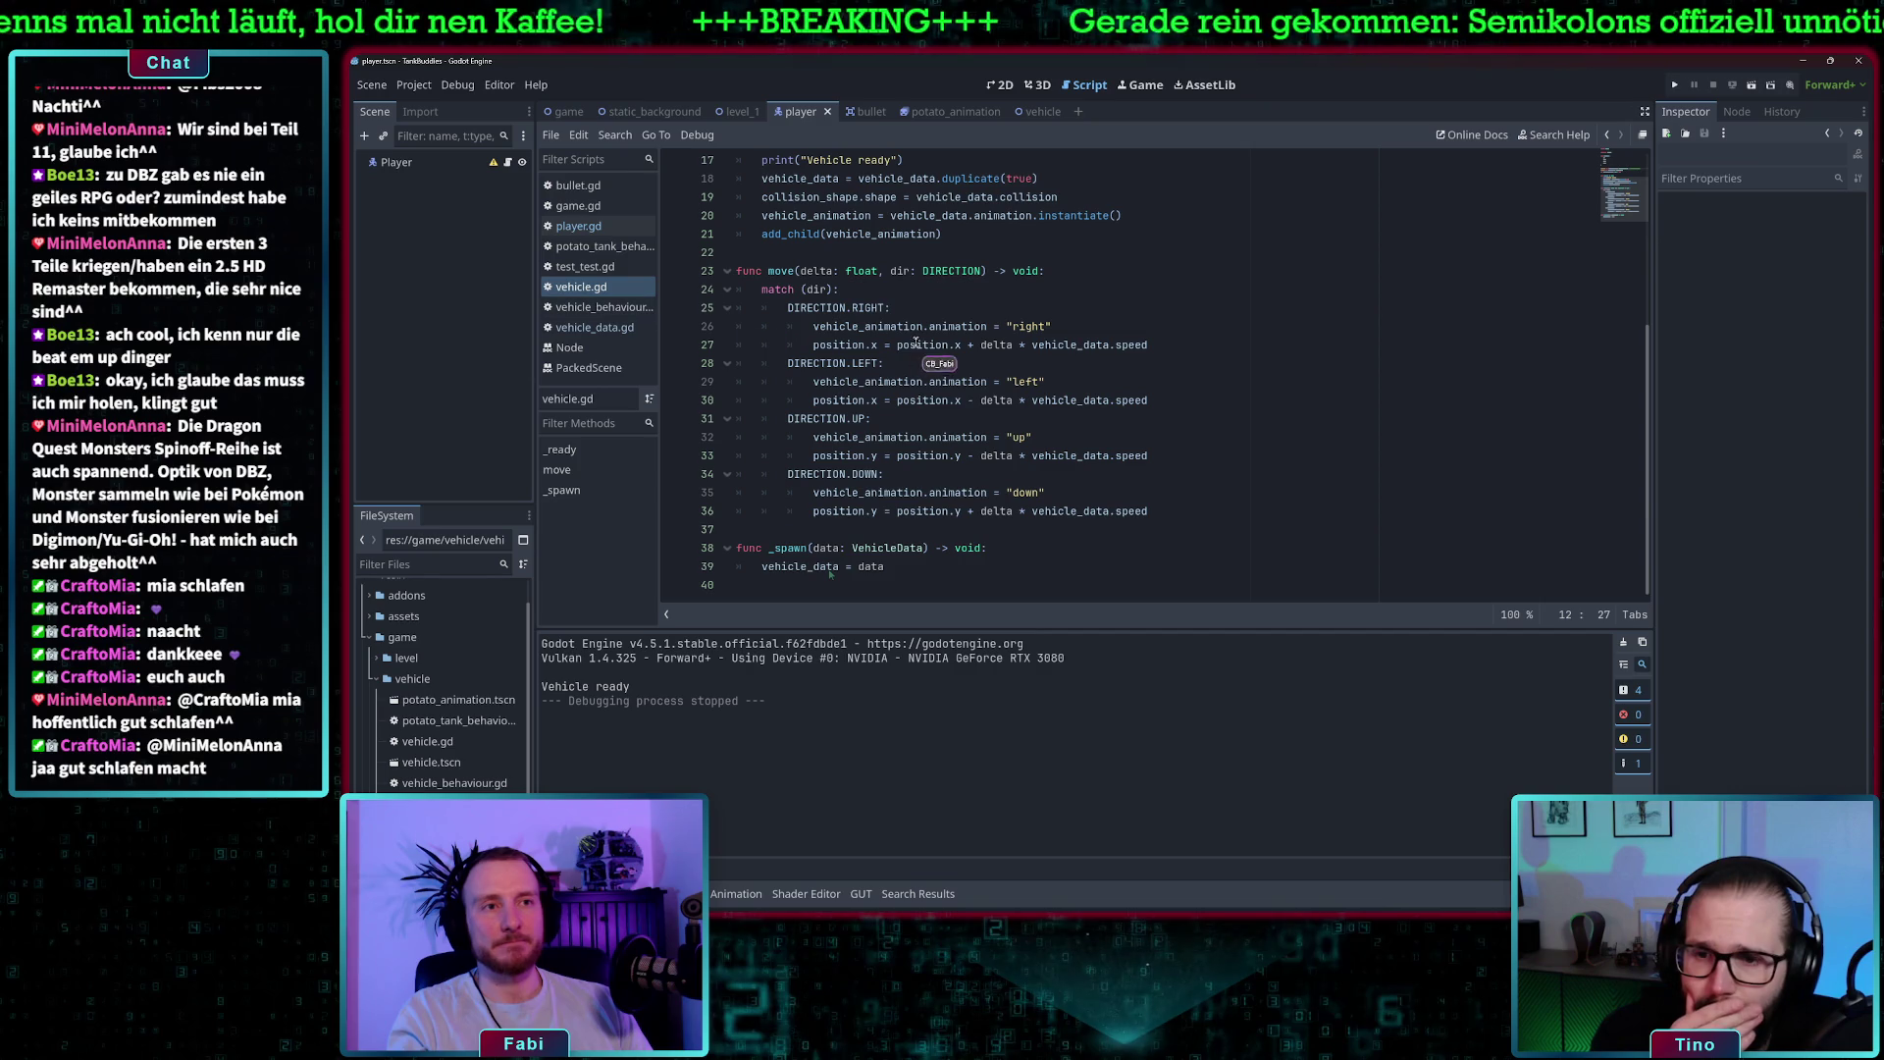
click(1191, 511)
key(Return)
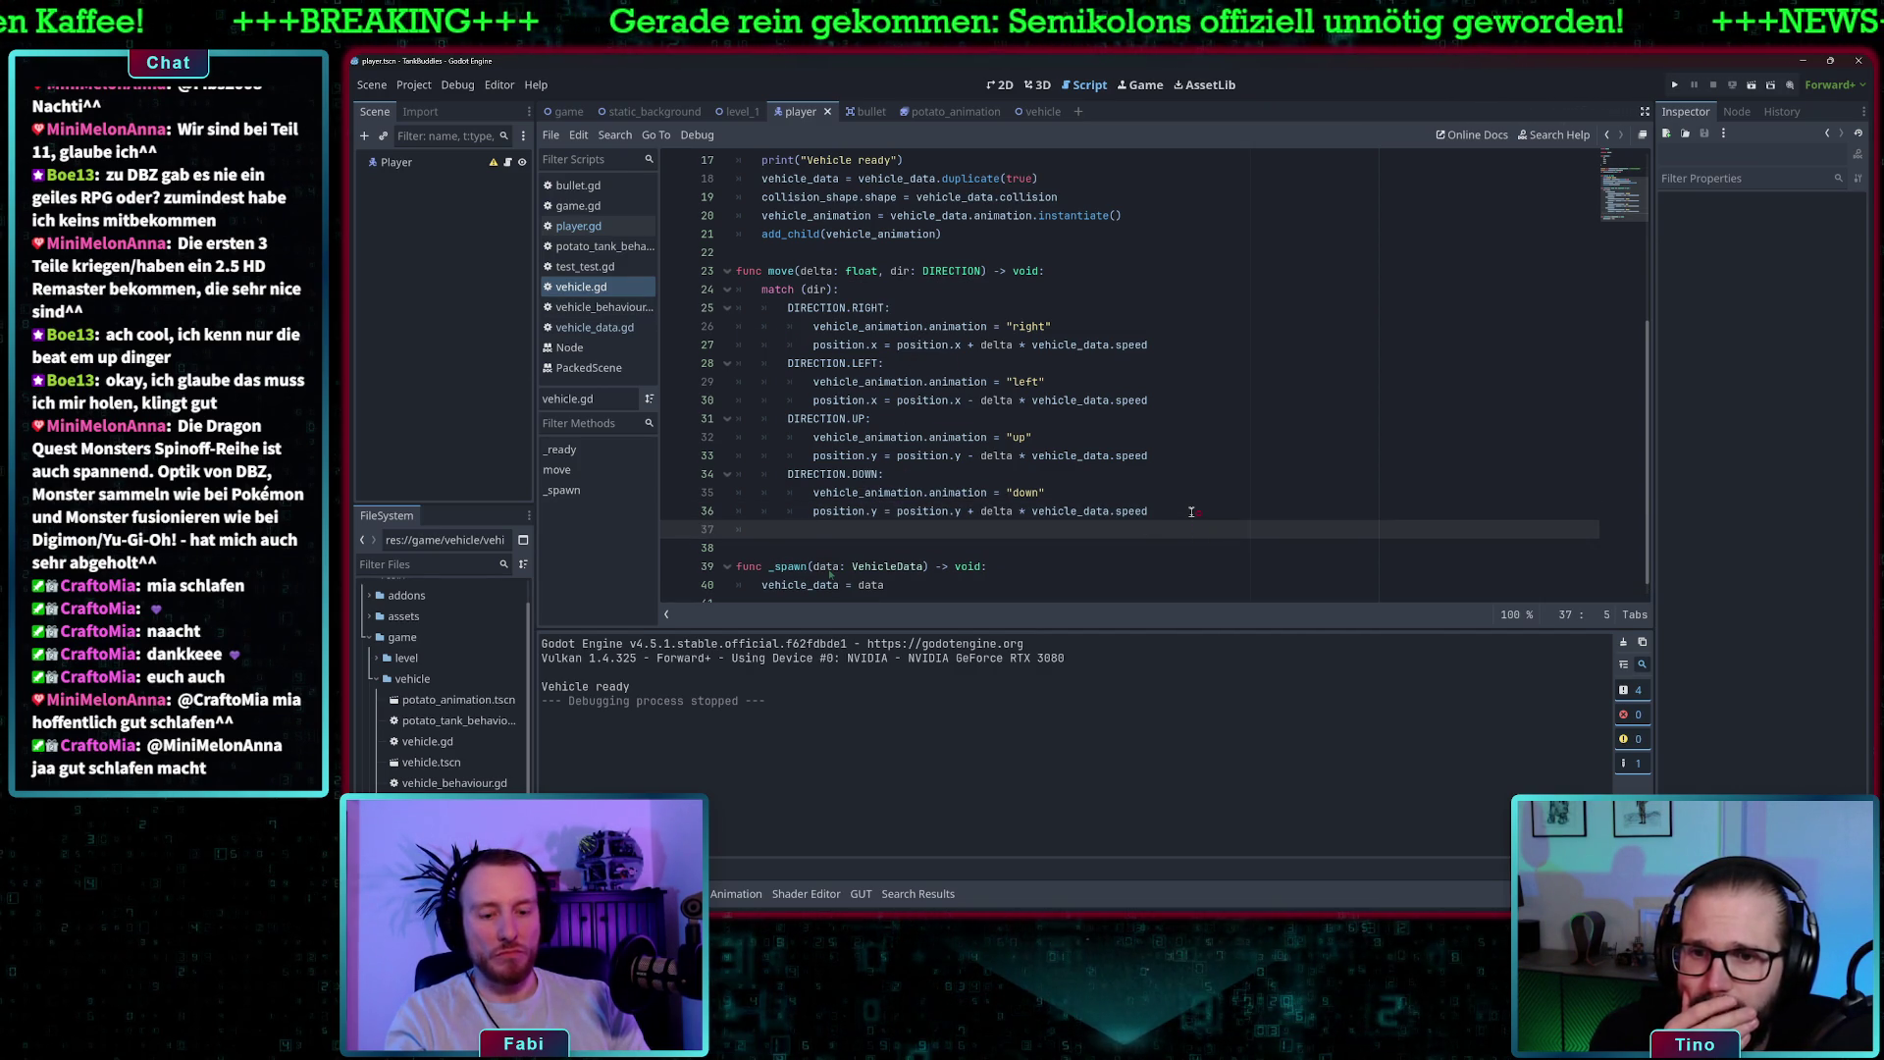
text(move_and_slide())
scroll(834, 295, up, 5)
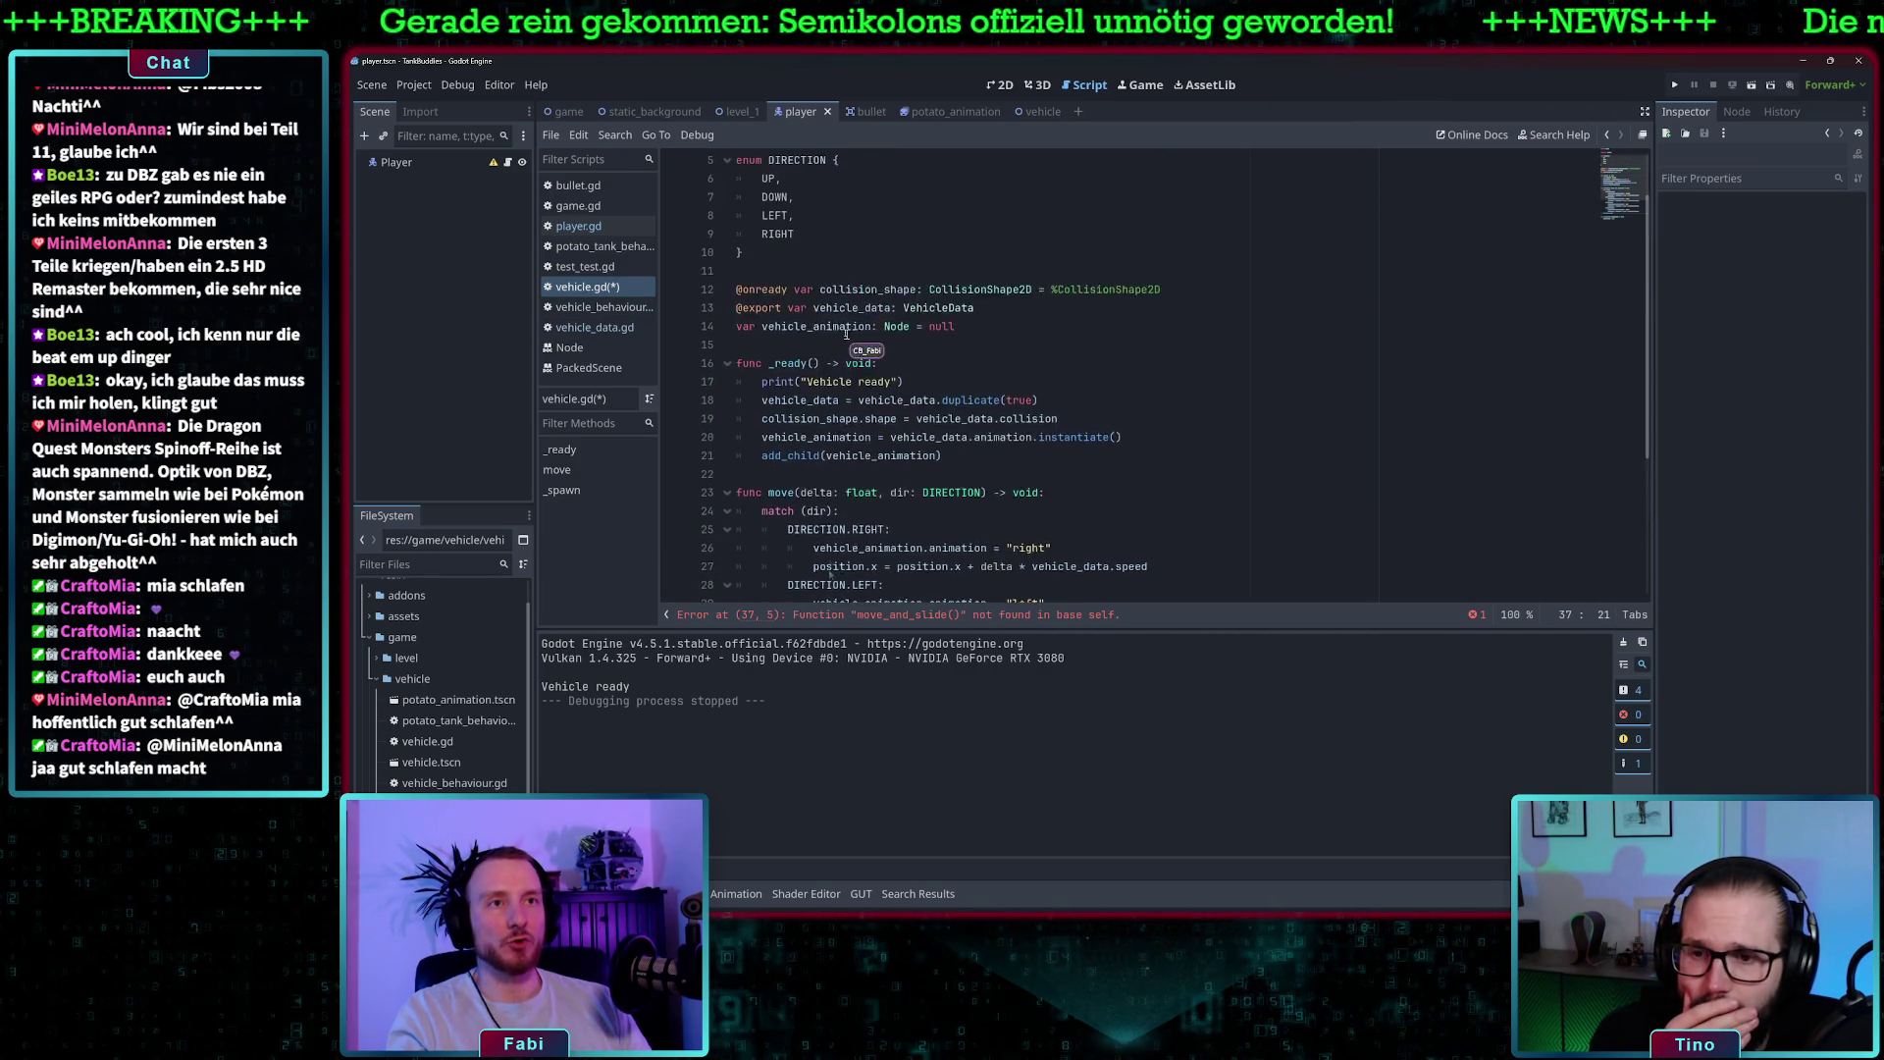
click(806, 160)
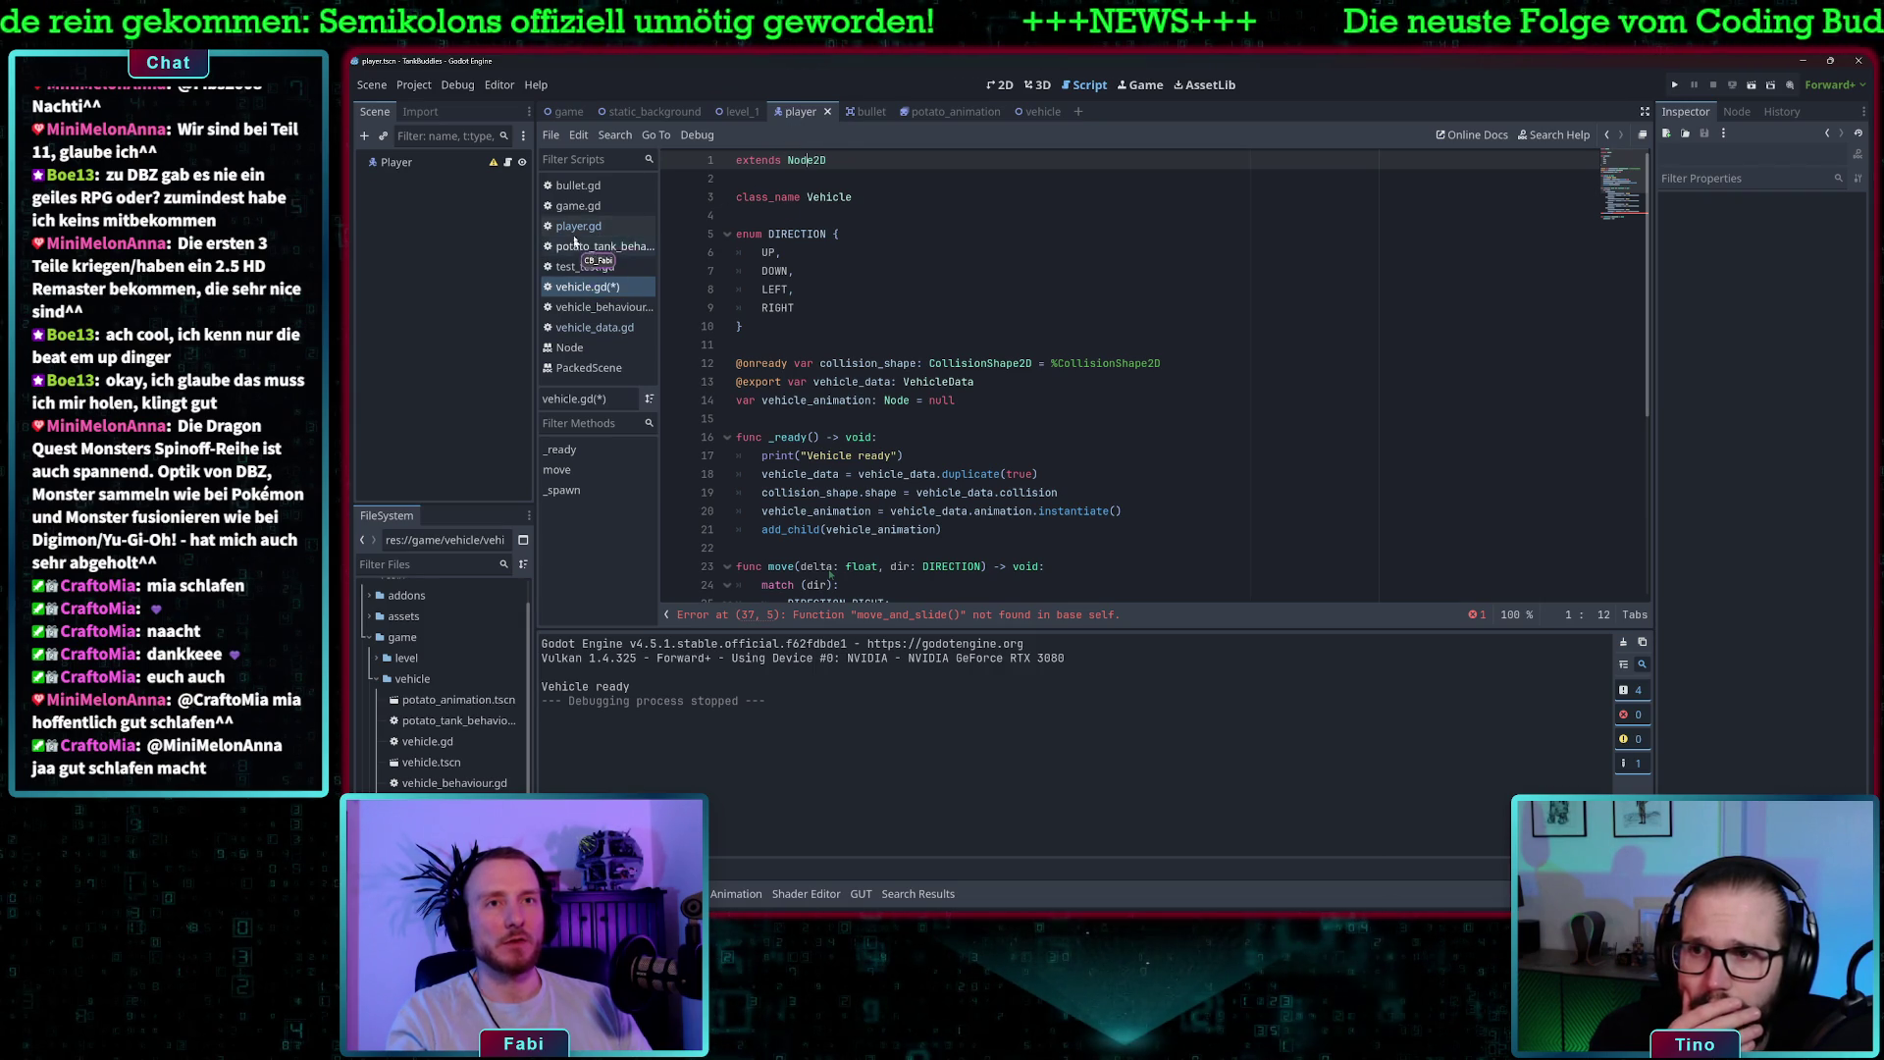
click(578, 226)
click(836, 160)
scroll(962, 338, down, 4)
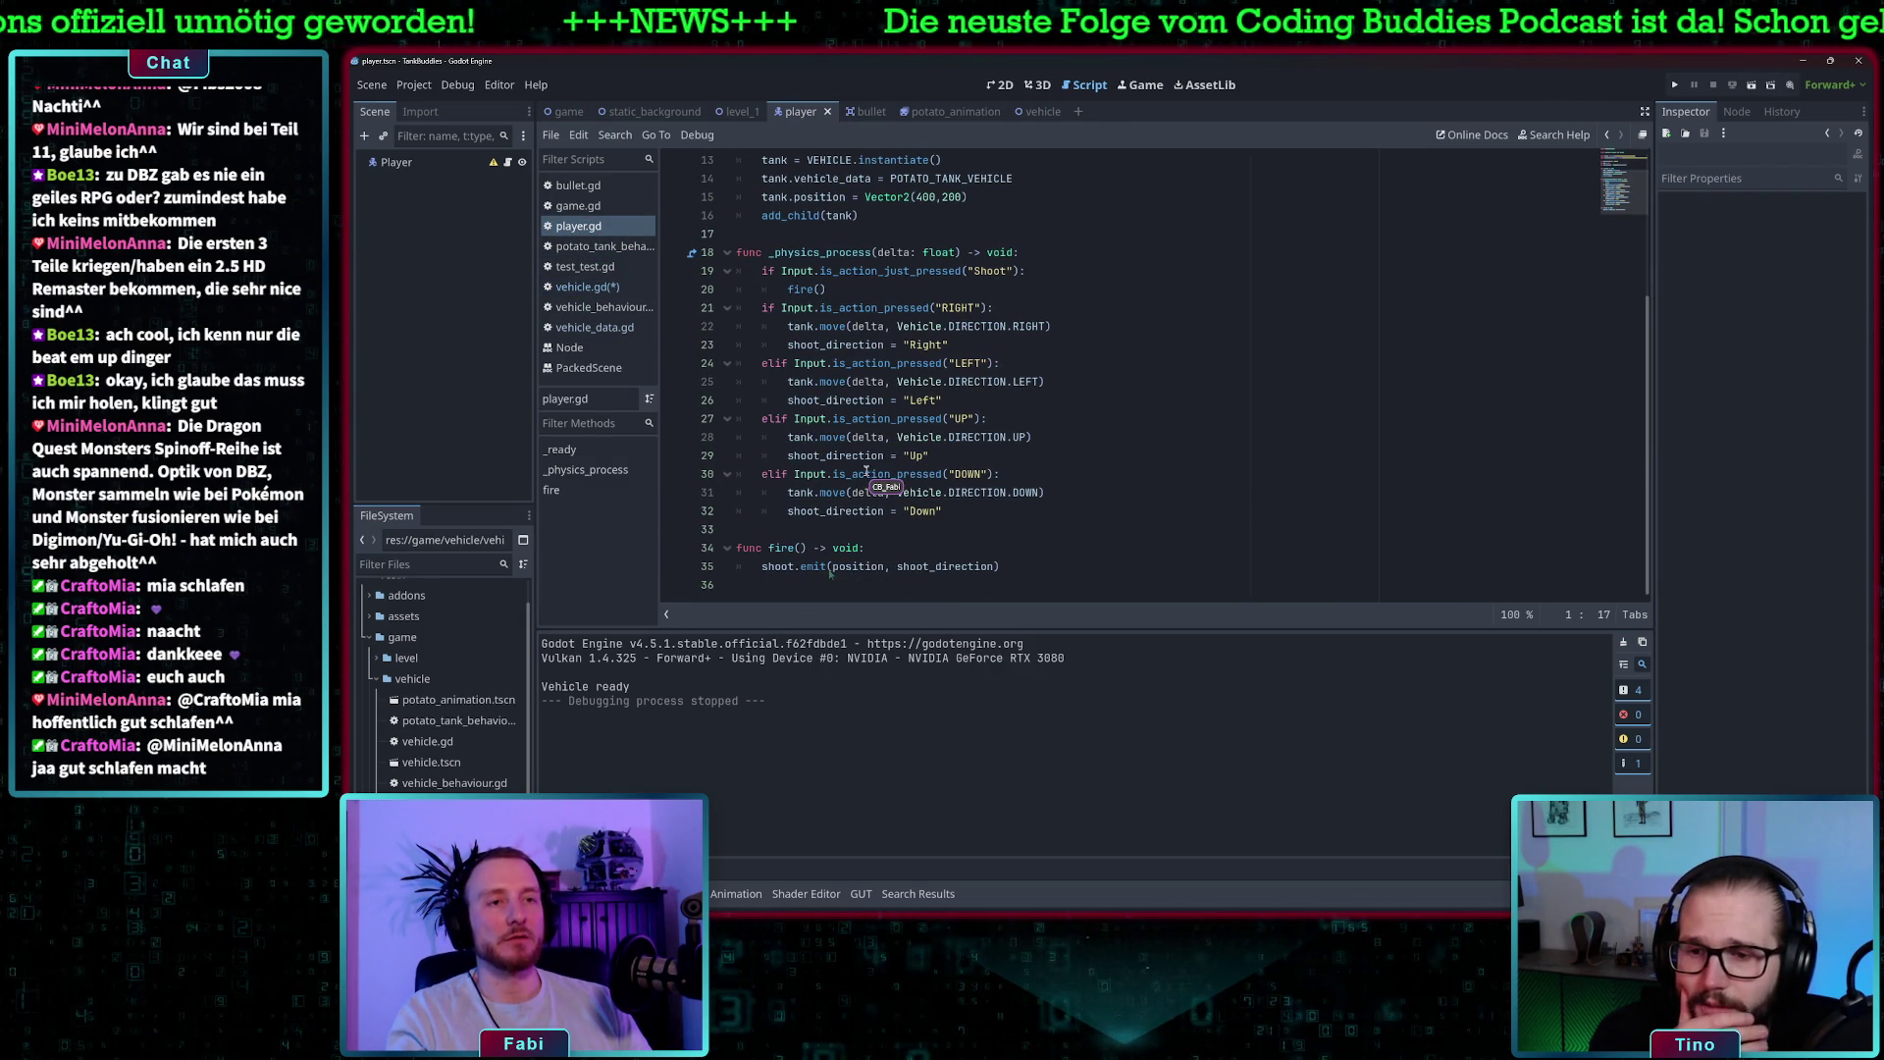
key(ctrl+s)
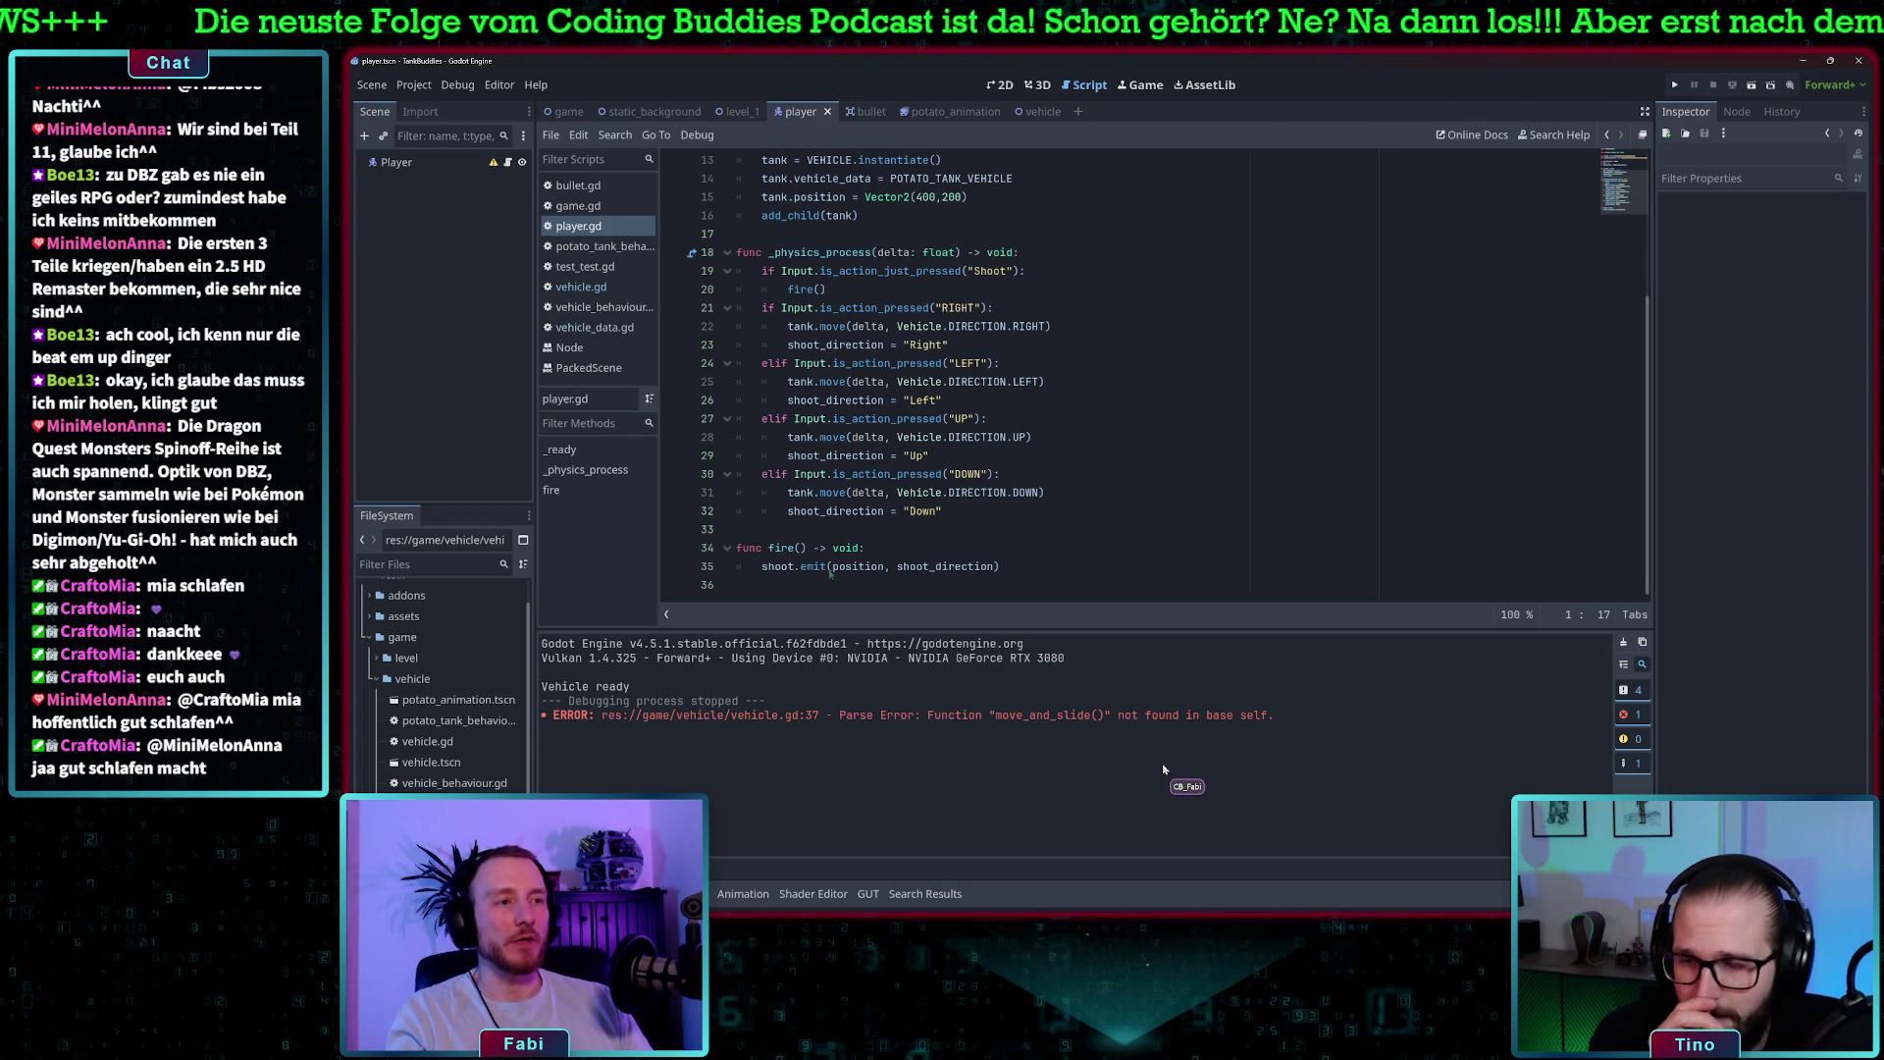
scroll(844, 304, up, 3)
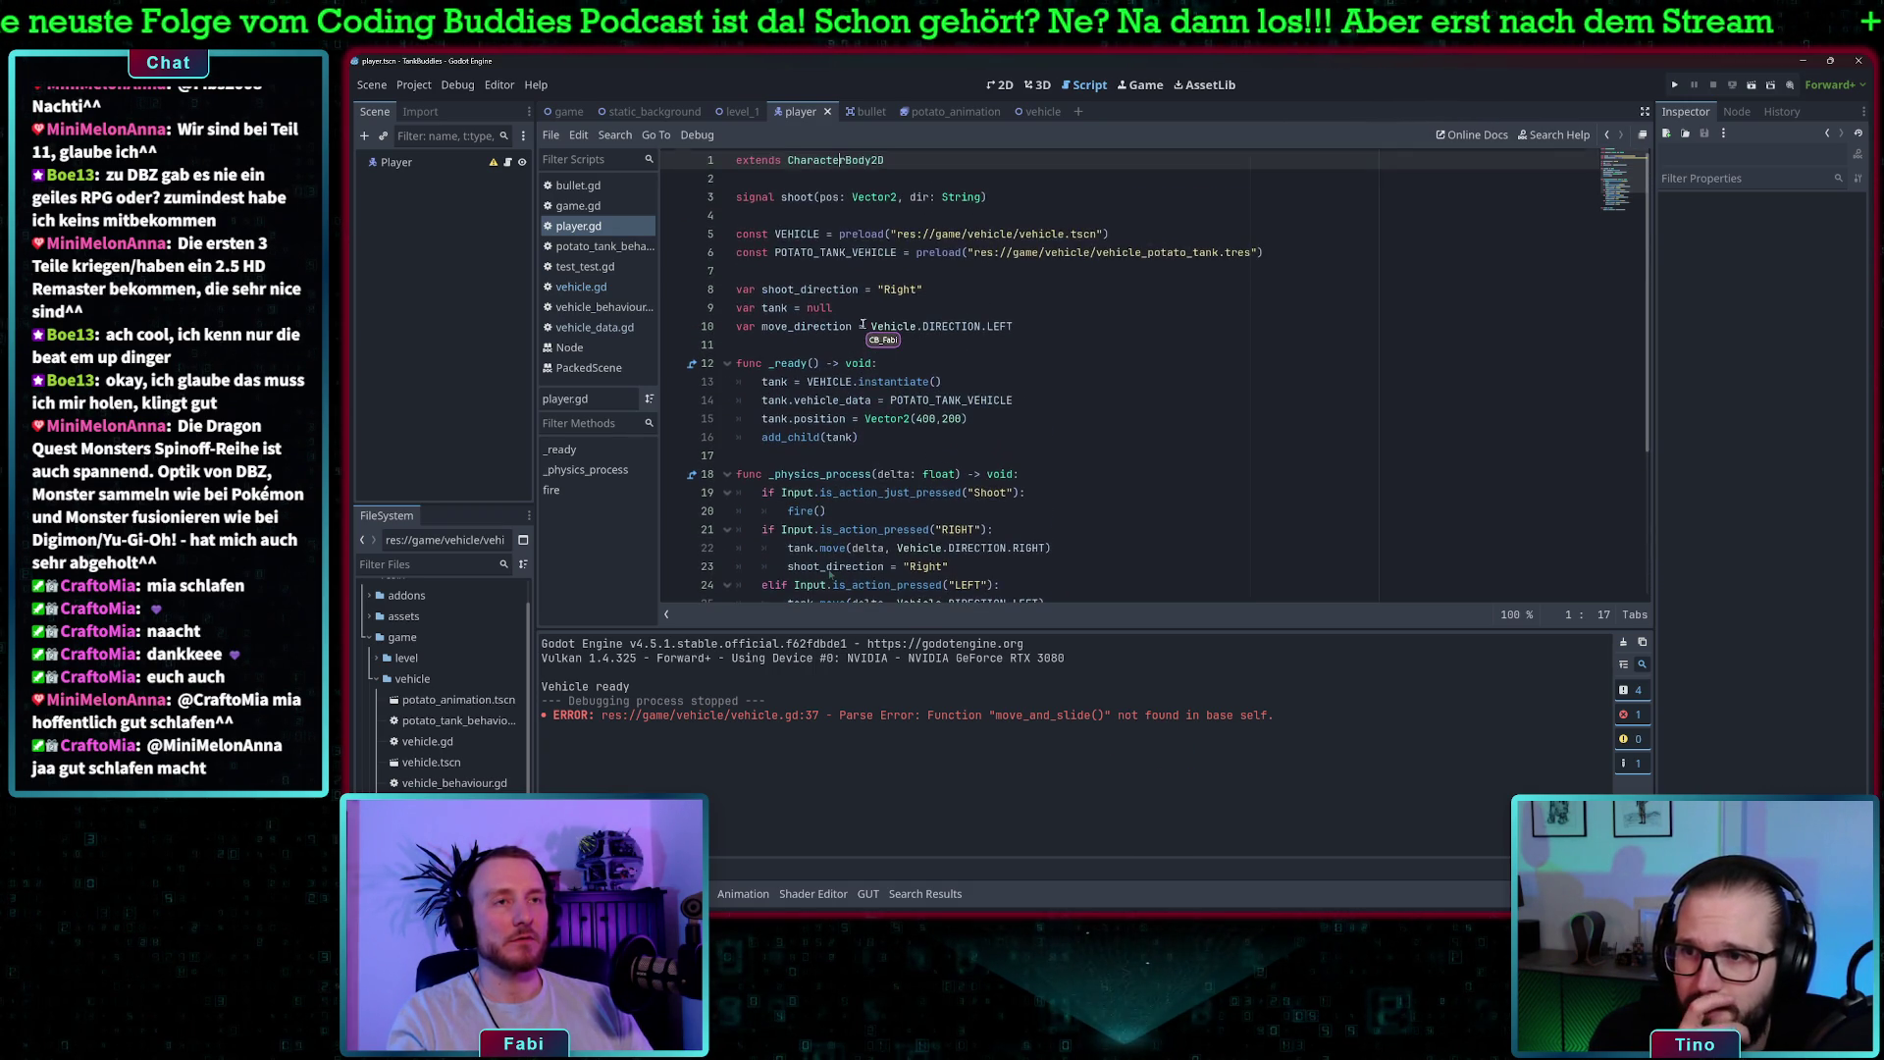
scroll(862, 324, down, 2)
scroll(863, 324, up, 5)
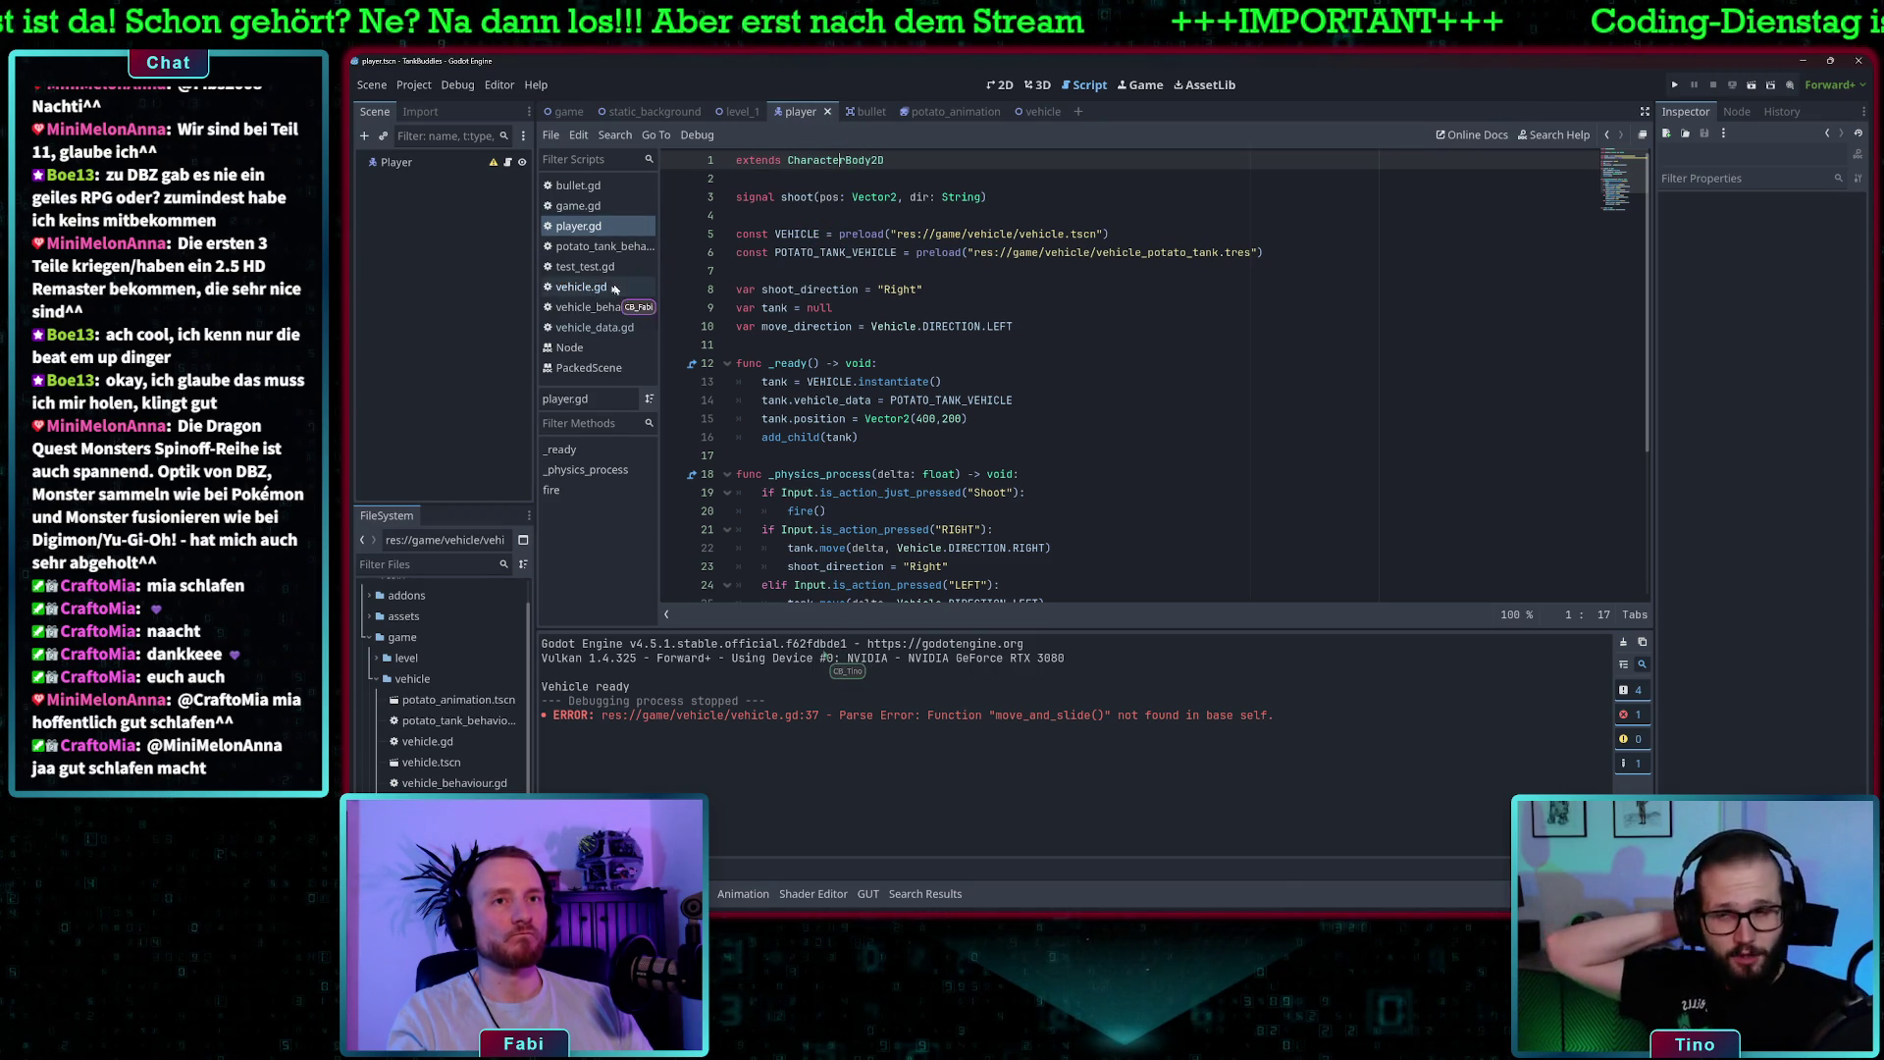
click(594, 286)
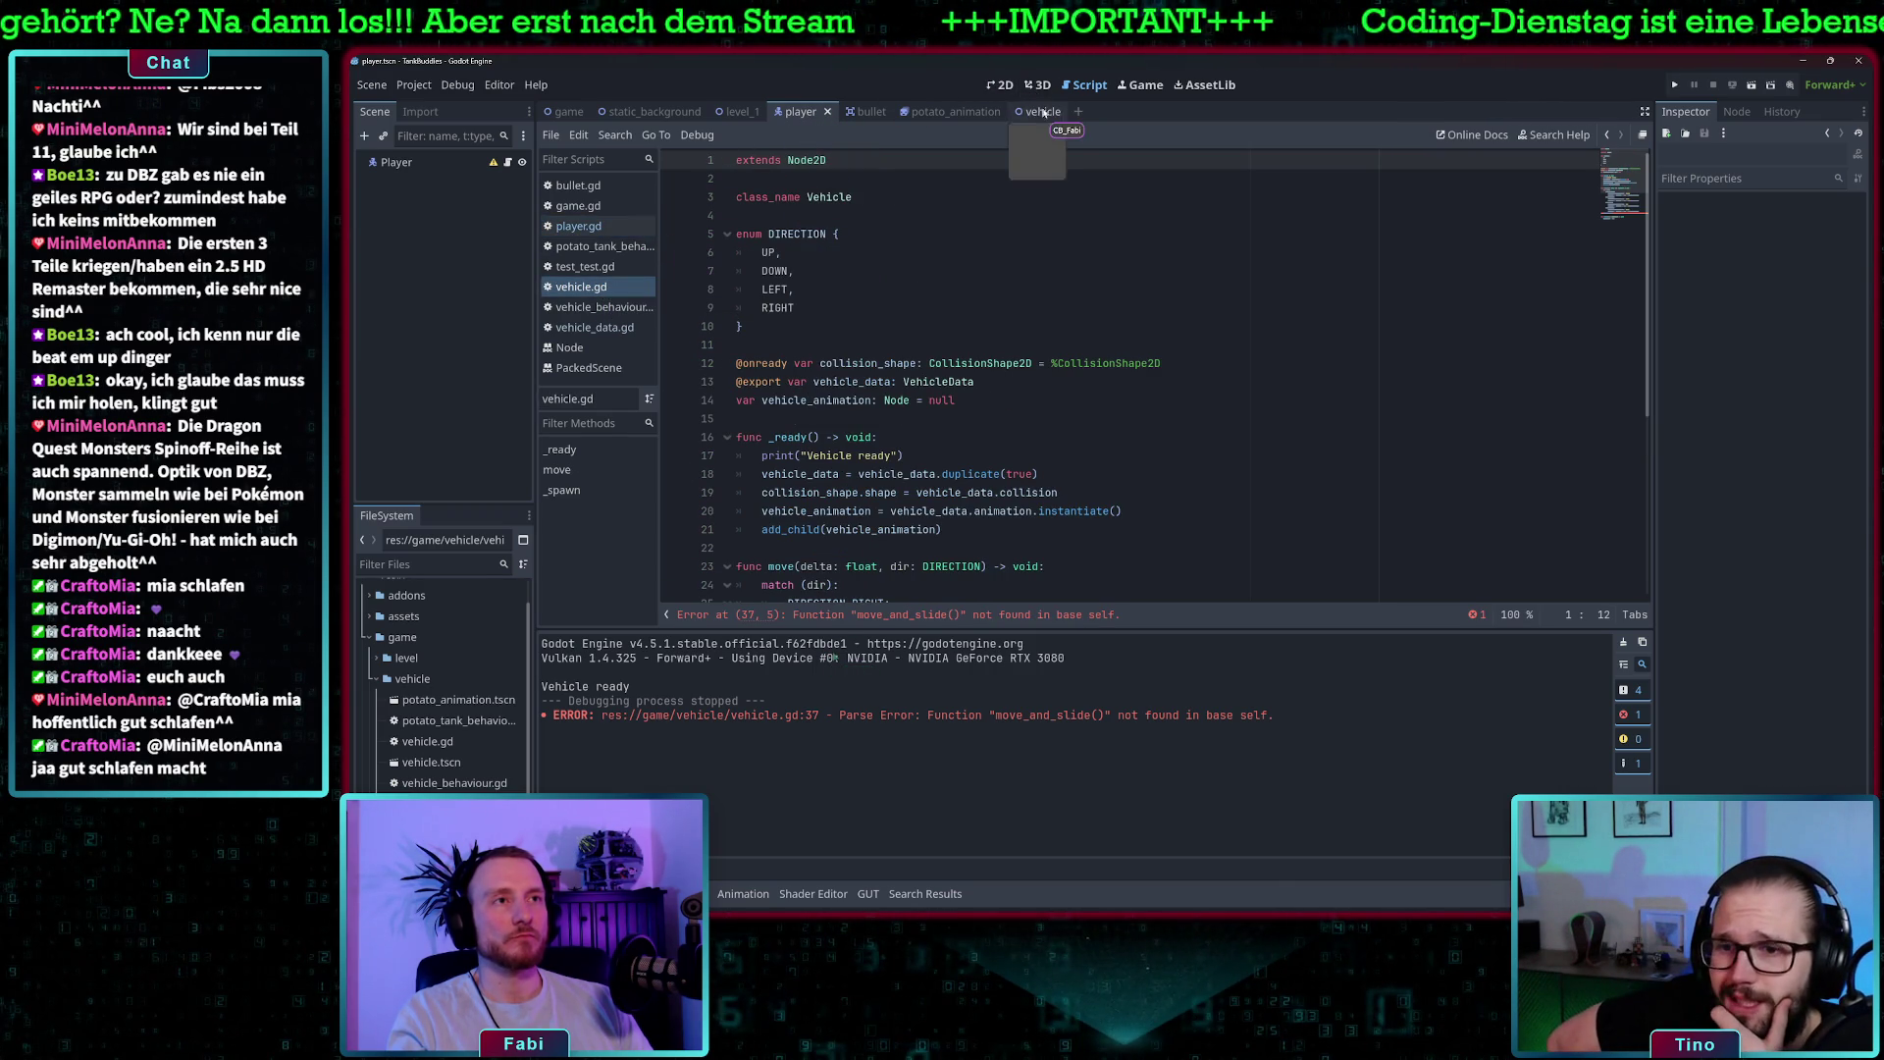
- Change the Vehicle root node's type from Node2D to CharacterBody2D, searching 'Car'
click(1042, 111)
right_click(419, 163)
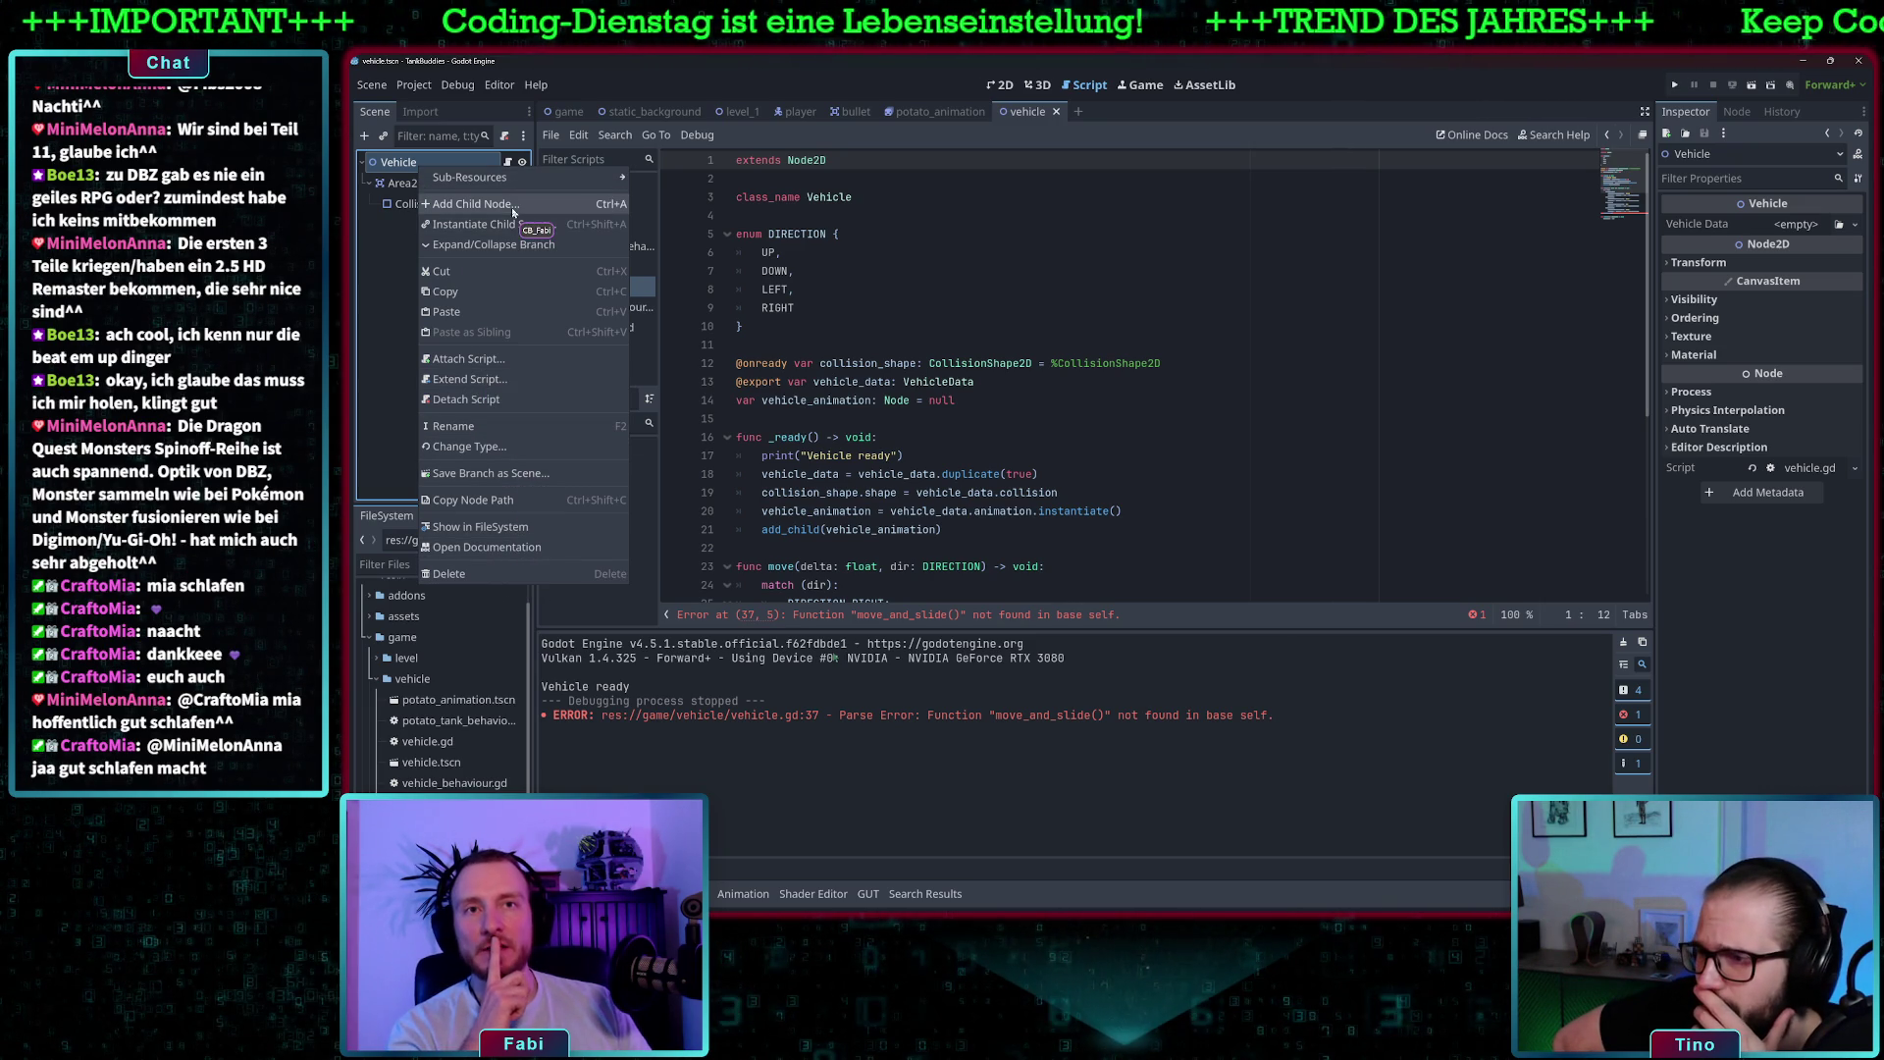
click(469, 447)
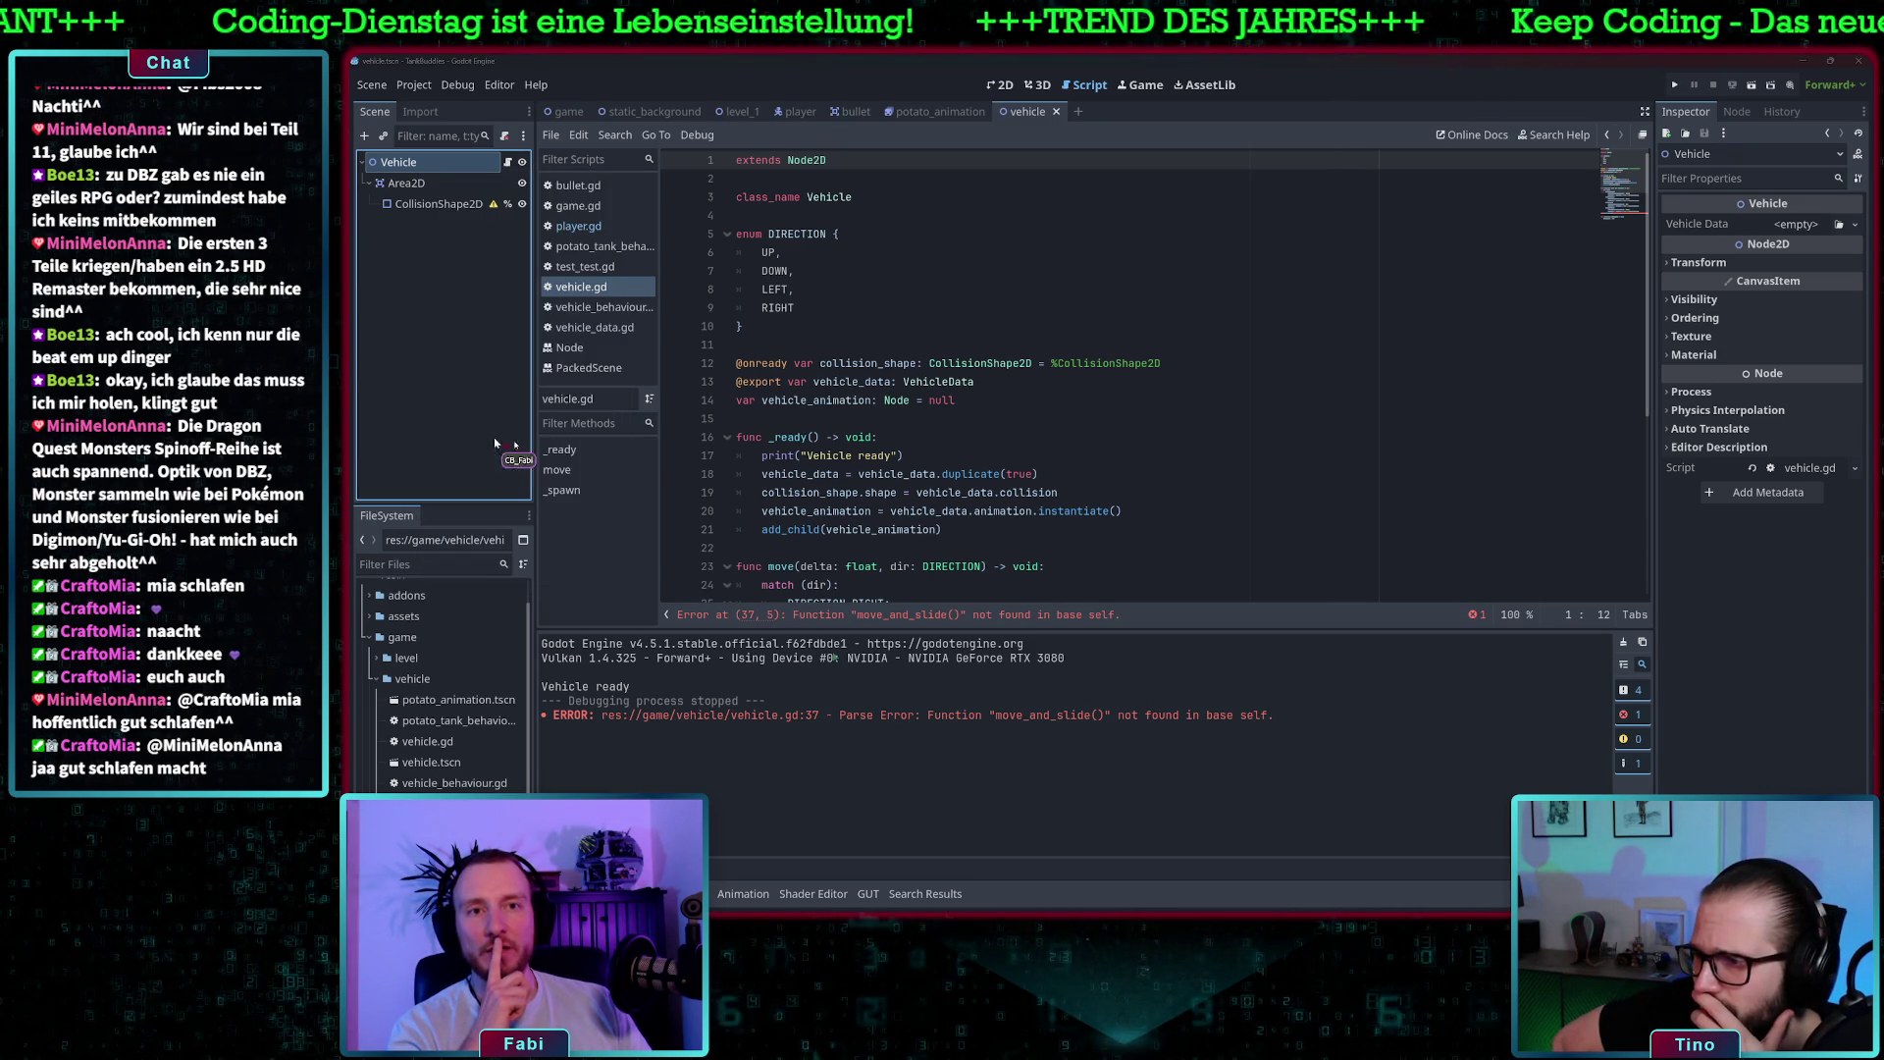
drag(882, 293, 813, 293)
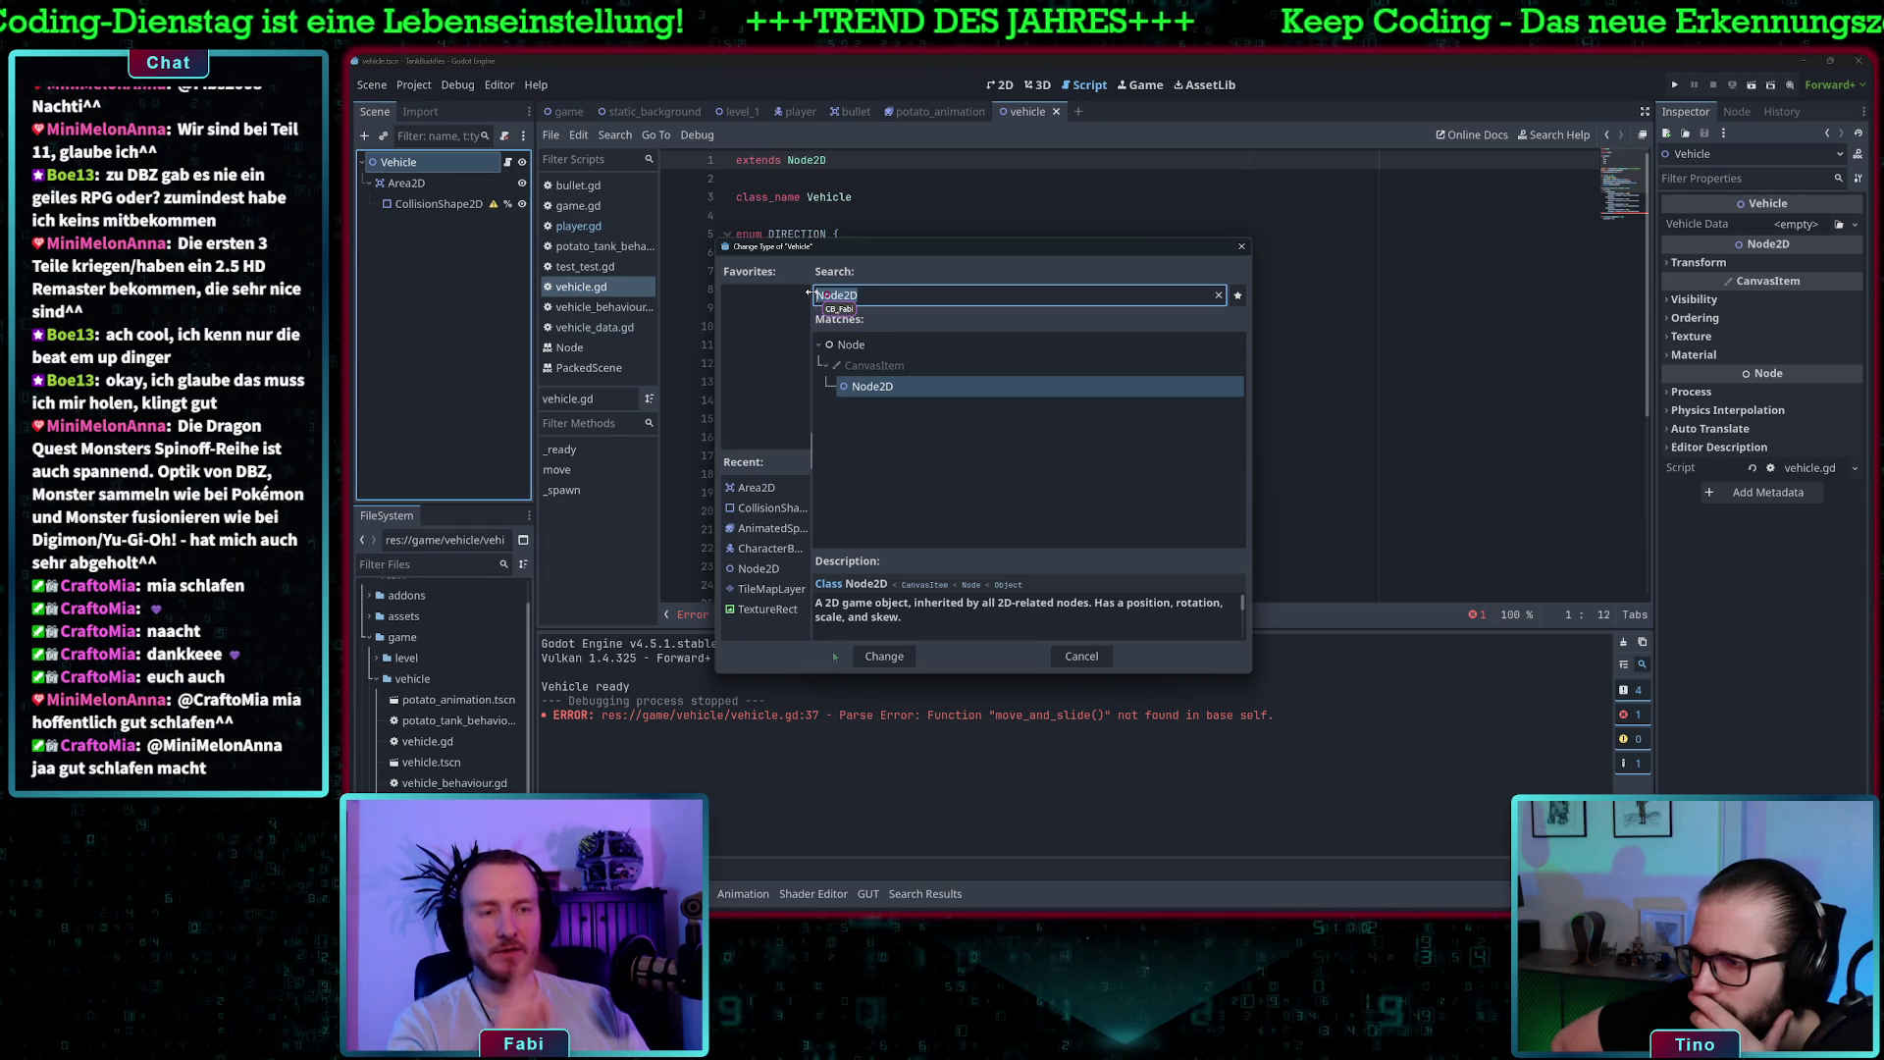
key(BackSpace)
text(Car)
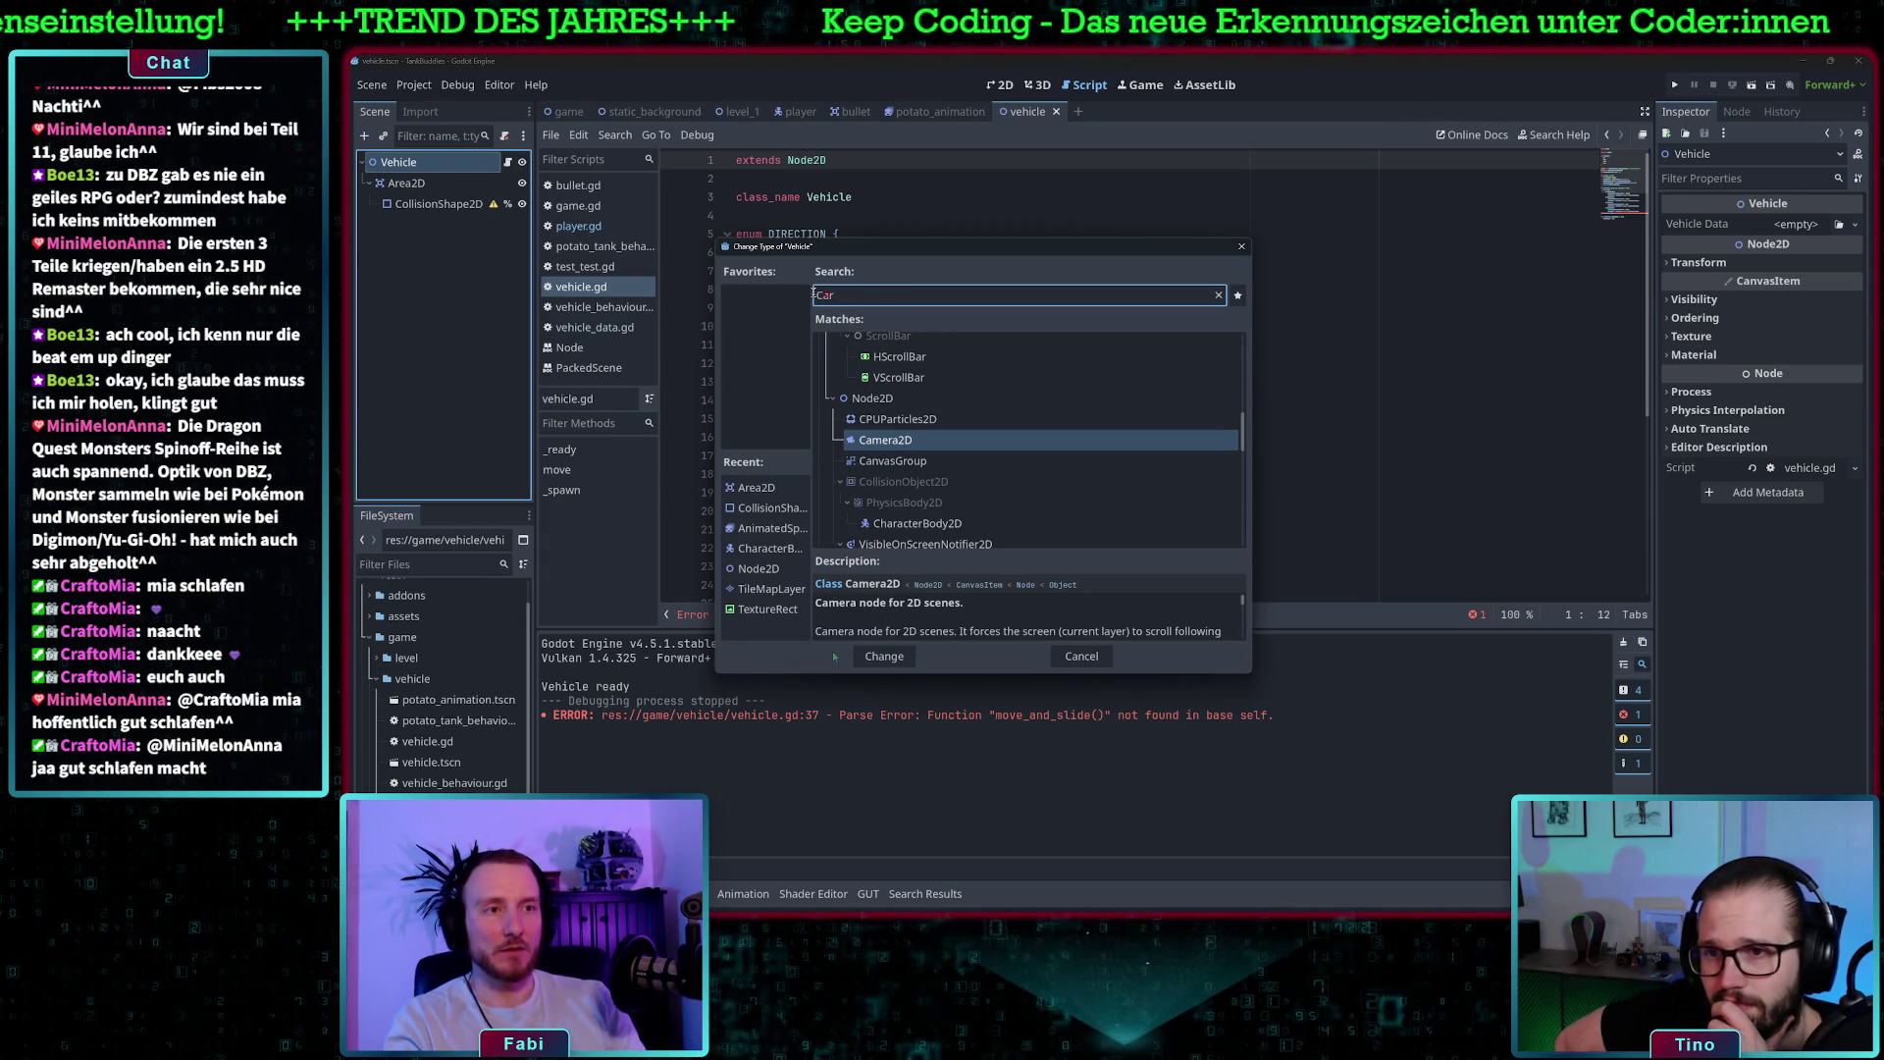
click(932, 524)
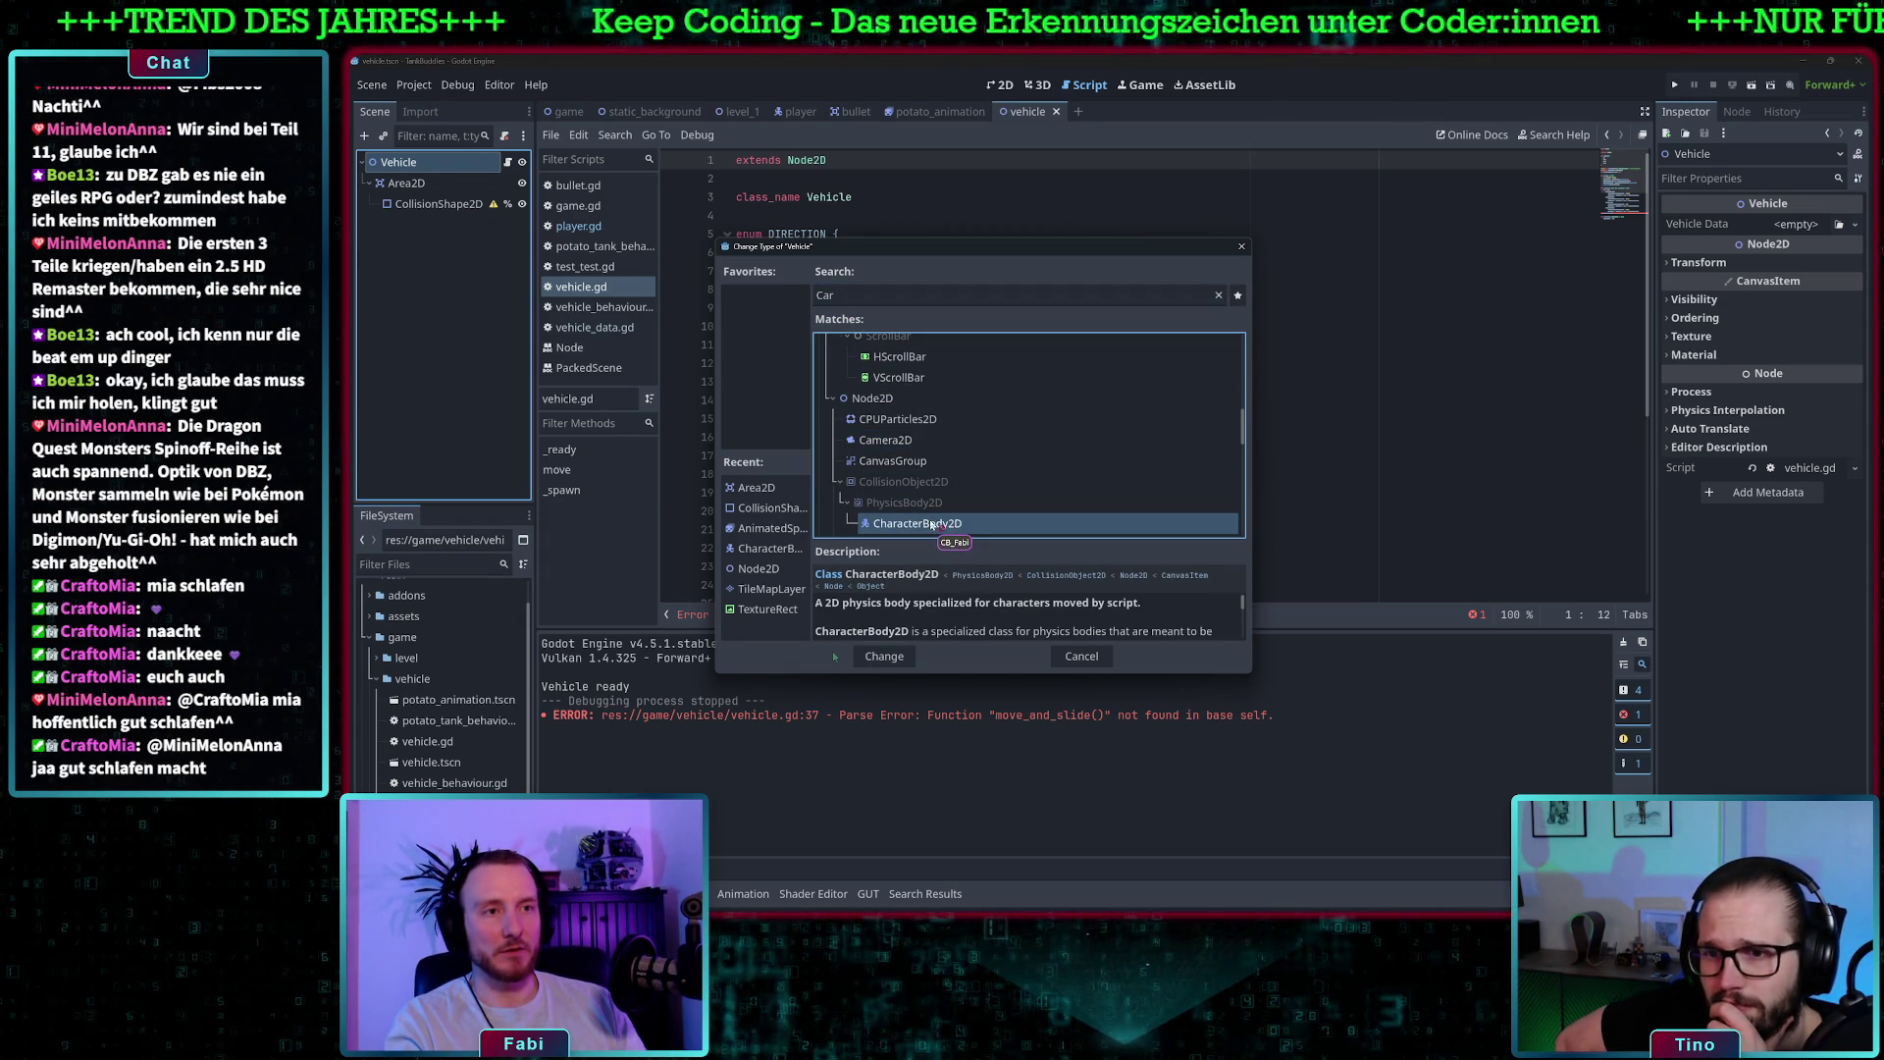
click(888, 655)
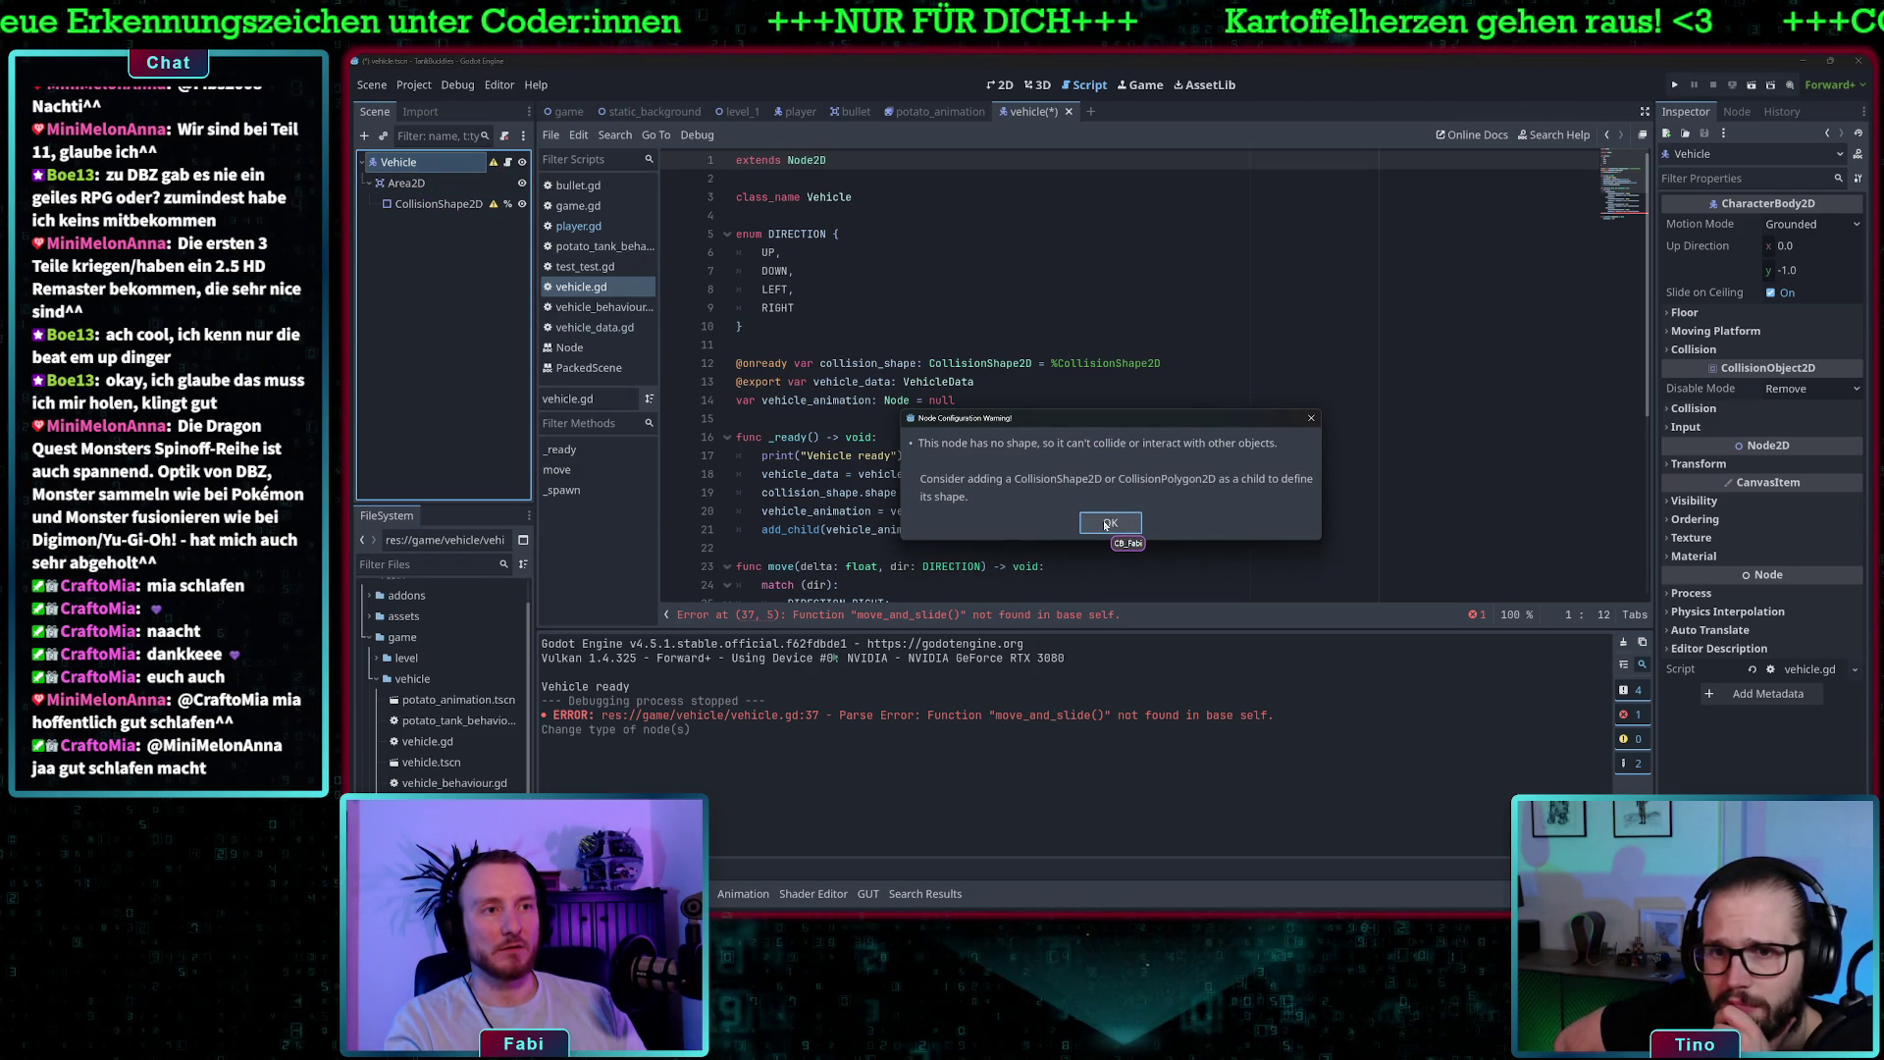
click(1106, 525)
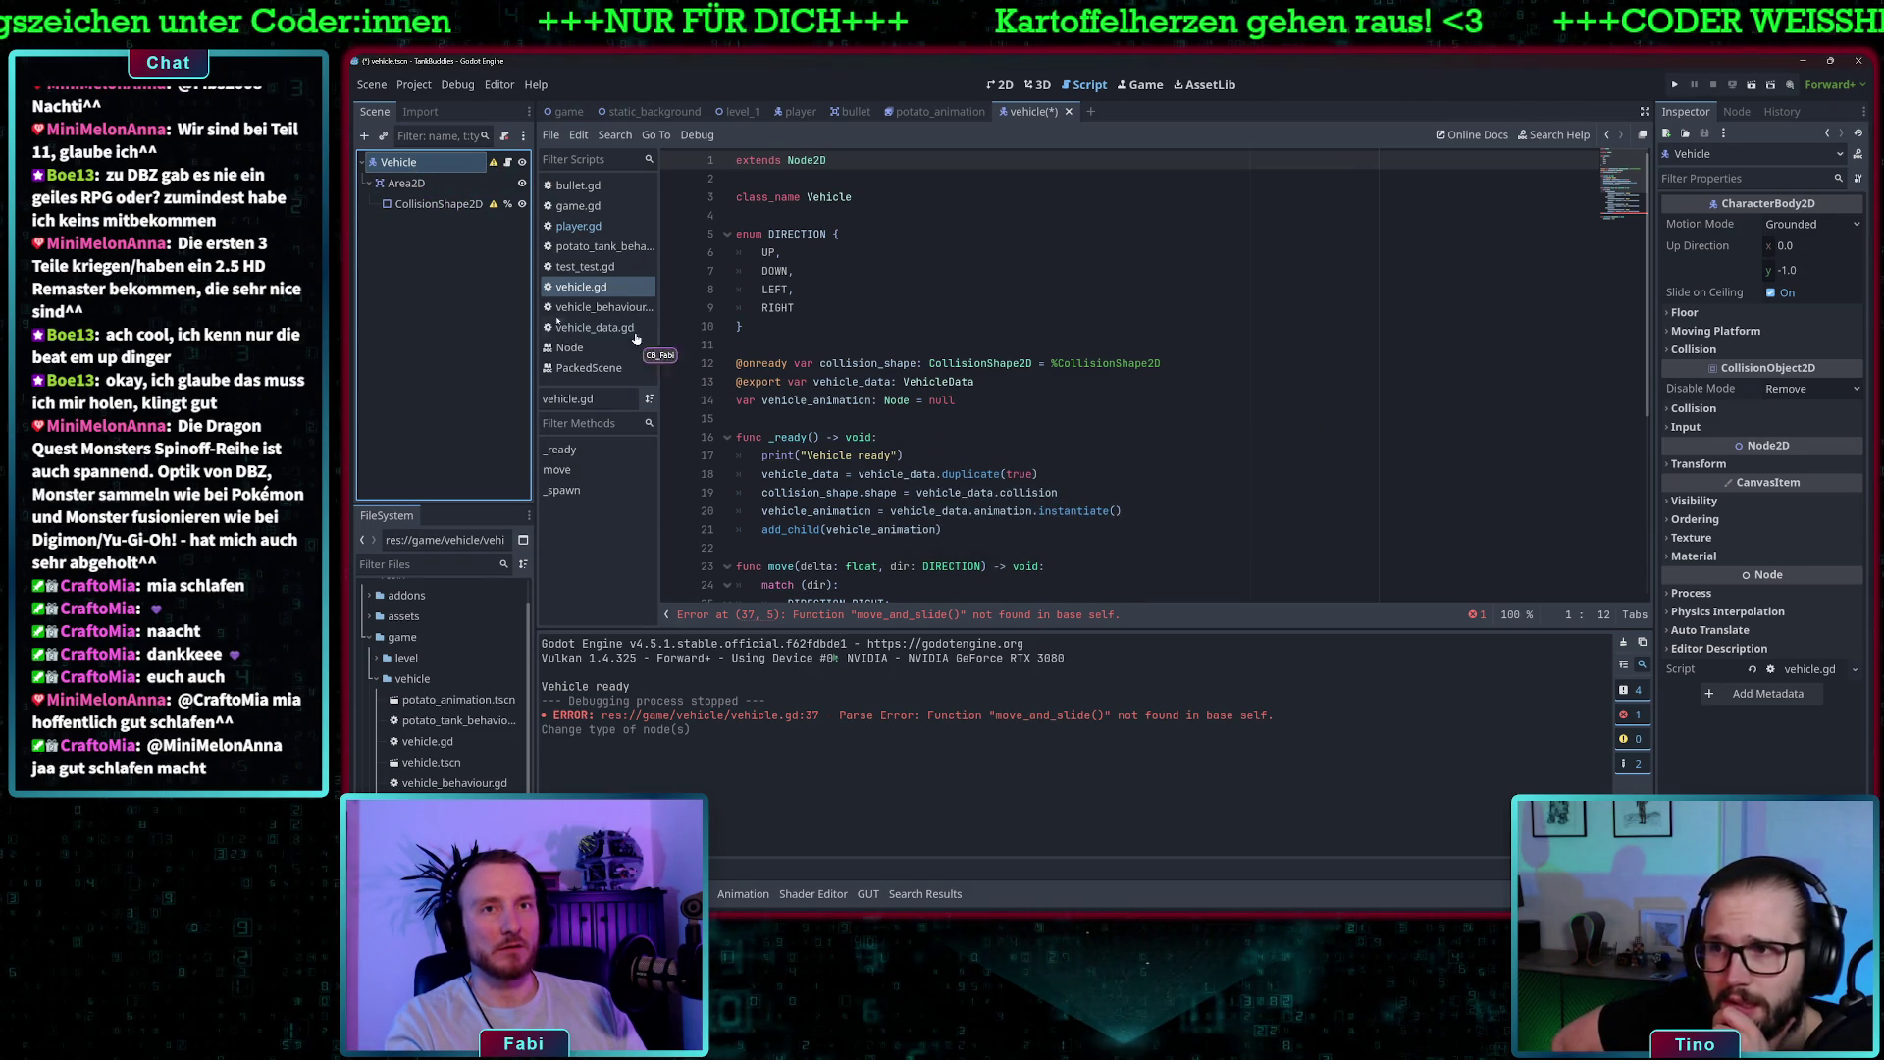
- Try moving CollisionShape2D directly under Vehicle, then return it under Area2D
click(405, 205)
drag(412, 175, 411, 182)
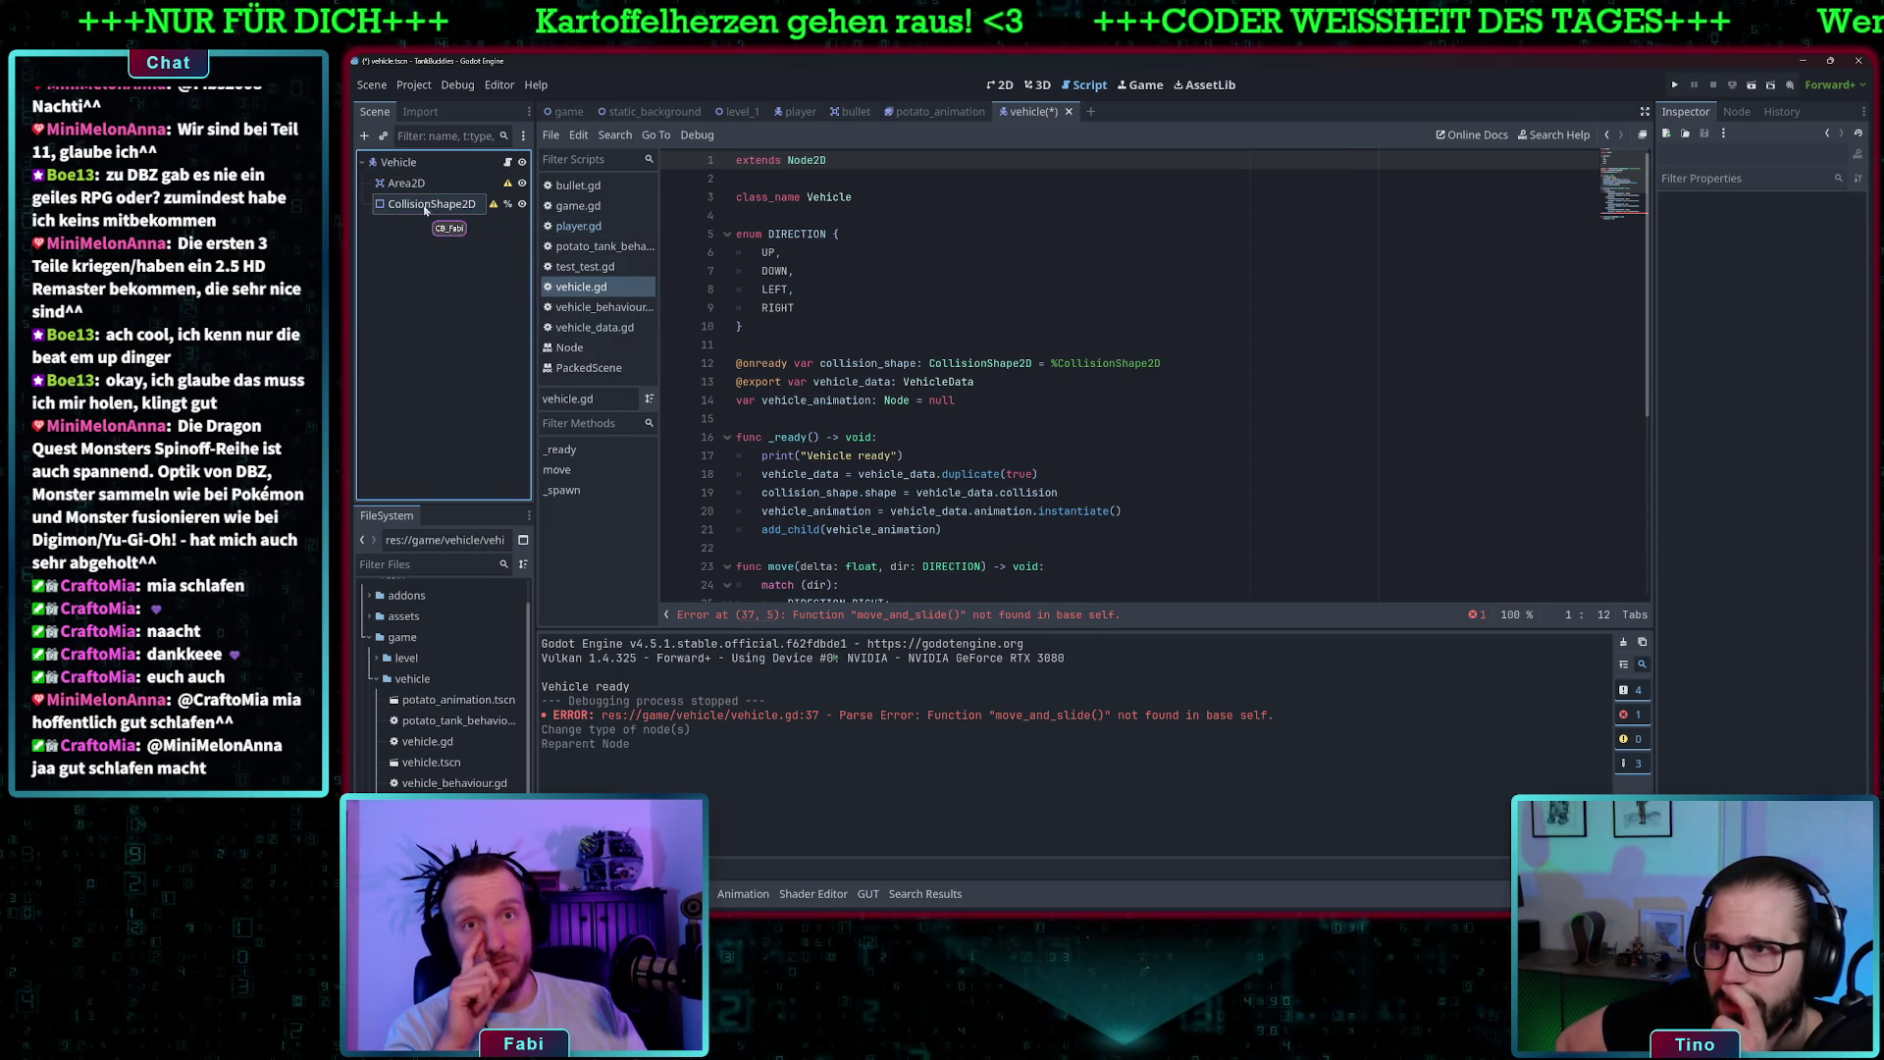
click(506, 184)
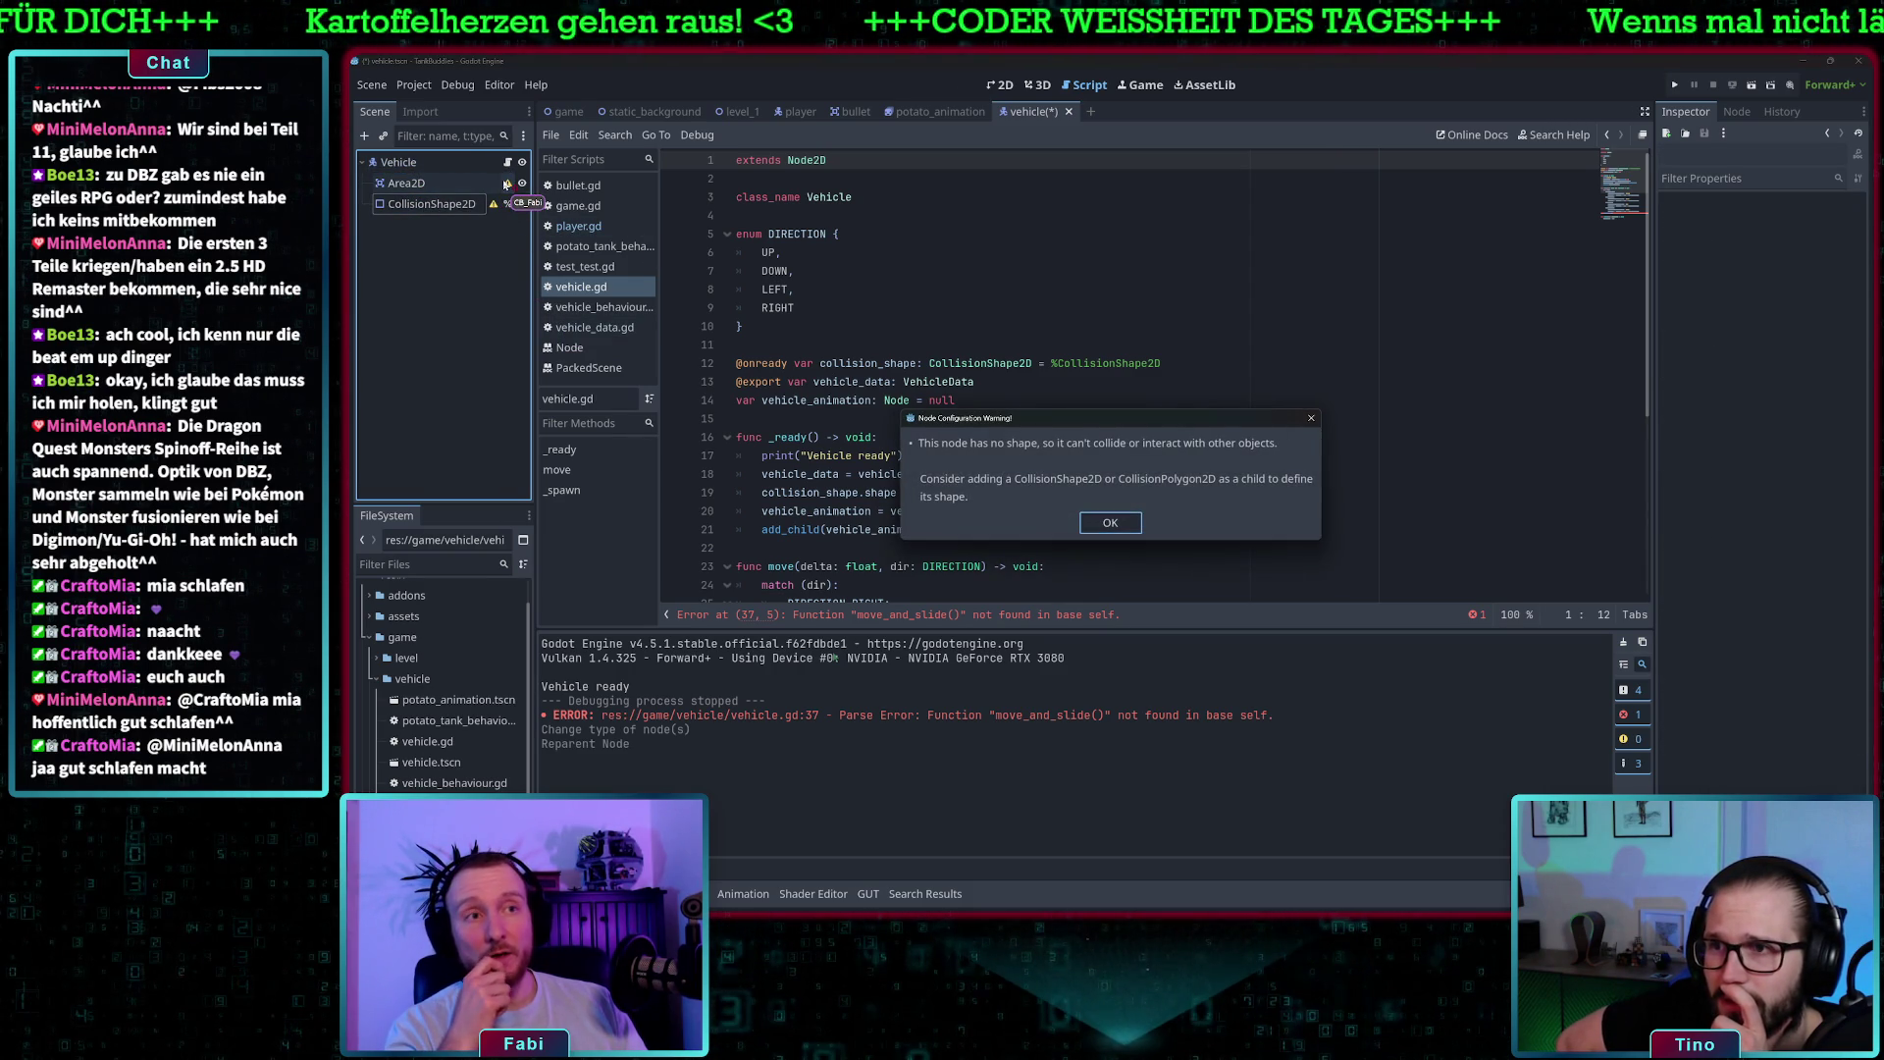
click(1112, 523)
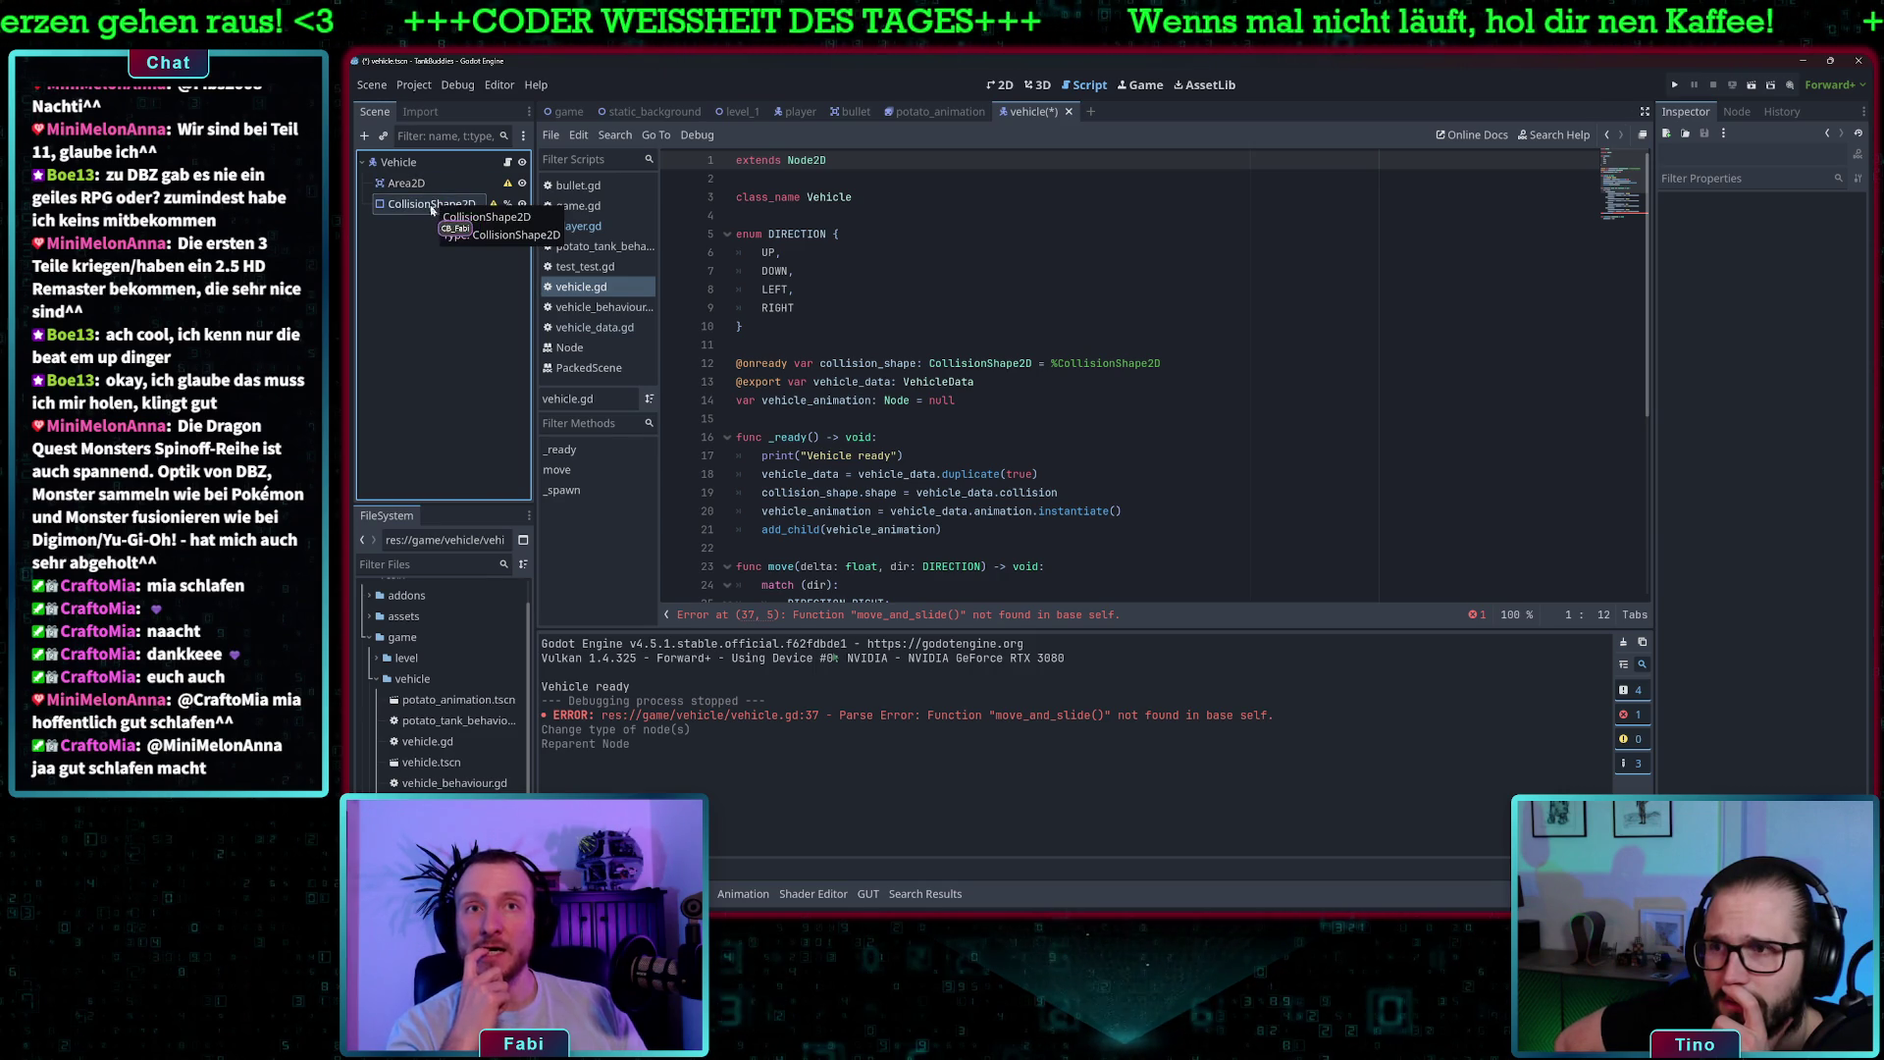
click(413, 186)
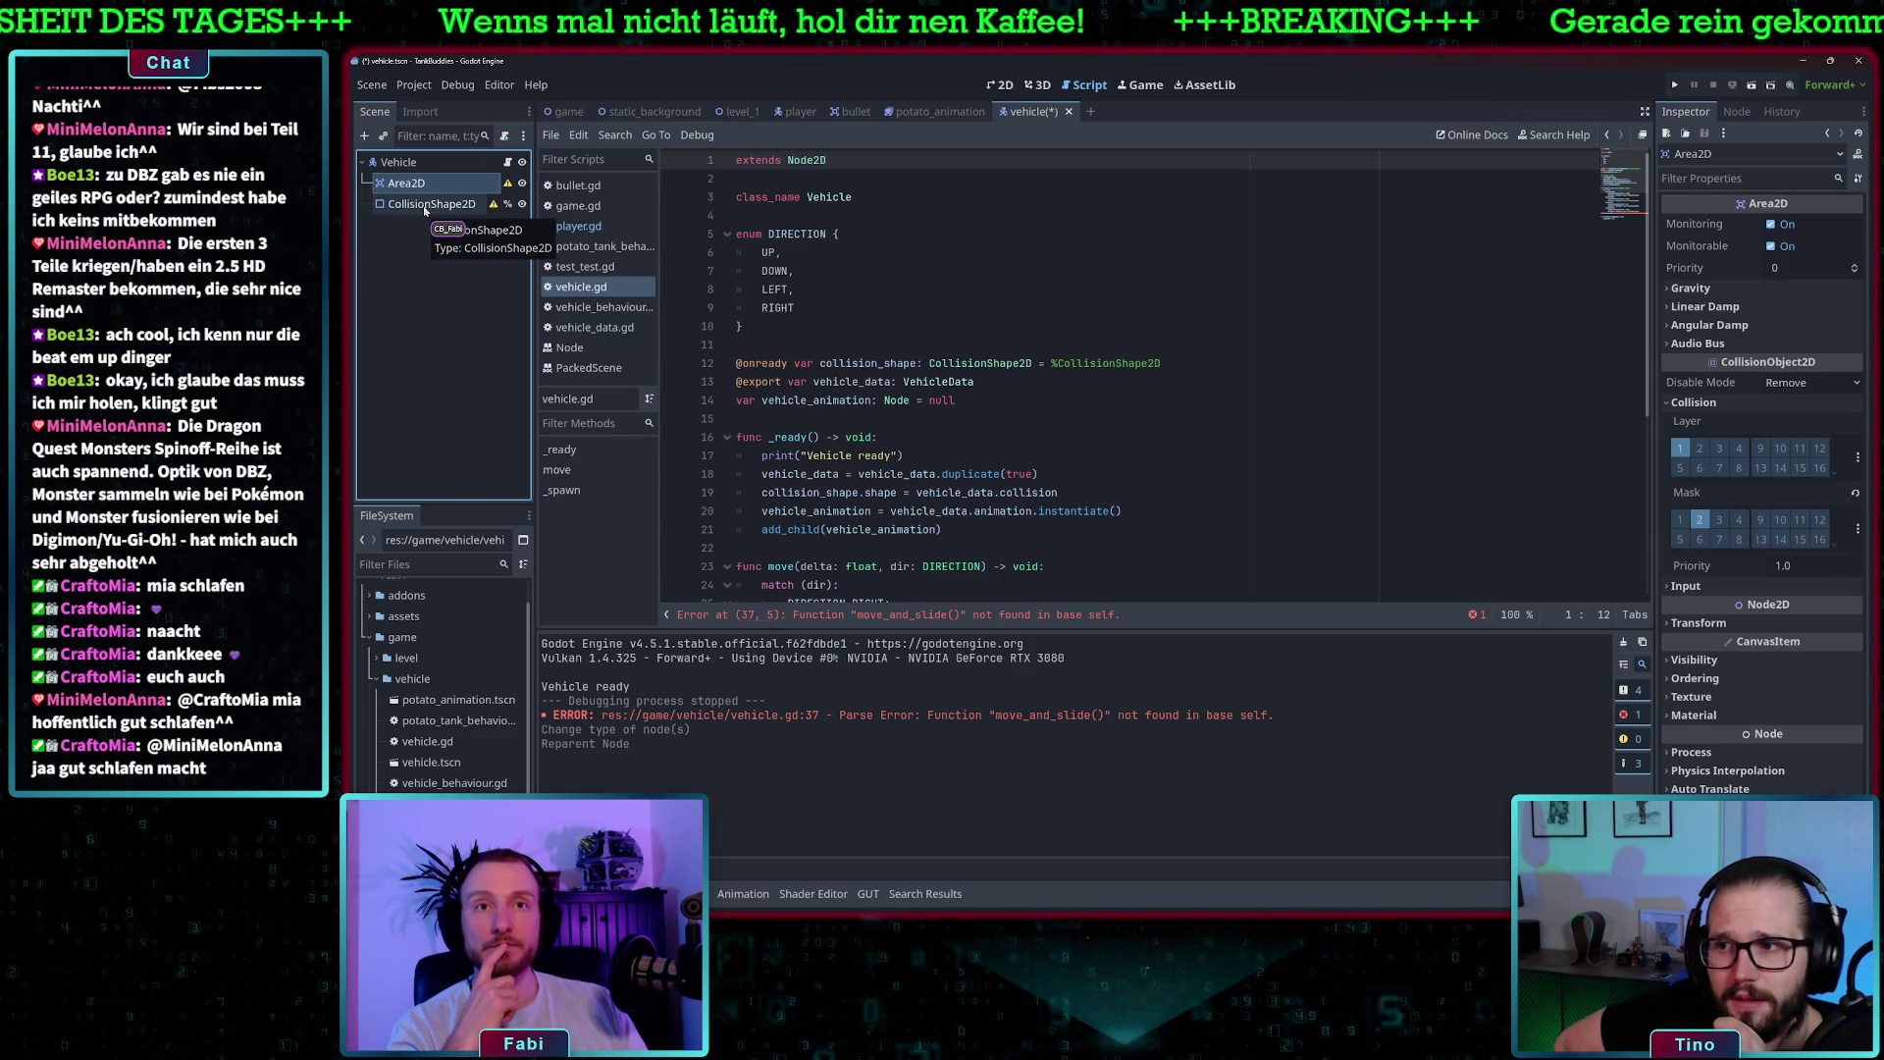
drag(424, 204, 407, 185)
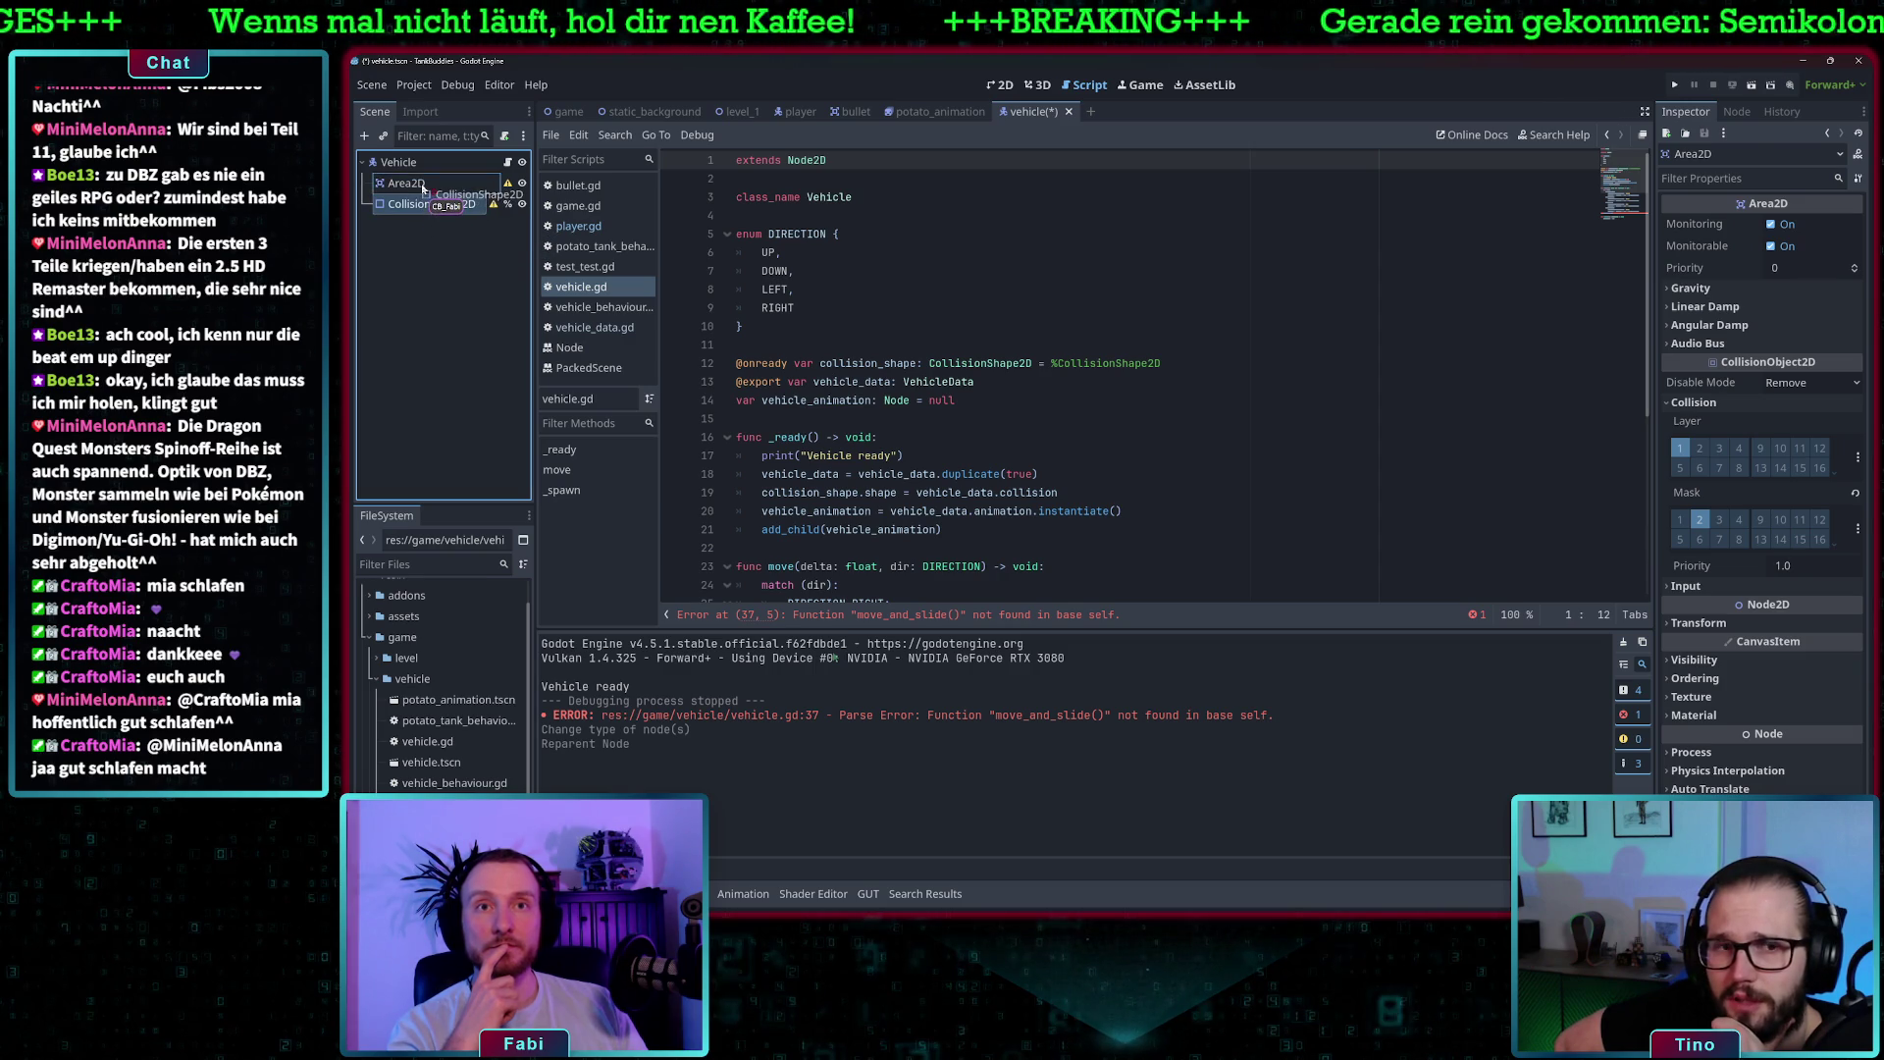
click(938, 275)
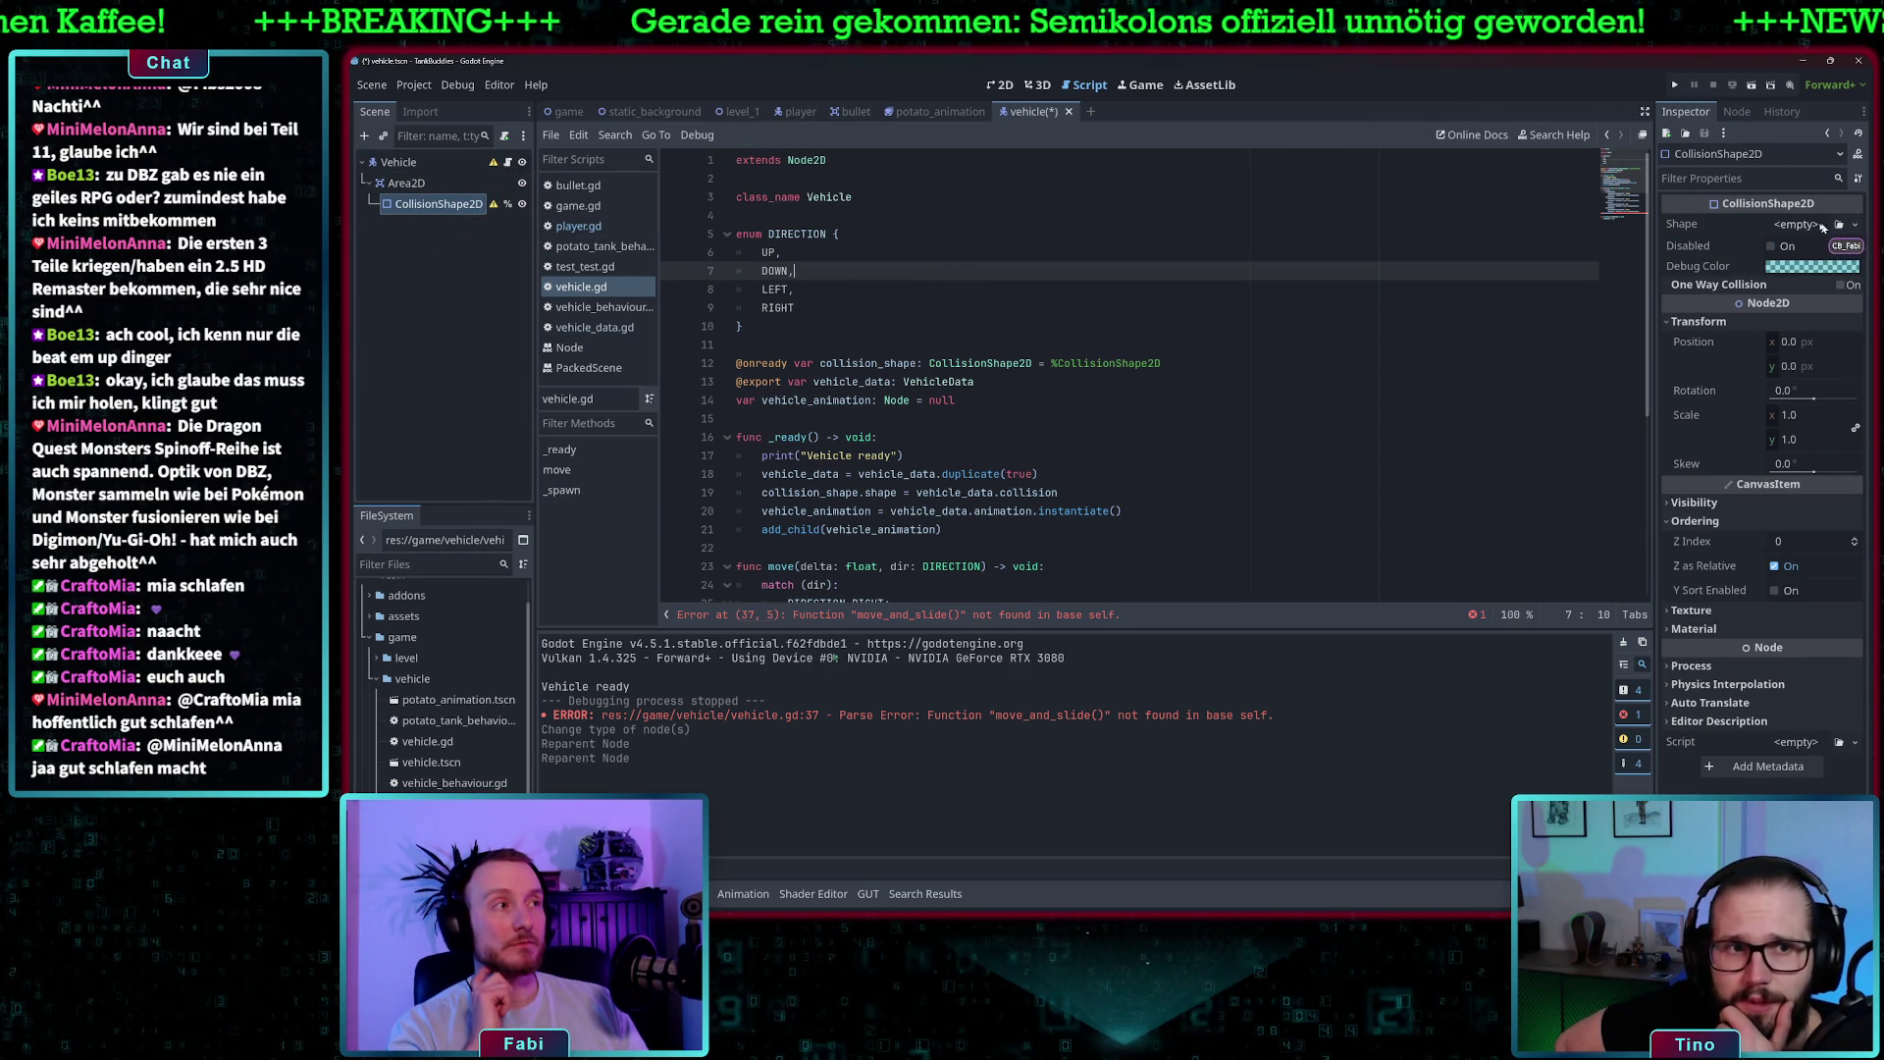
- Give CollisionShape2D a new RectangleShape2D and review Vehicle's missing-shape warning
click(1817, 225)
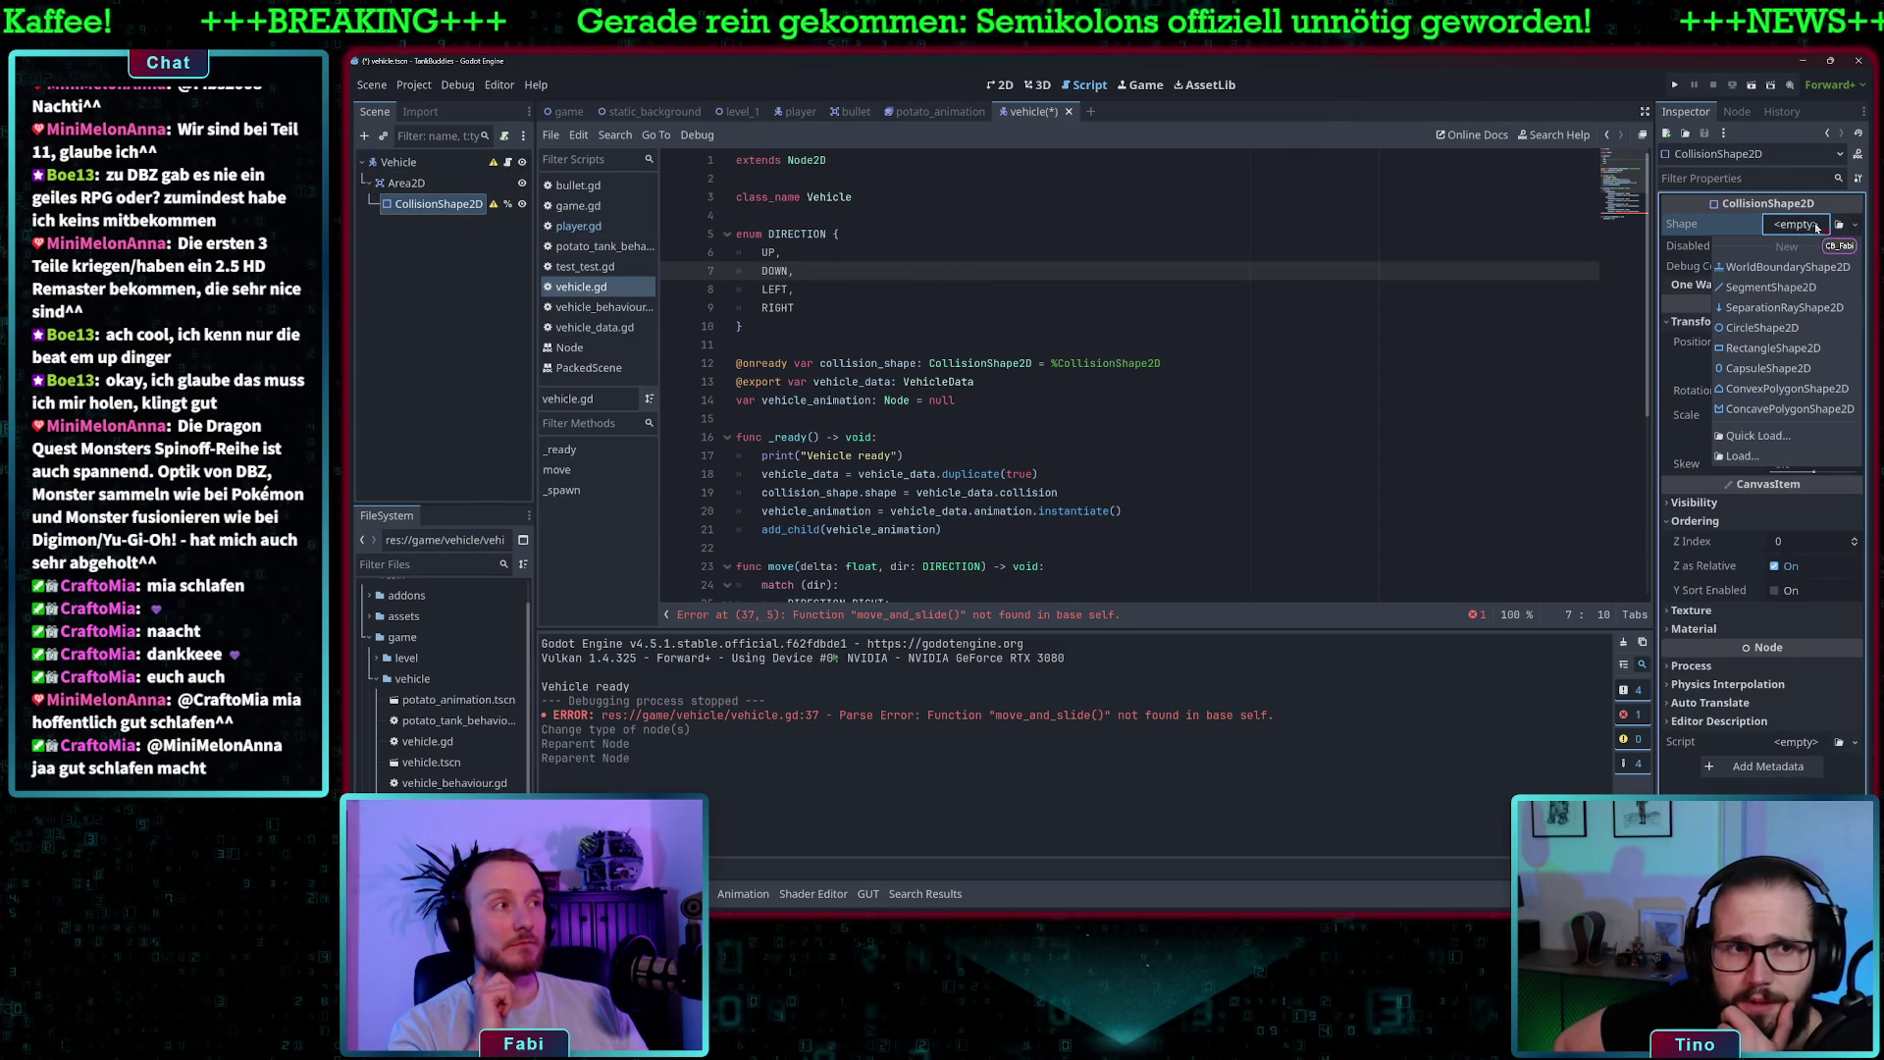
click(1774, 349)
click(880, 262)
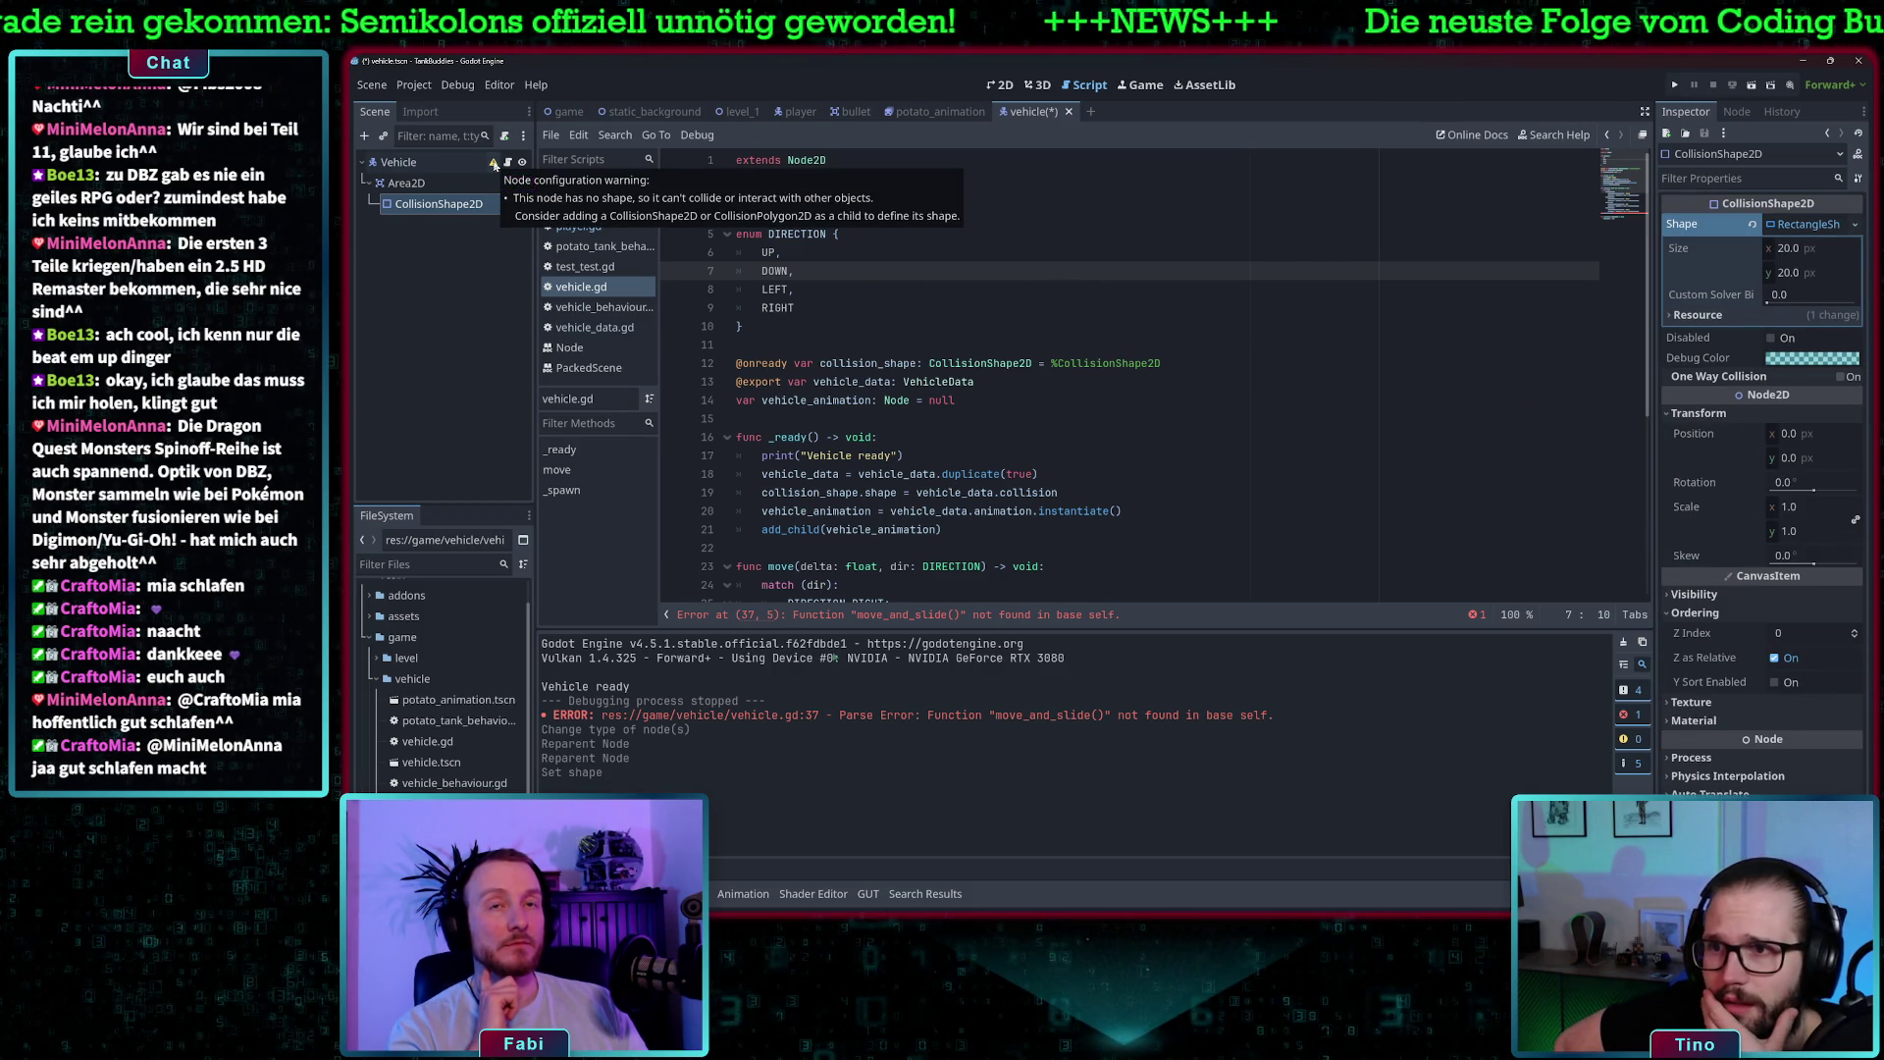
click(494, 164)
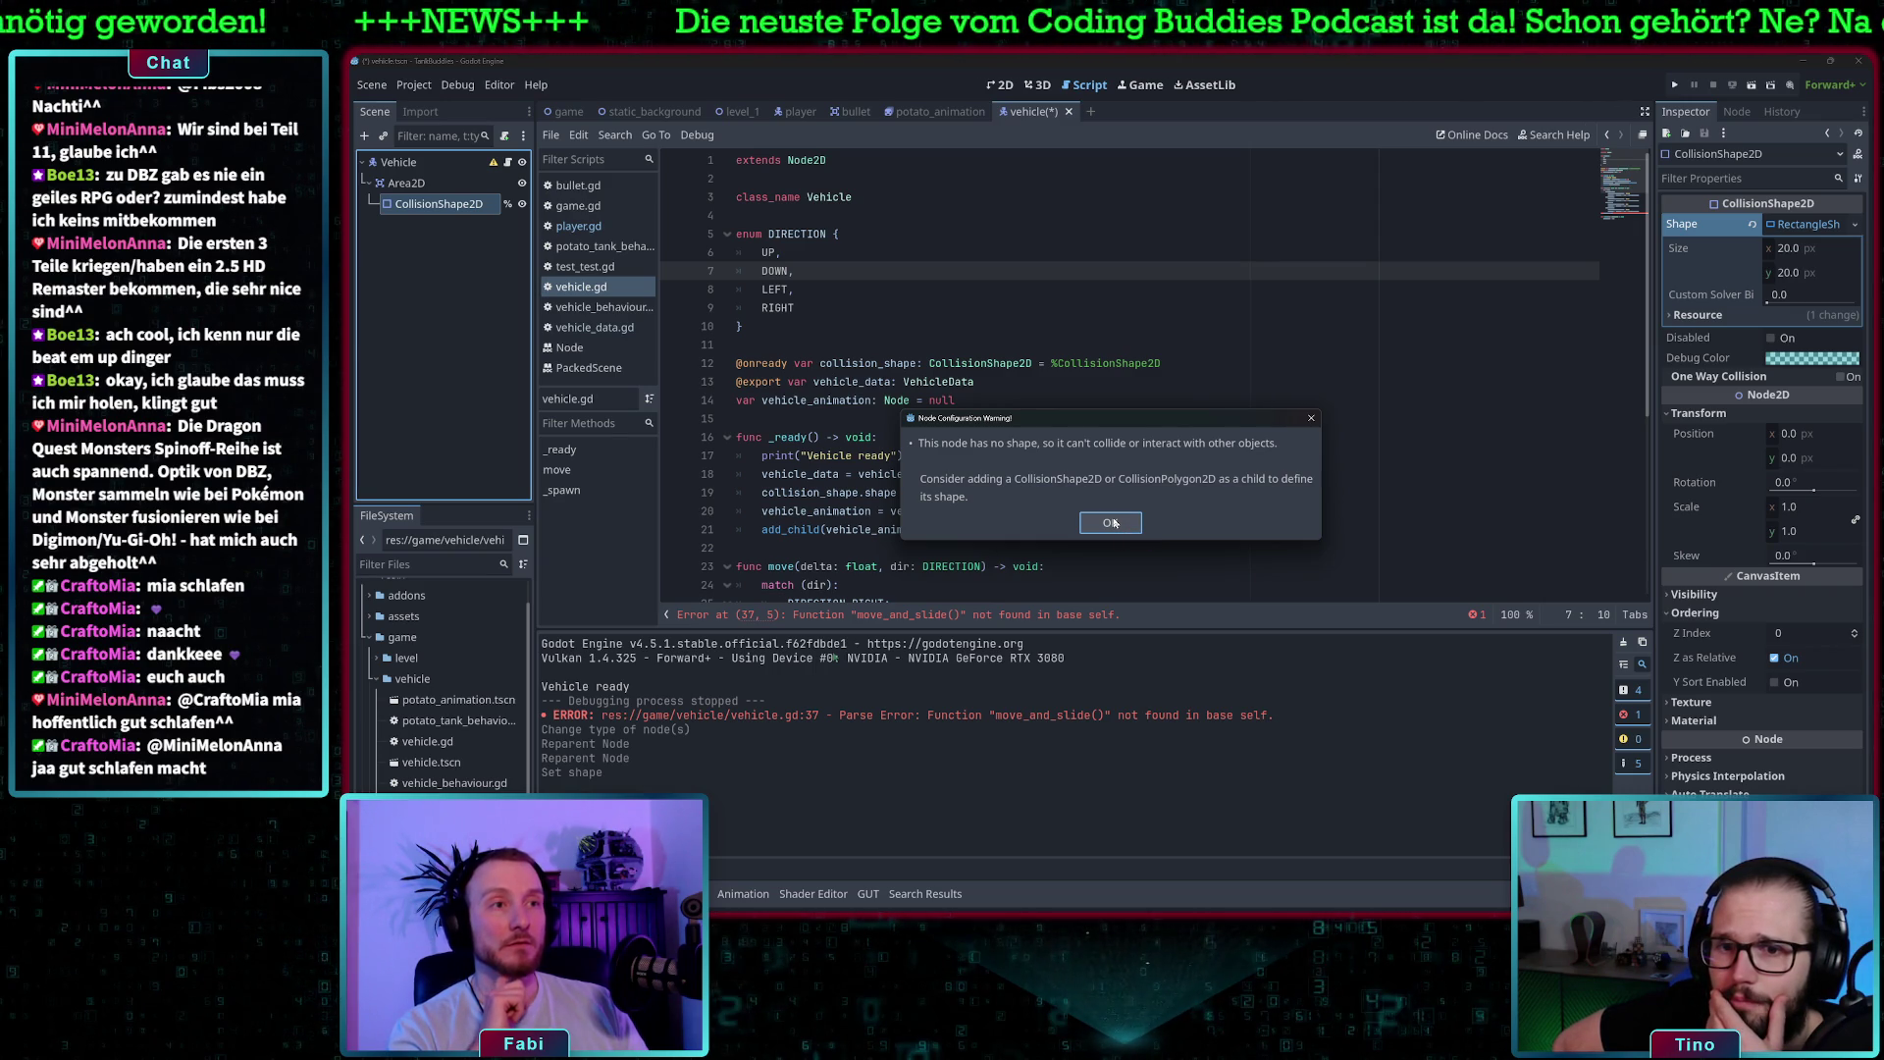
click(1112, 523)
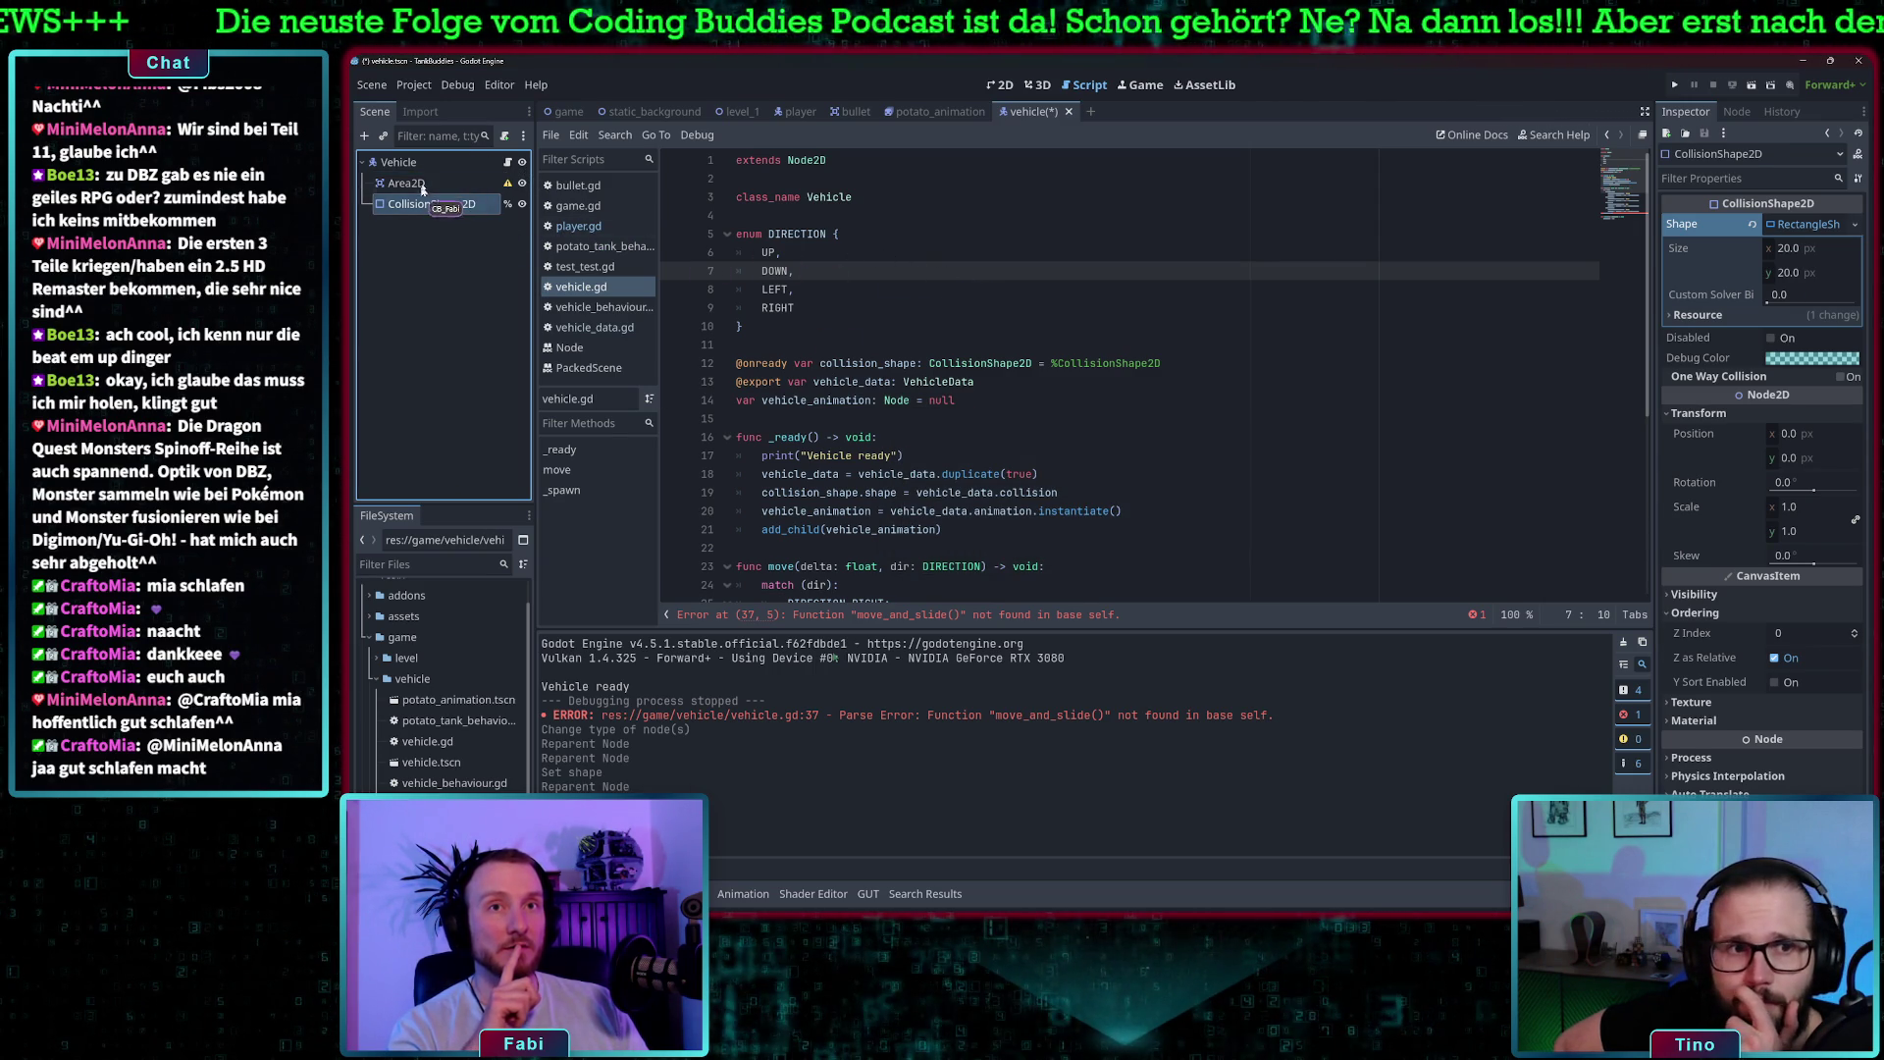
- Delete the Area2D node from the Vehicle scene
click(432, 183)
right_click(426, 190)
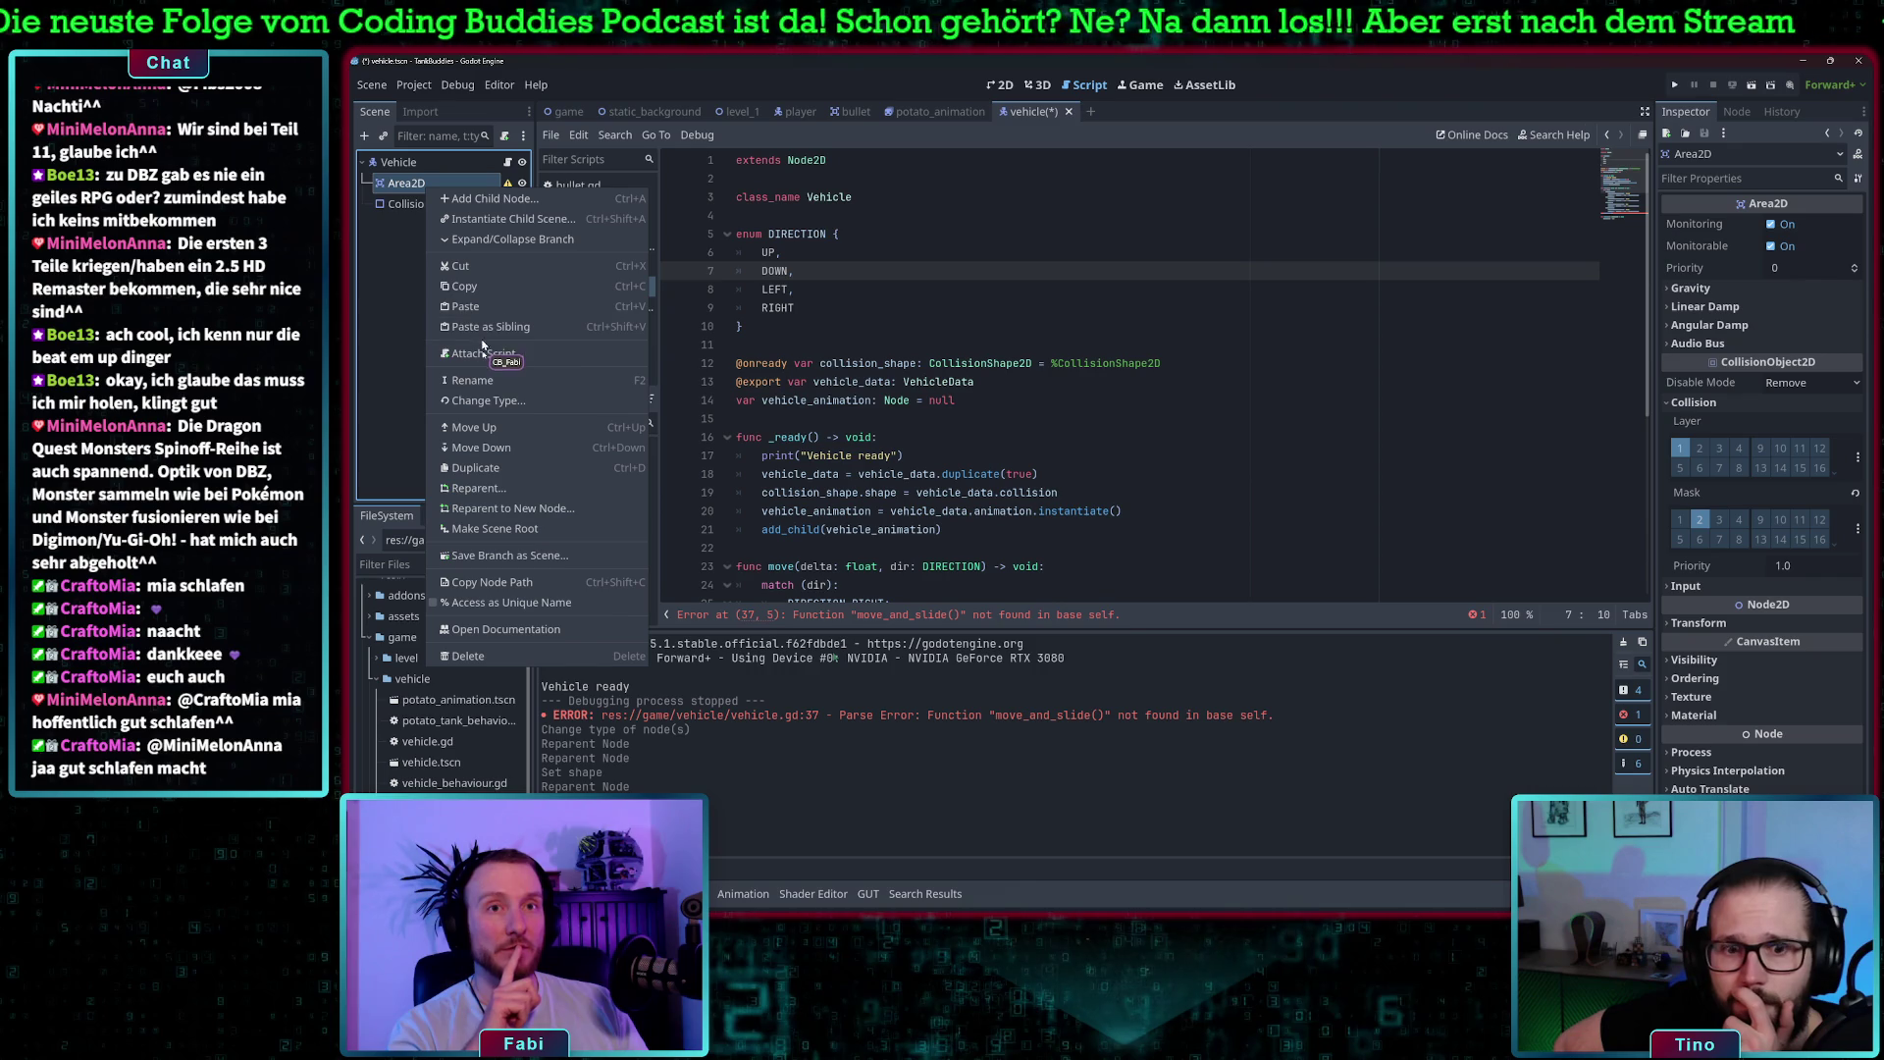
click(510, 656)
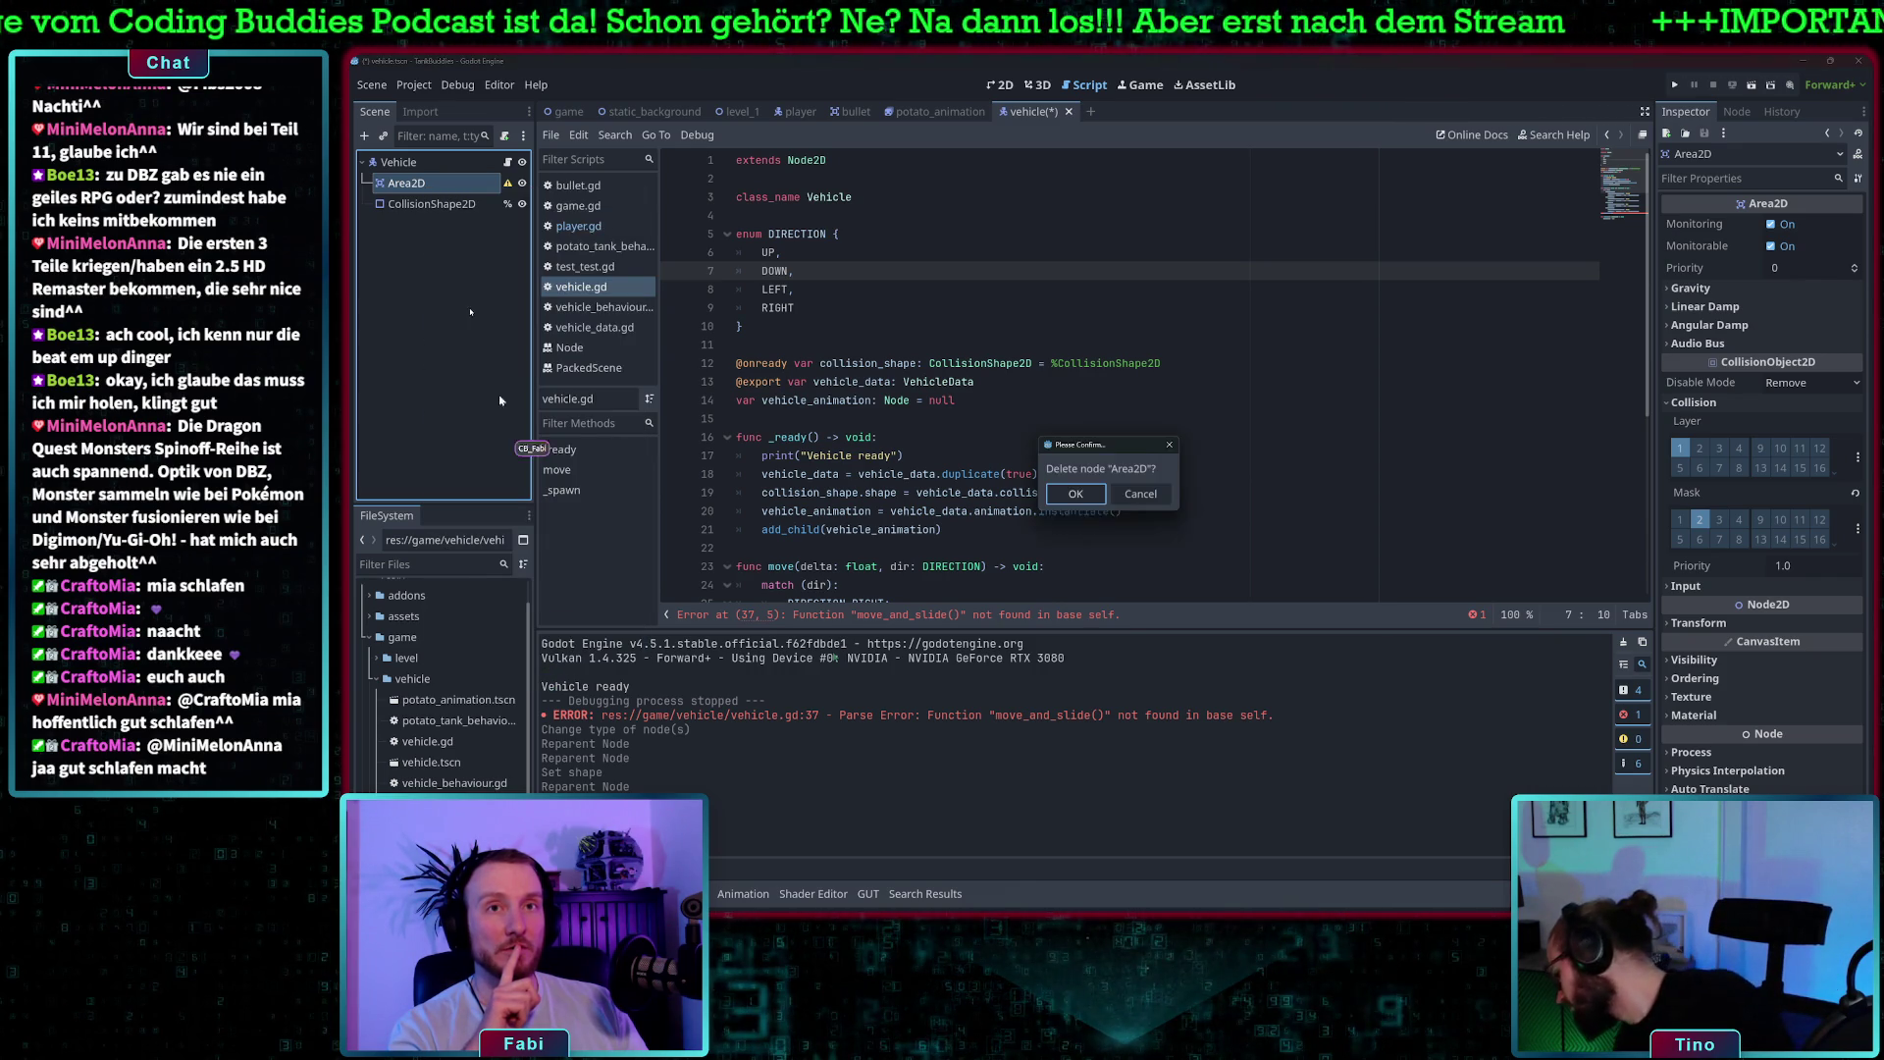
click(1069, 493)
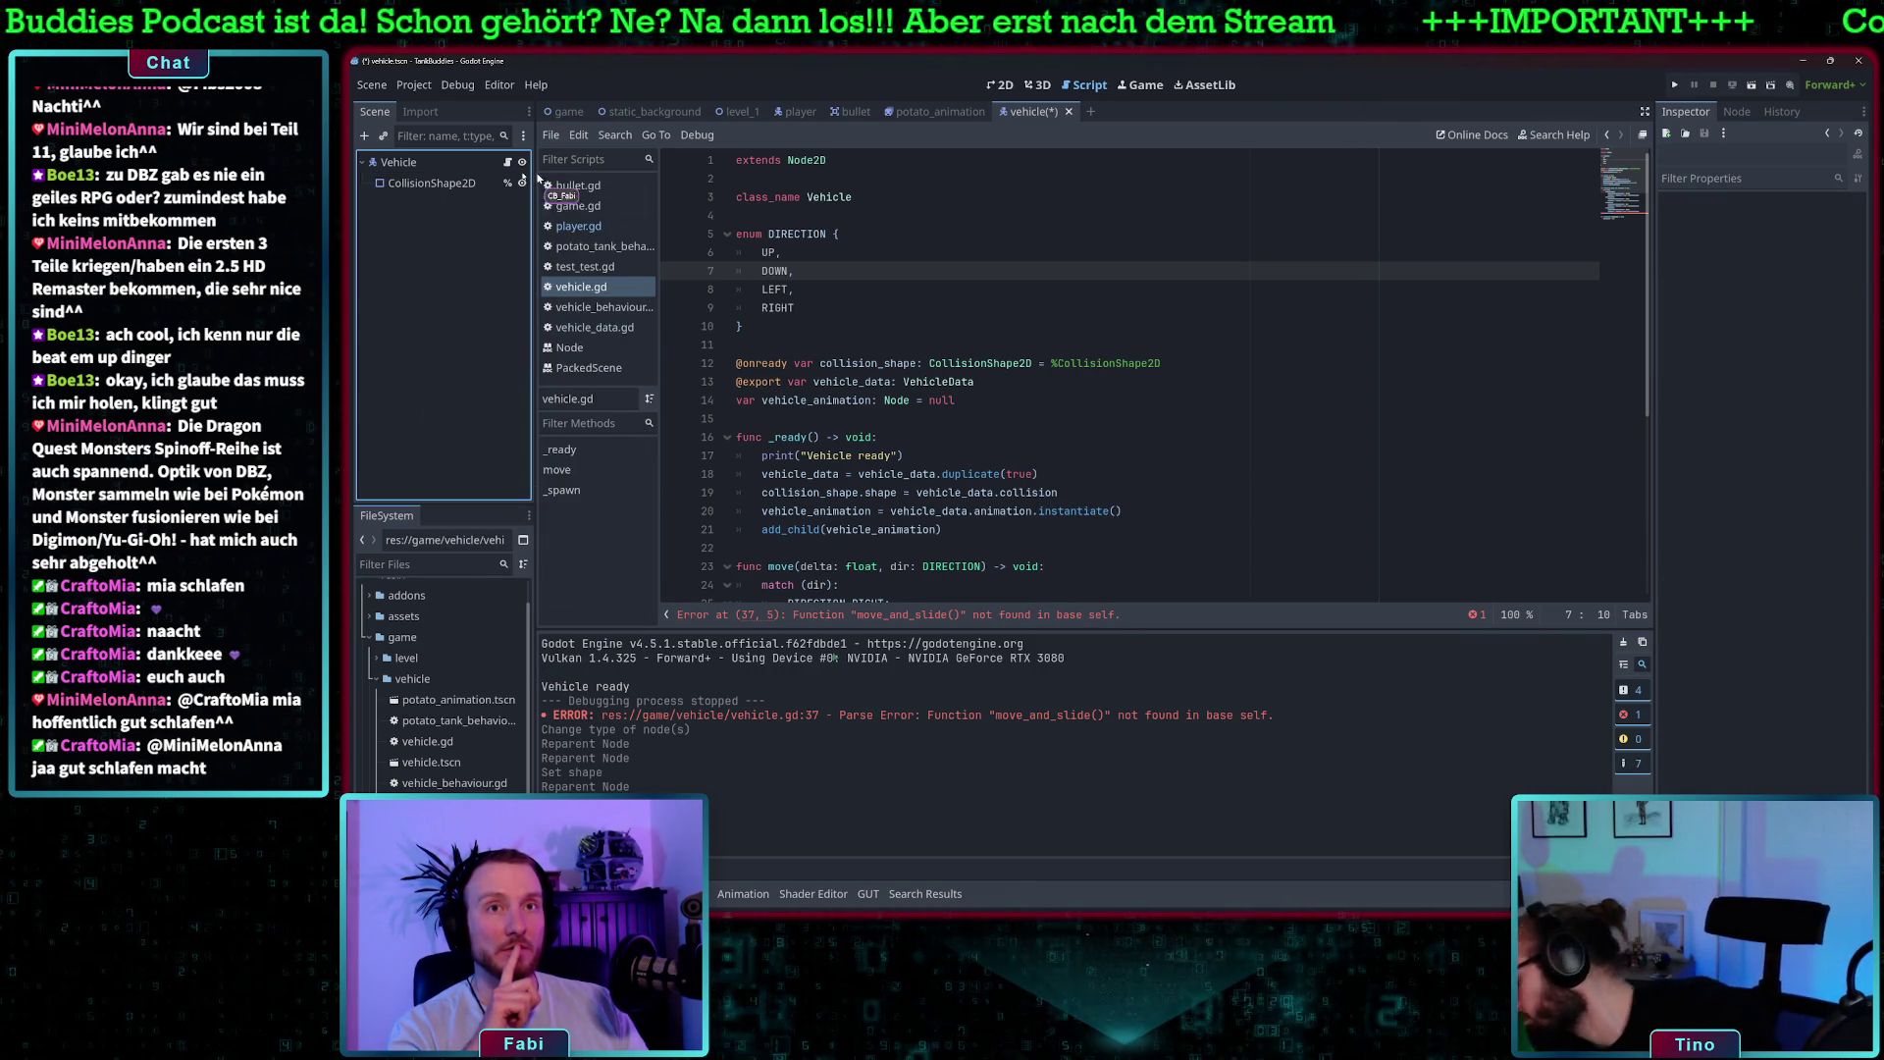
- Clear the rectangle shape from CollisionShape2D's Shape property
click(1811, 225)
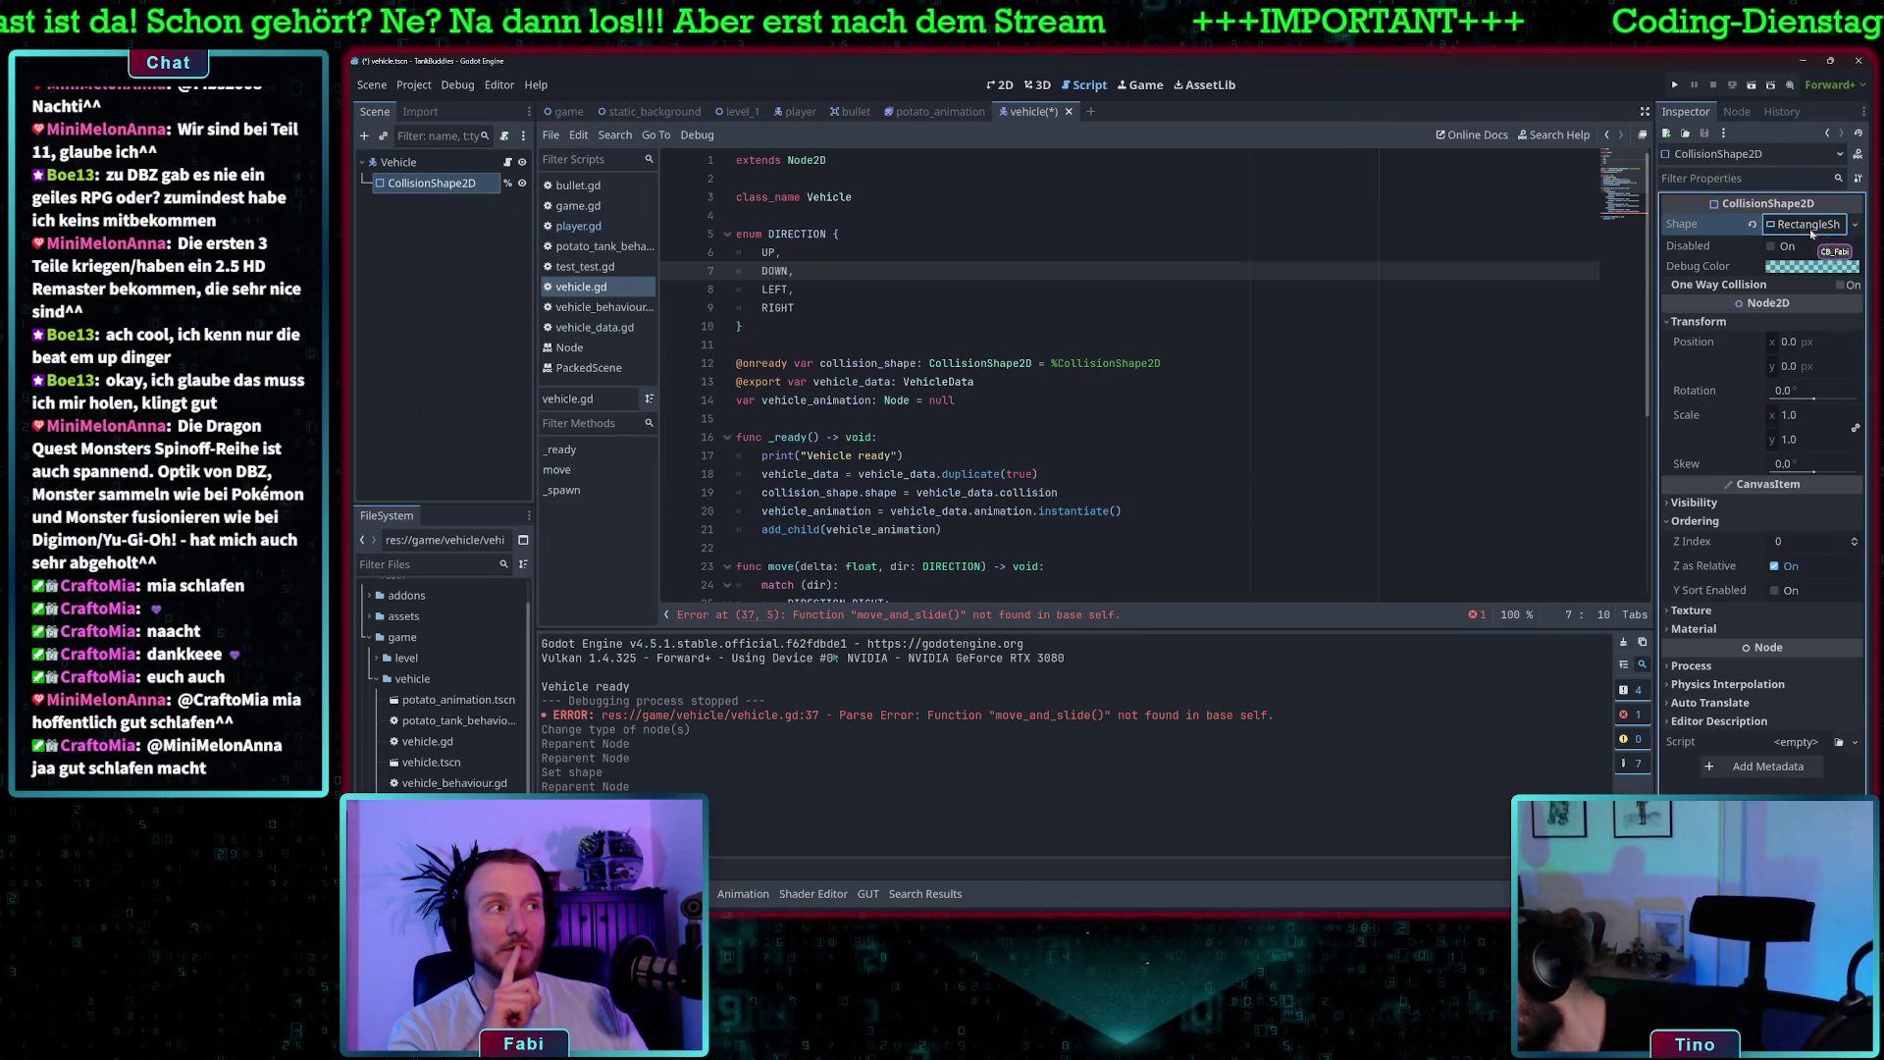
click(1854, 224)
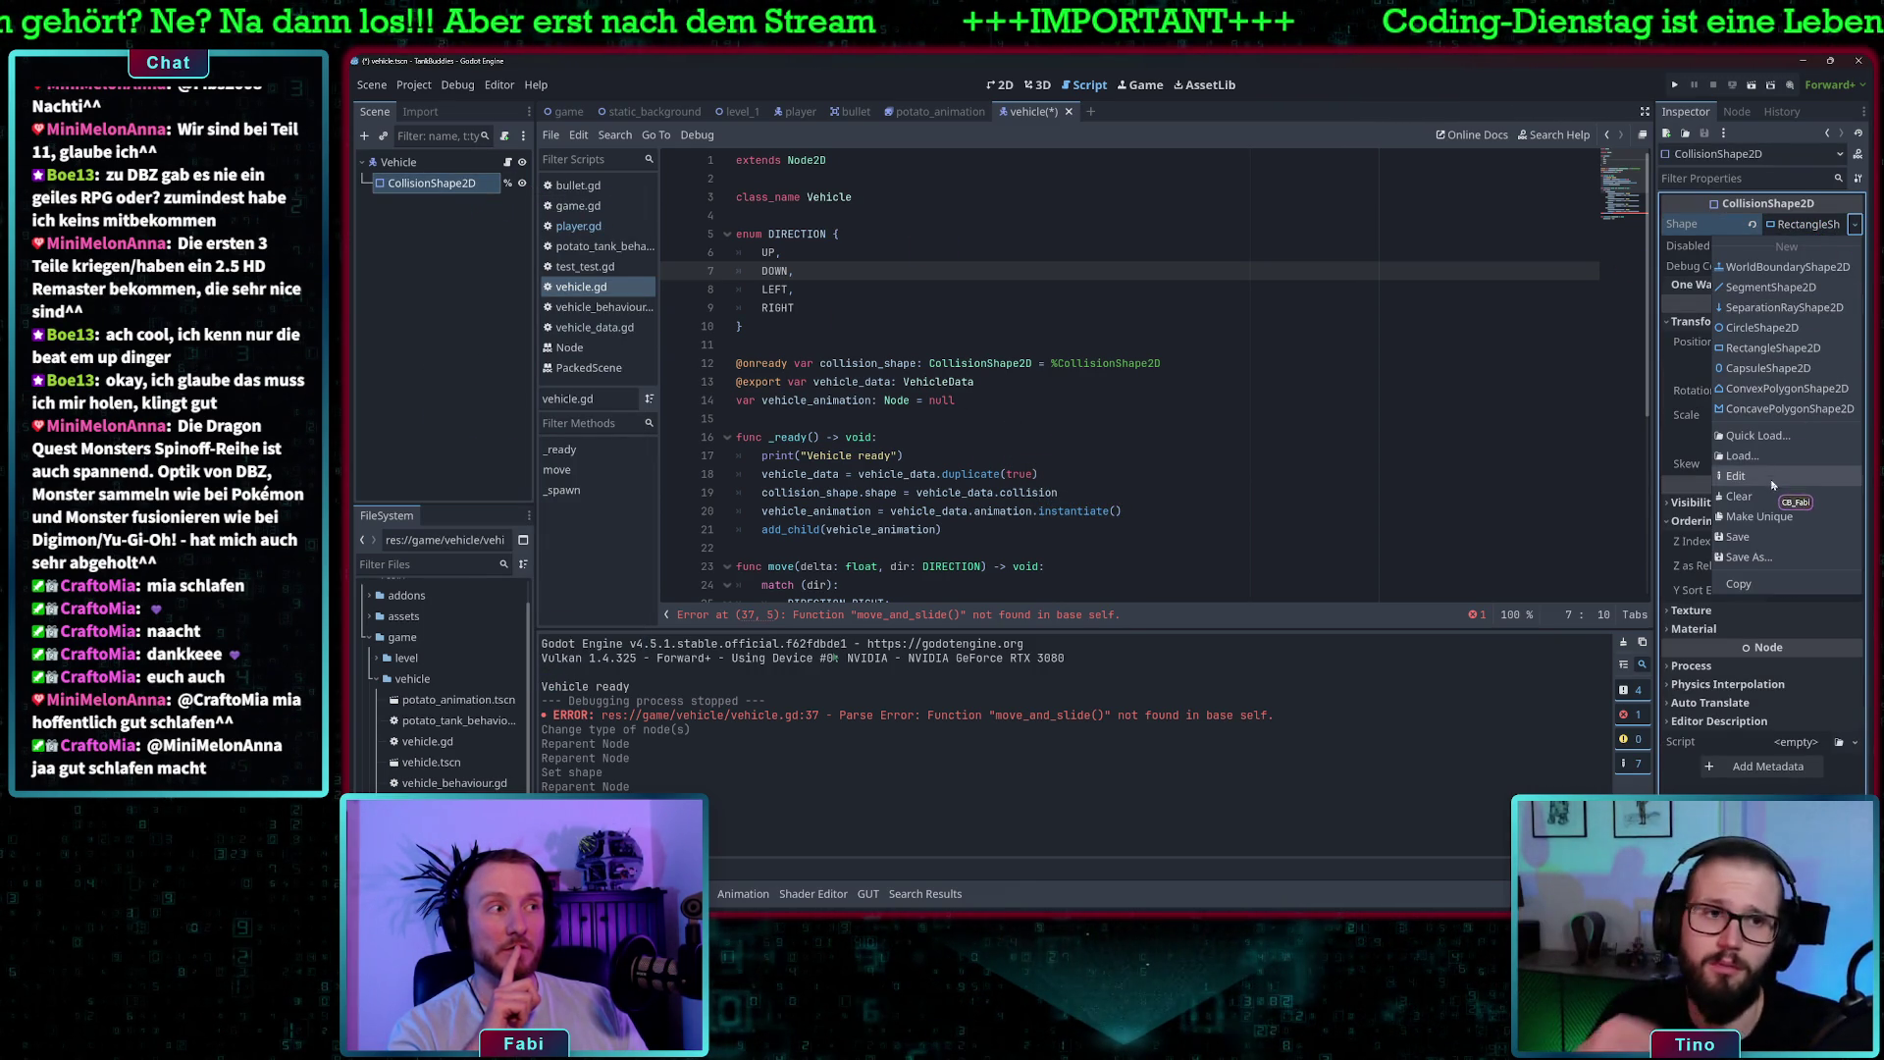
click(1765, 499)
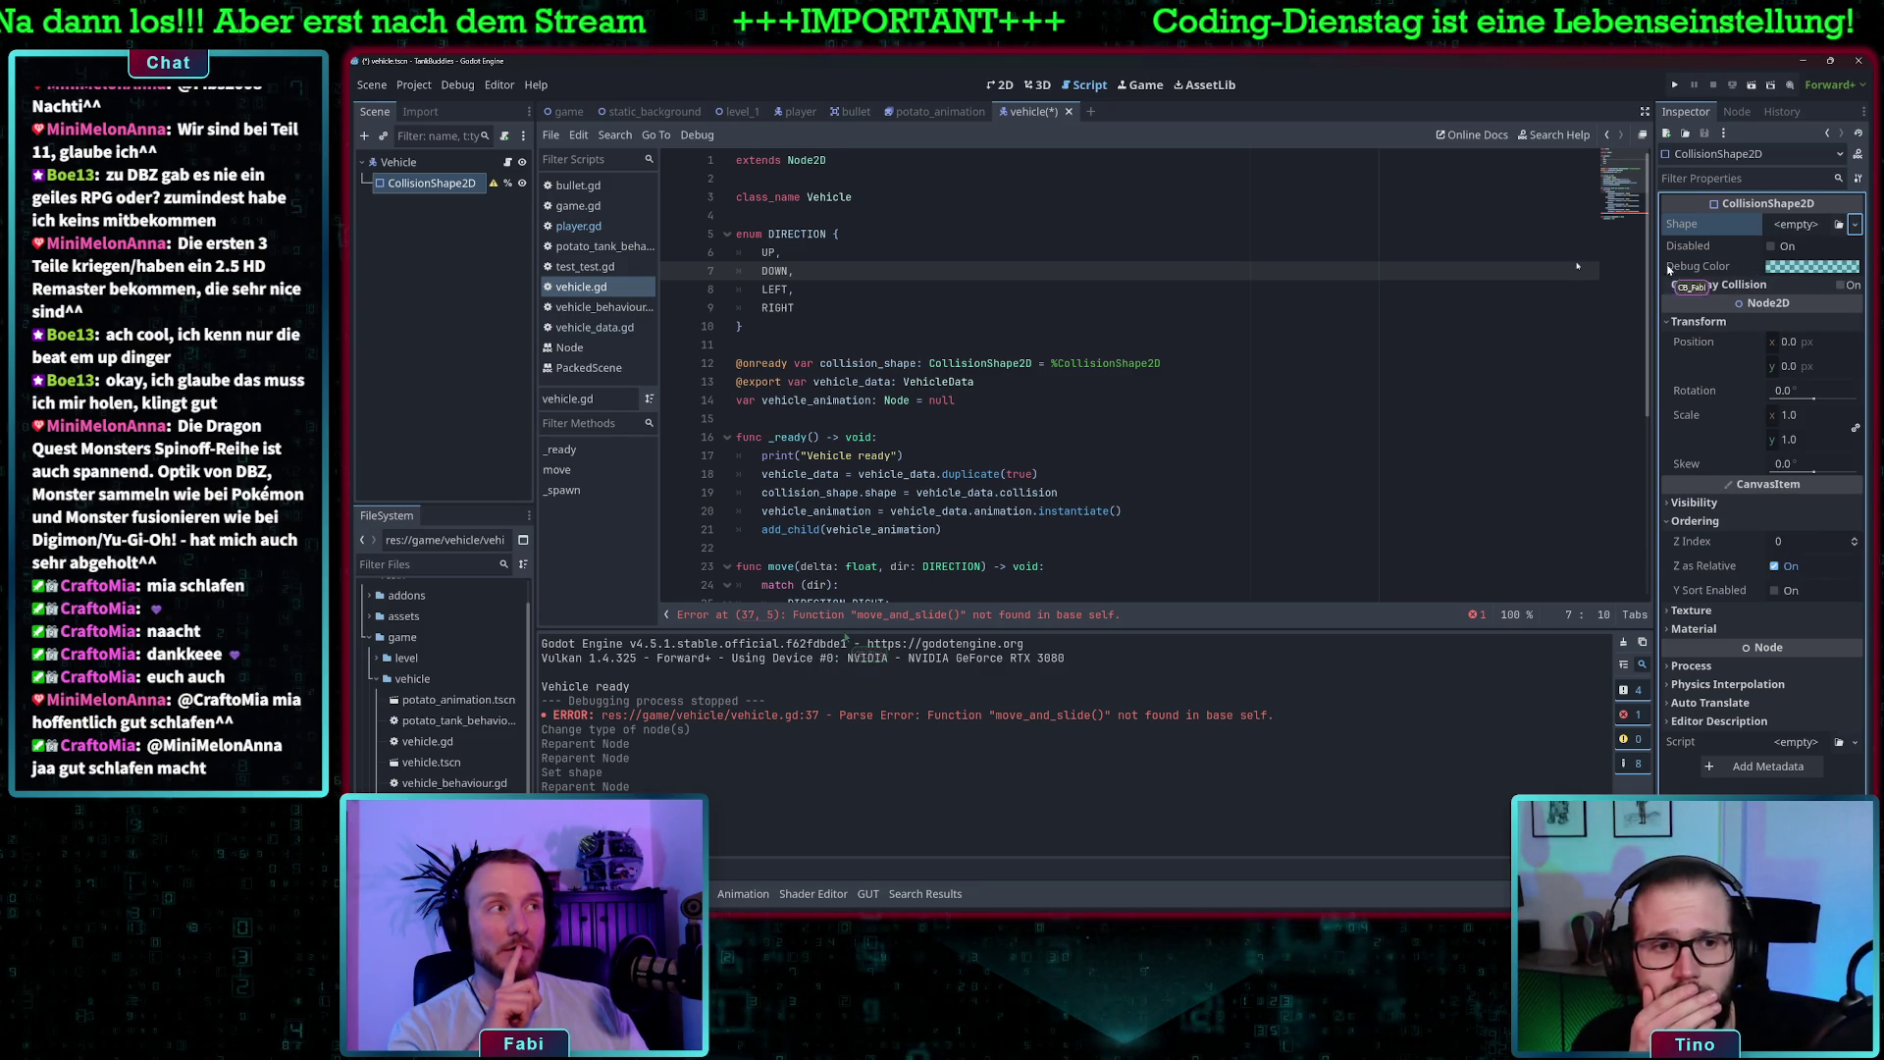
- Scroll vehicle.gd down to the move_and_slide() call on line 37
click(1095, 220)
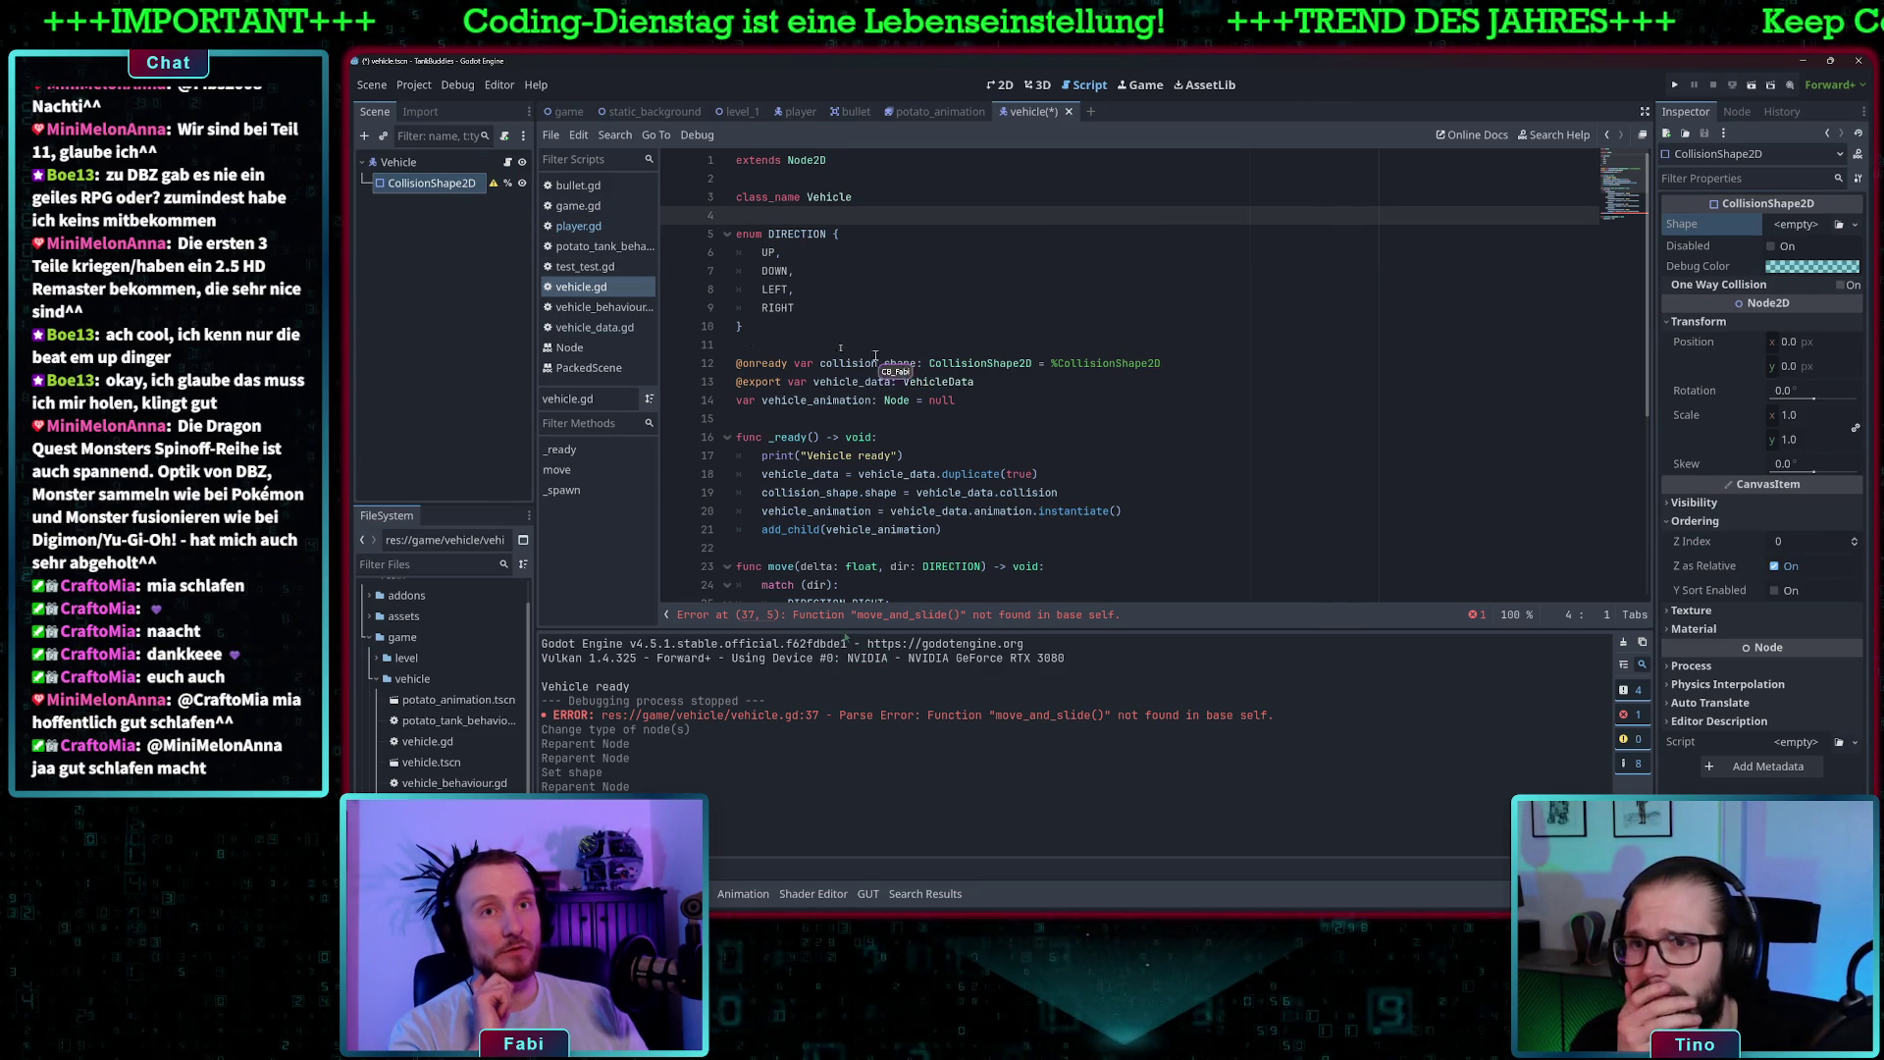
click(1048, 374)
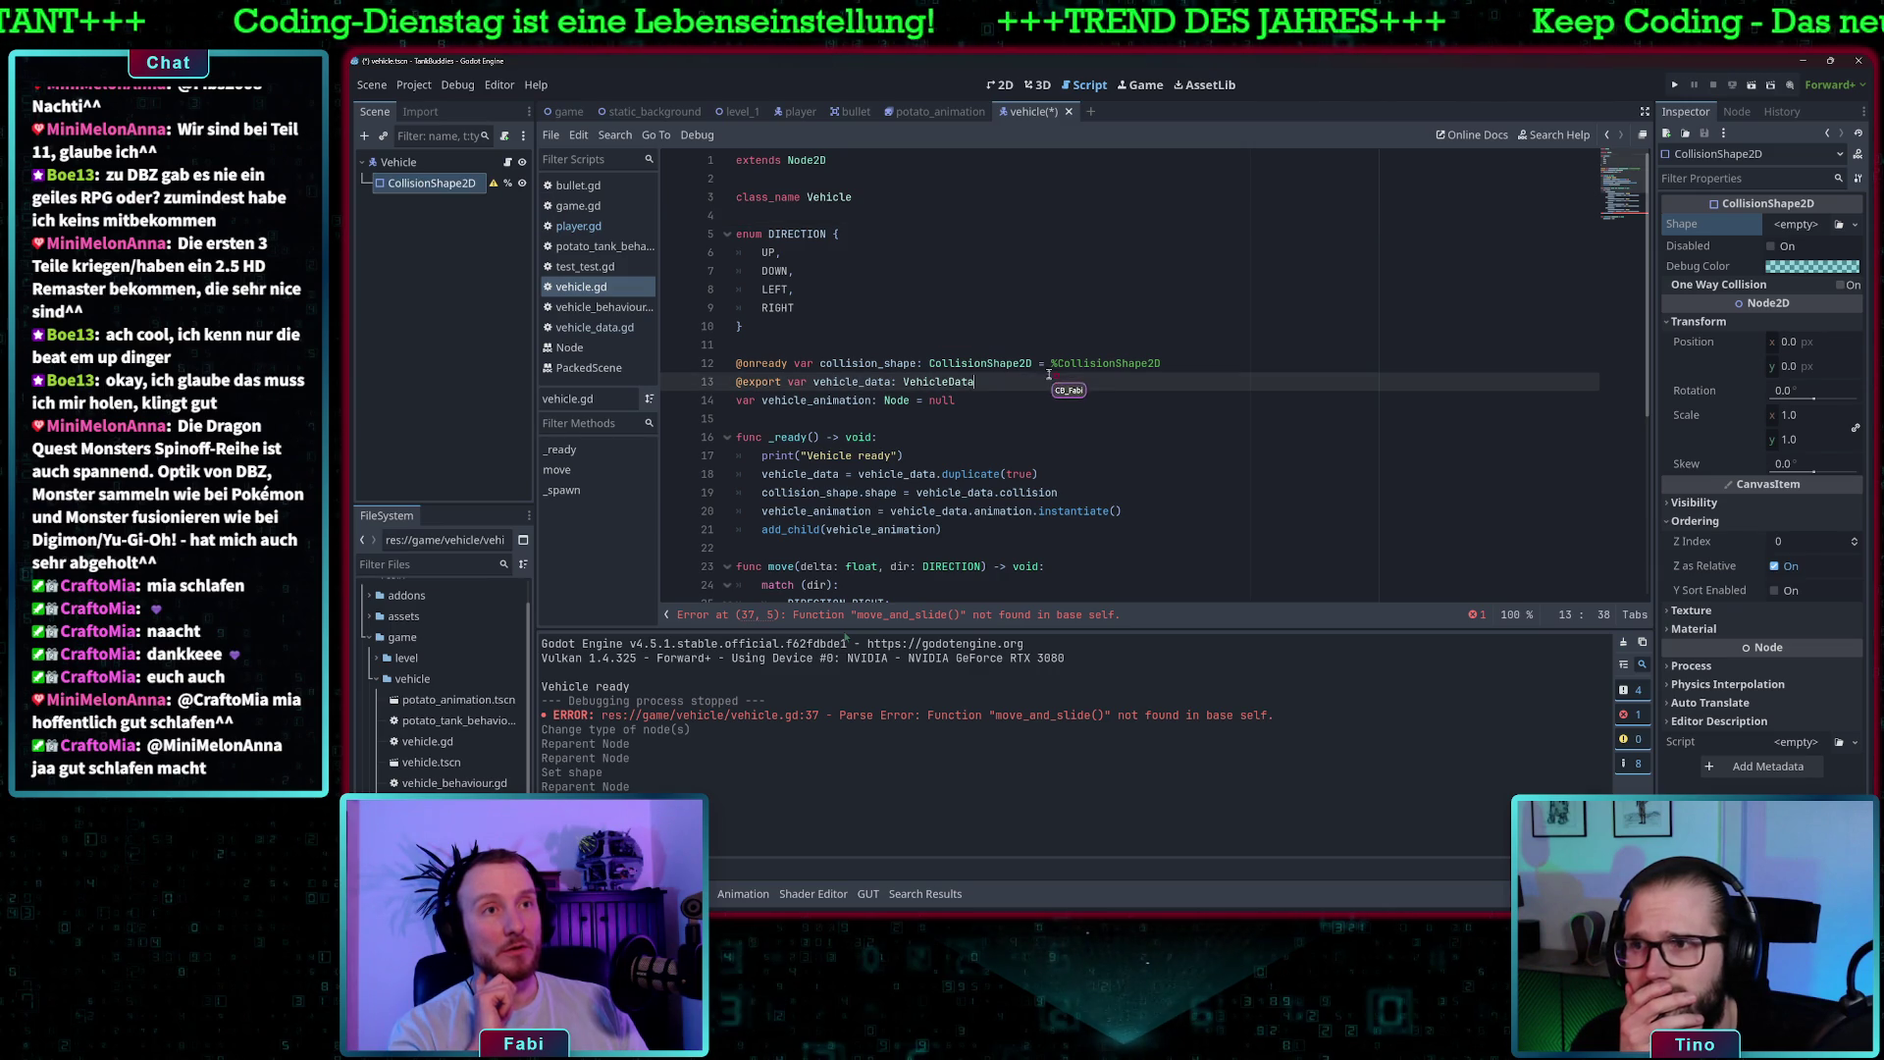
scroll(981, 373, down, 1)
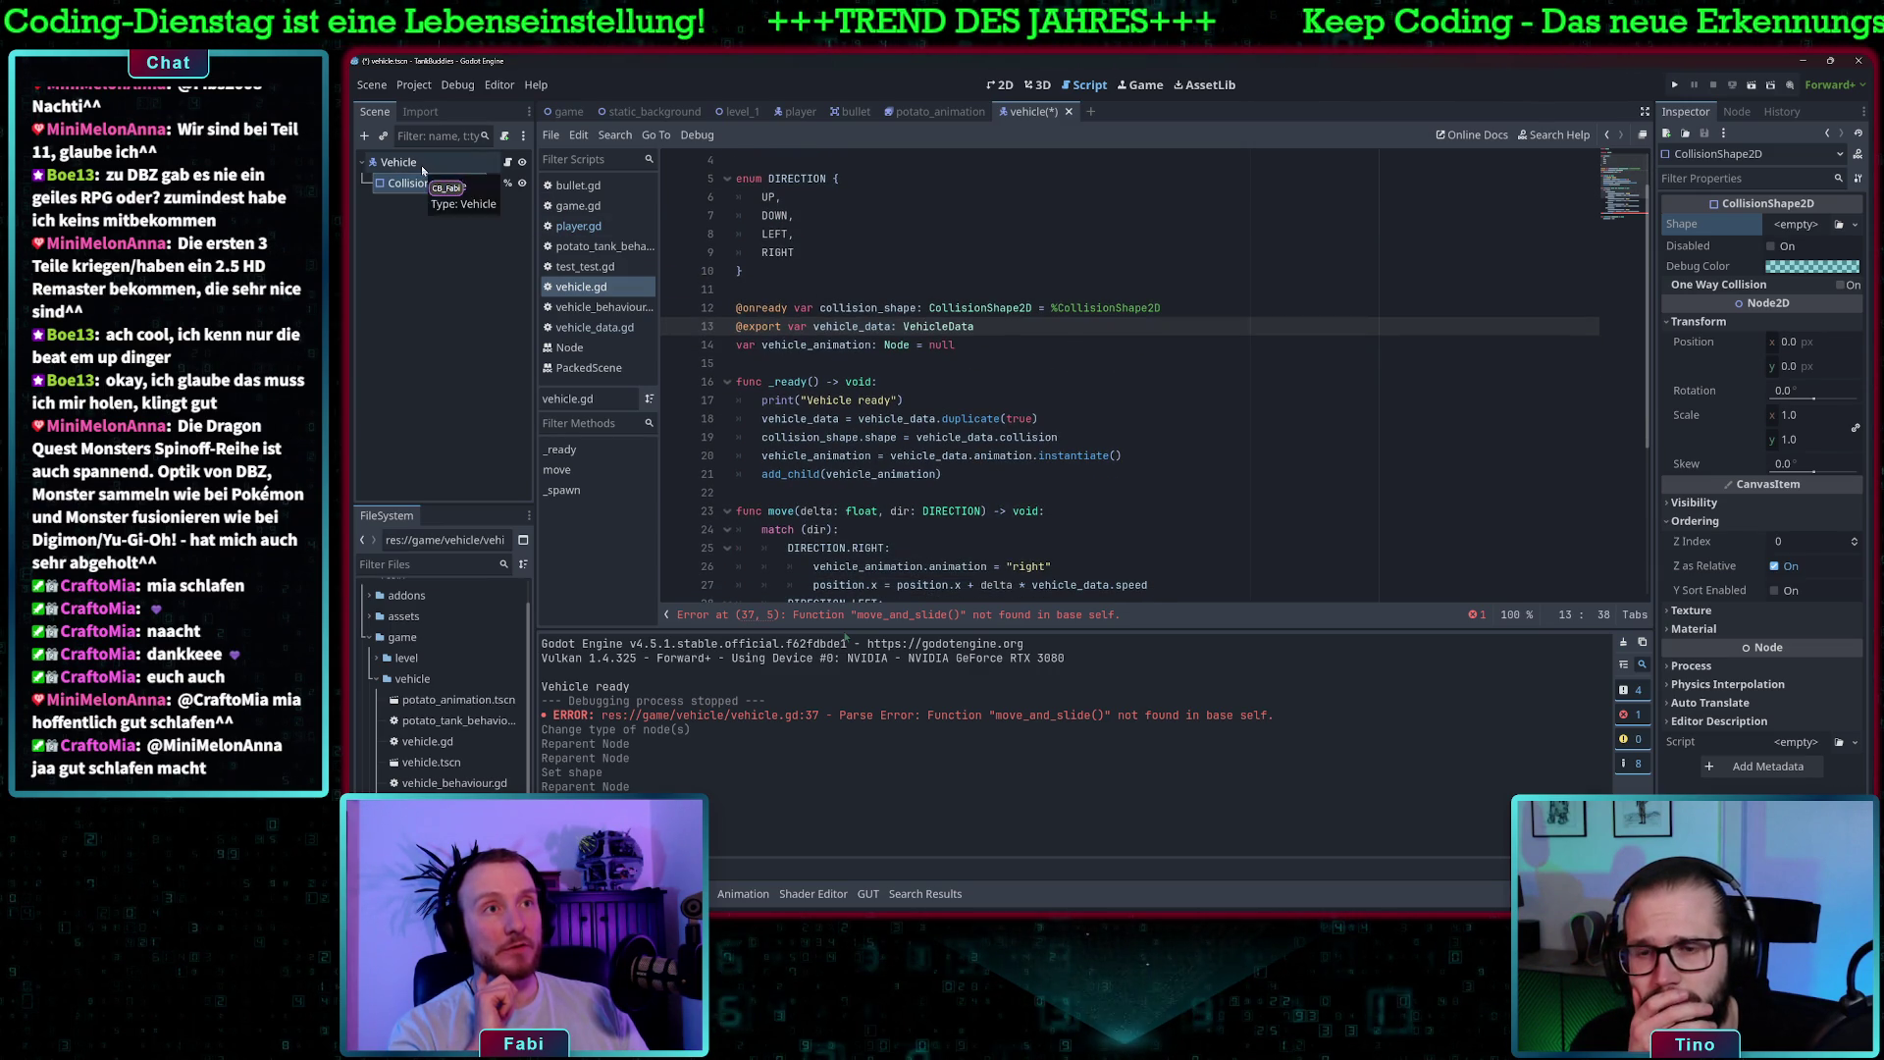
scroll(951, 407, down, 3)
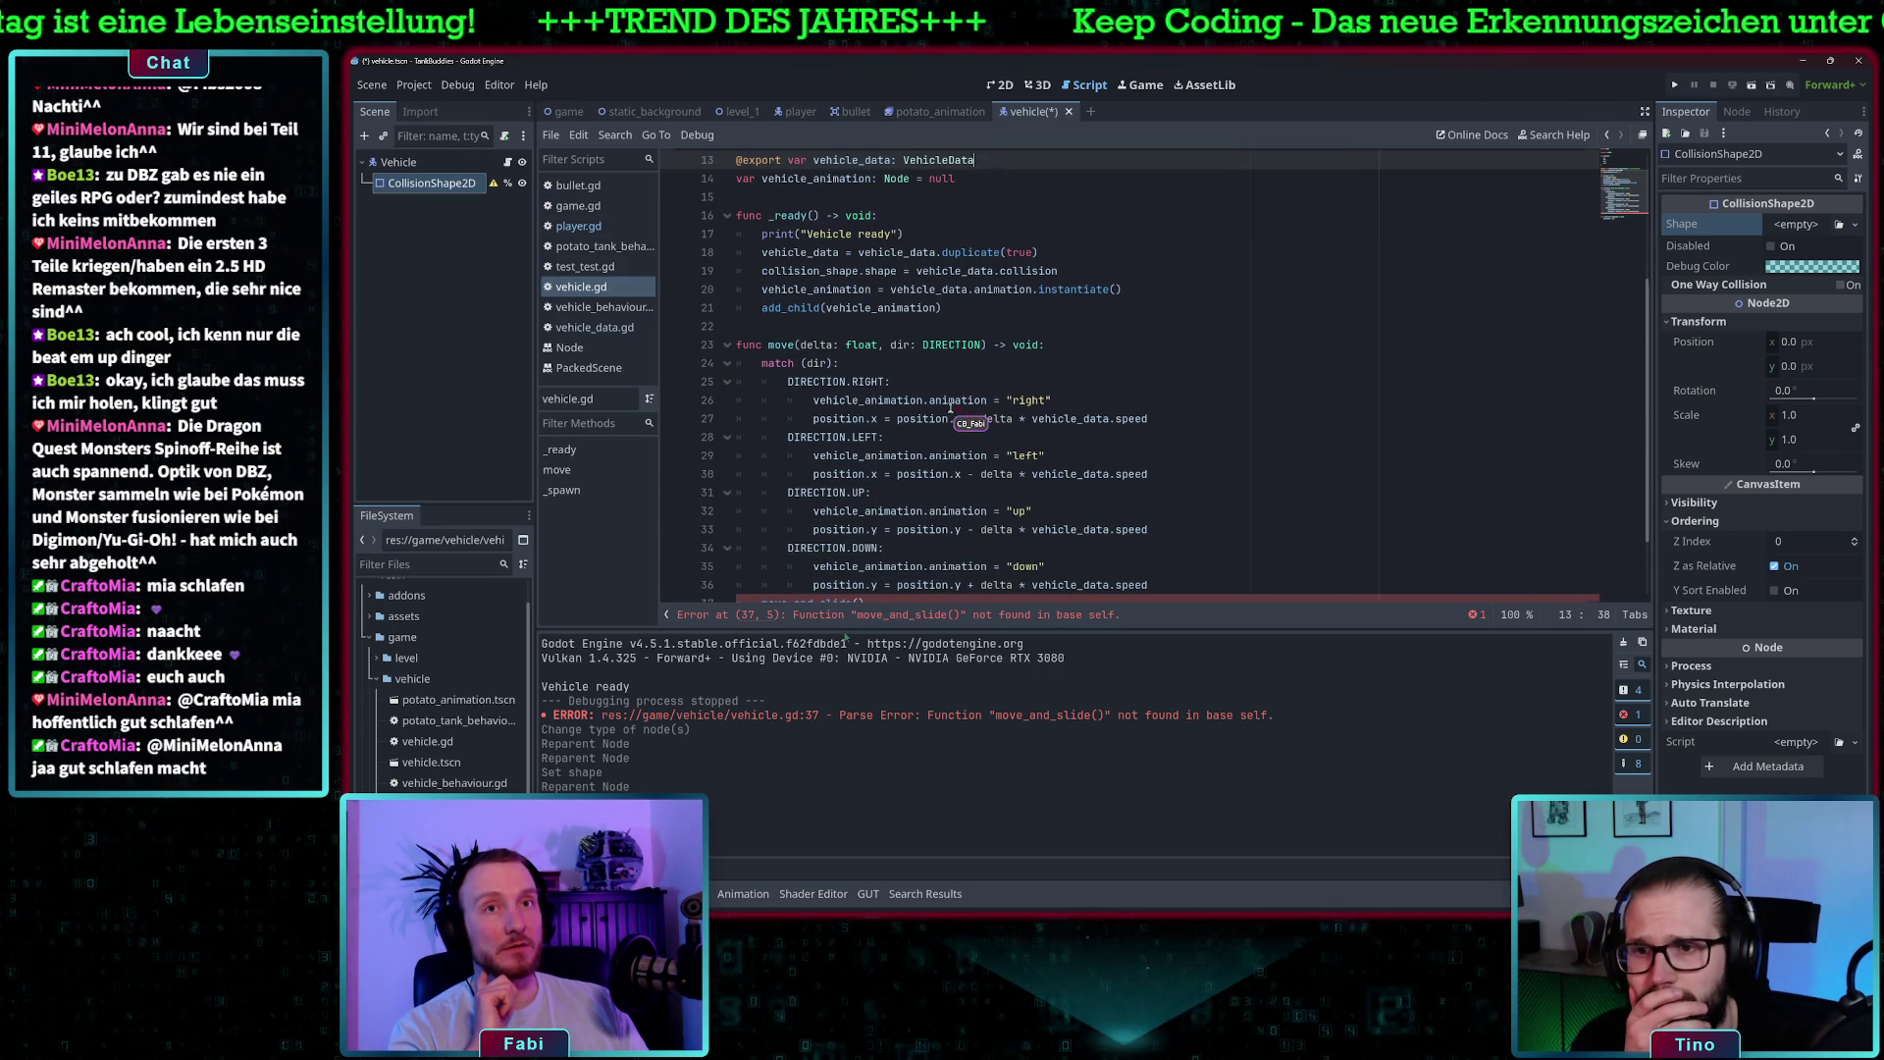
scroll(951, 407, down, 2)
click(854, 510)
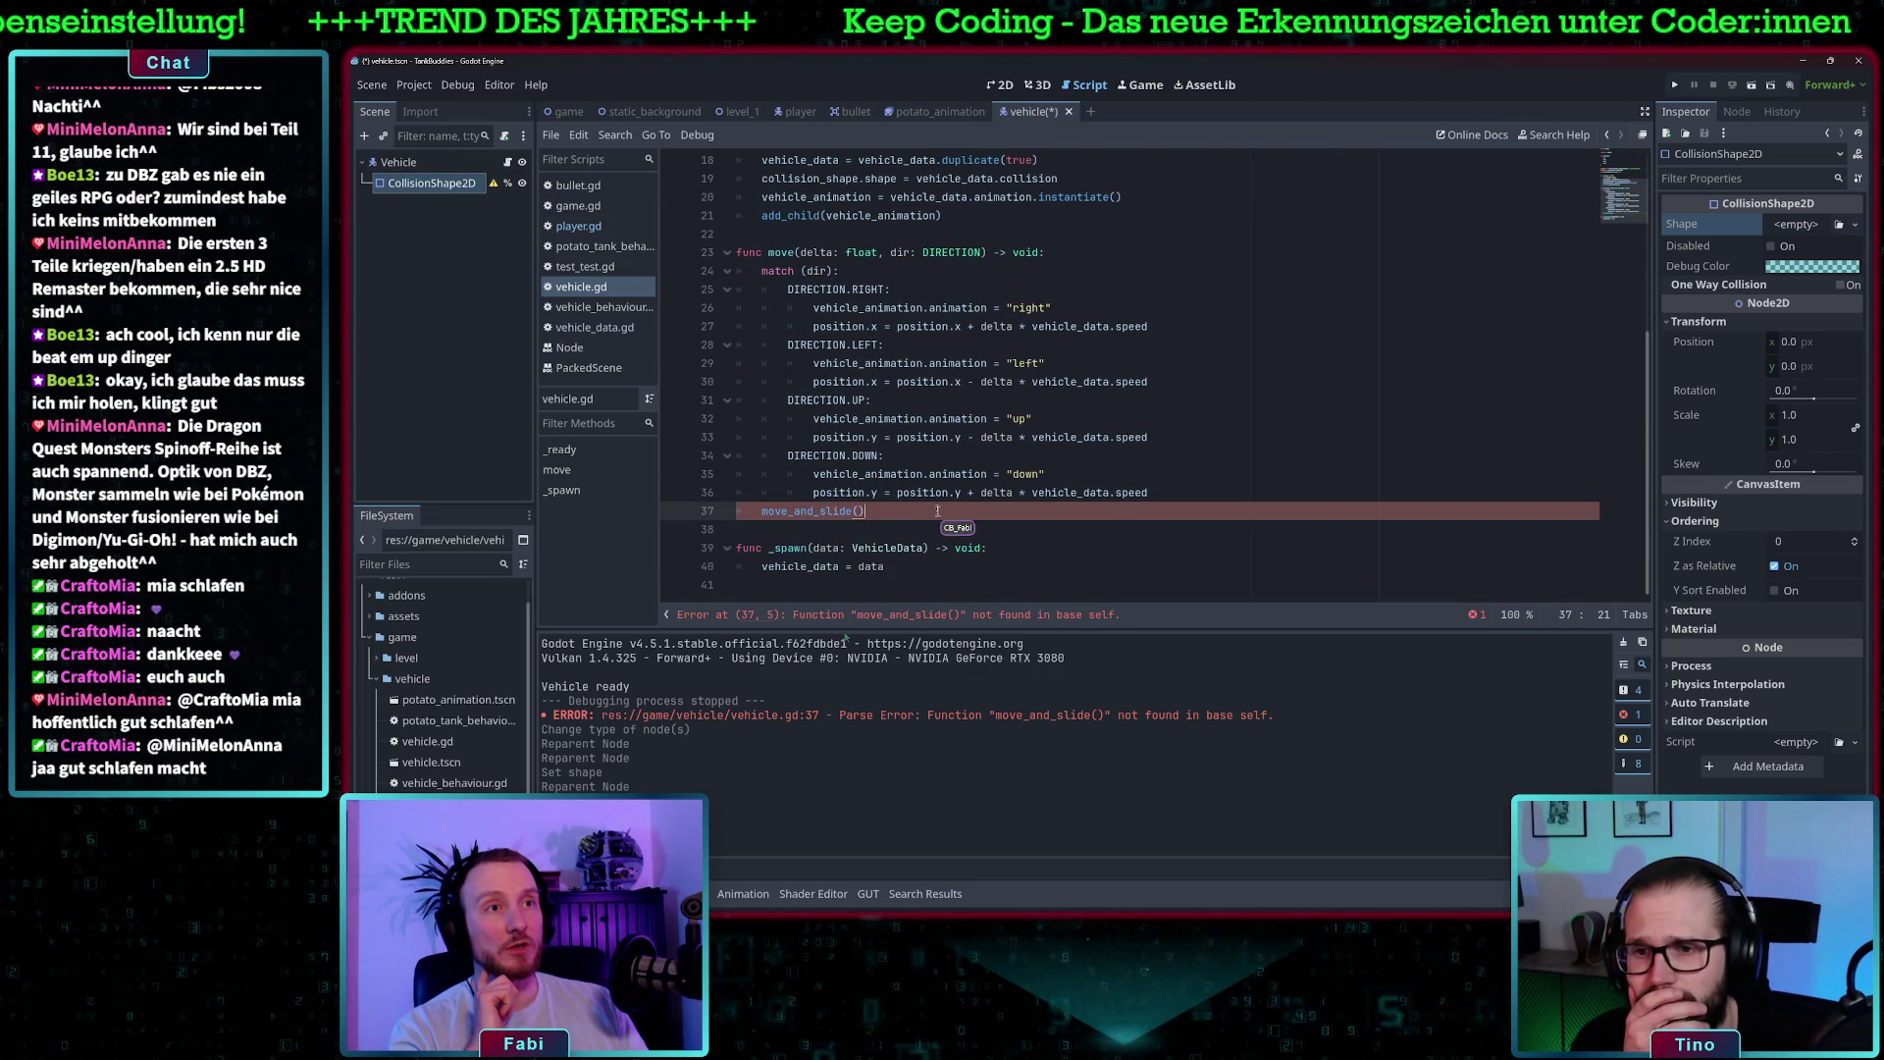
scroll(937, 511, up, 6)
- Change vehicle.gd's base class on line 1 from Node2D to CharacterBody2D
double_click(810, 160)
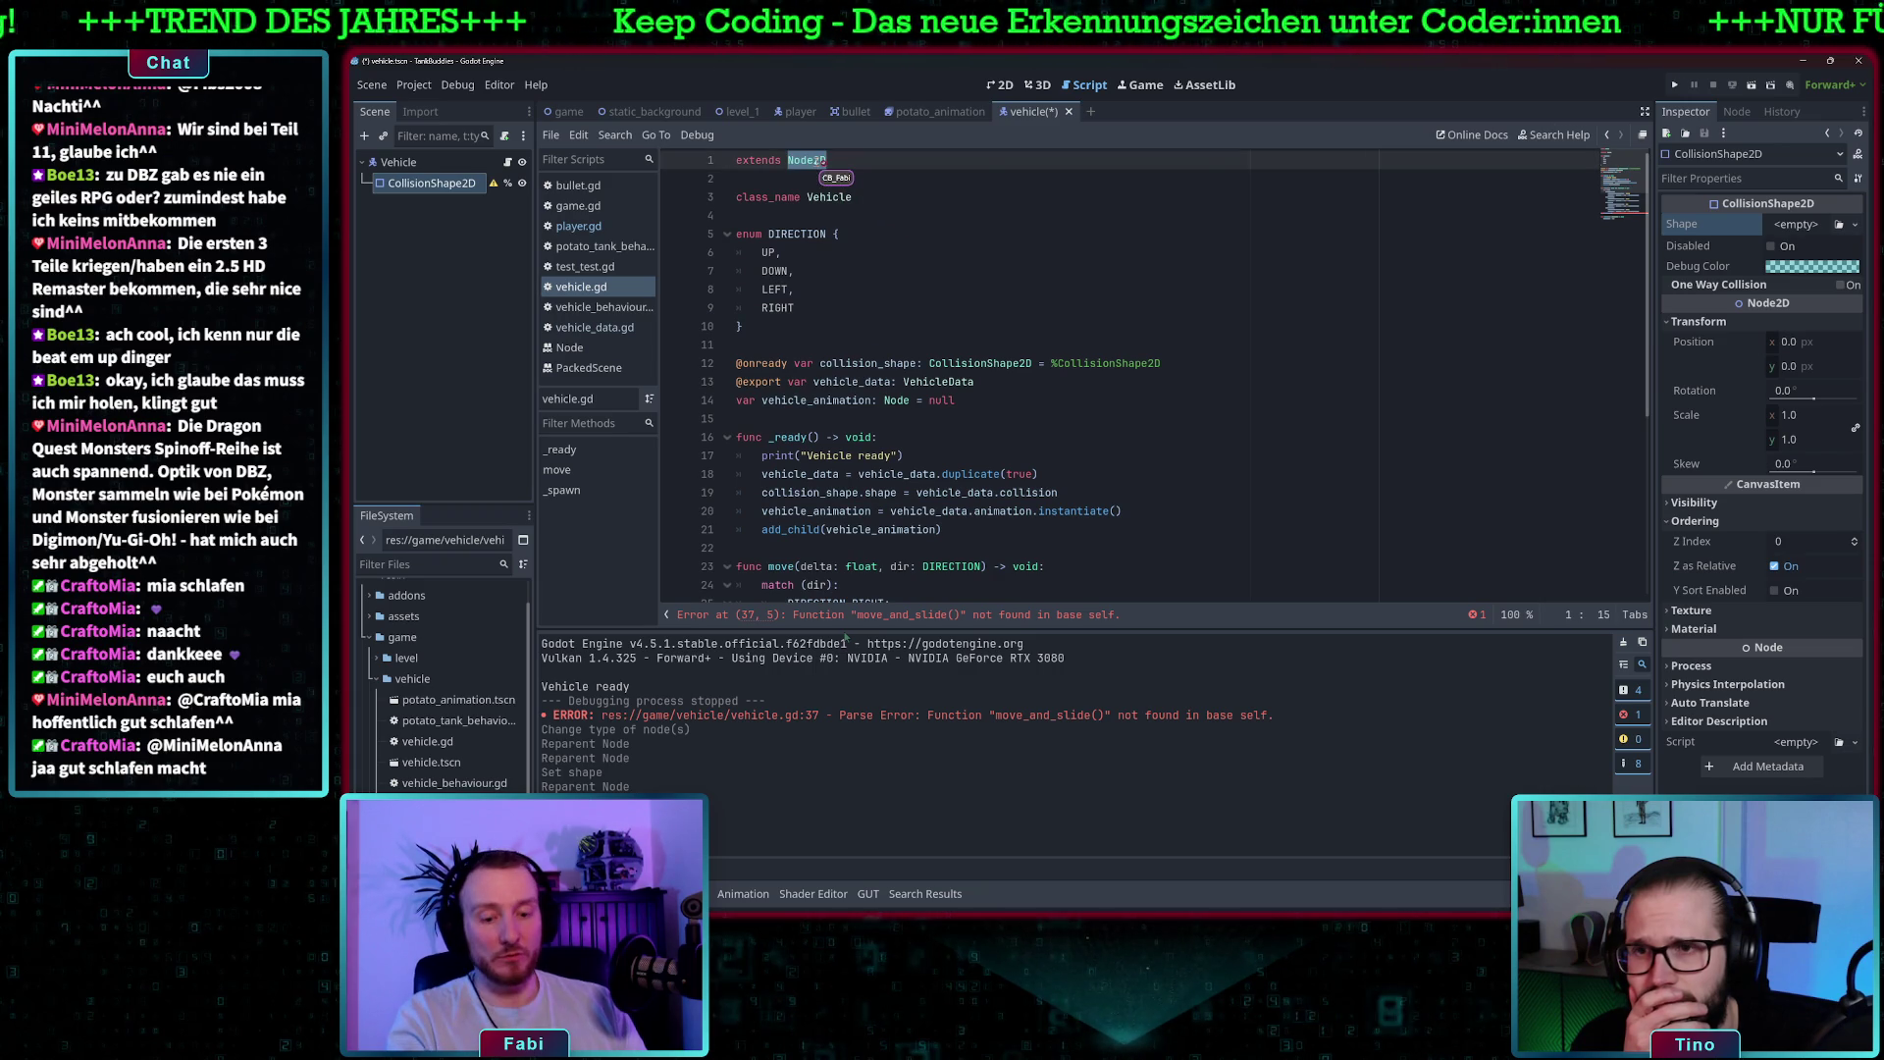
text(Ch)
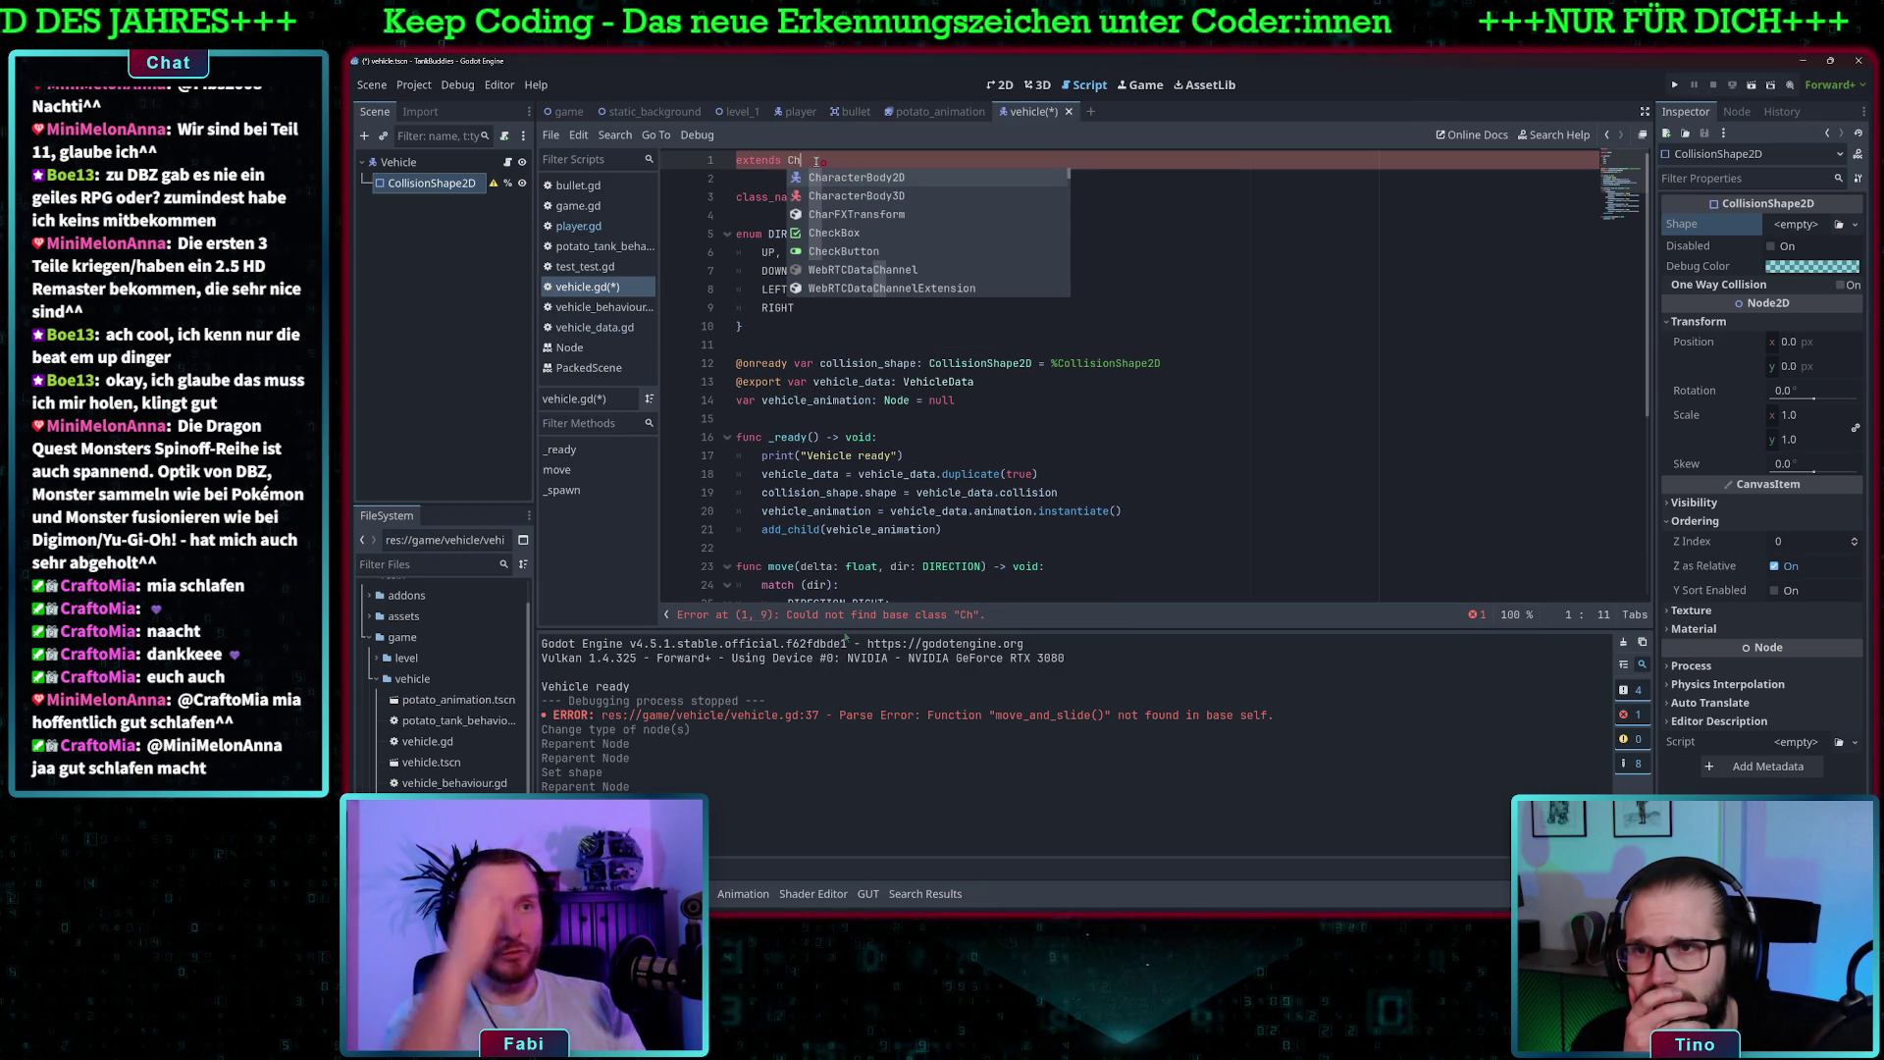
click(860, 178)
scroll(918, 530, down, 6)
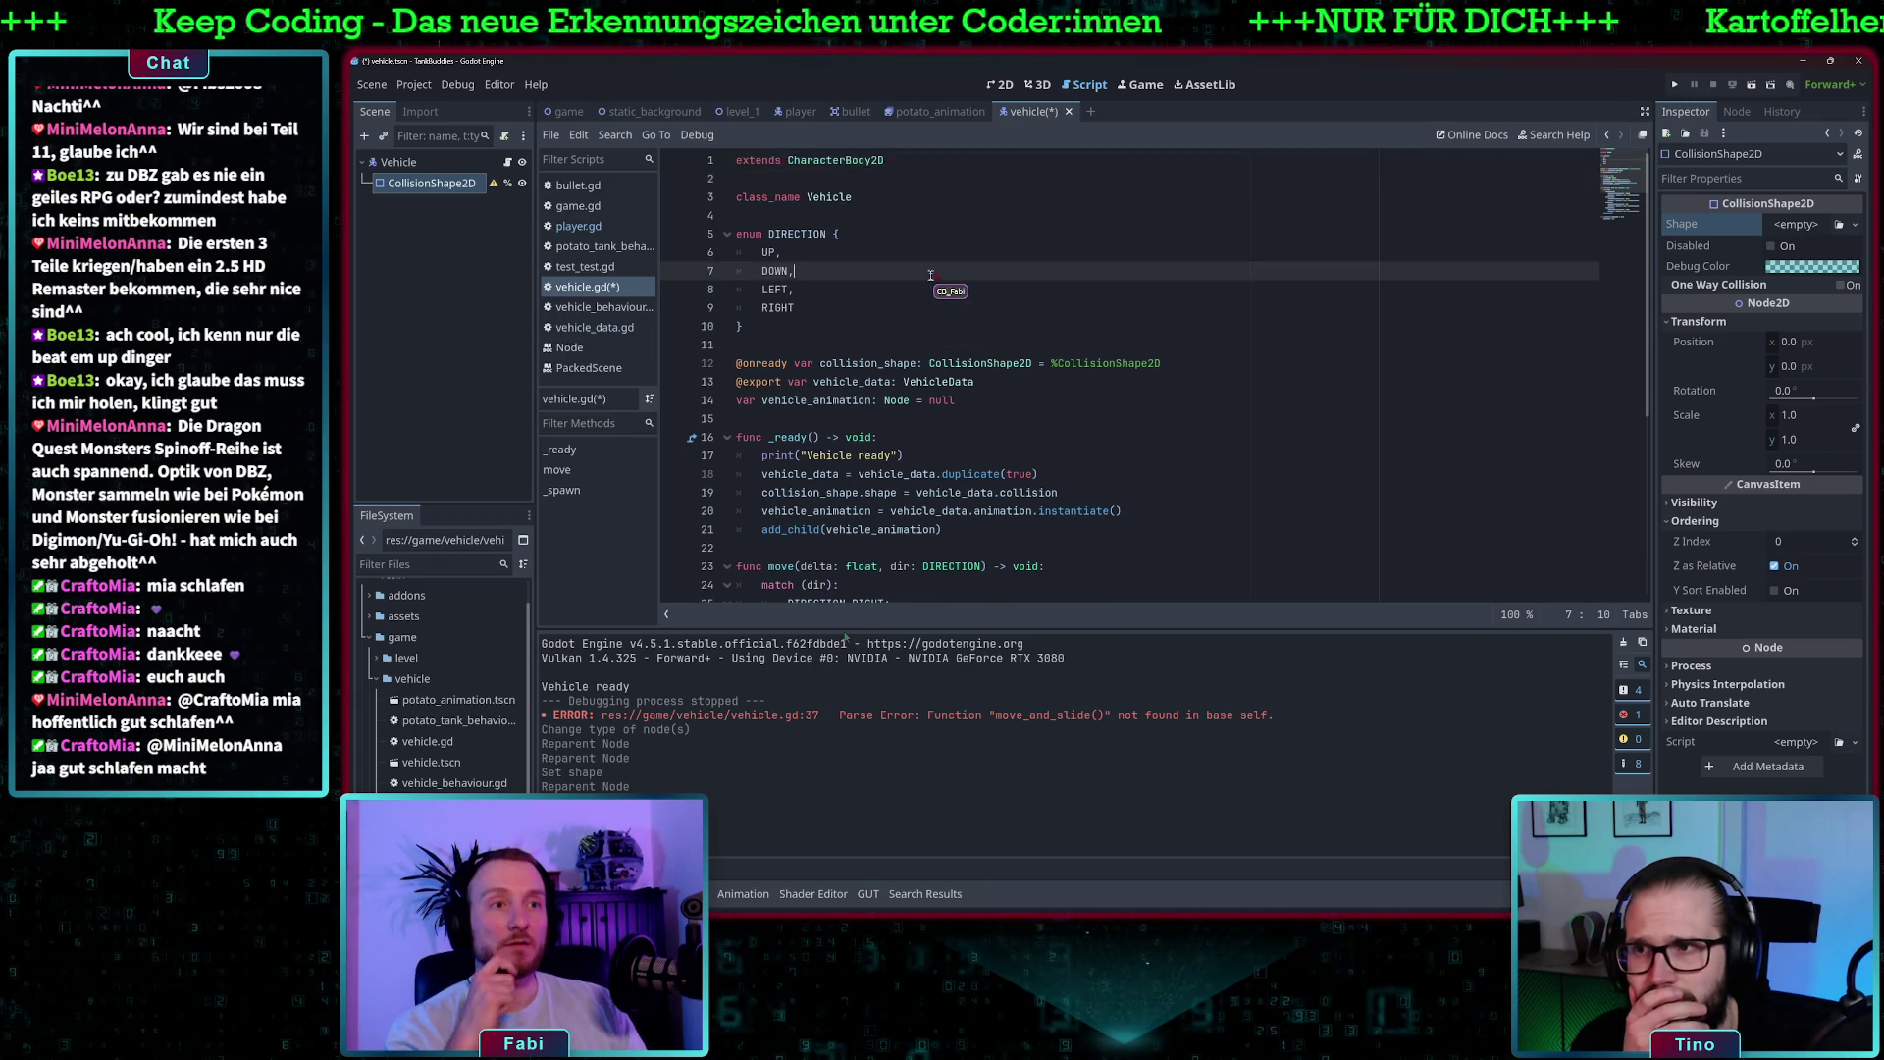
scroll(917, 530, up, 5)
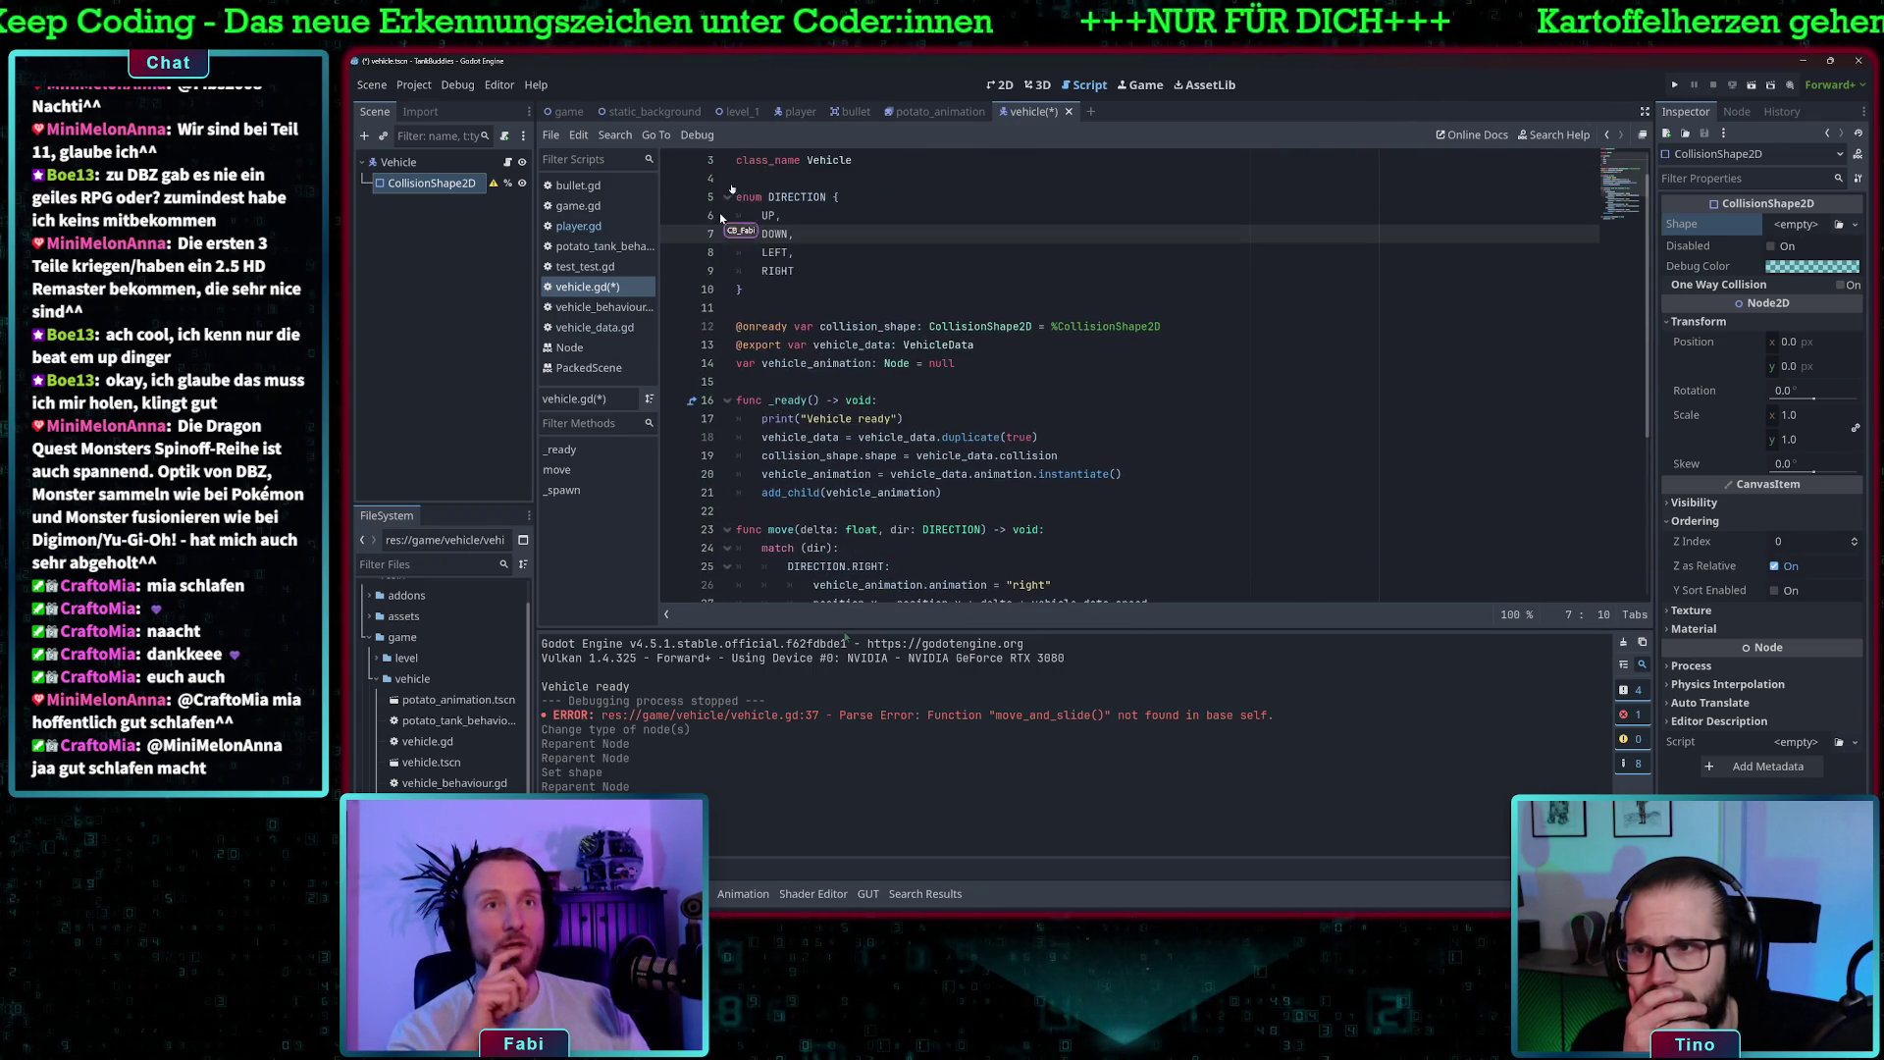
- Change the Player node's type to Node2D
click(801, 111)
right_click(413, 164)
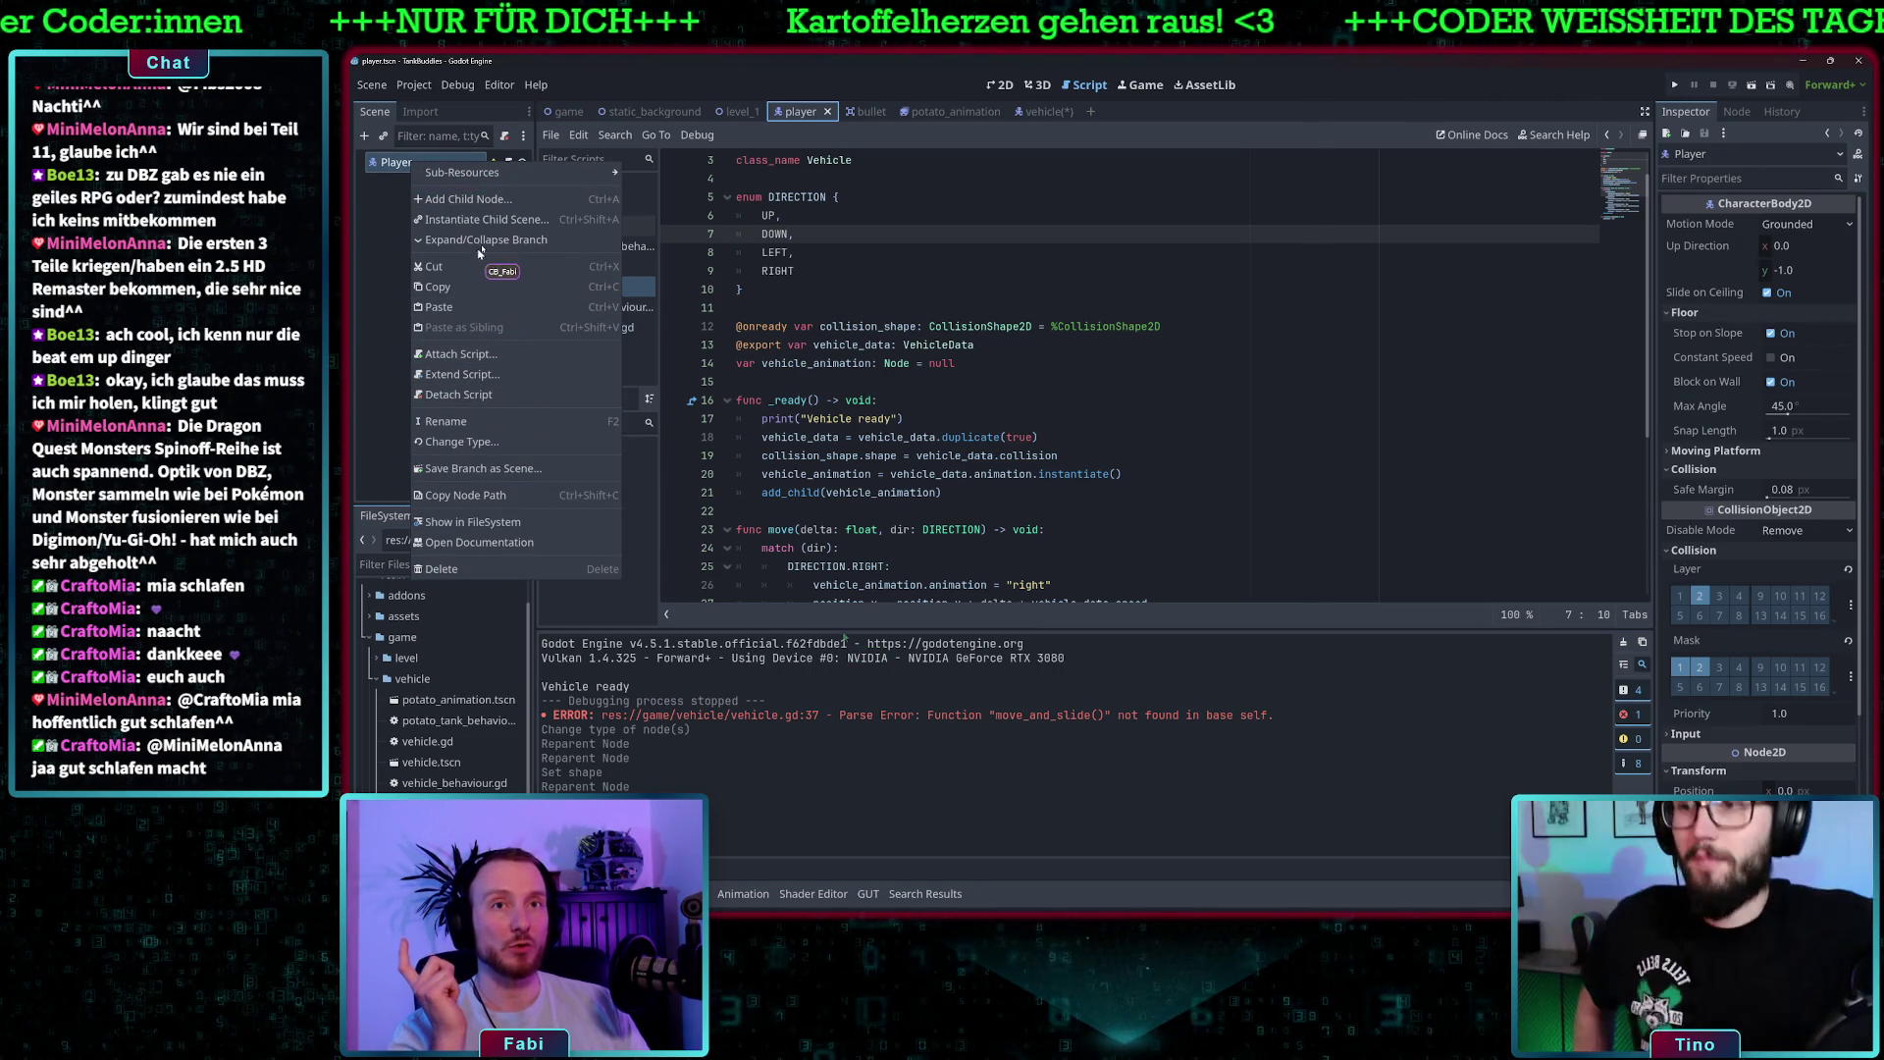
click(487, 441)
click(889, 385)
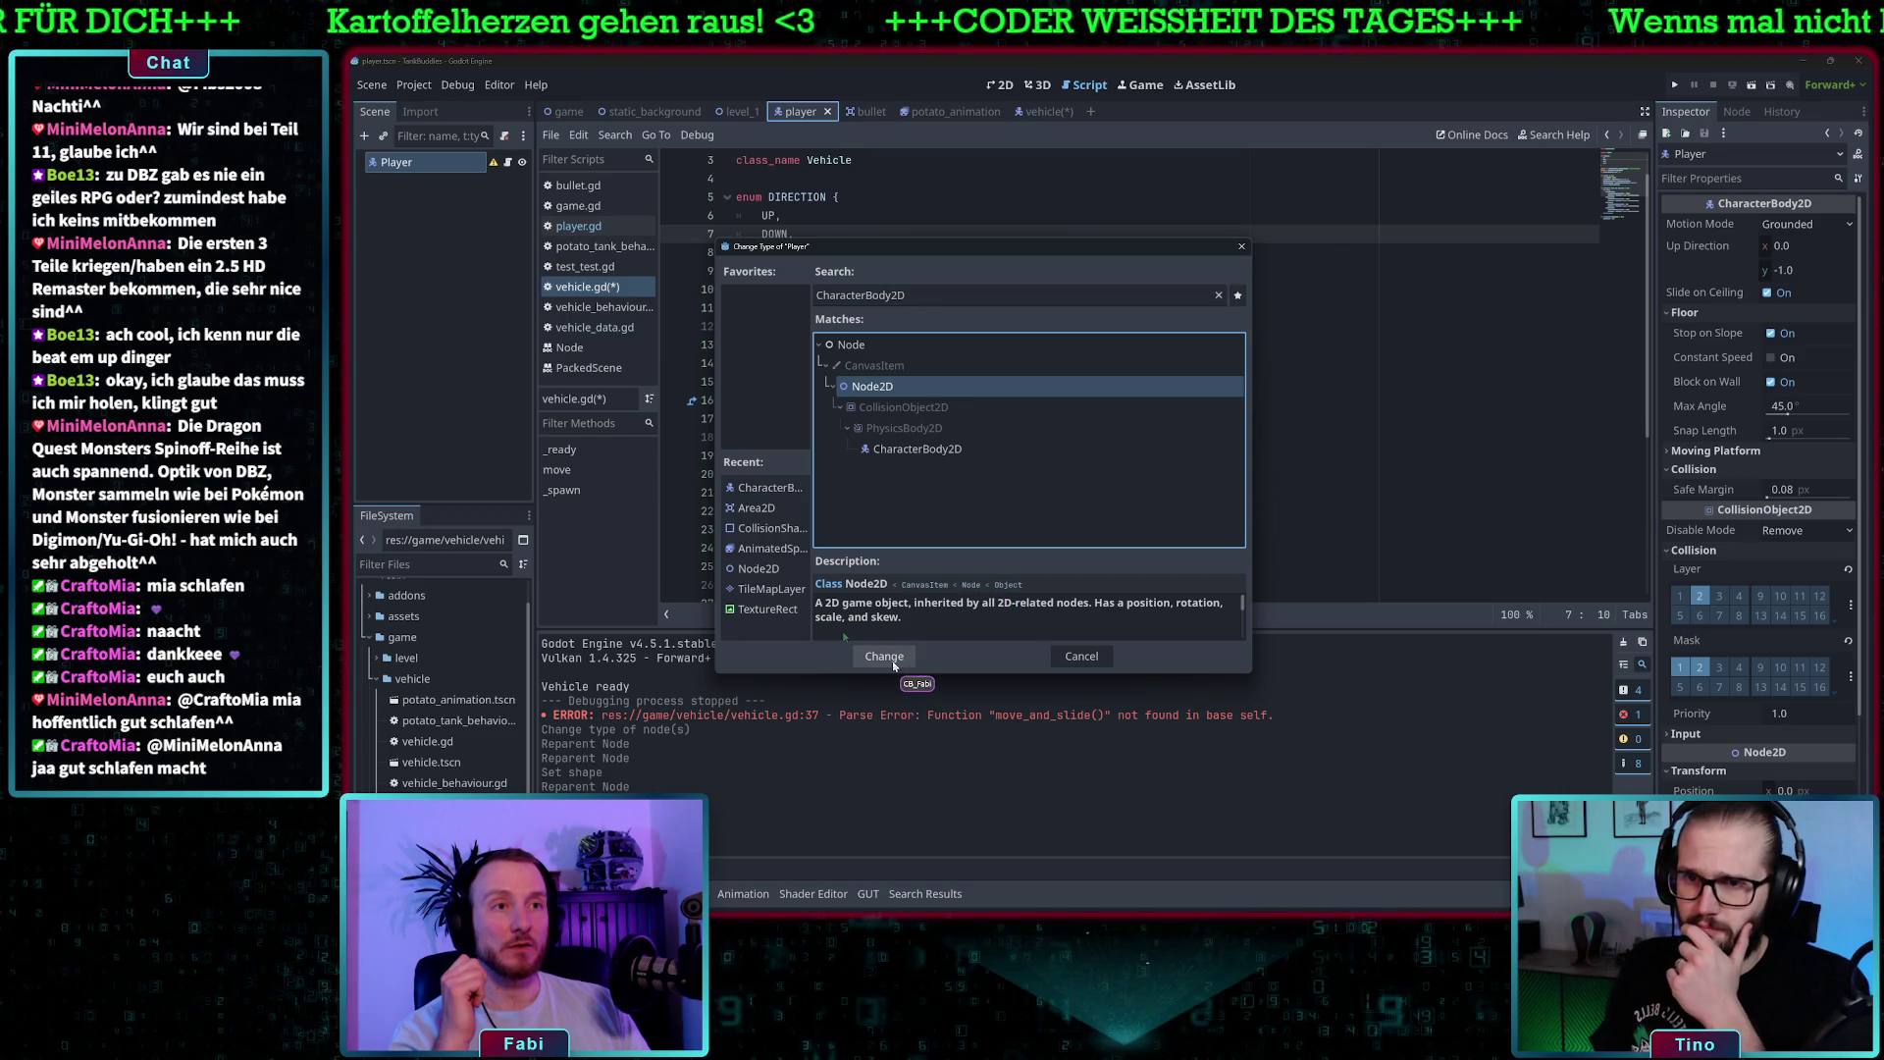
click(884, 657)
- Edit the line-1 base class, delete move_and_slide() on line 37, save, and run the game
scroll(861, 184, up, 1)
double_click(833, 160)
text(2D)
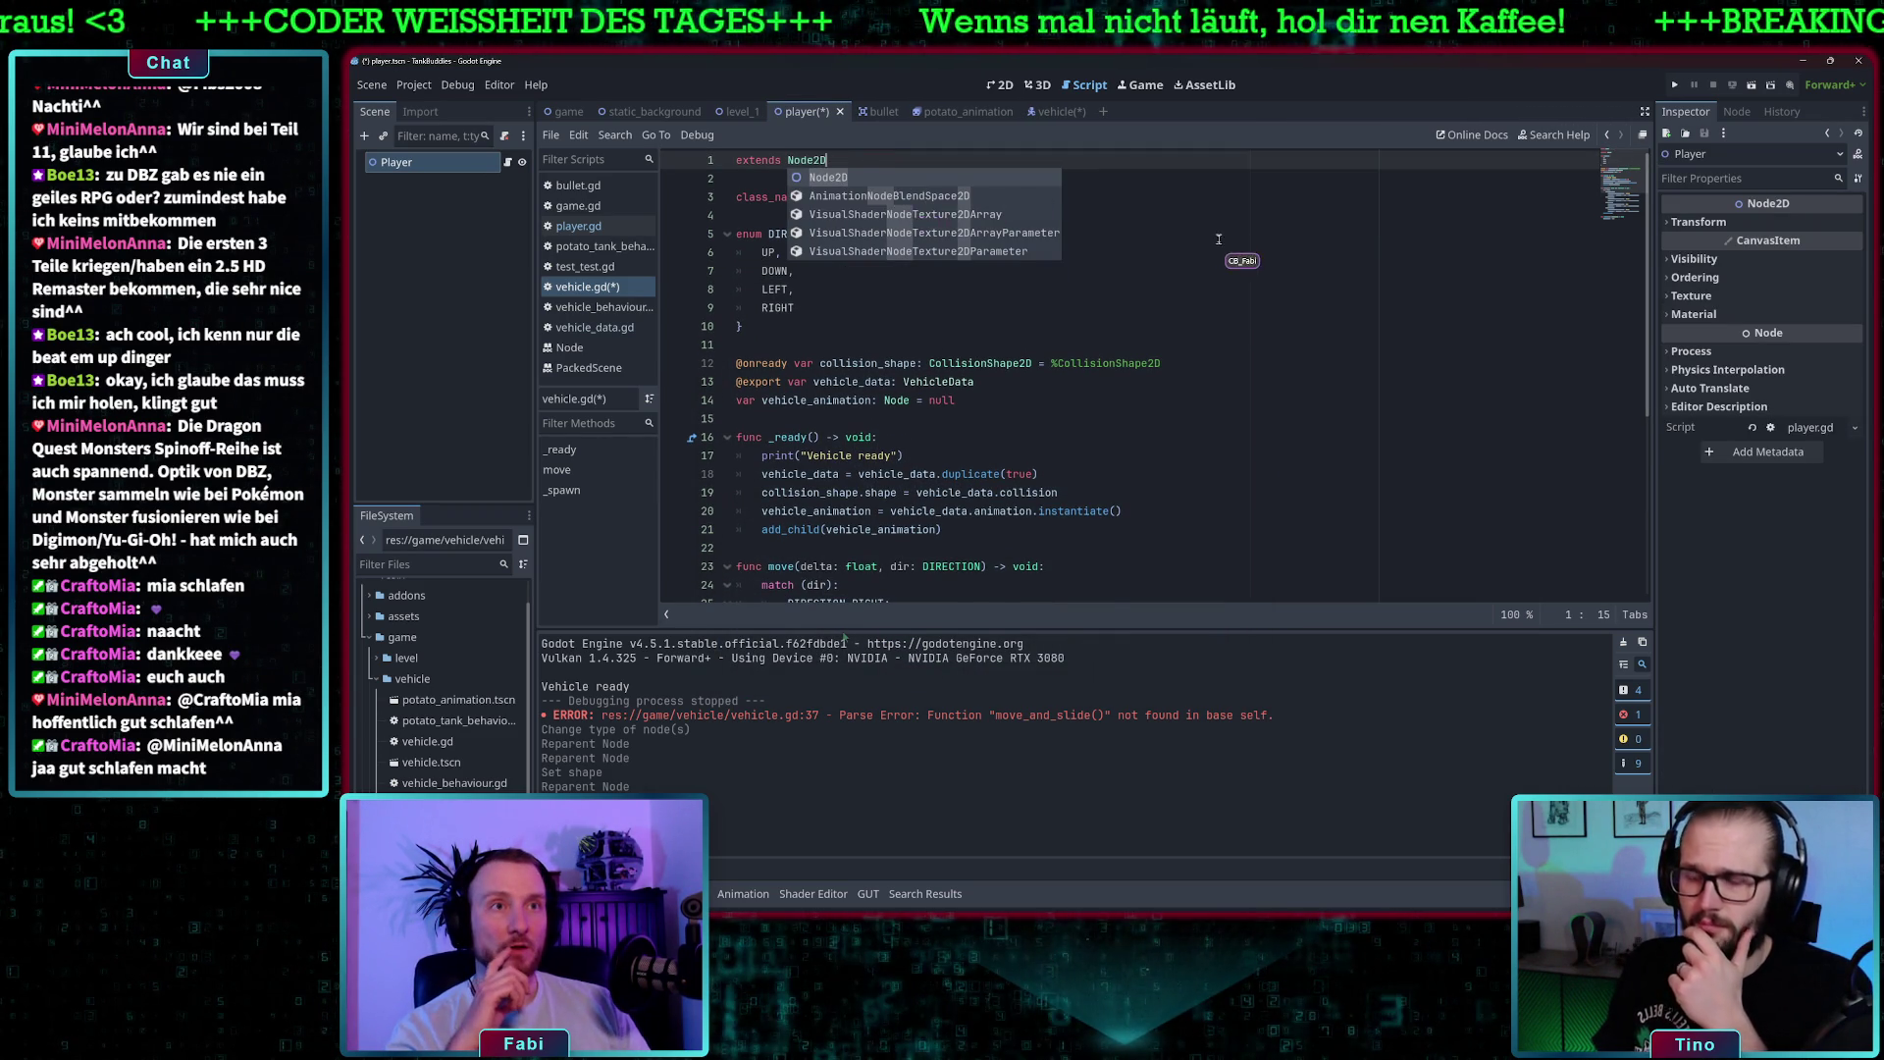
click(1211, 237)
scroll(930, 488, down, 6)
click(893, 511)
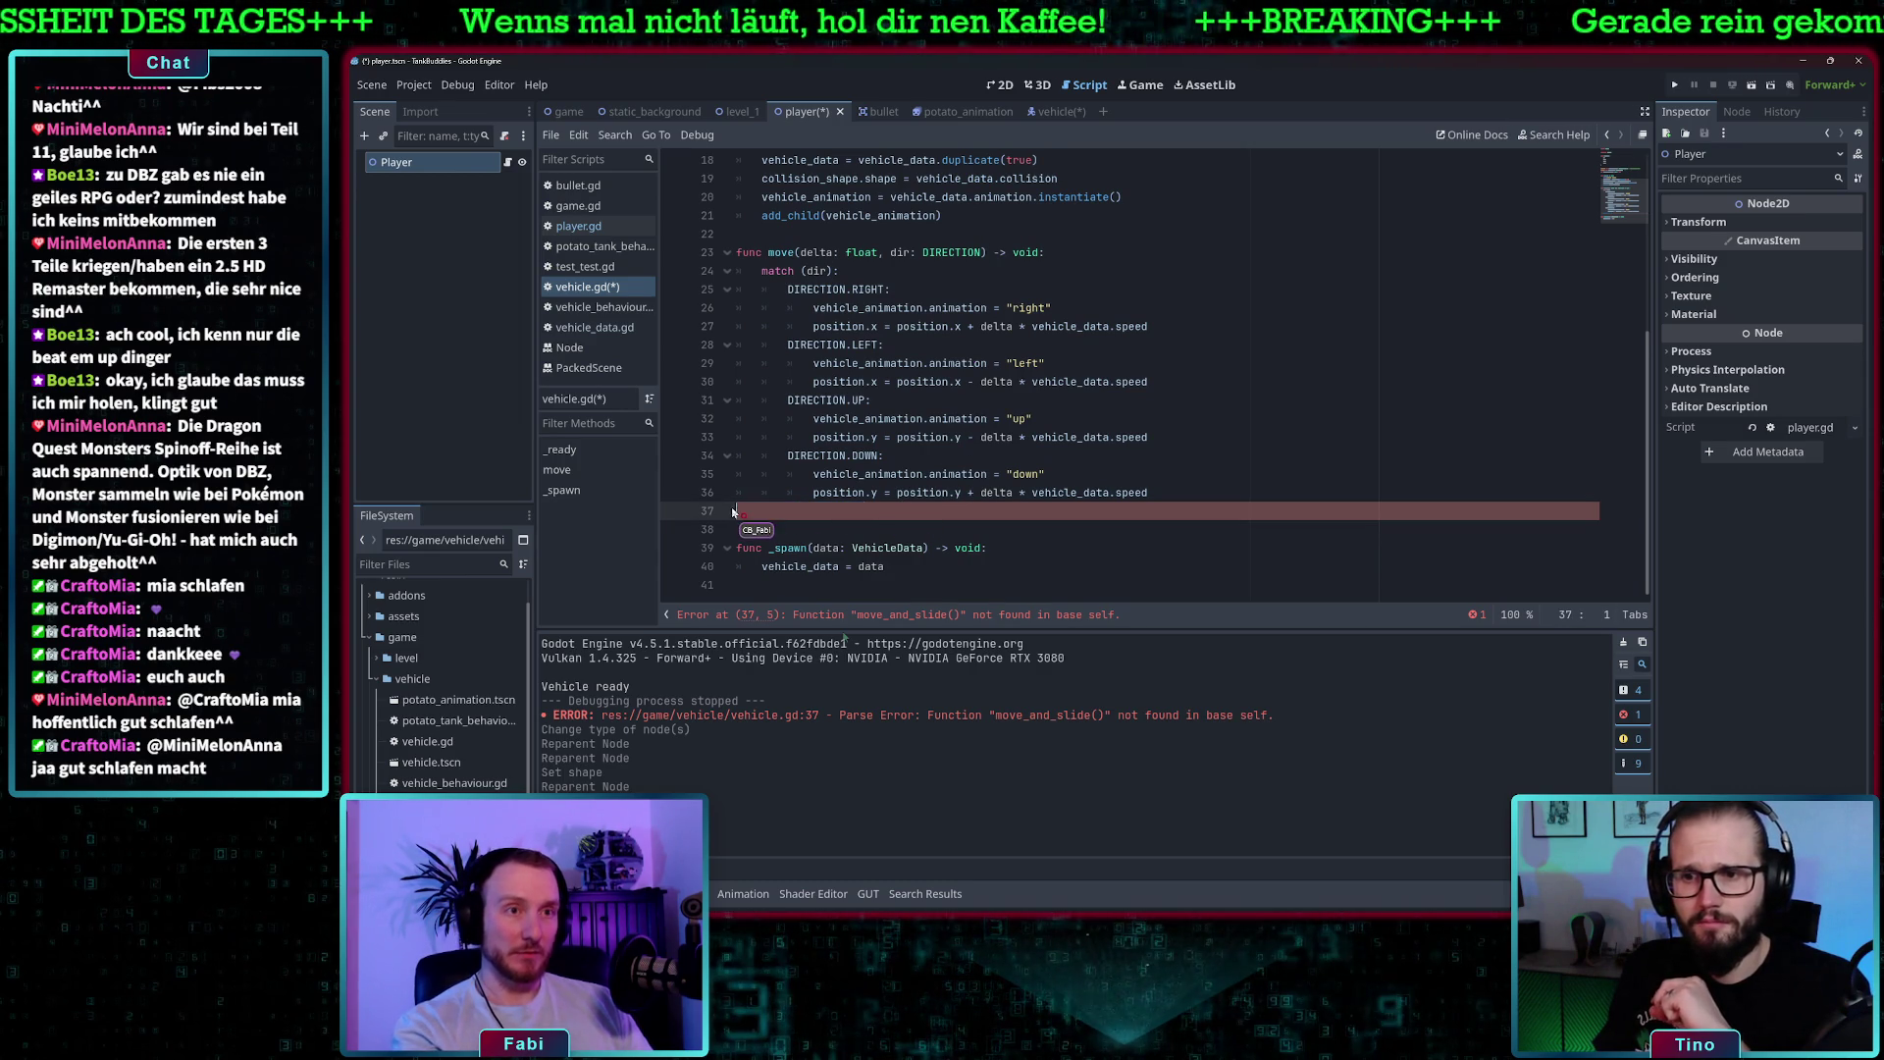
key(BackSpace)
key(ctrl+s)
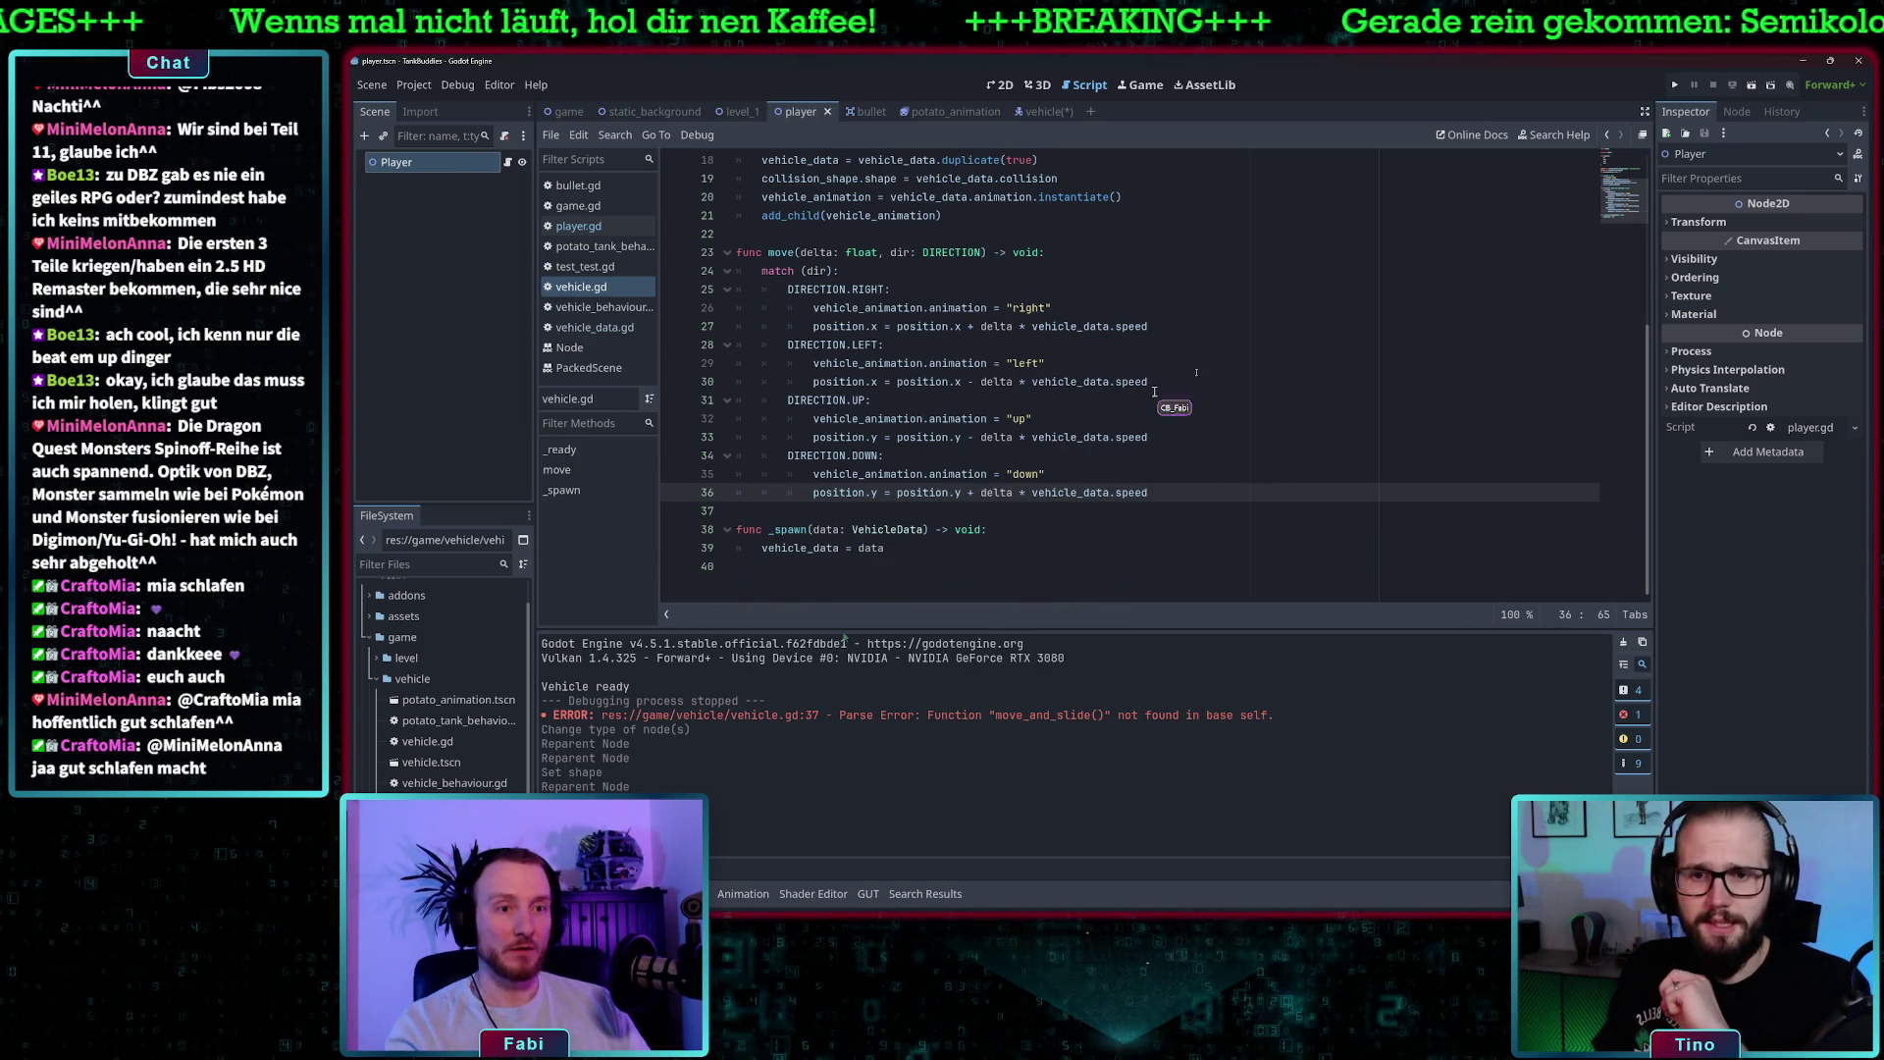
click(1678, 86)
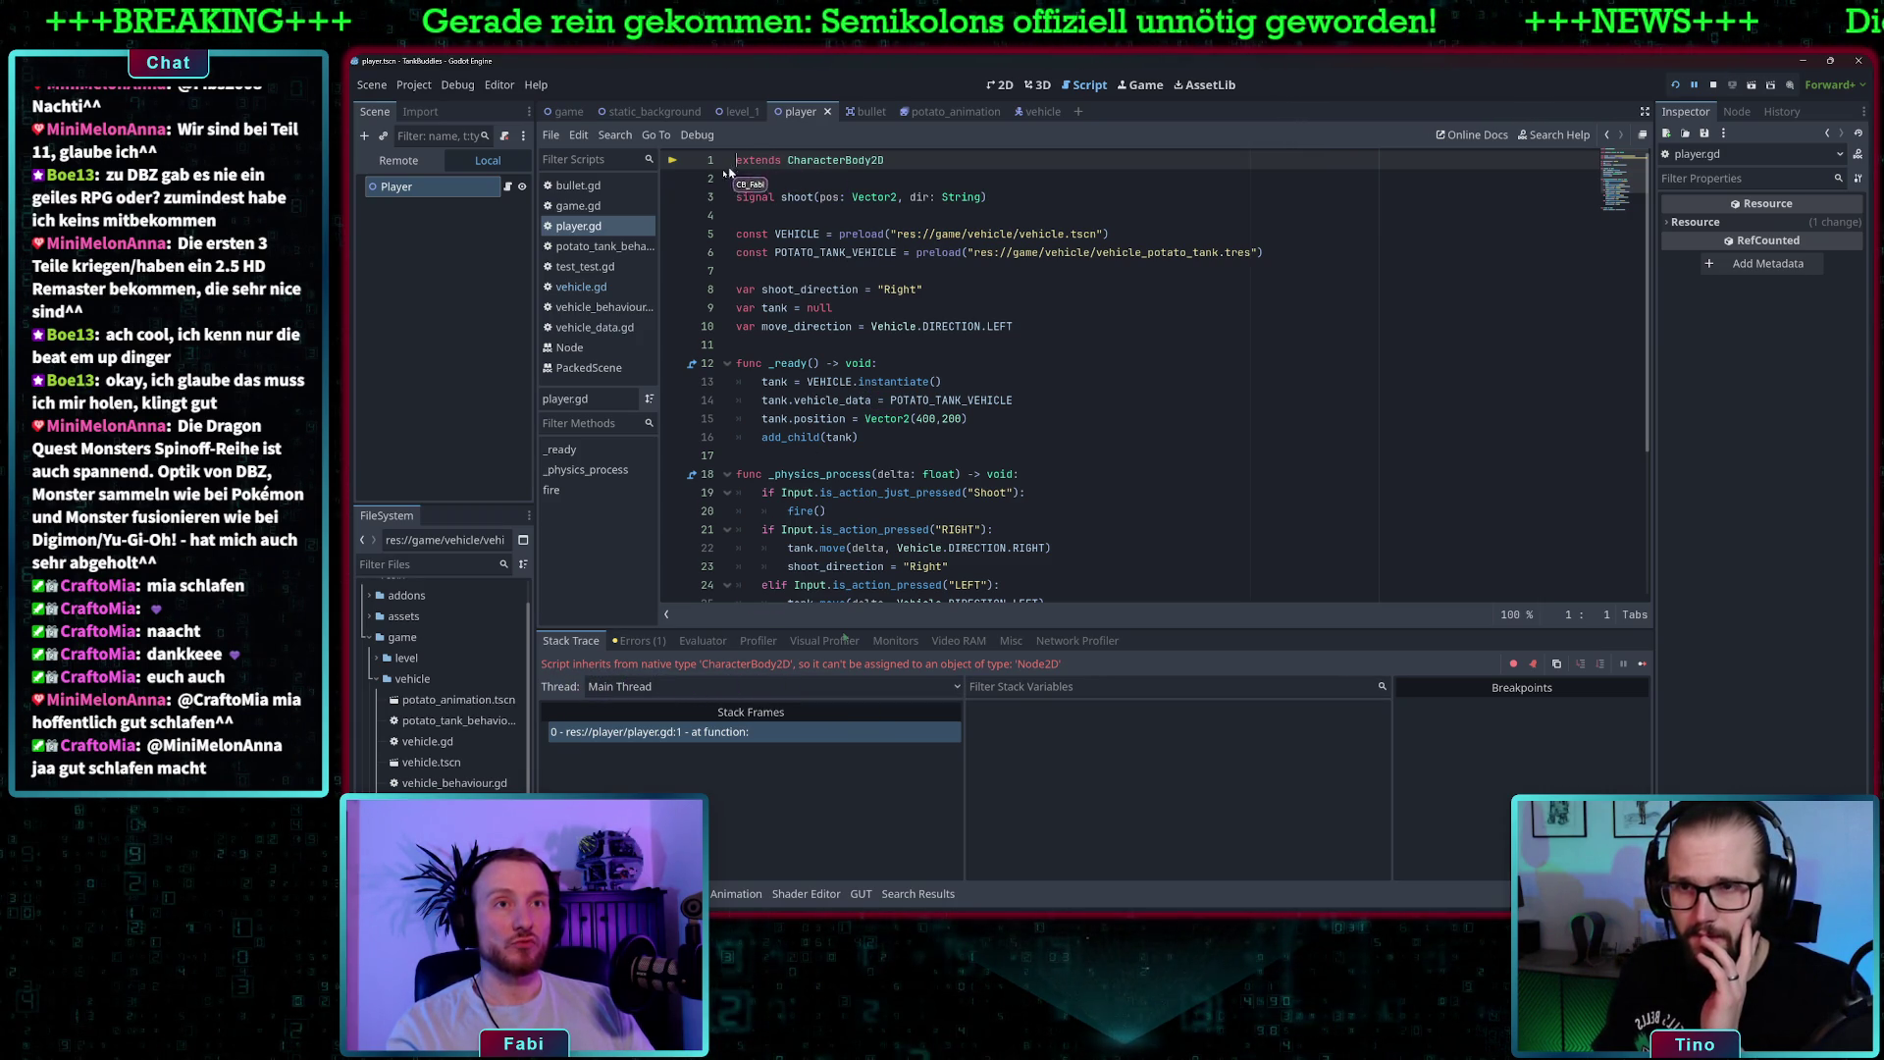
- Make player.gd extend Node2D instead of CharacterBody2D
click(579, 227)
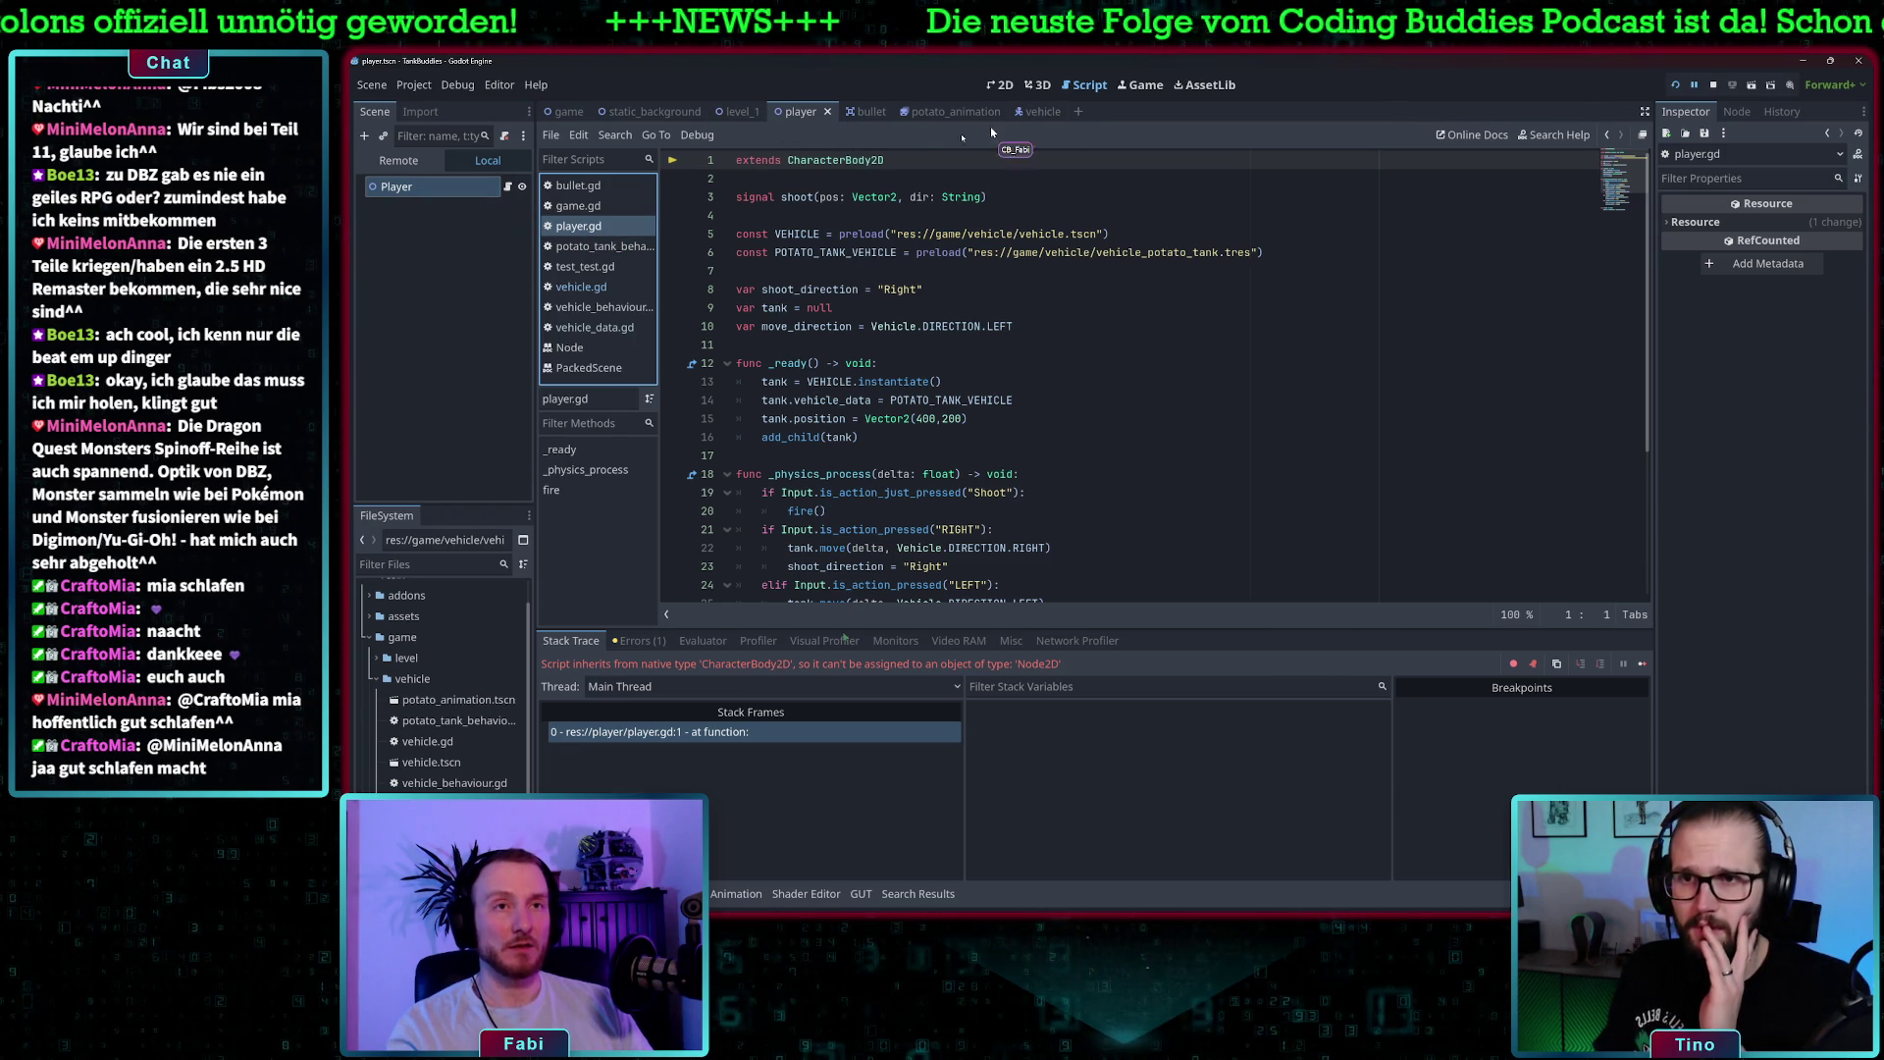
double_click(836, 161)
text(Node2D)
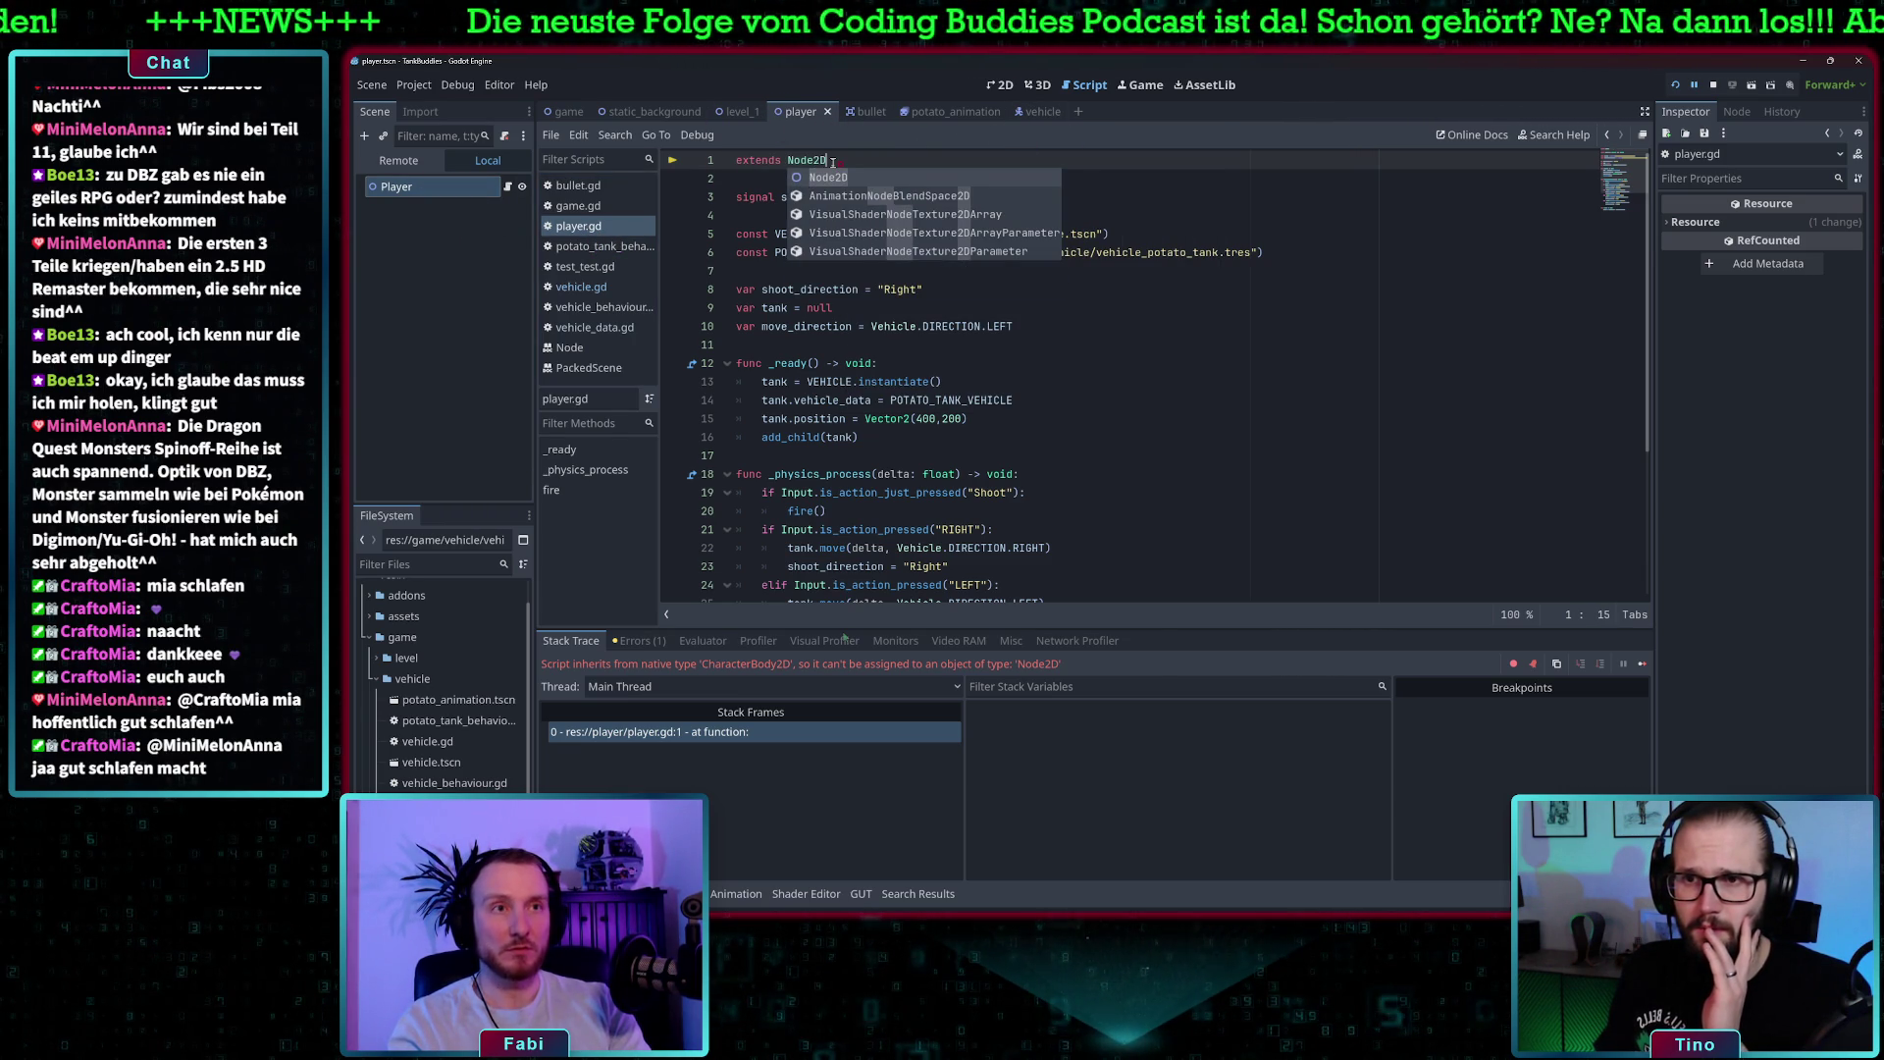
click(854, 307)
scroll(939, 490, down, 4)
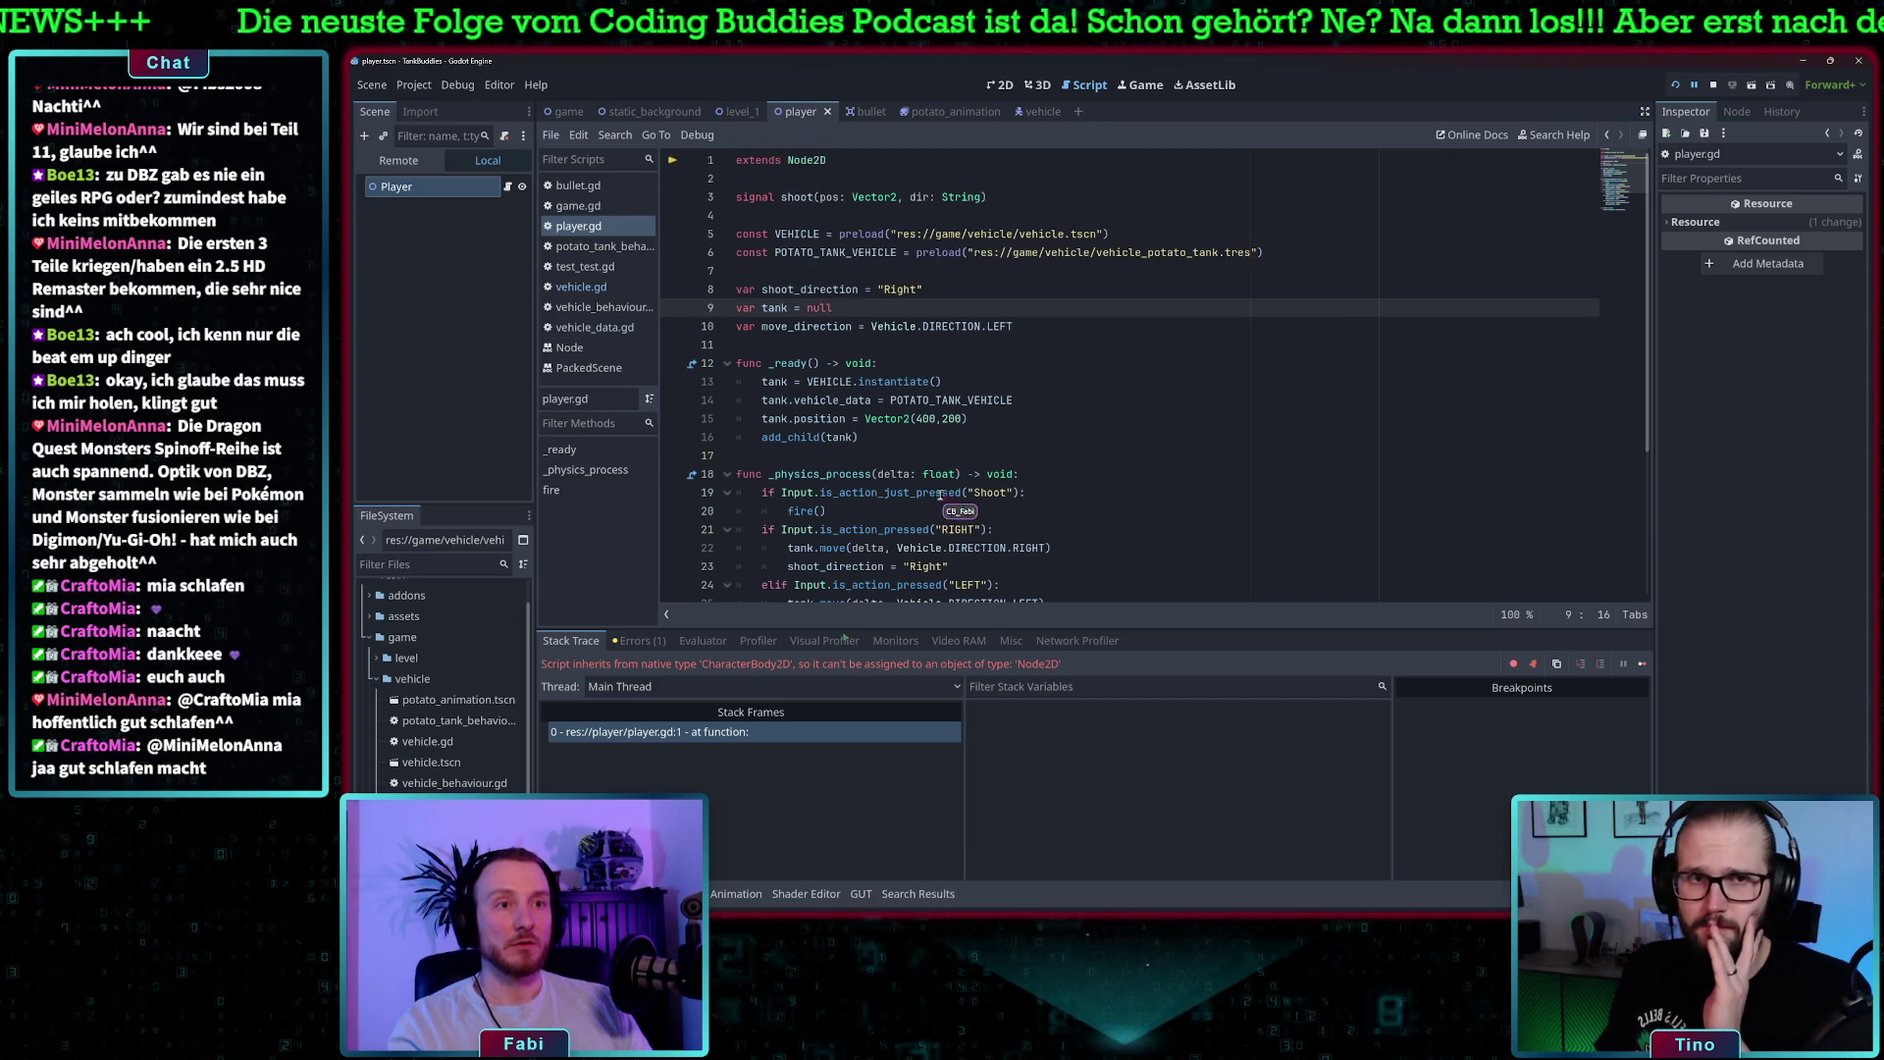
scroll(942, 442, up, 4)
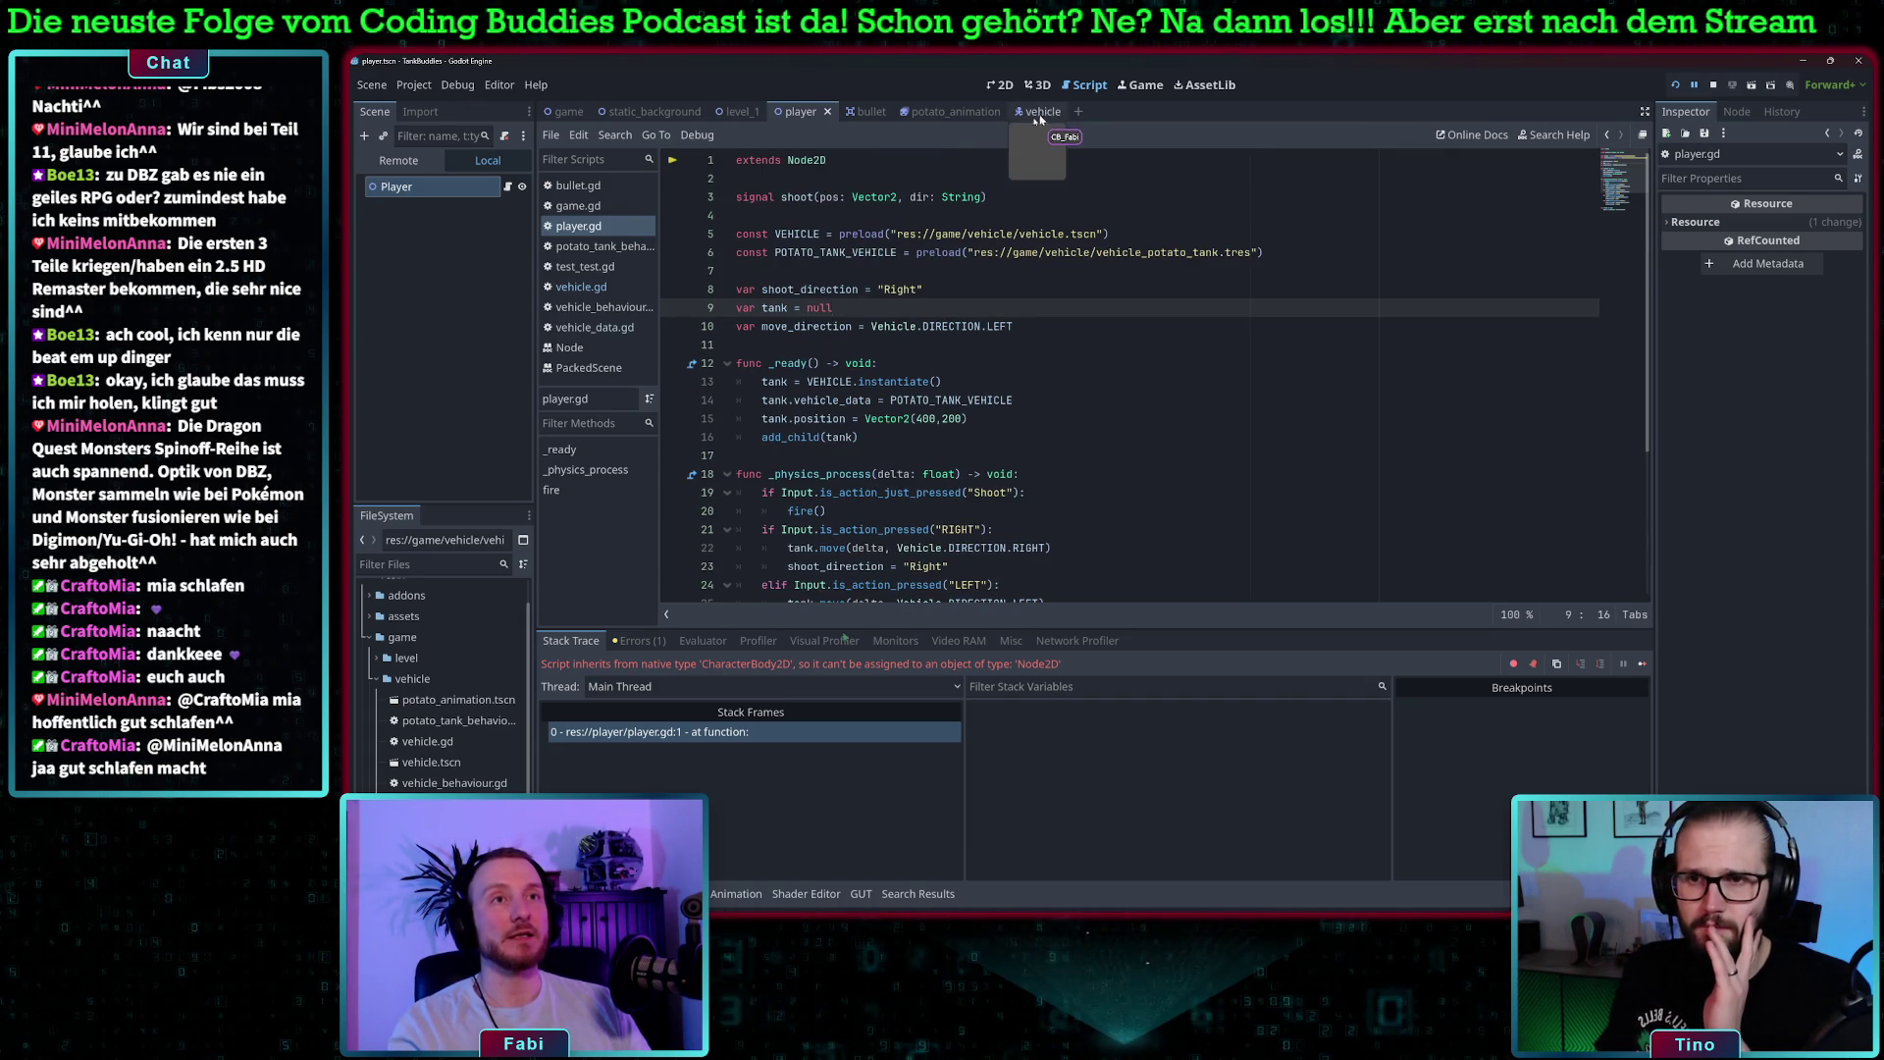
- Make vehicle.gd extend CharacterBody2D, save it, and rerun the game
click(589, 287)
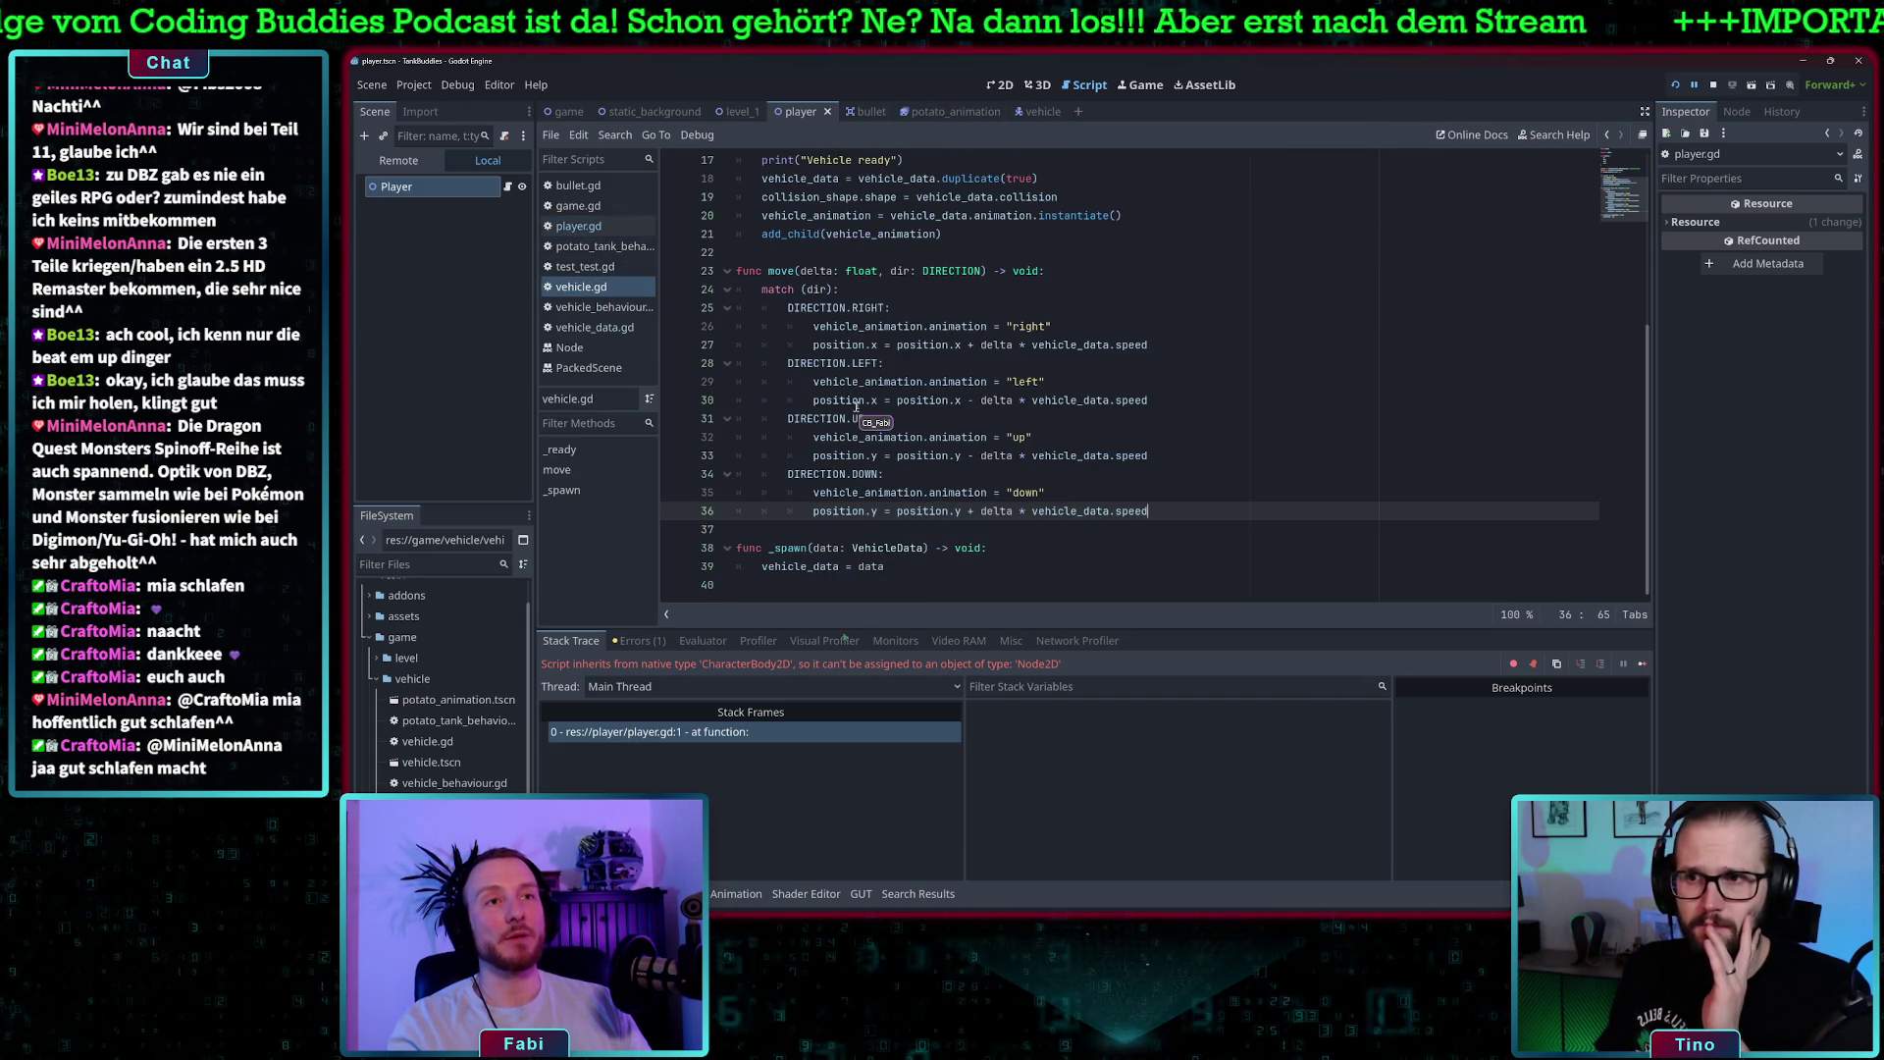
click(1055, 529)
scroll(1064, 476, up, 5)
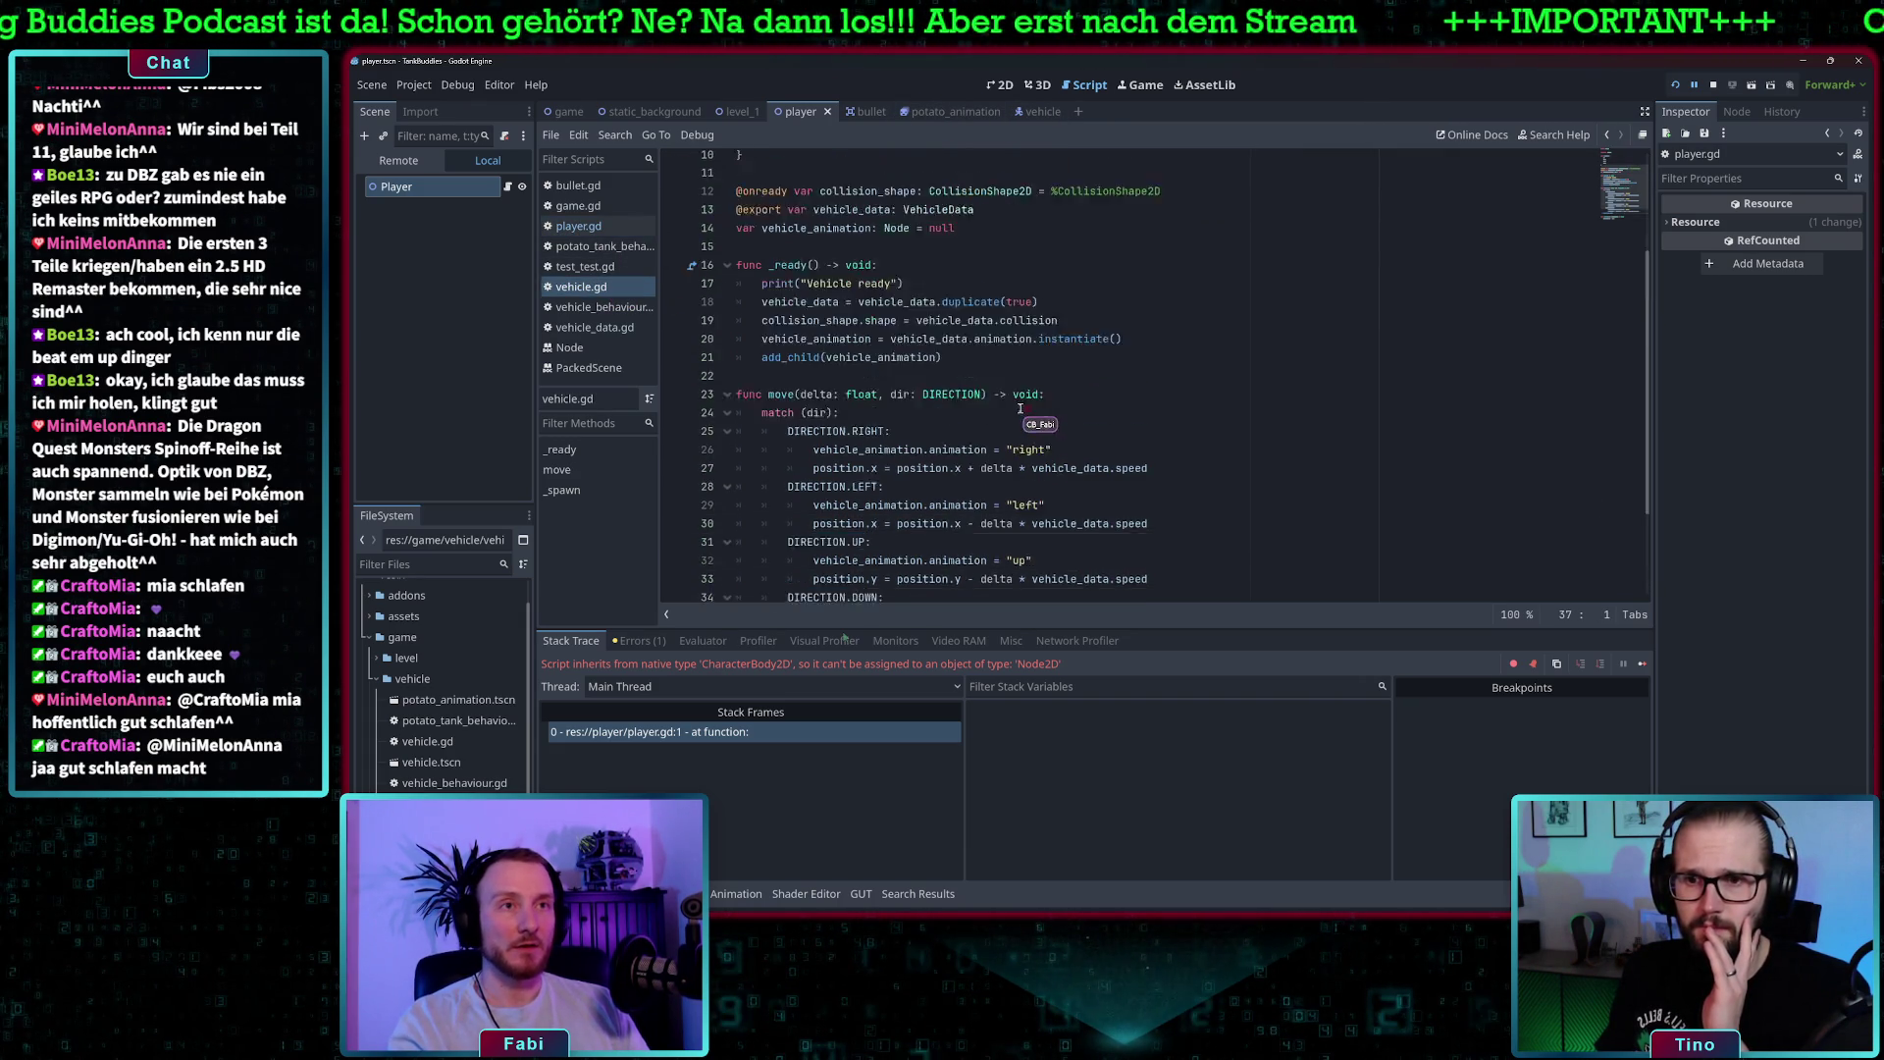
key(ctrl+z)
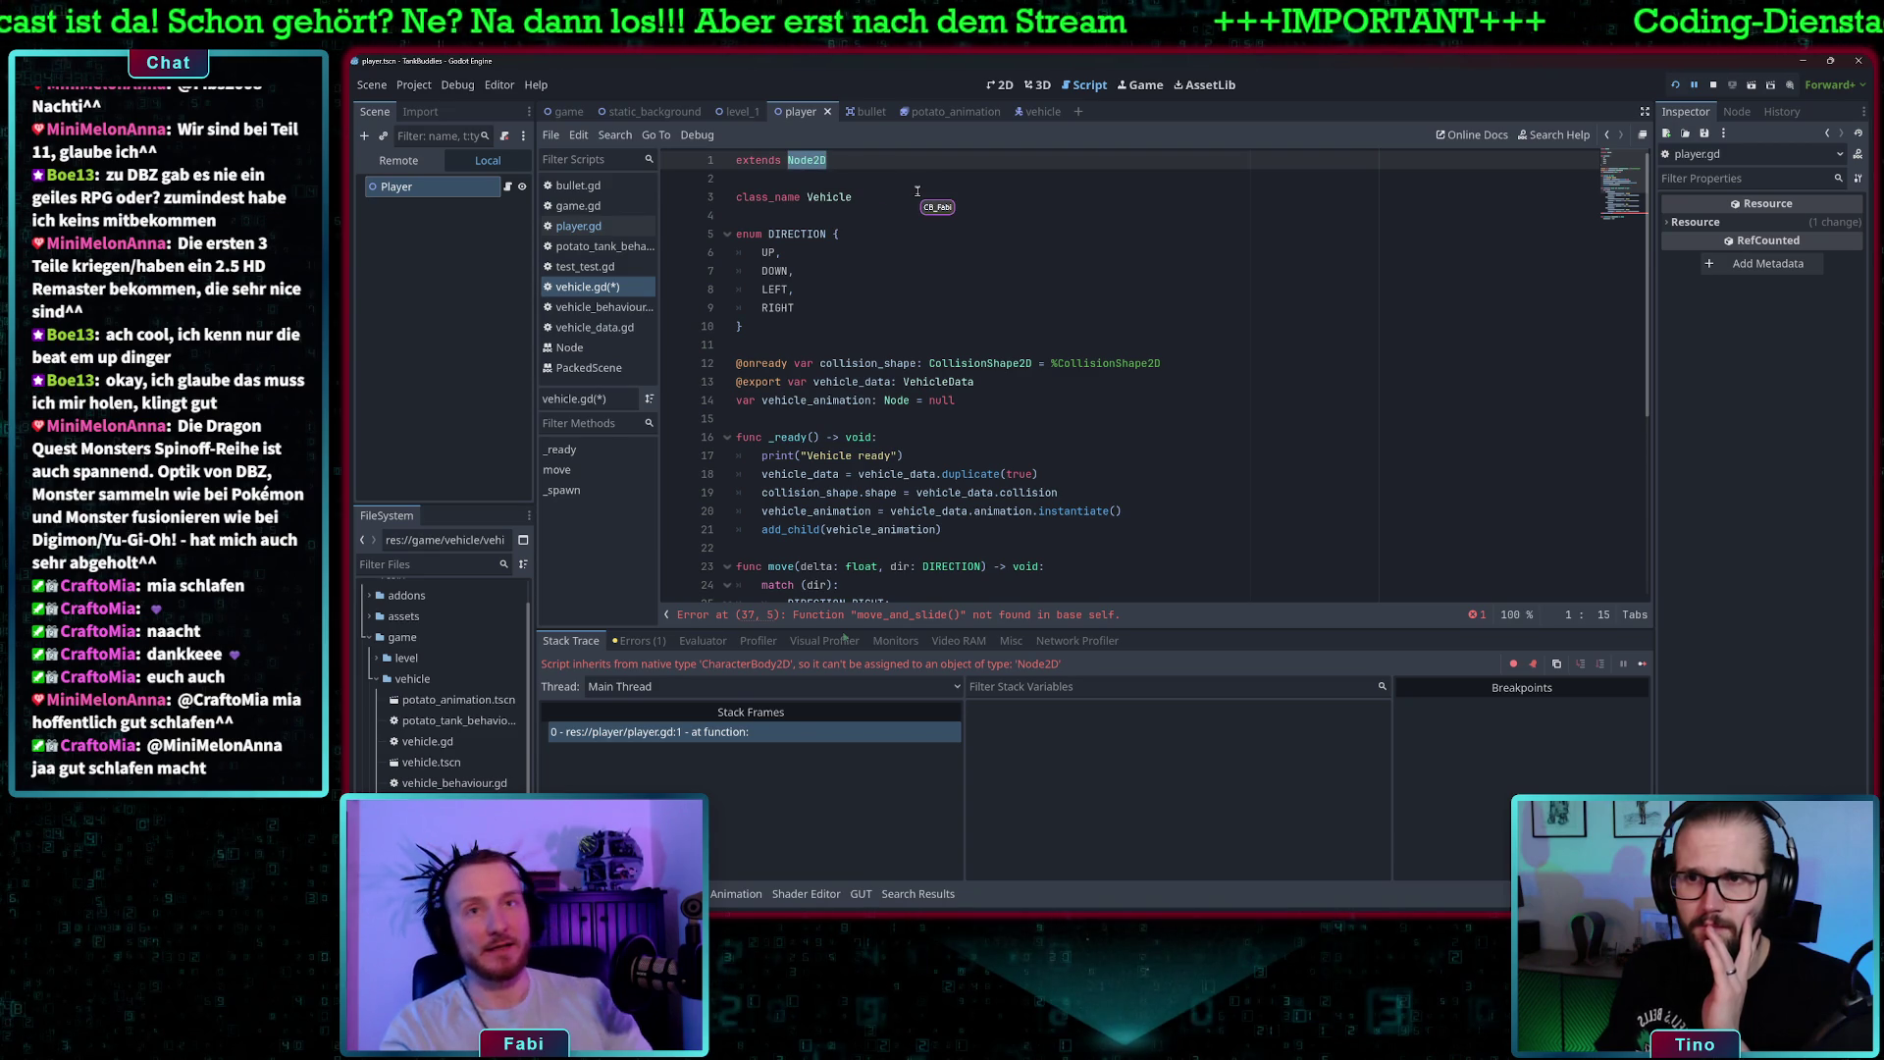
text(C)
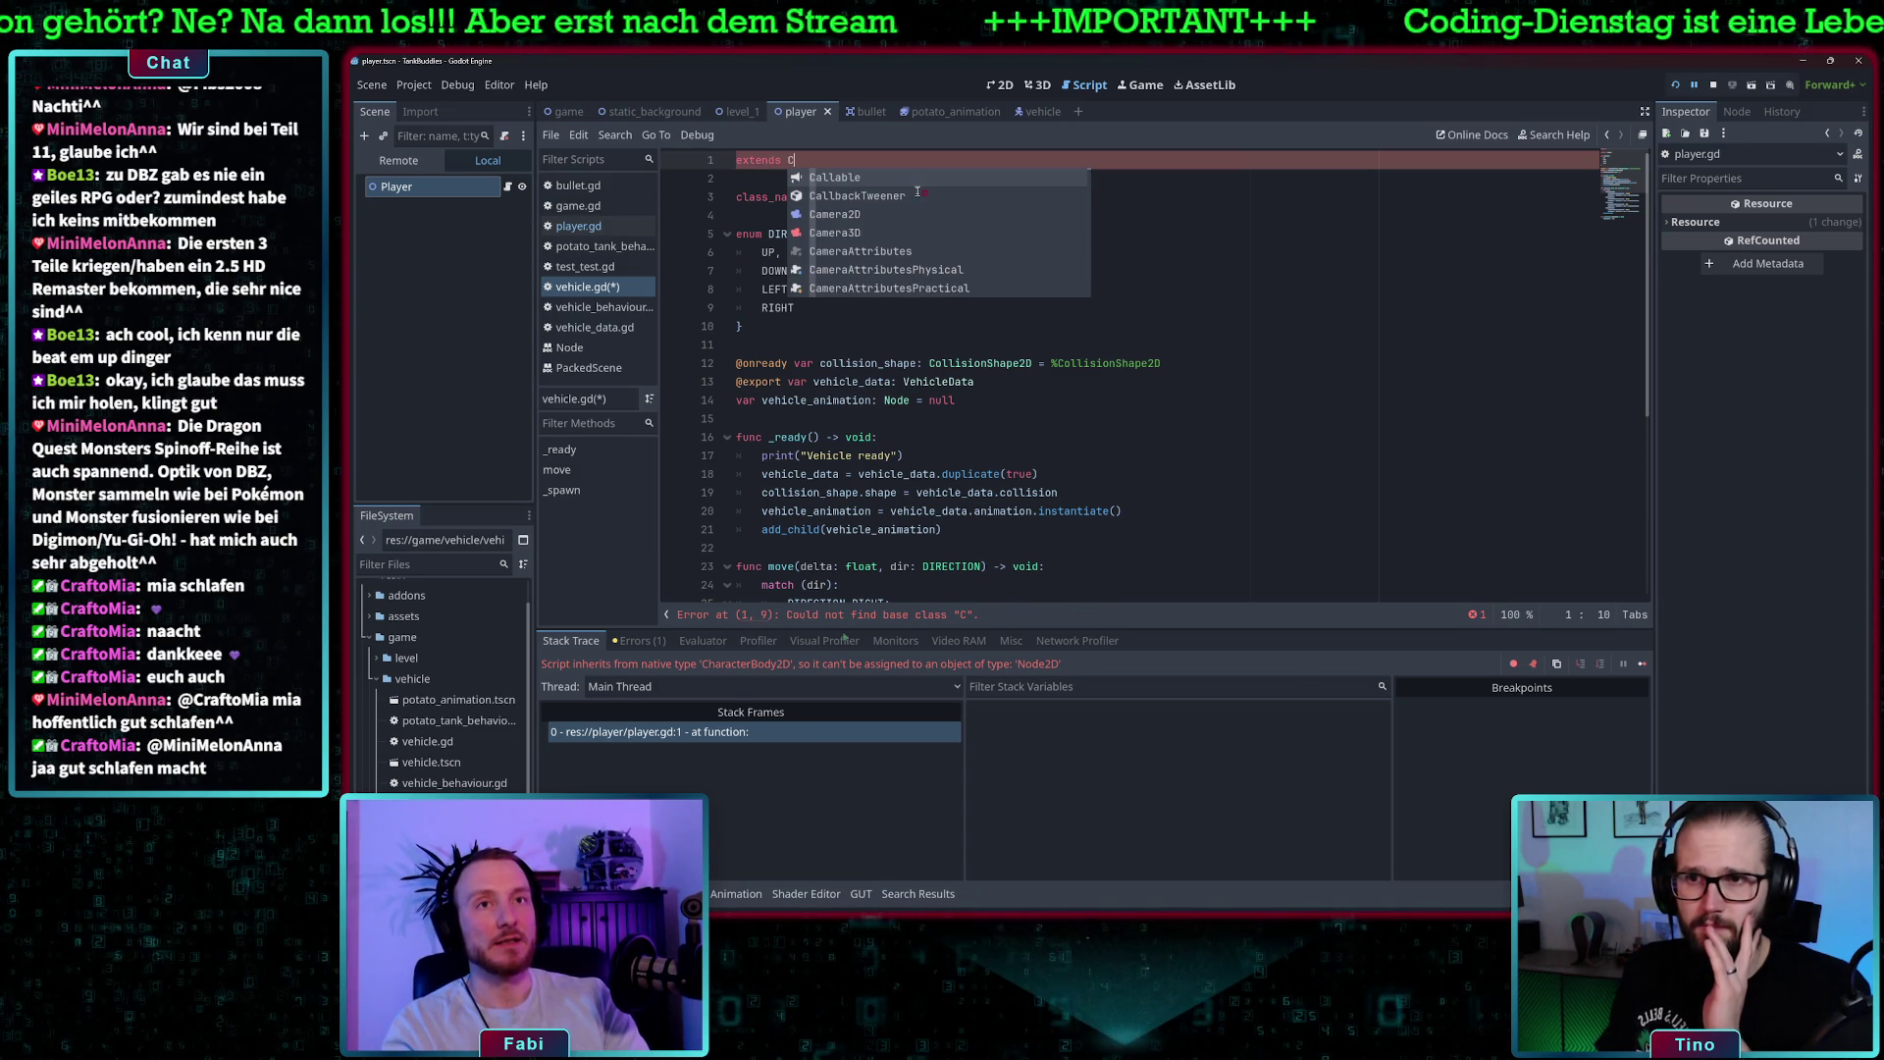
text(har)
key(Return)
key(ctrl+s)
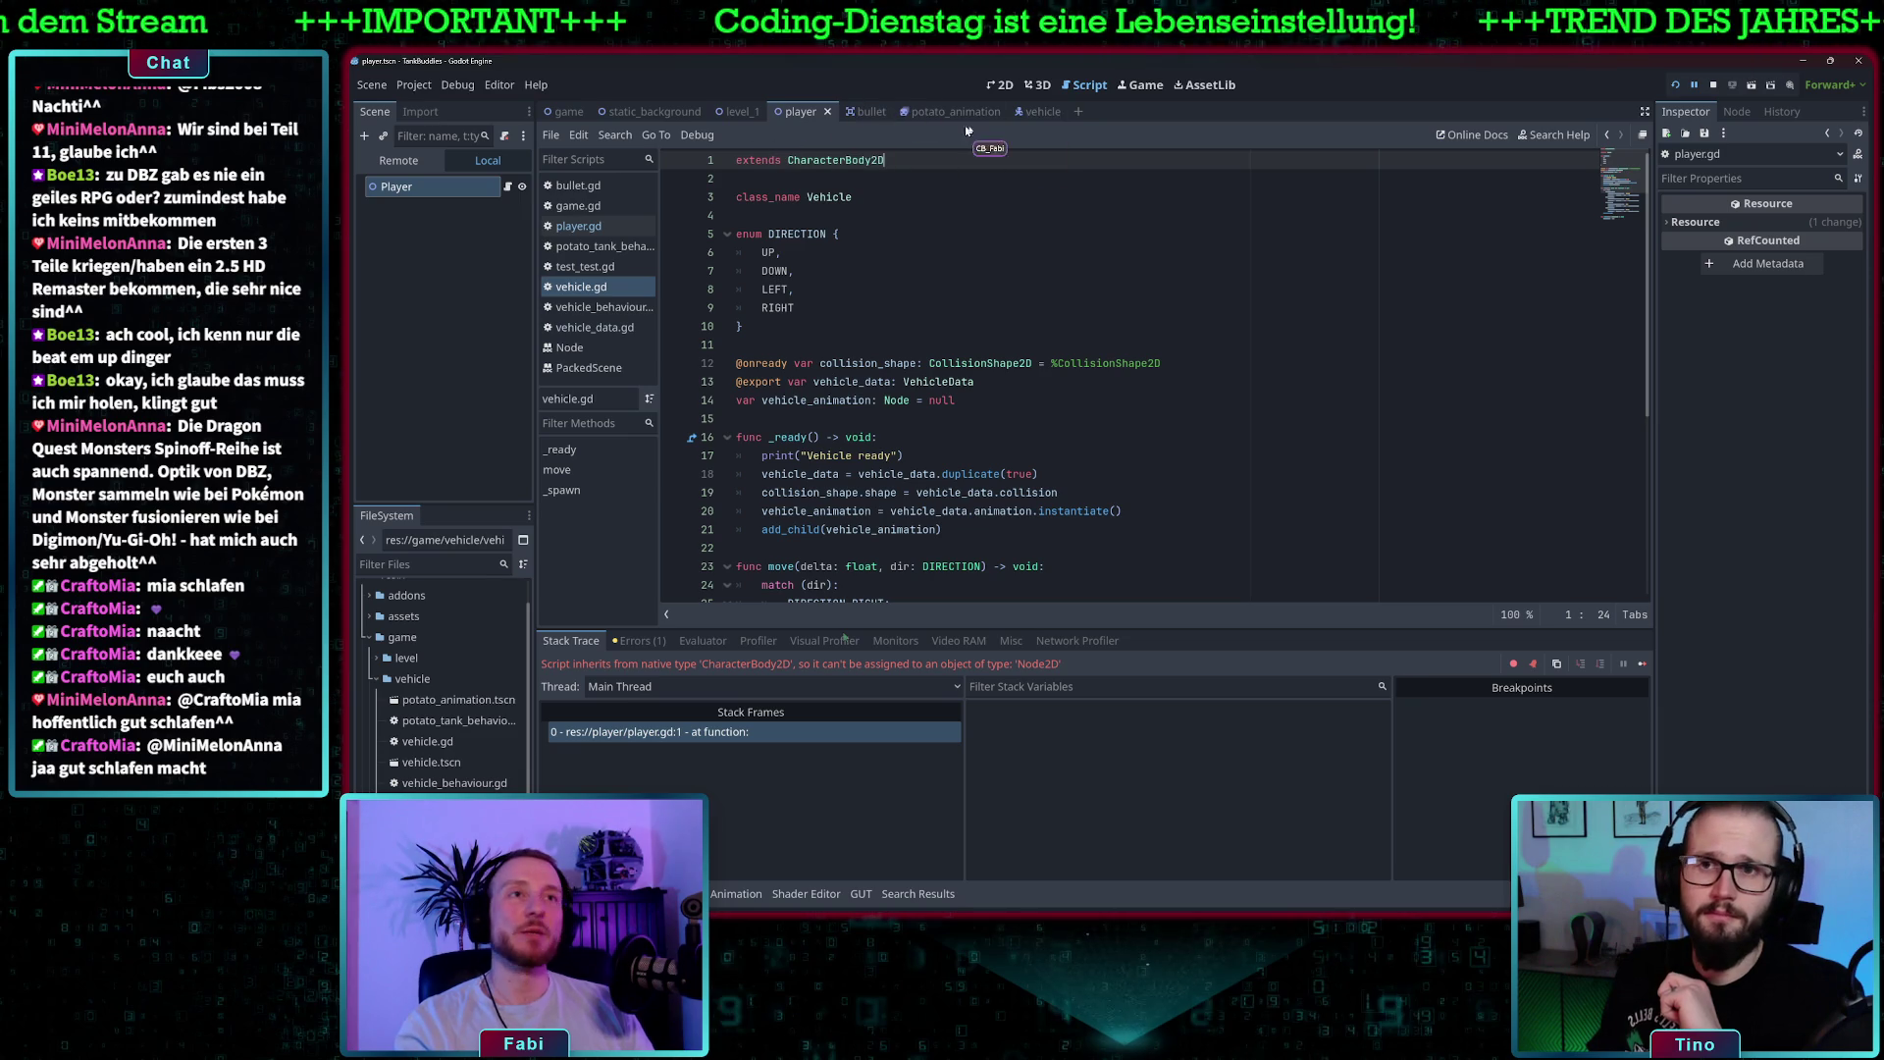
click(797, 289)
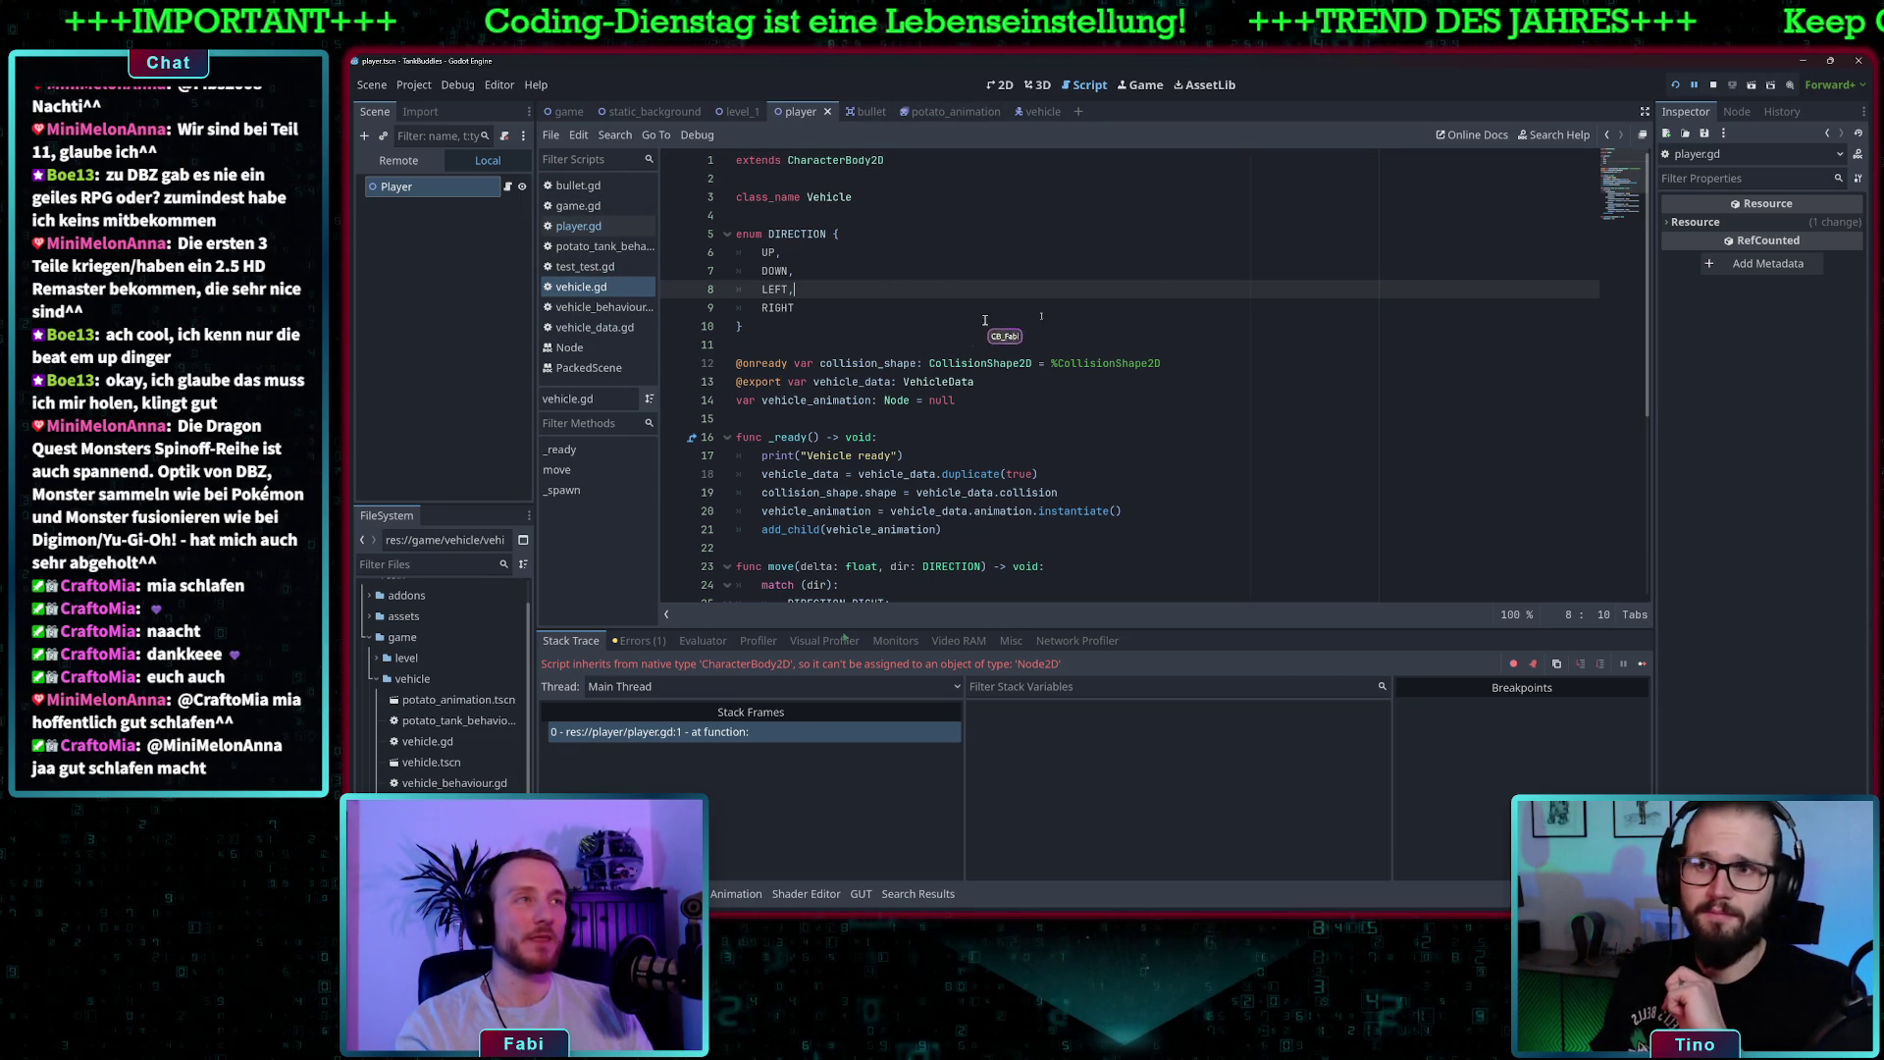
click(1676, 86)
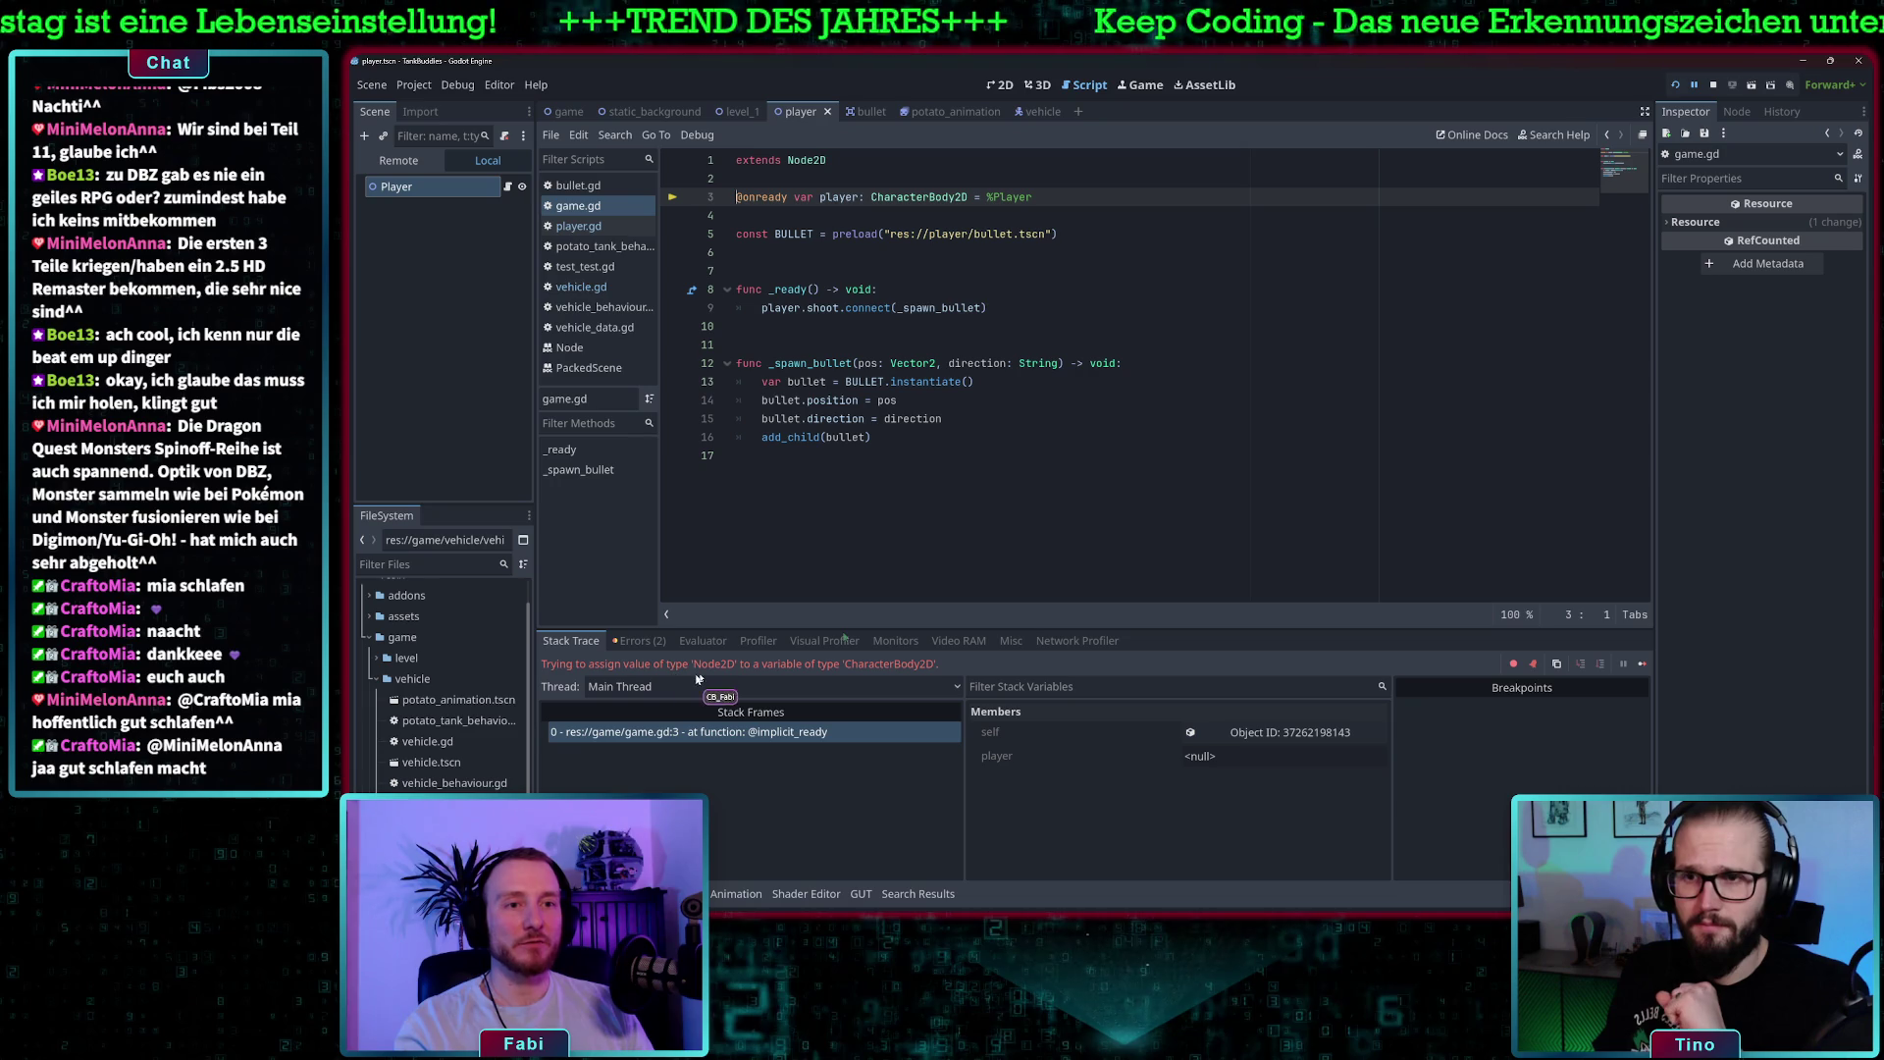
- Retype game.gd's player variable on line 3 as Node2D and save the script
click(903, 196)
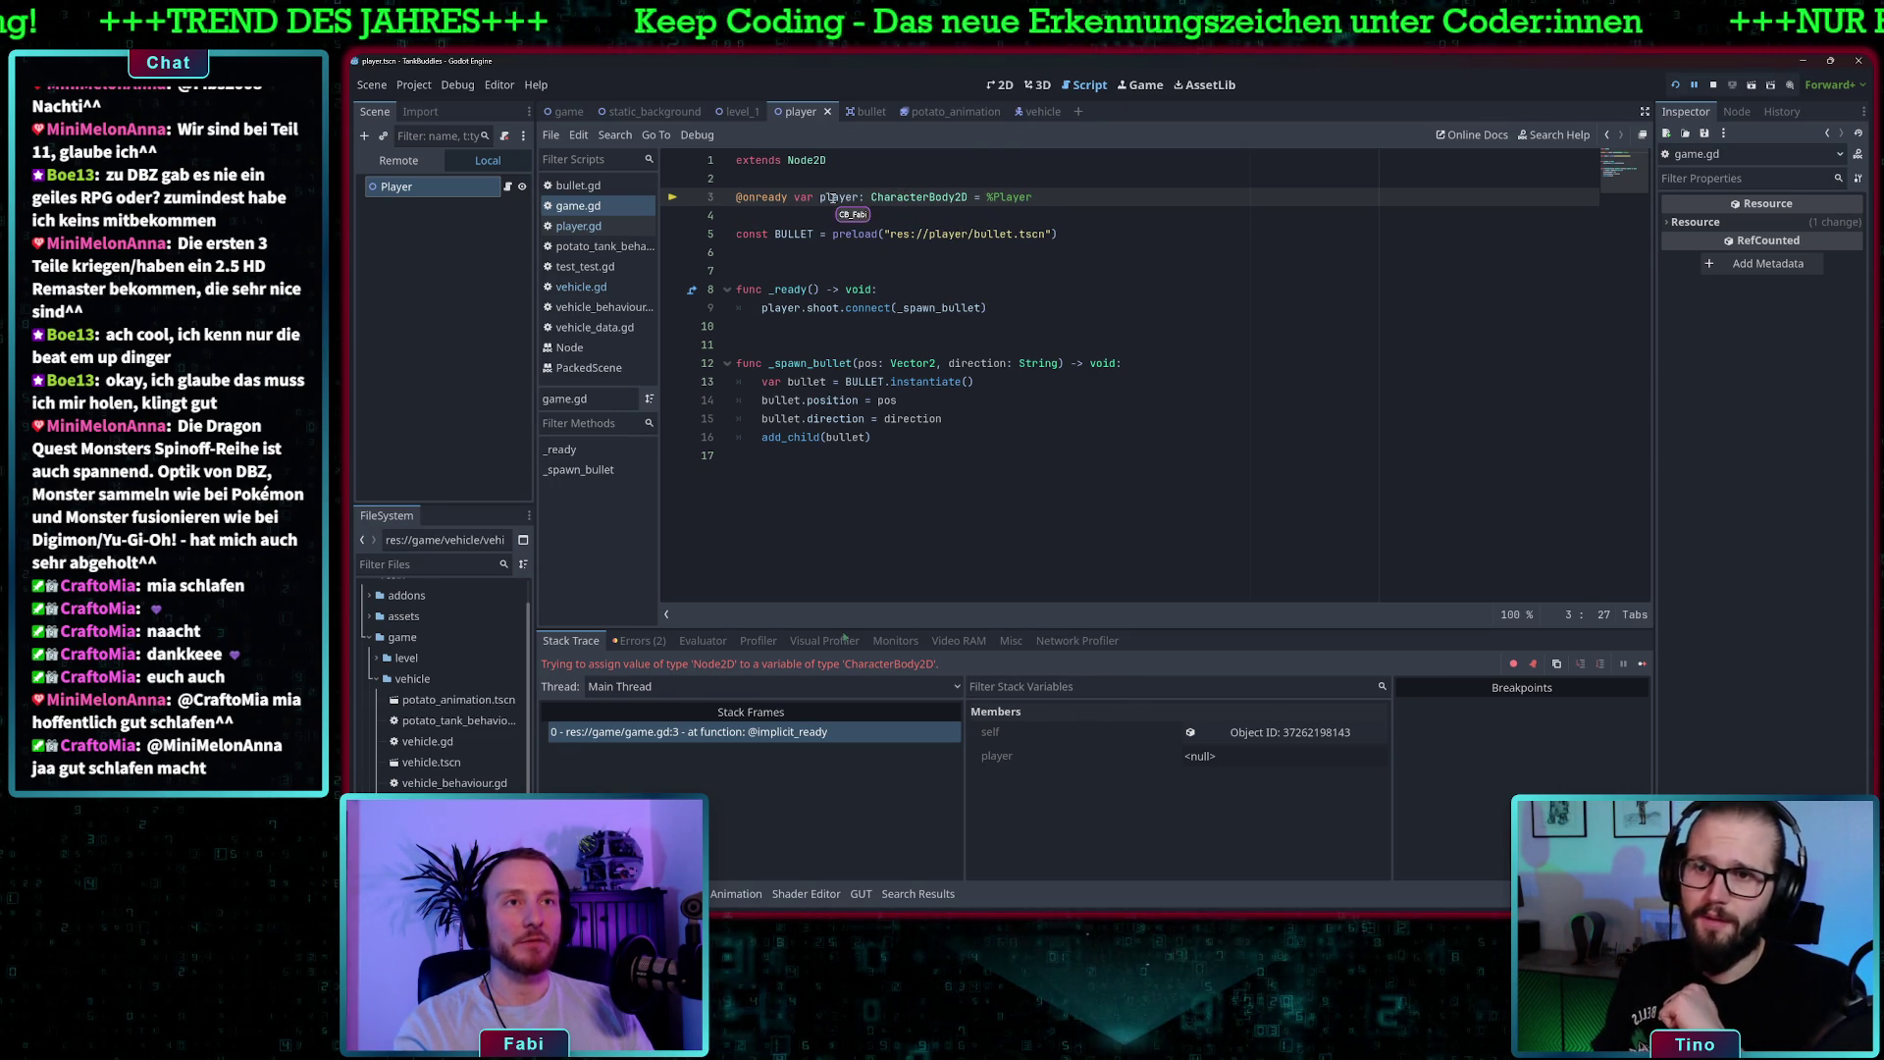
click(620, 204)
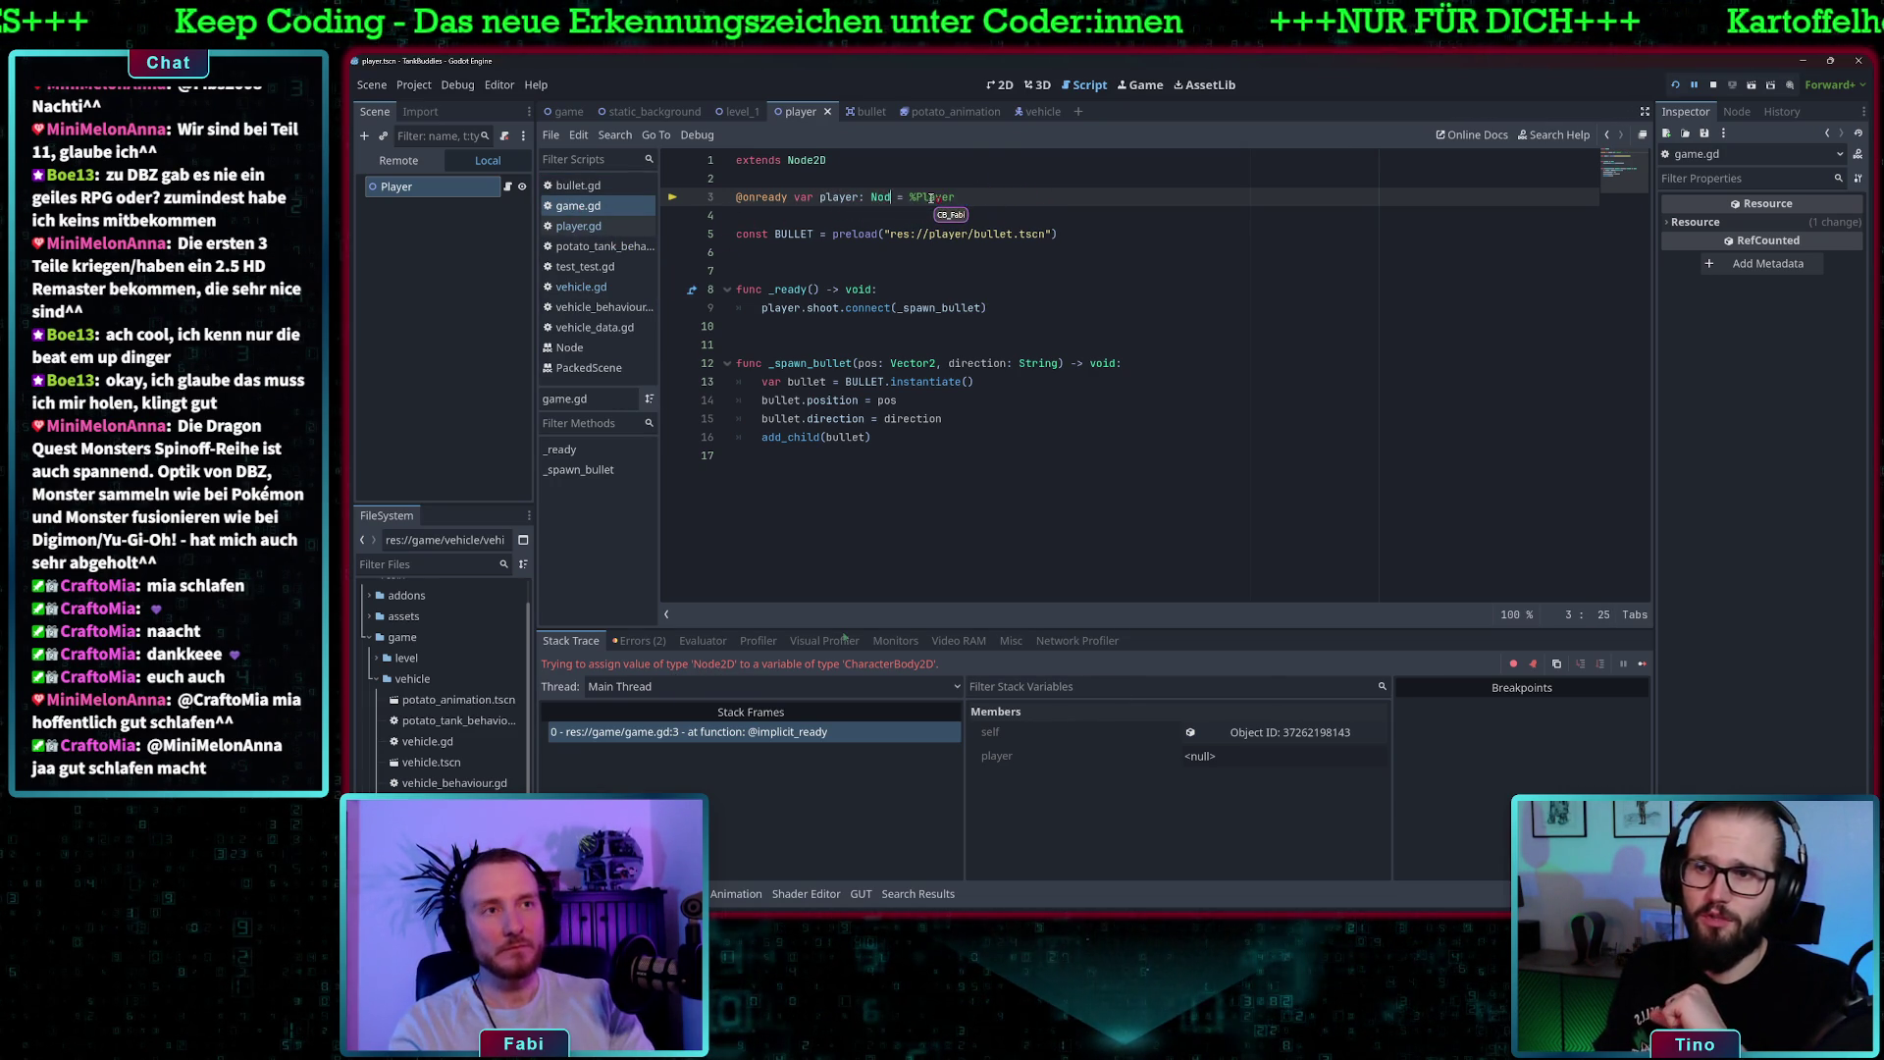
text(e2D)
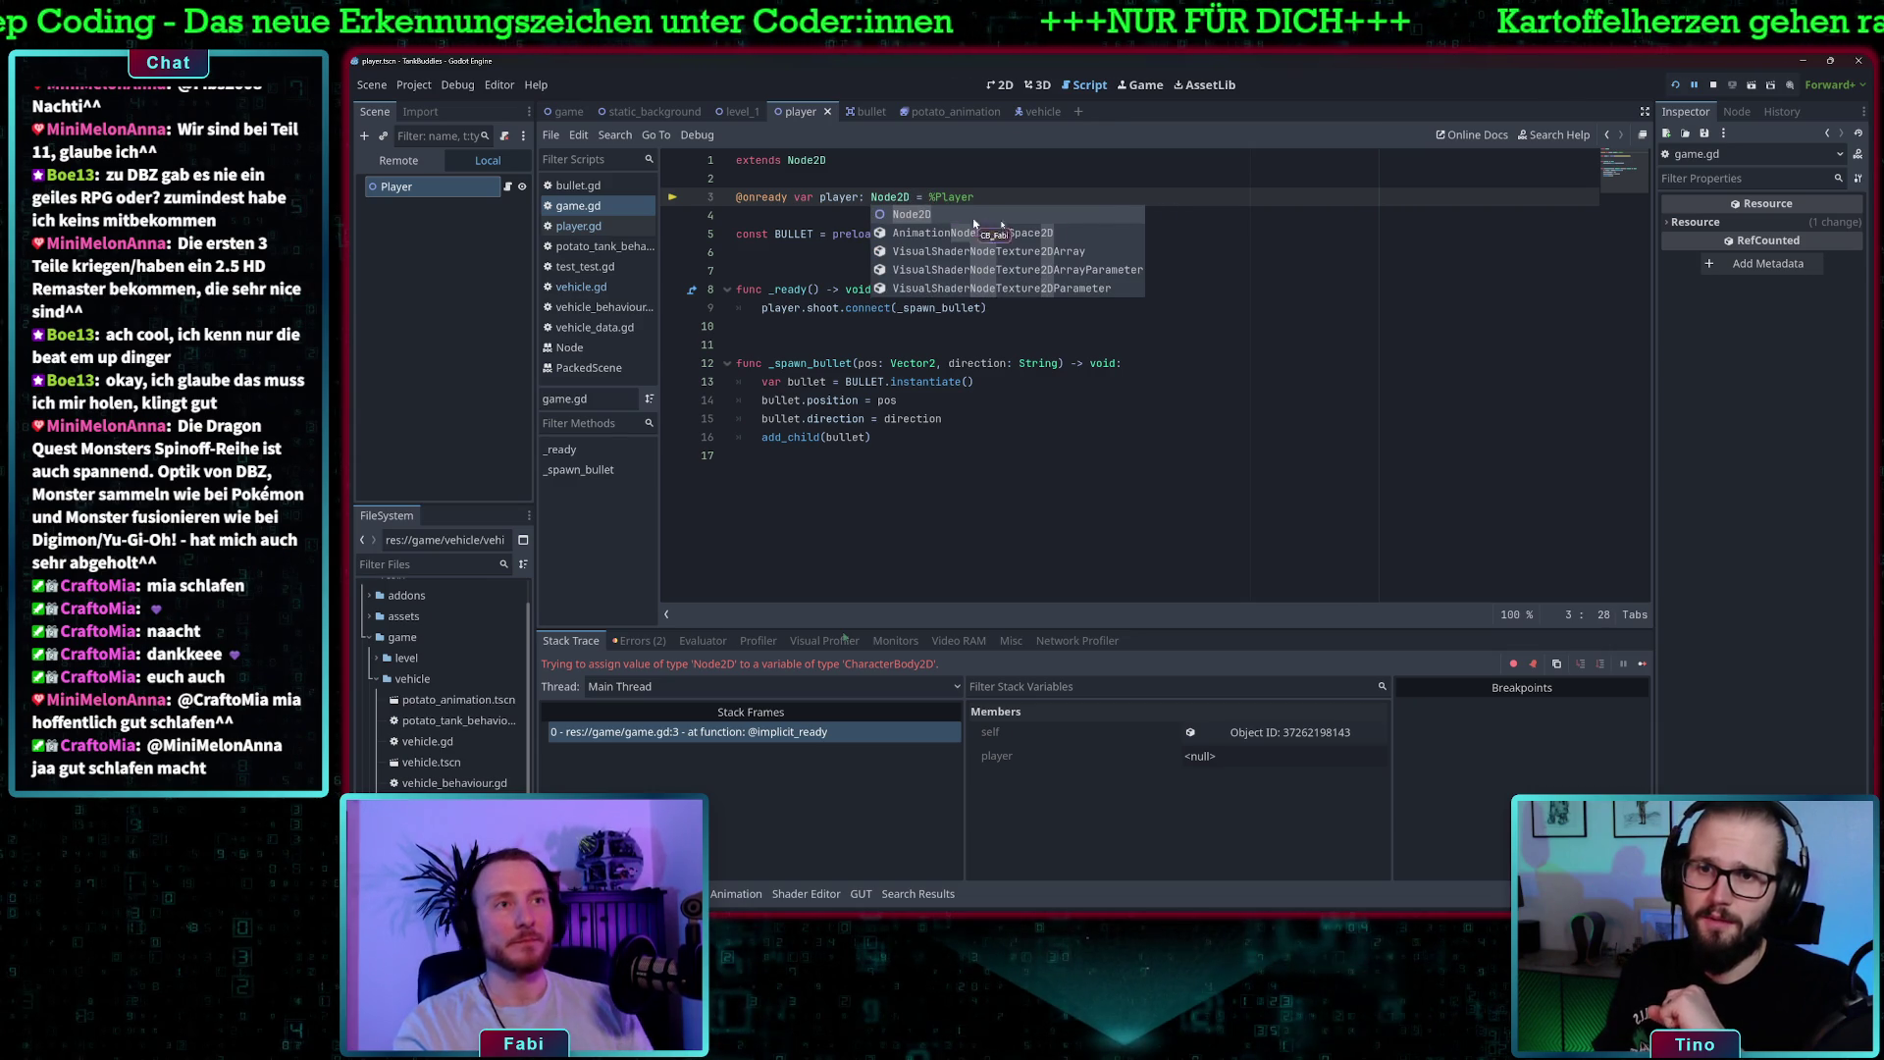
click(1084, 180)
key(ctrl+s)
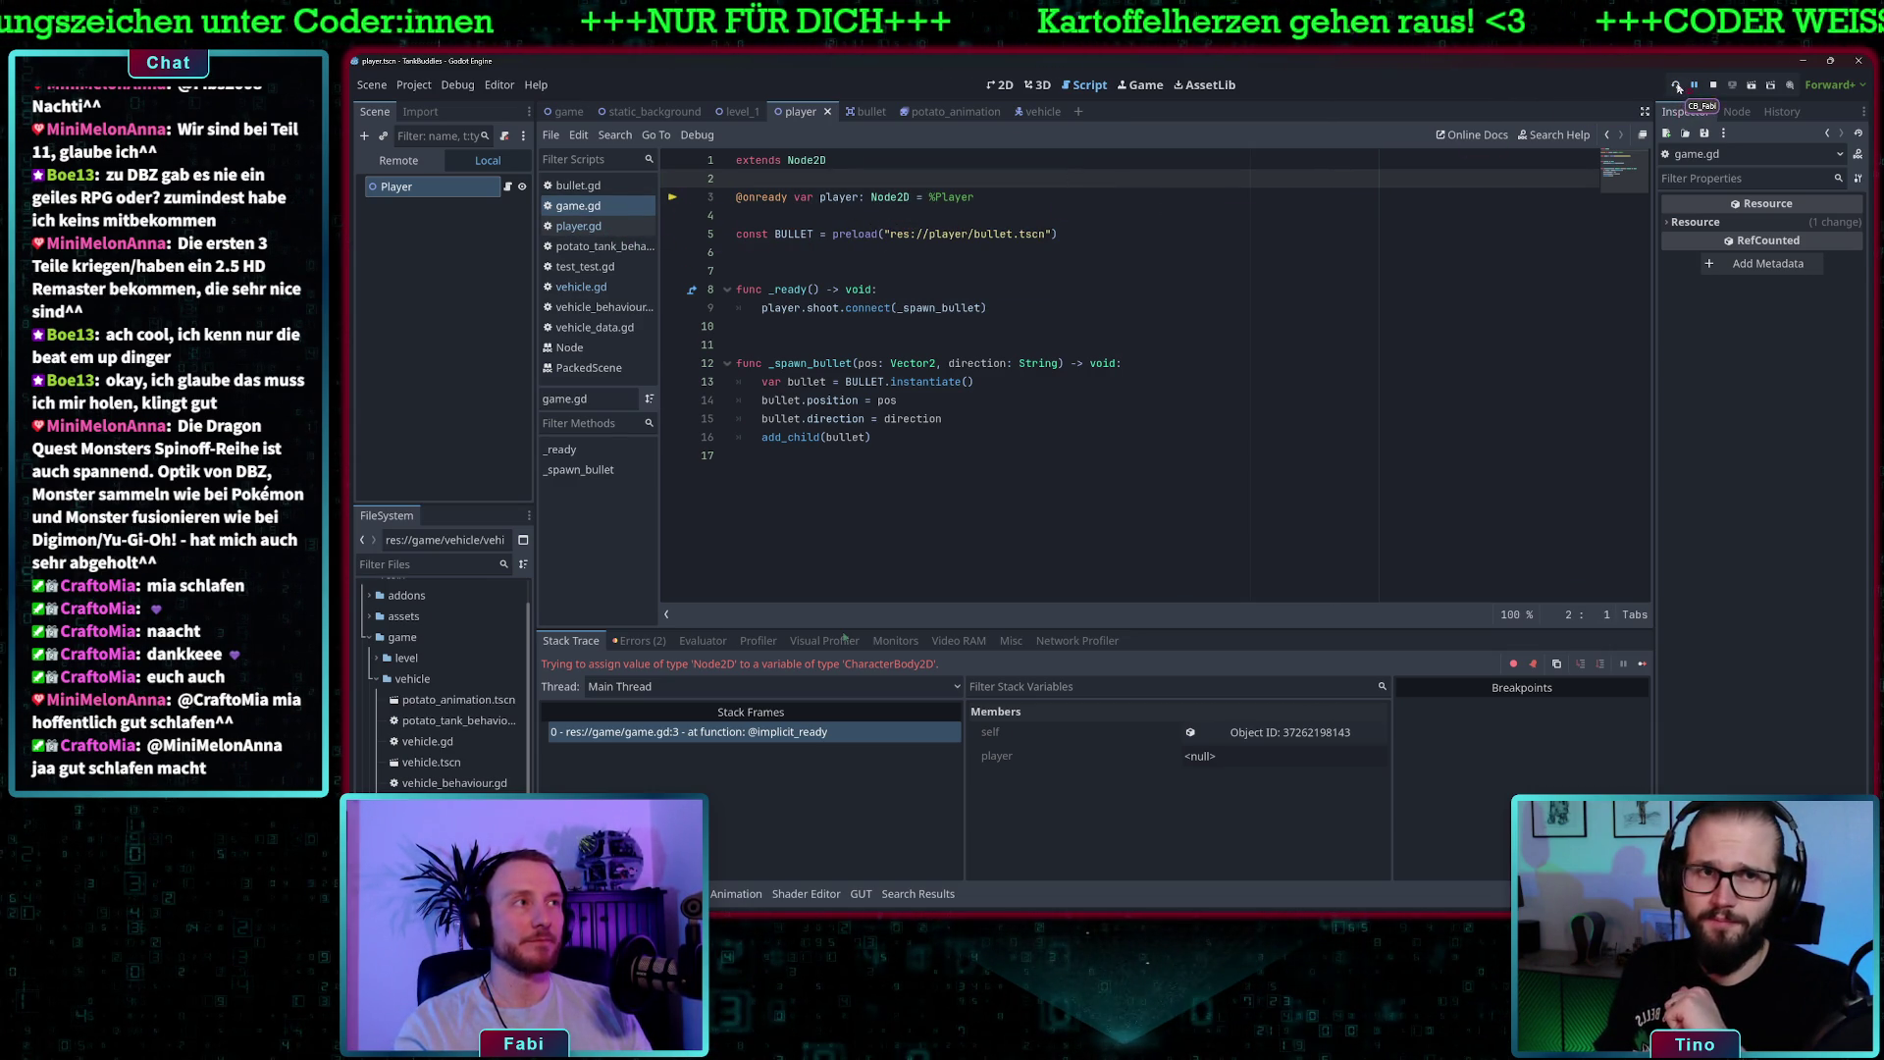
- Run the project, drive the tank up, down and left in the arena, then stop
click(1677, 86)
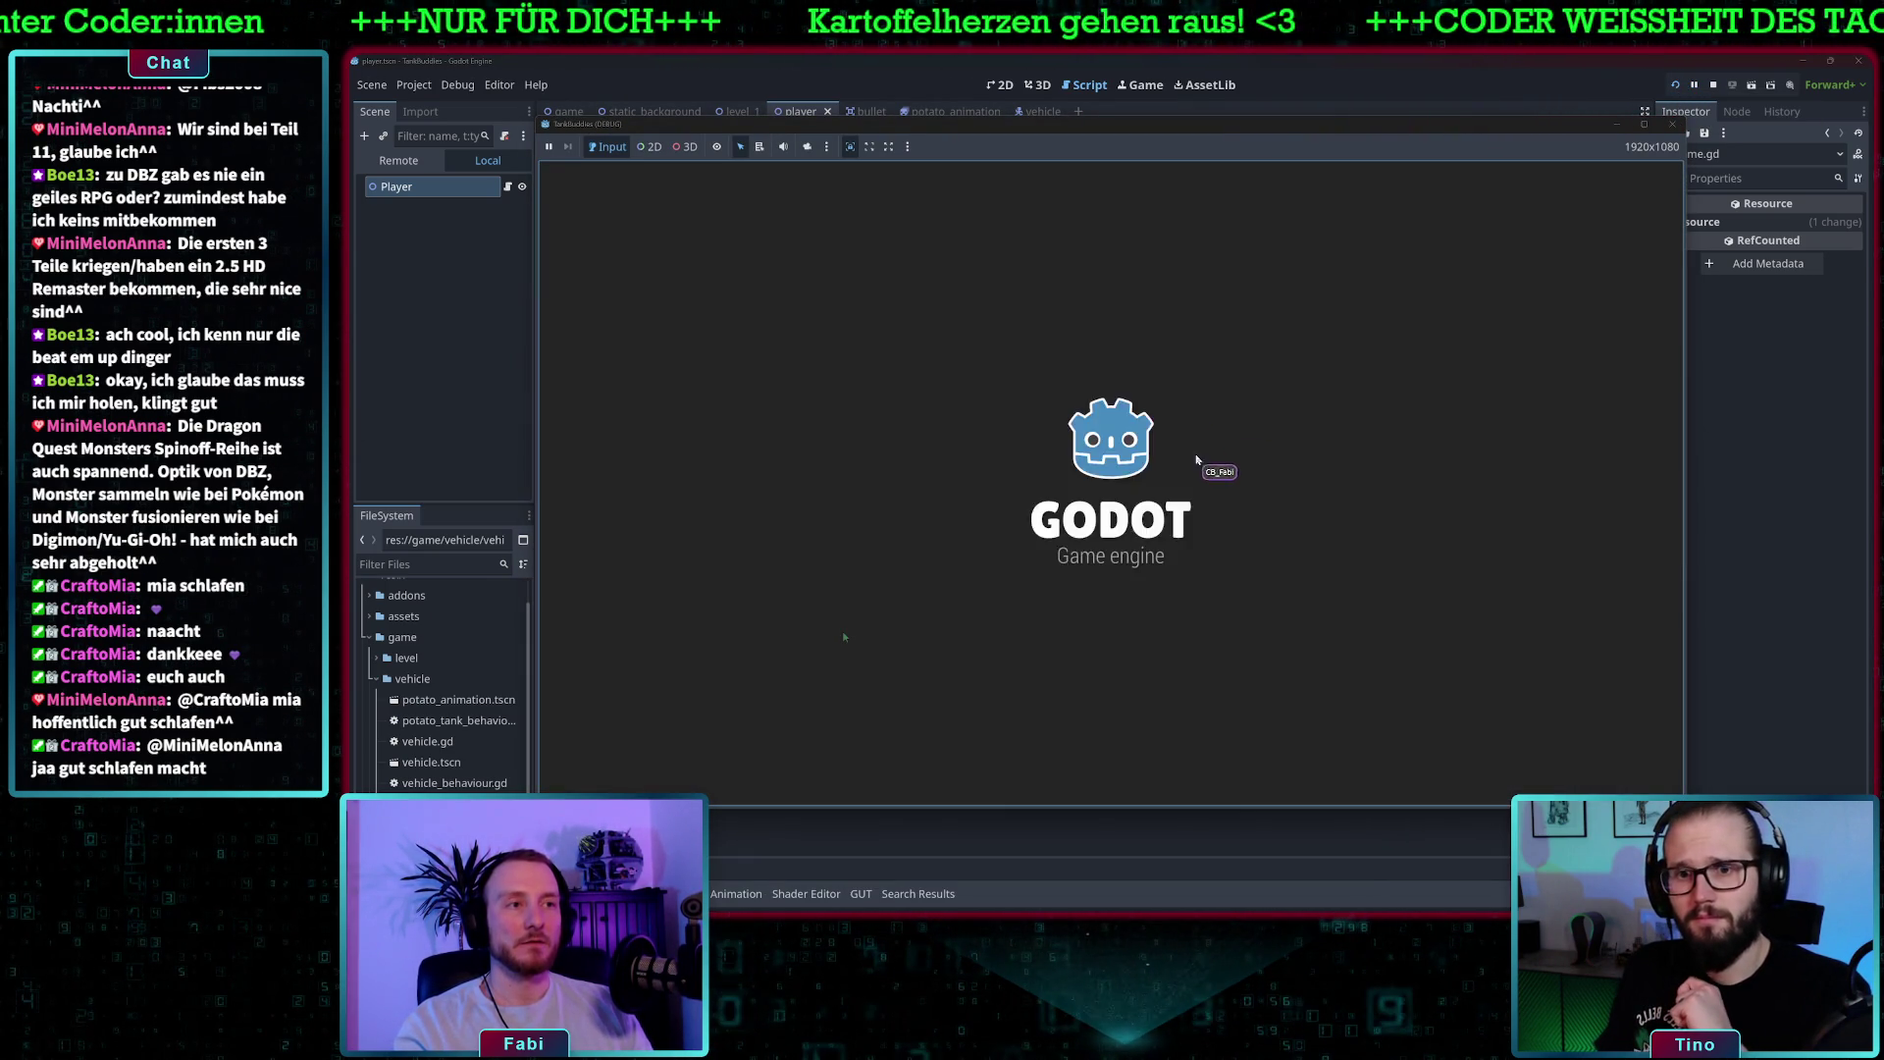
key(w)
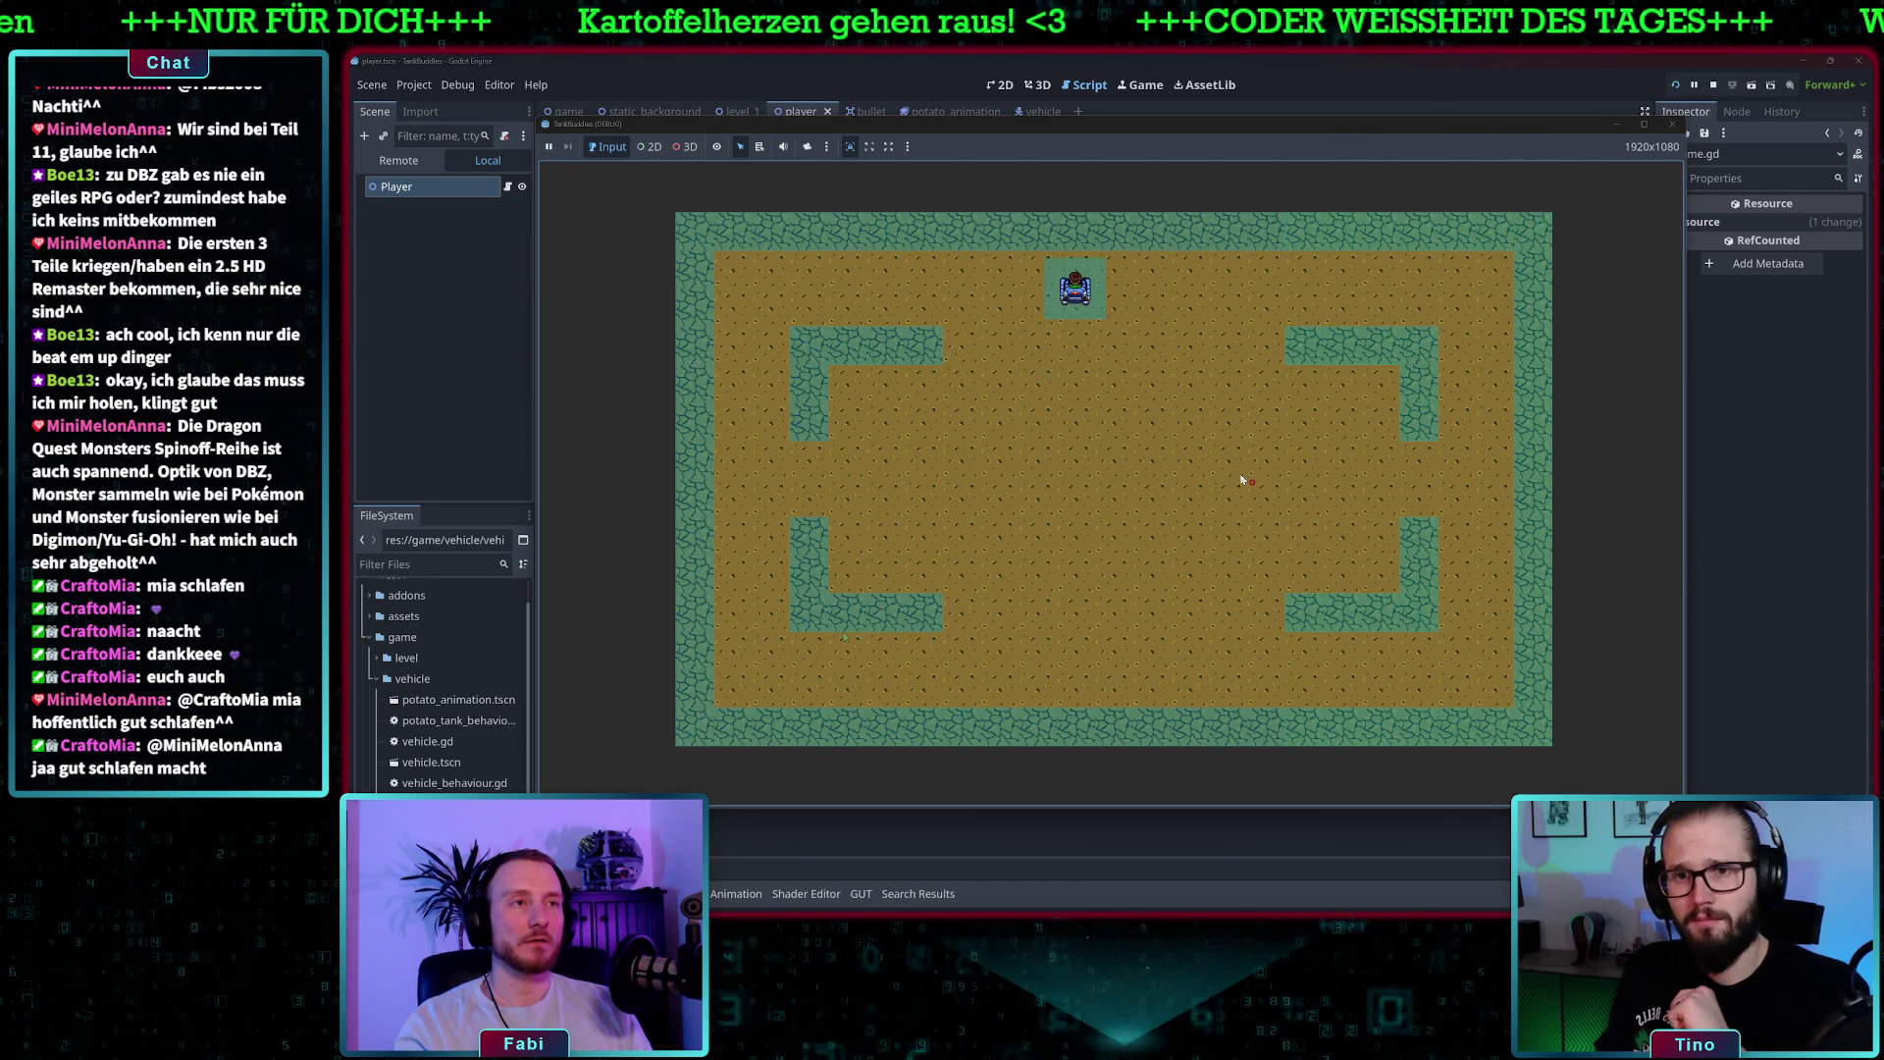
key(s)
key(a)
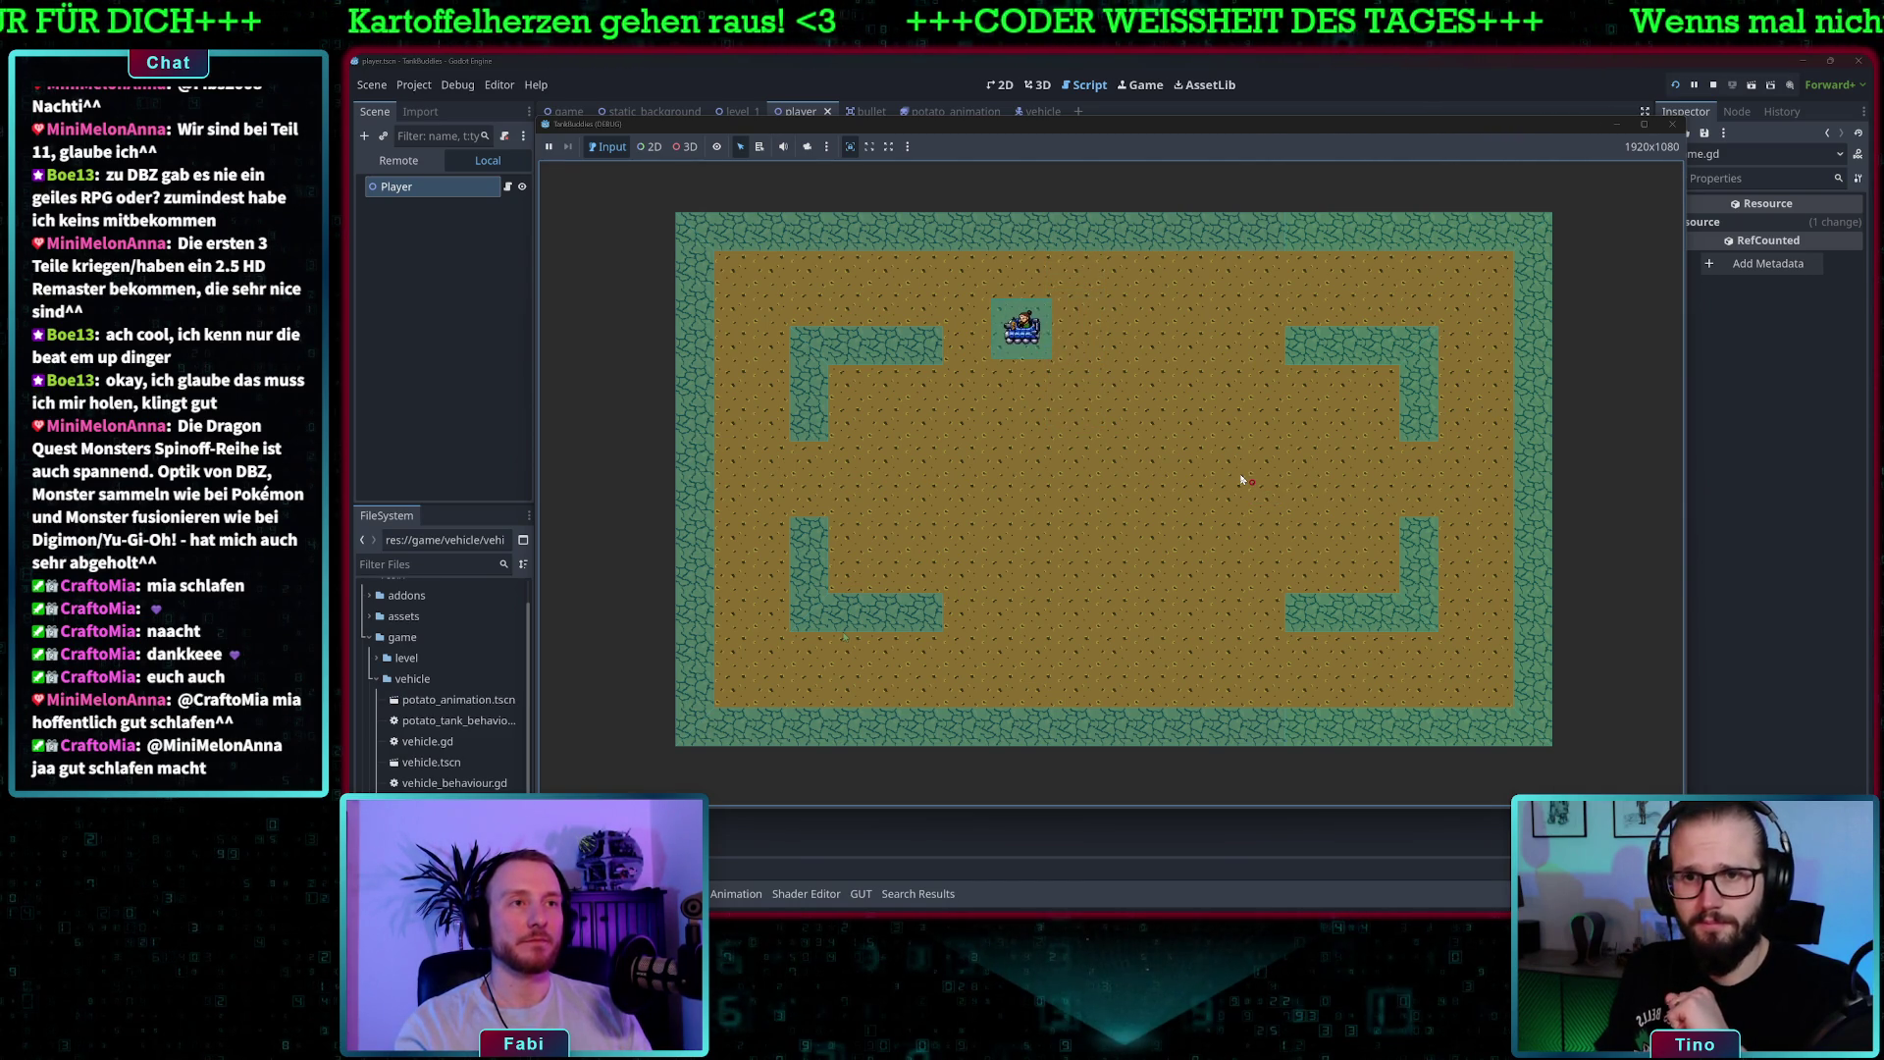
key(s)
key(a)
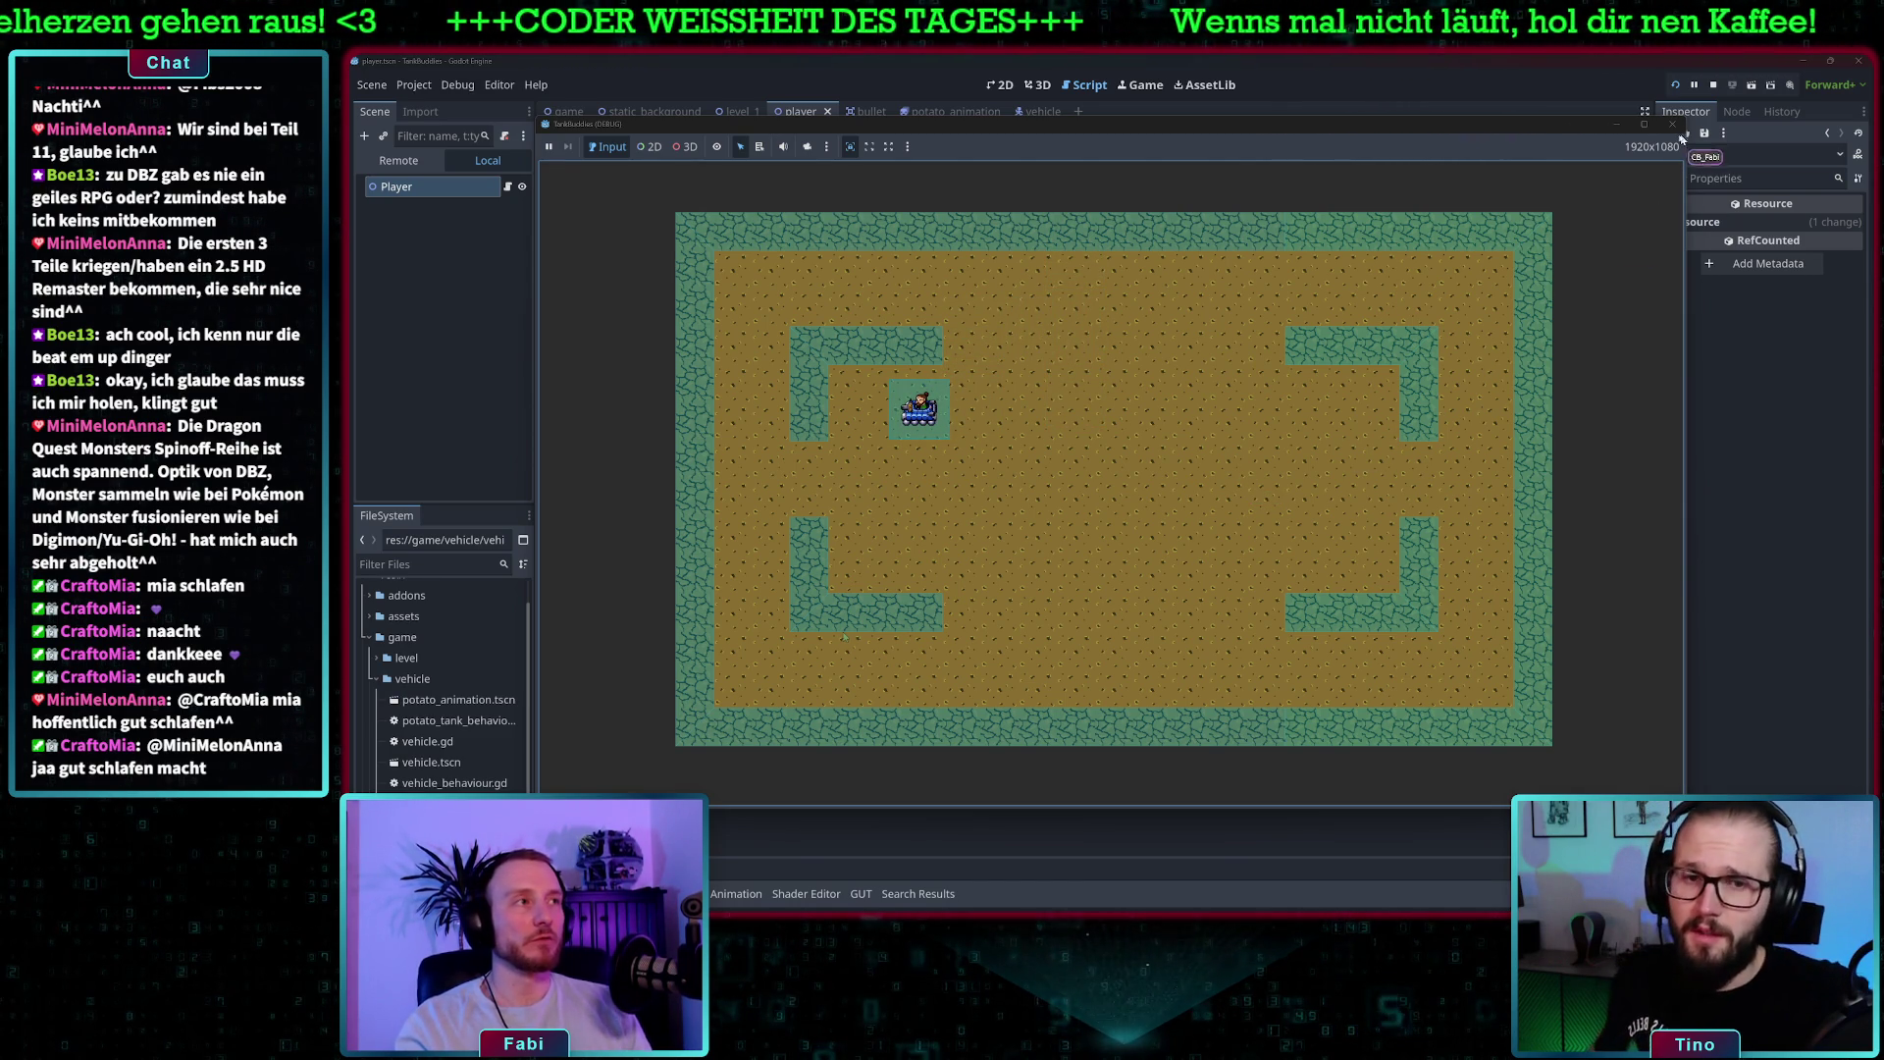
drag(1605, 125, 1536, 135)
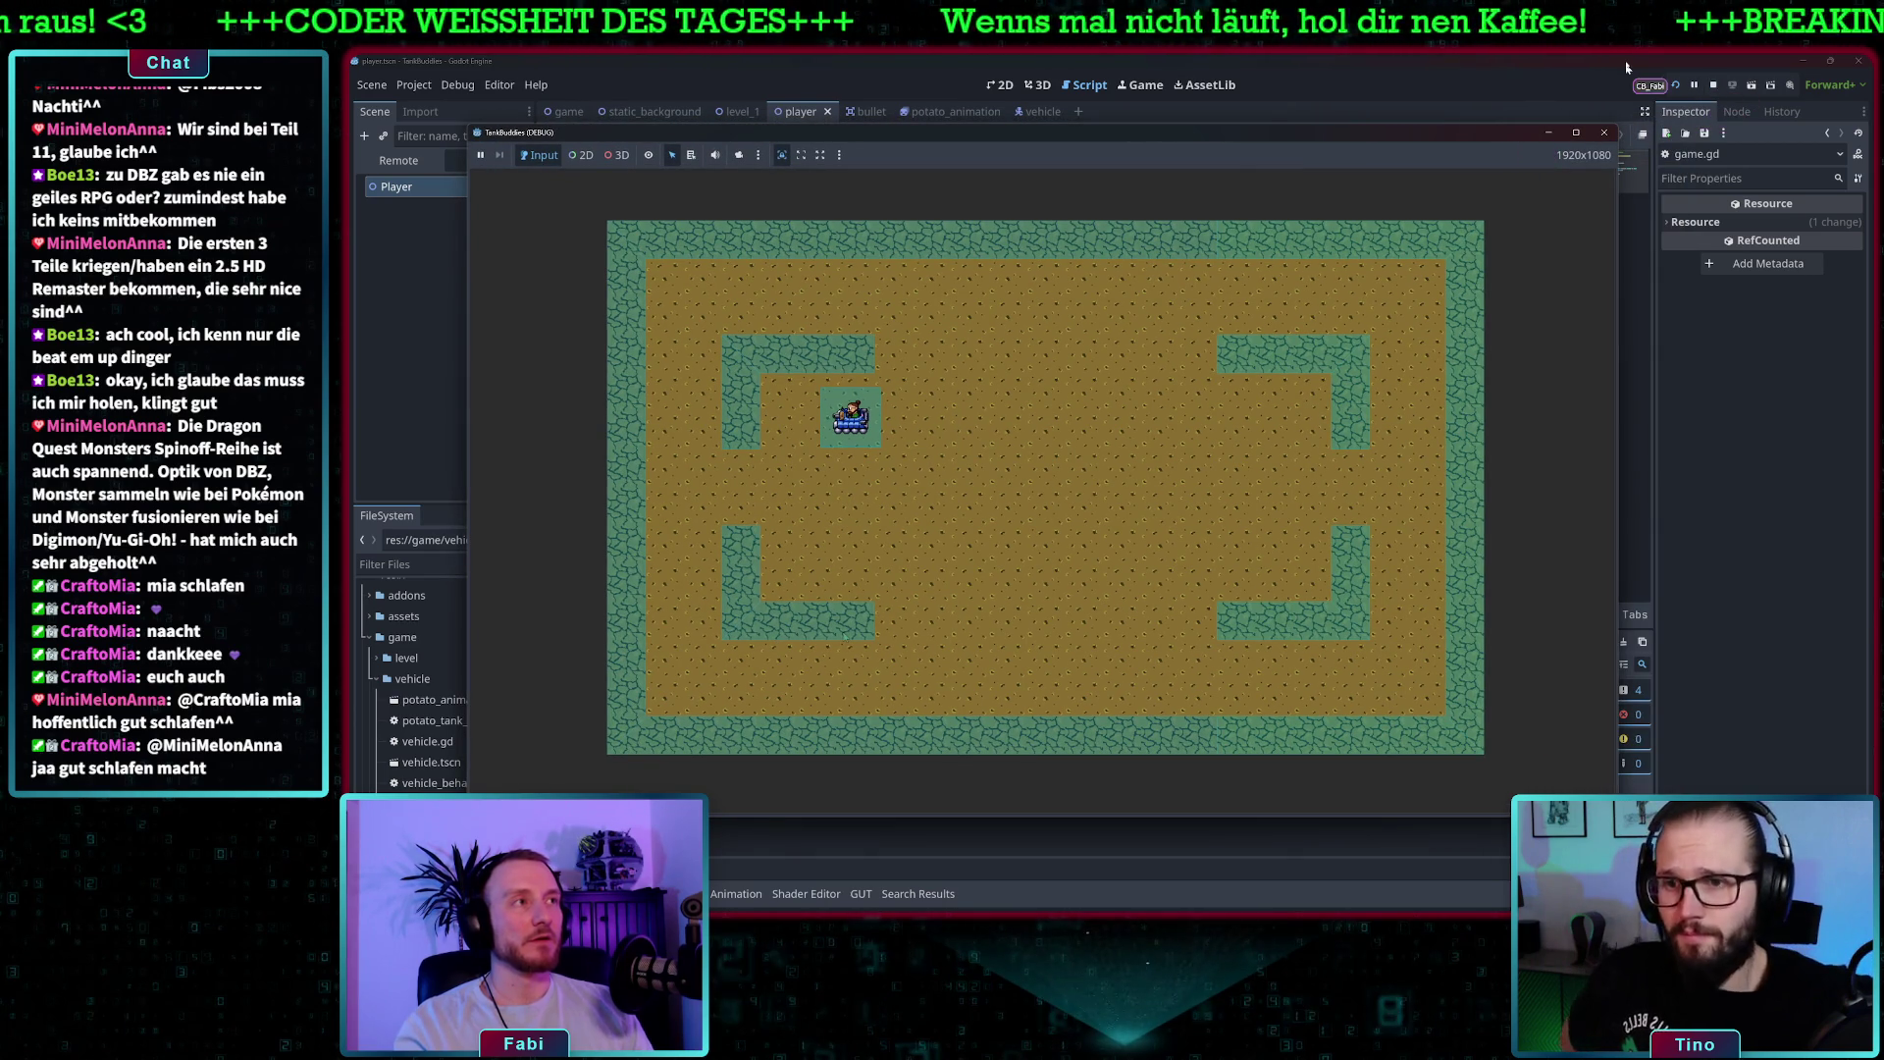
click(1714, 86)
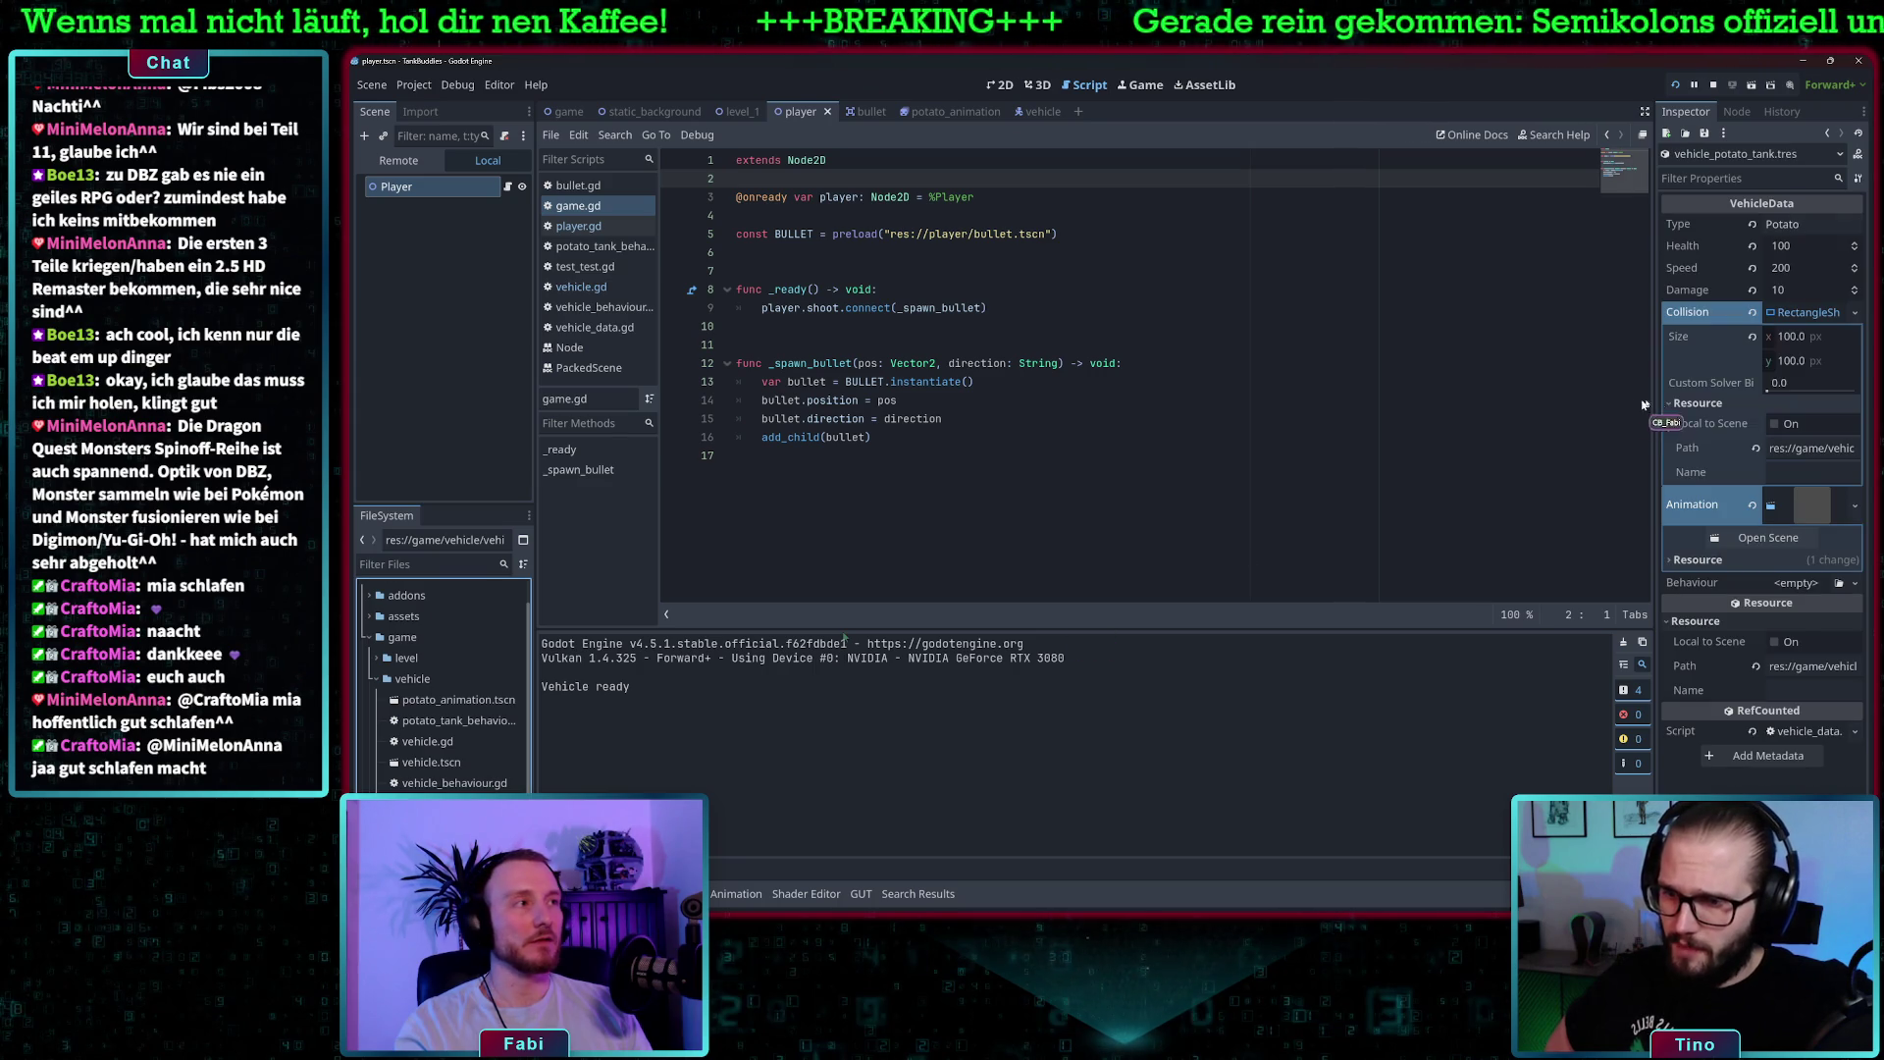
- Set the potato tank's collision size to 64×64 and test-drive it down and left
click(1788, 337)
key(Return)
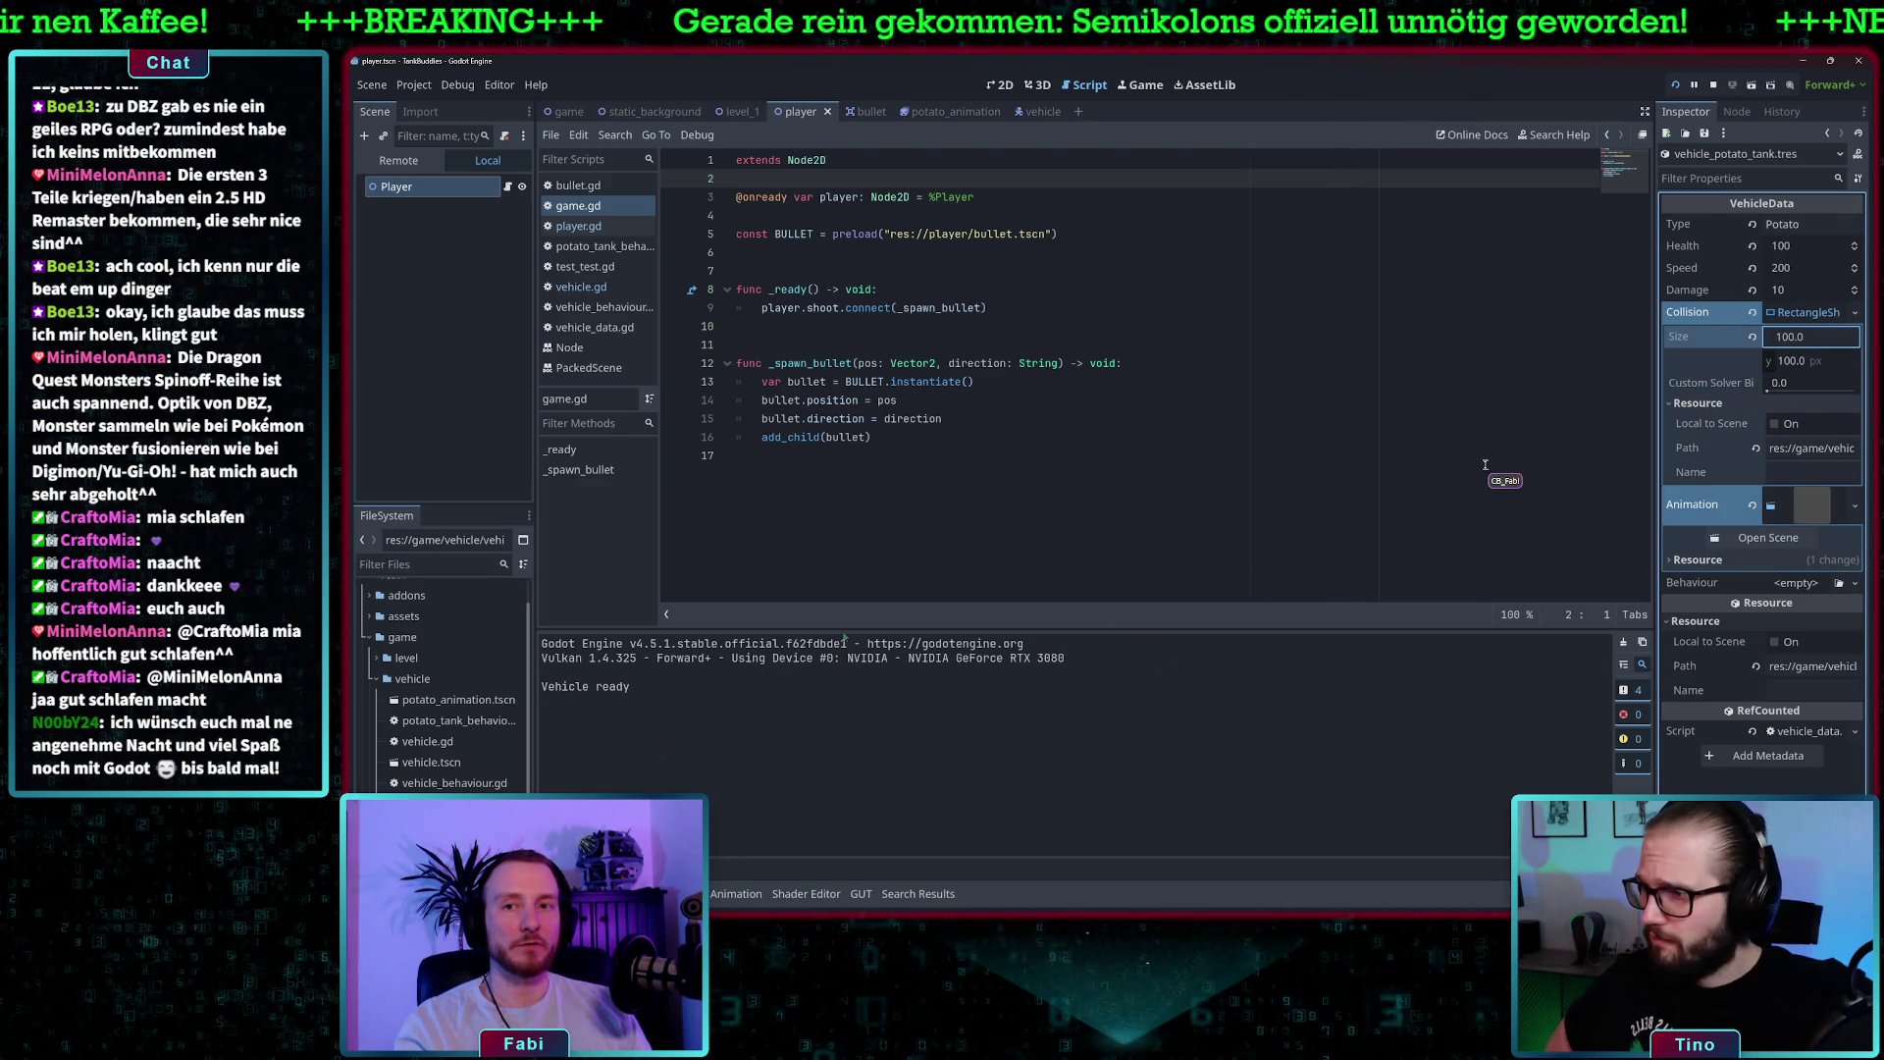
text(64)
click(1802, 358)
text(64)
click(1555, 344)
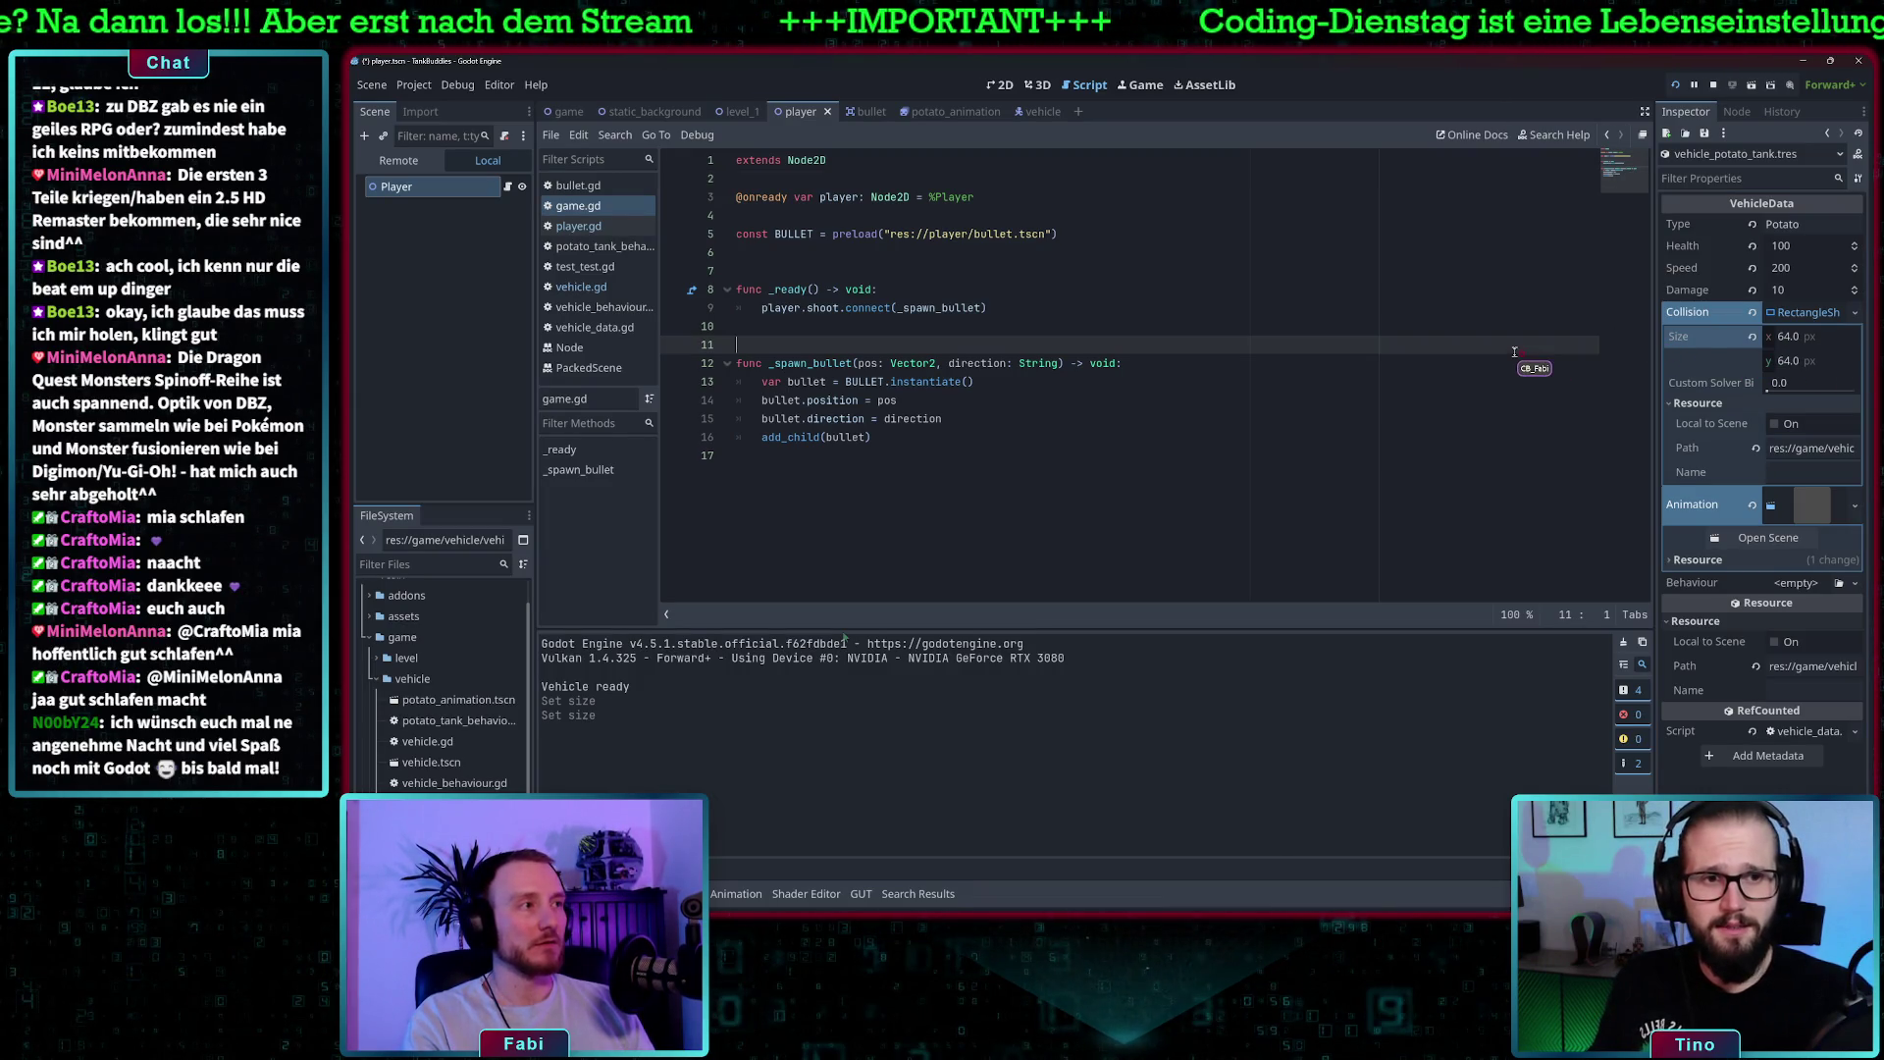
click(1674, 85)
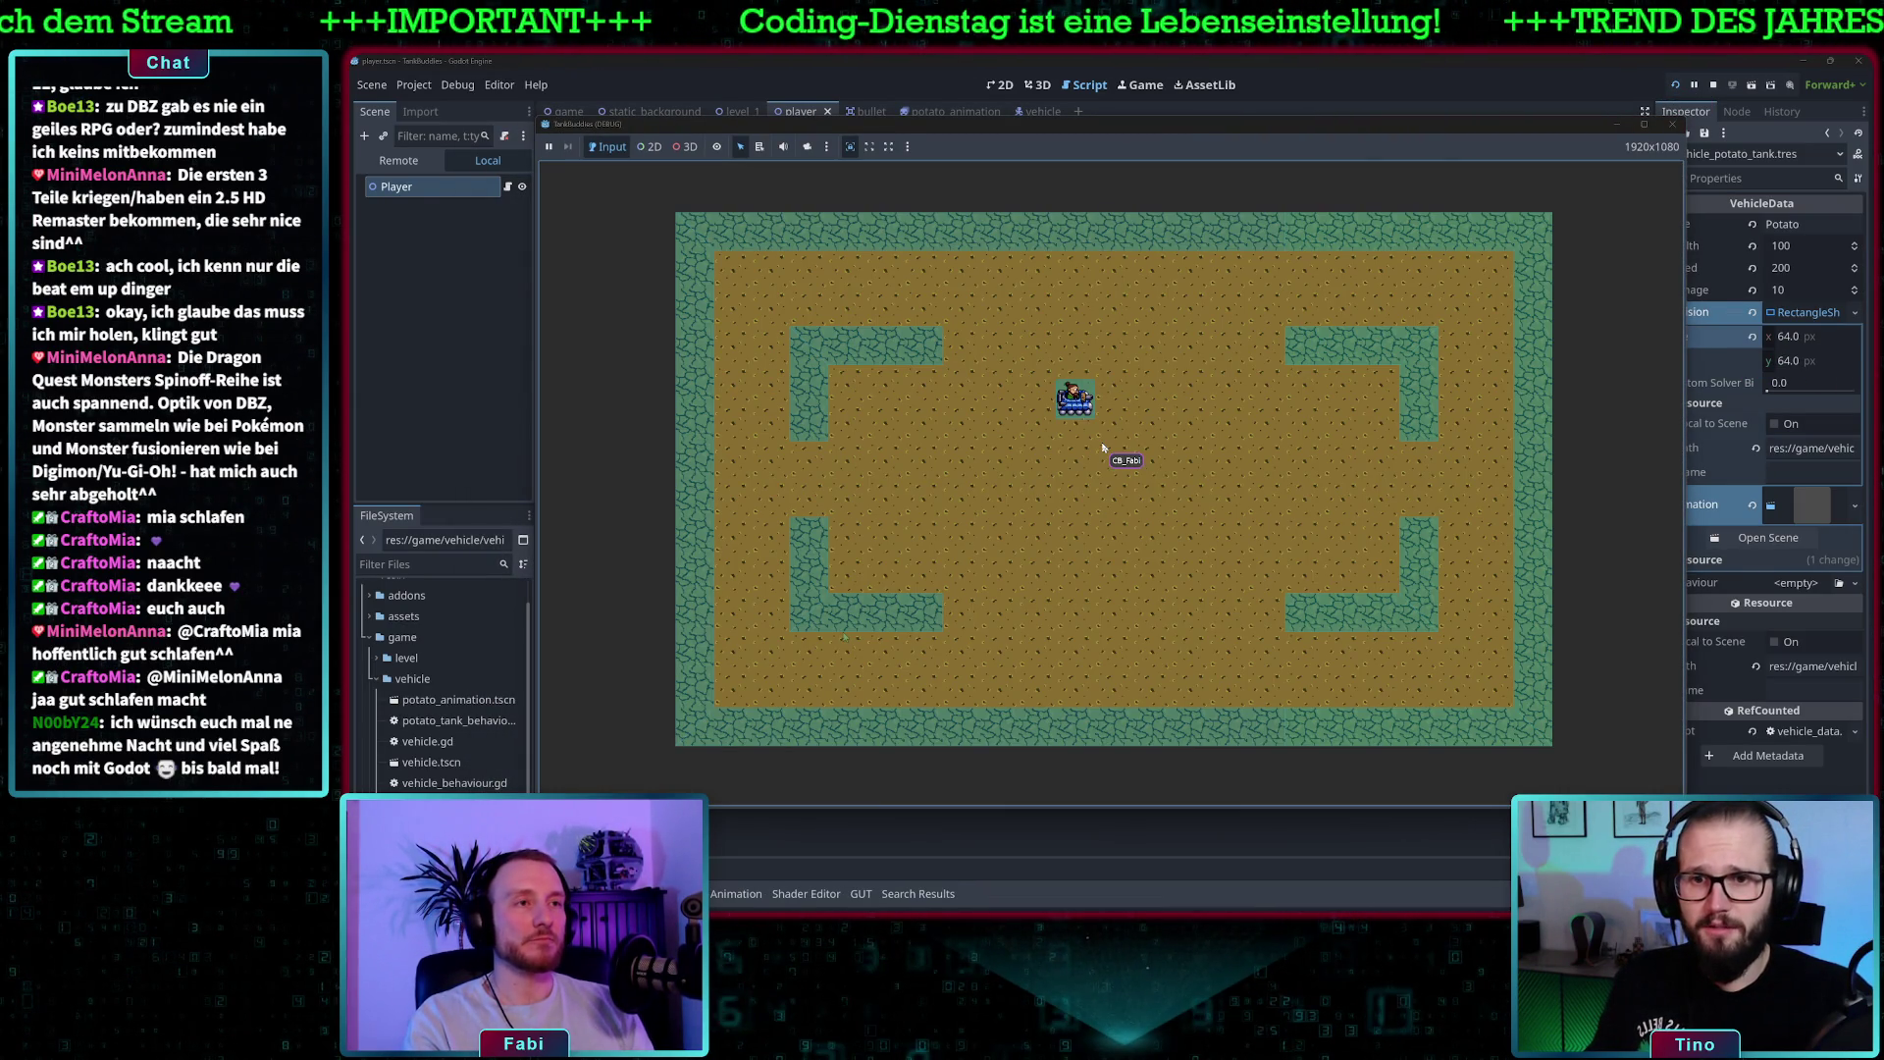
key(s)
key(a)
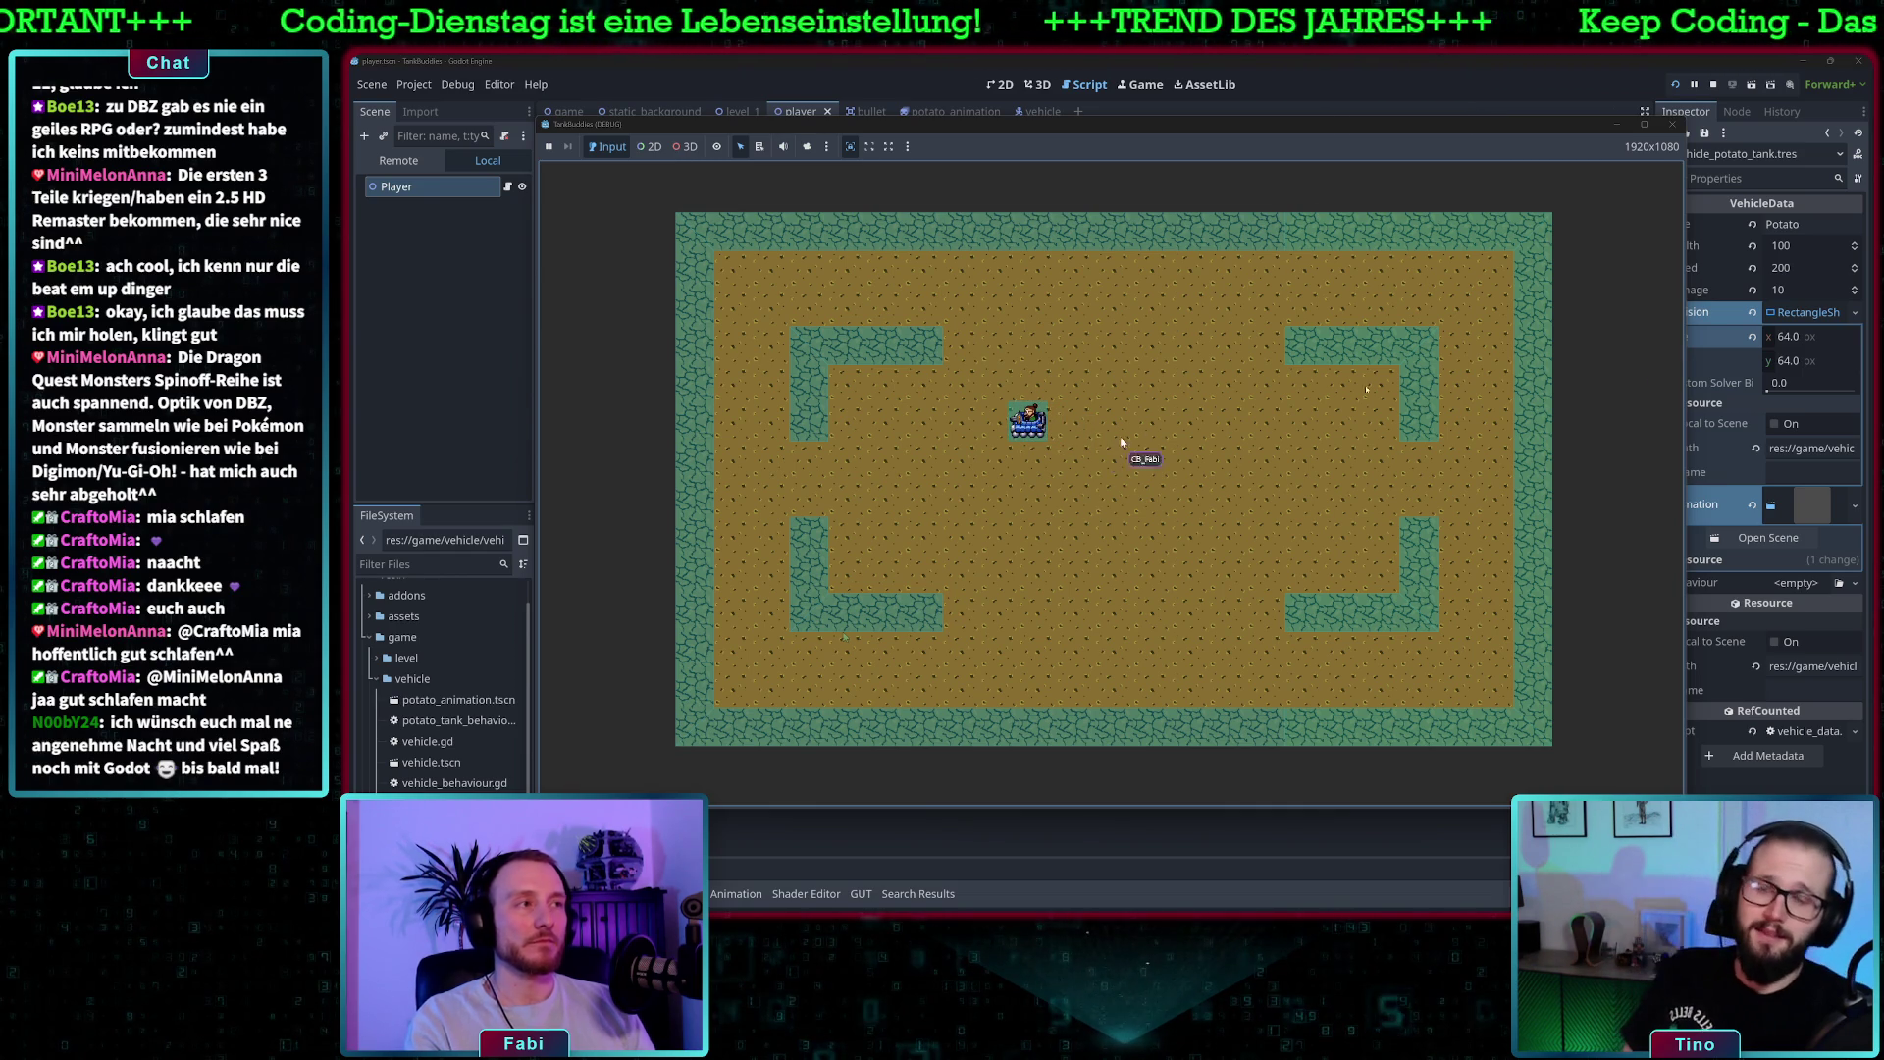
- Narrow the collision width to 55, save, and test-drive the tank before closing the game
click(1804, 337)
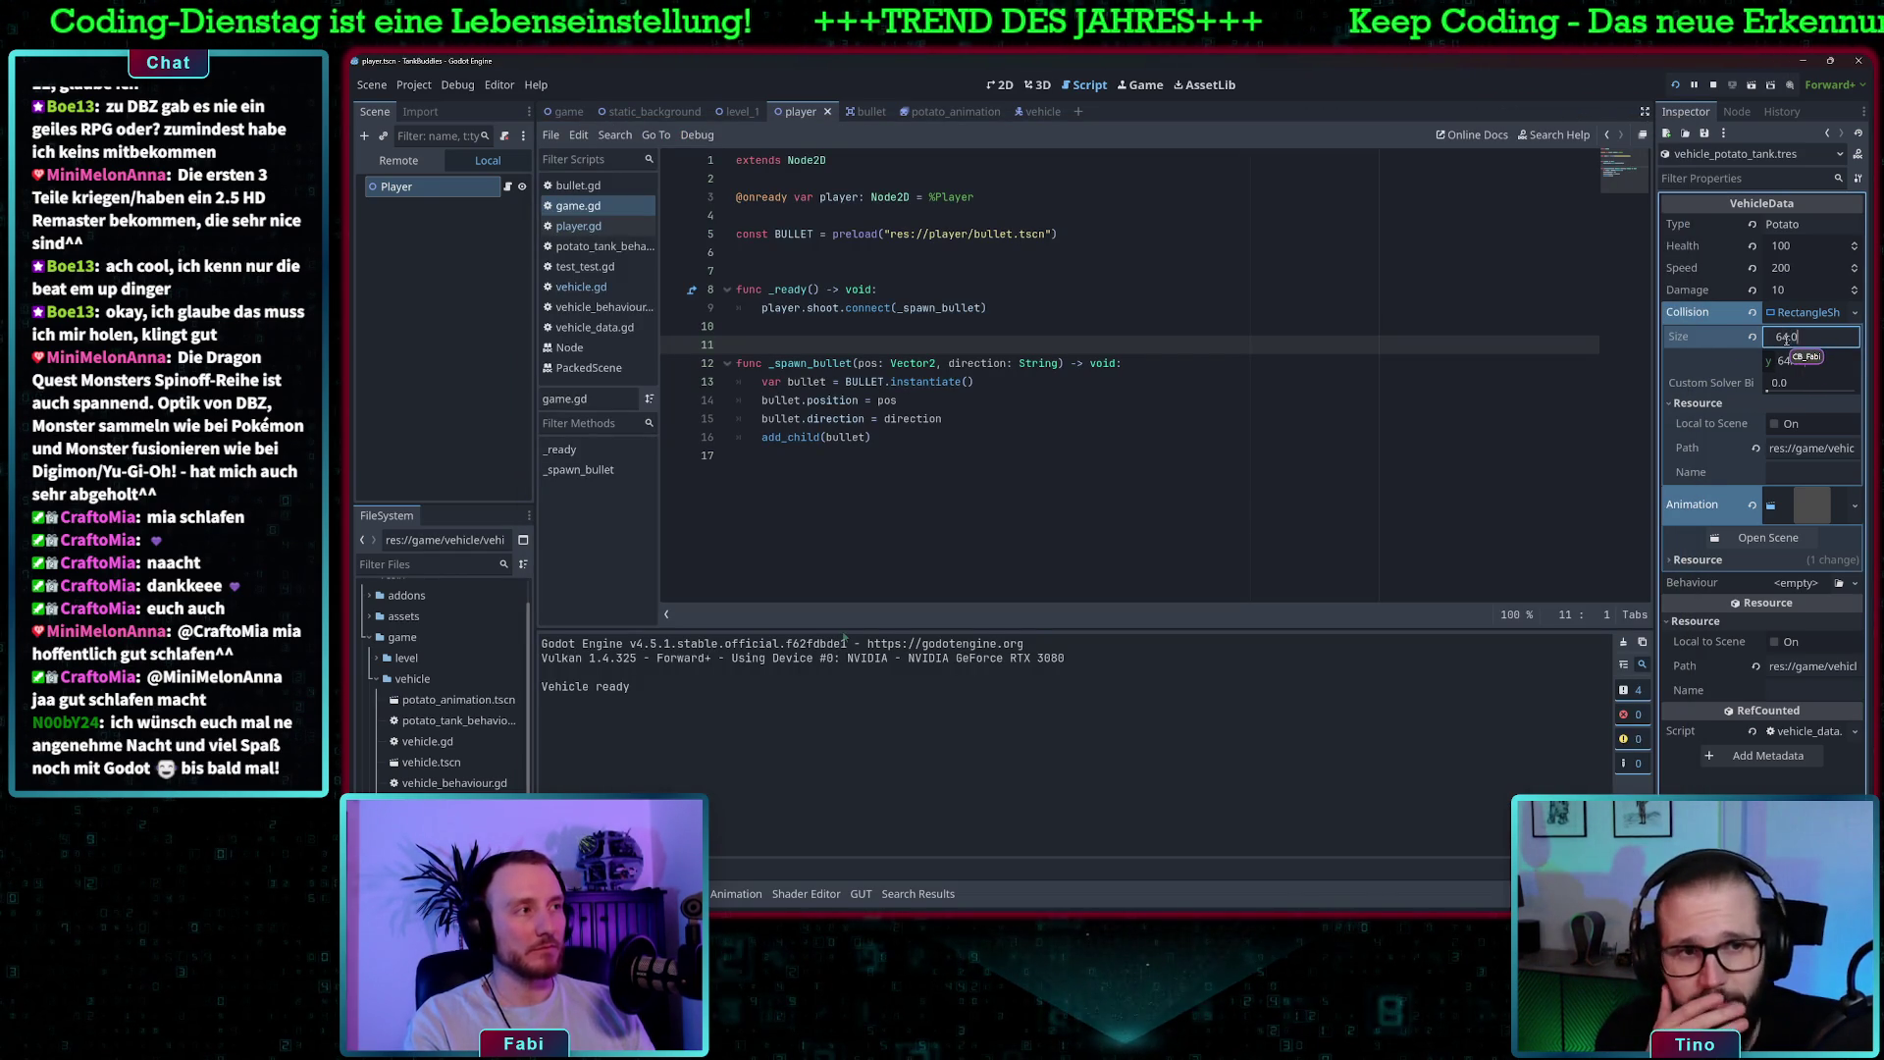
text(55)
key(Tab)
text(55)
key(ctrl+s)
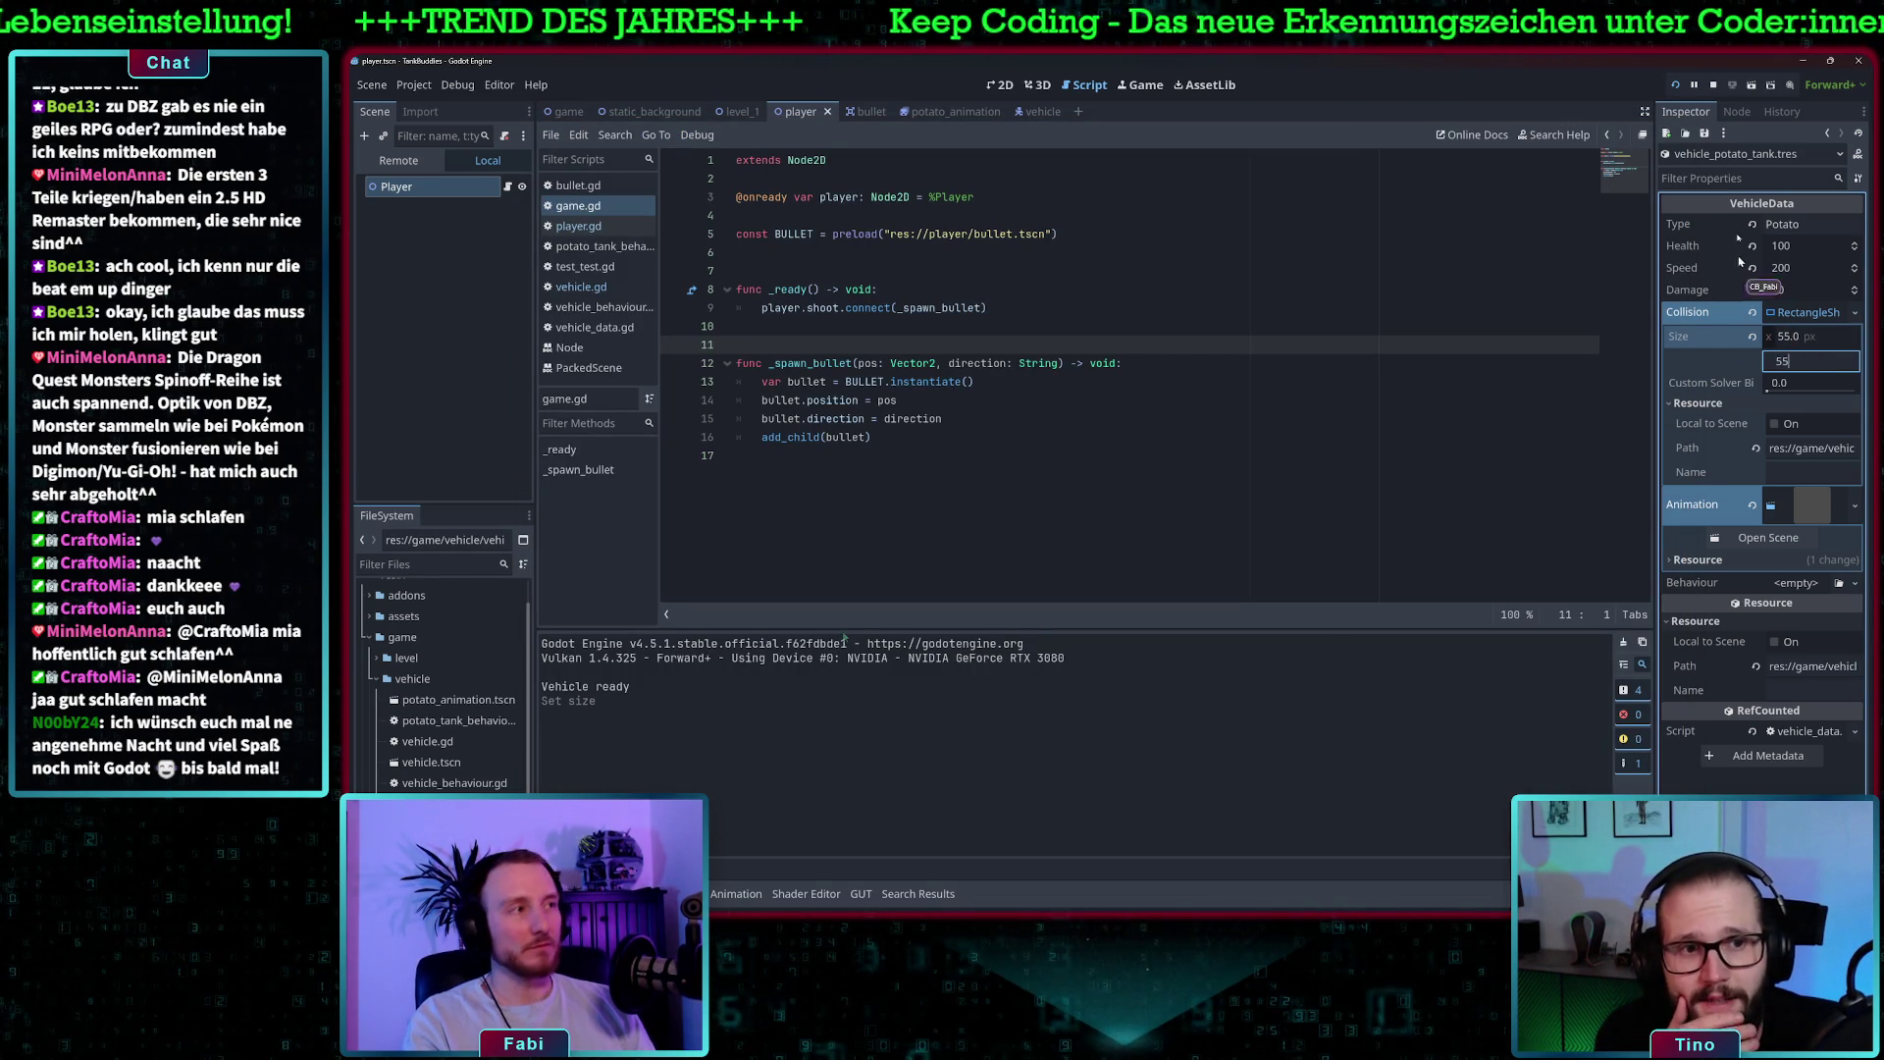
click(1674, 86)
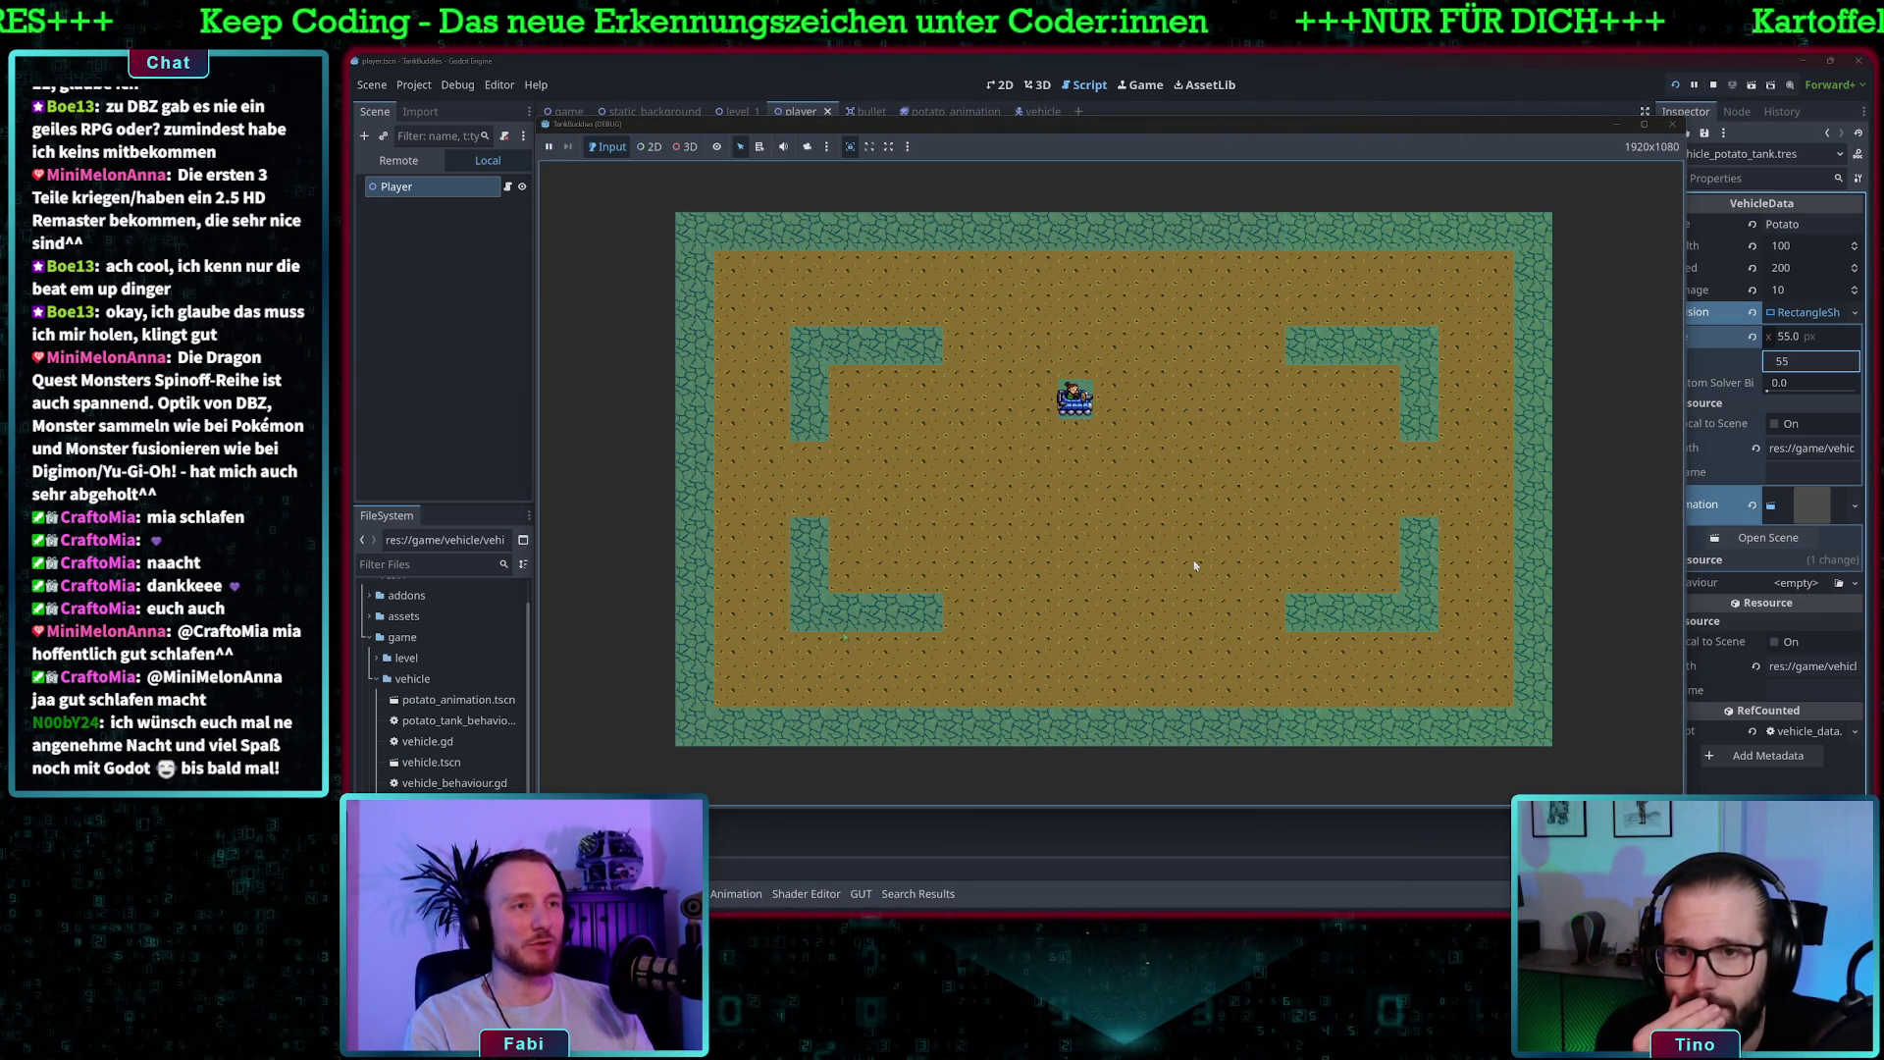
key(w)
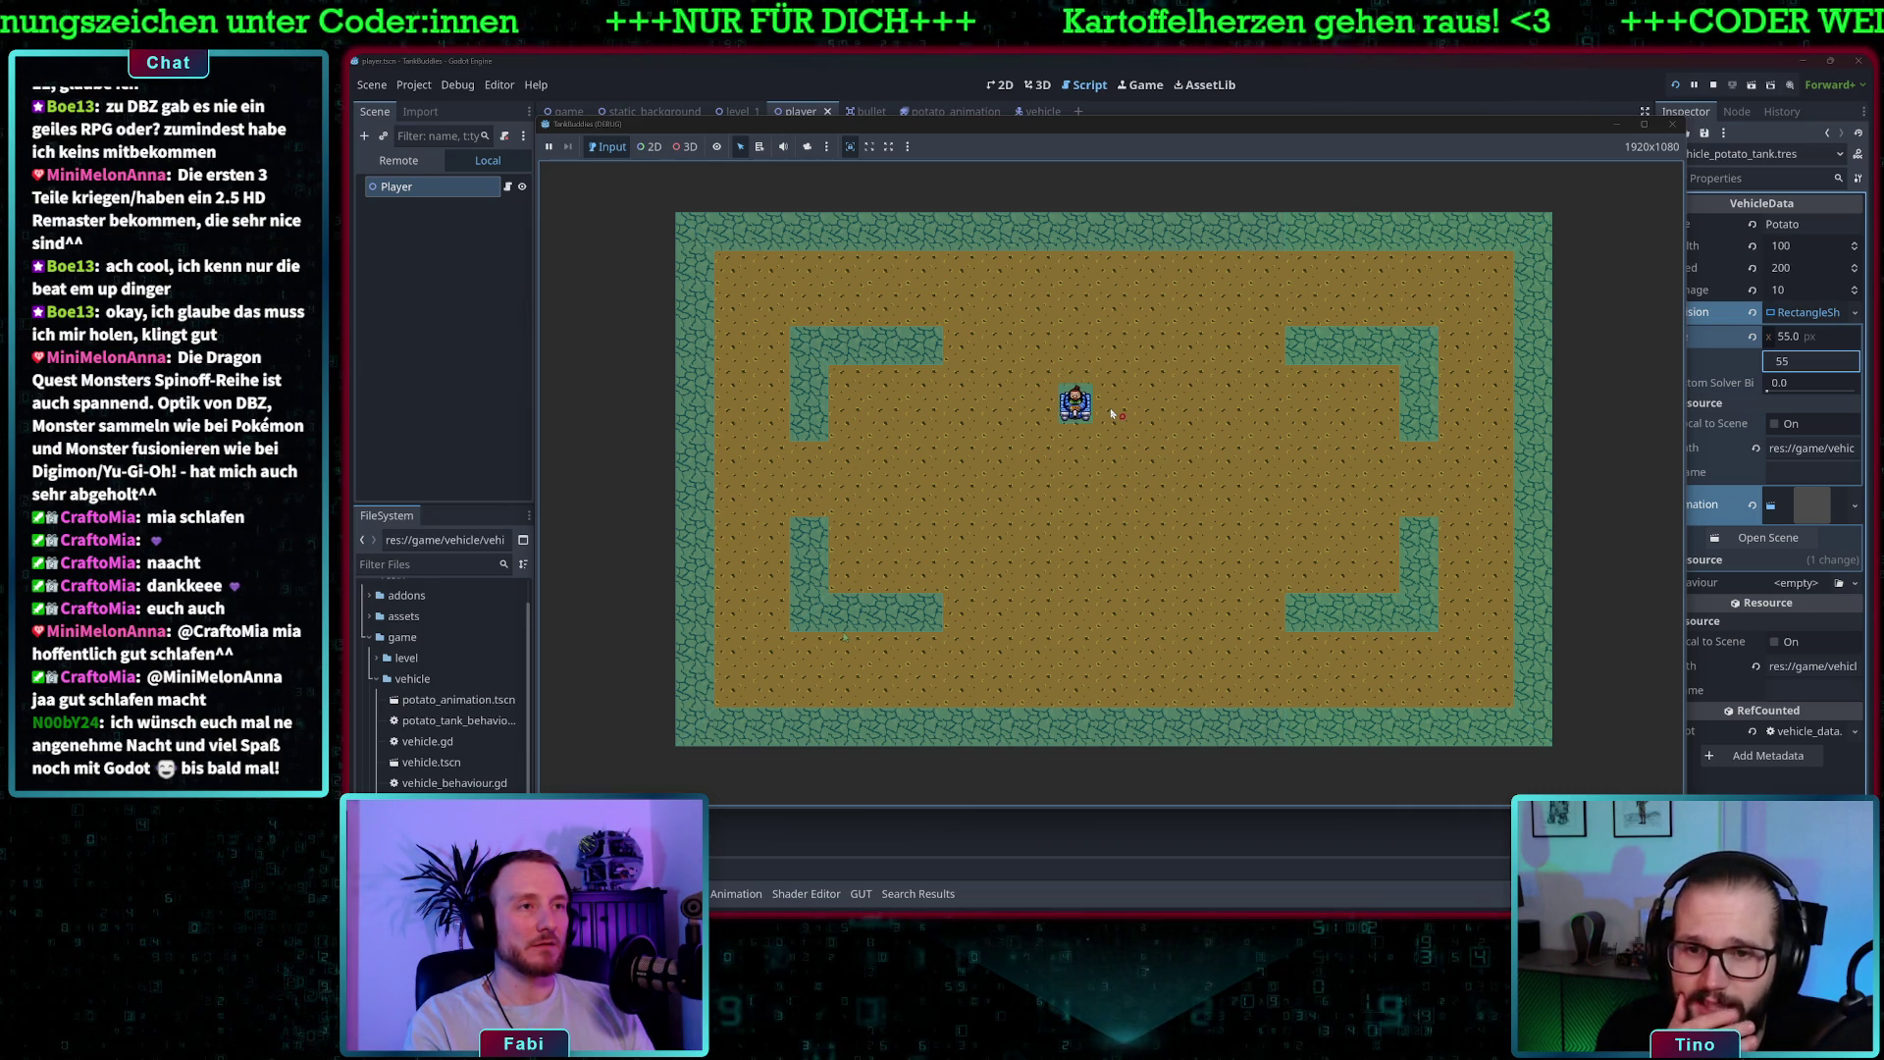
key(d)
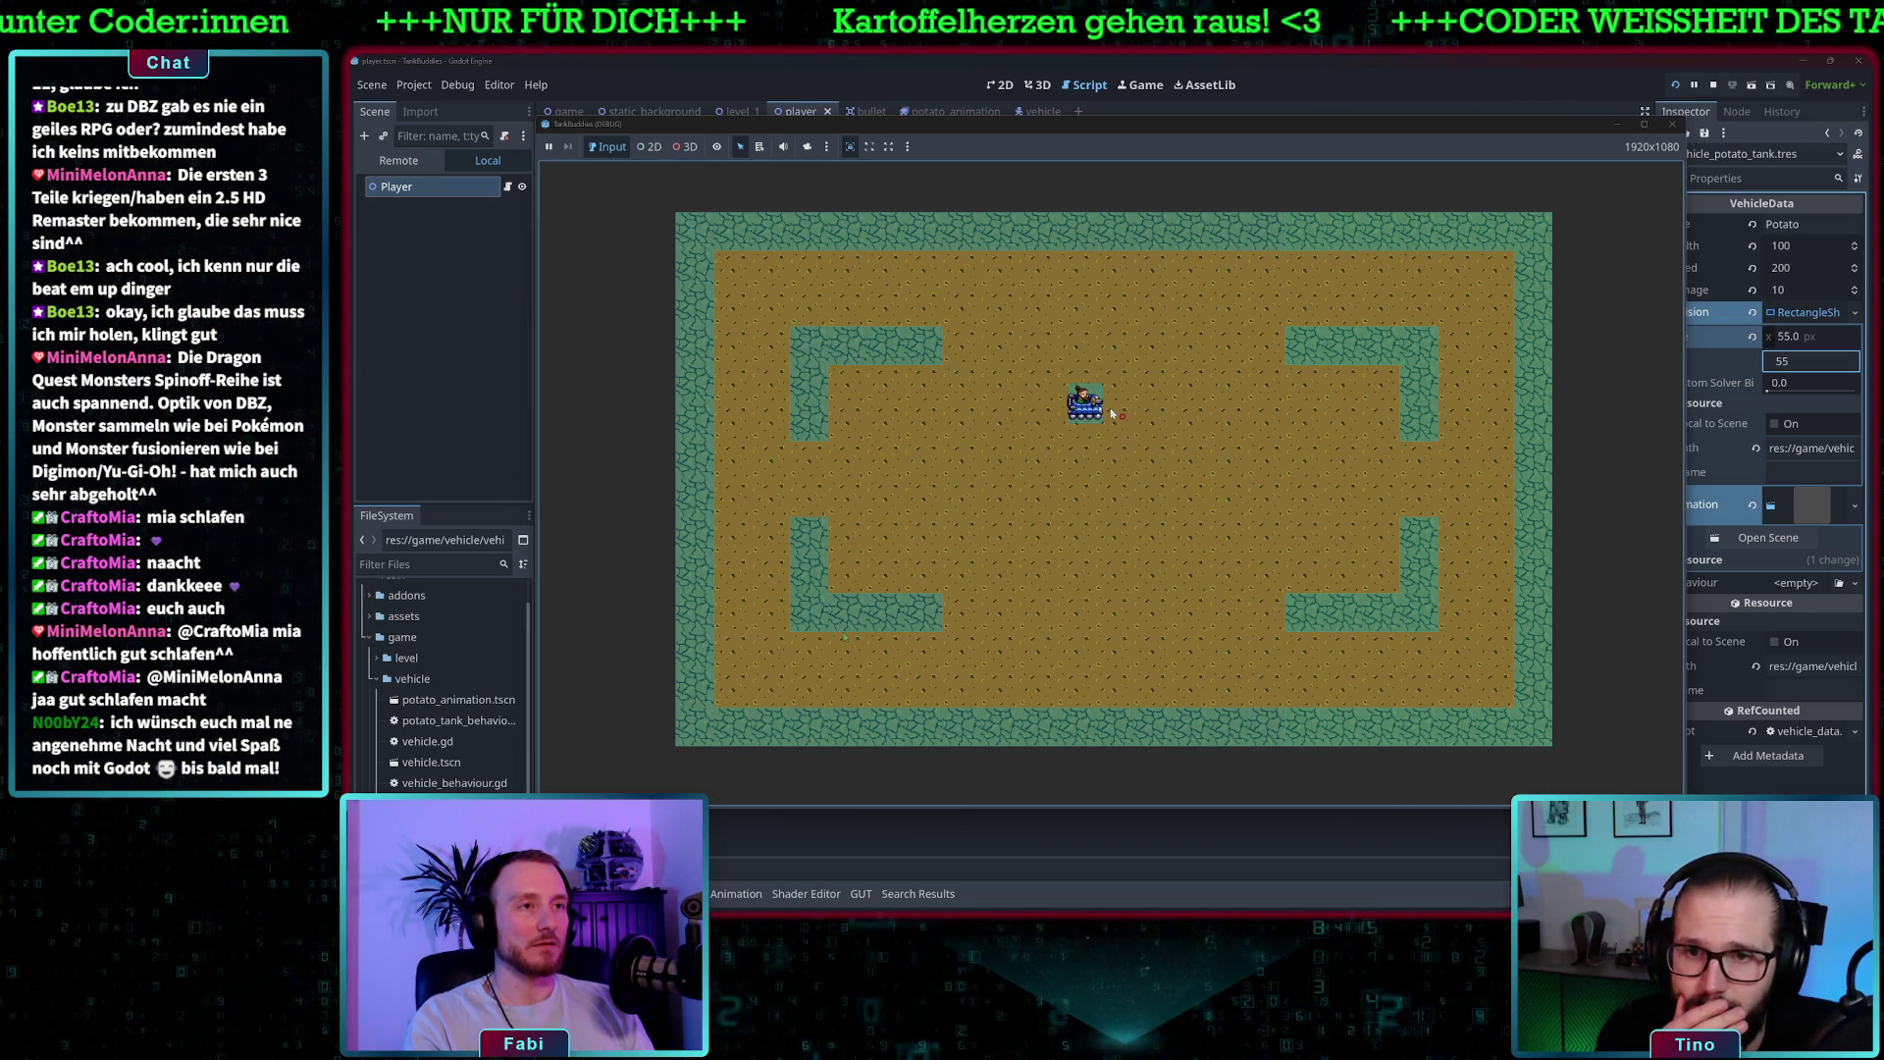
key(w)
key(s)
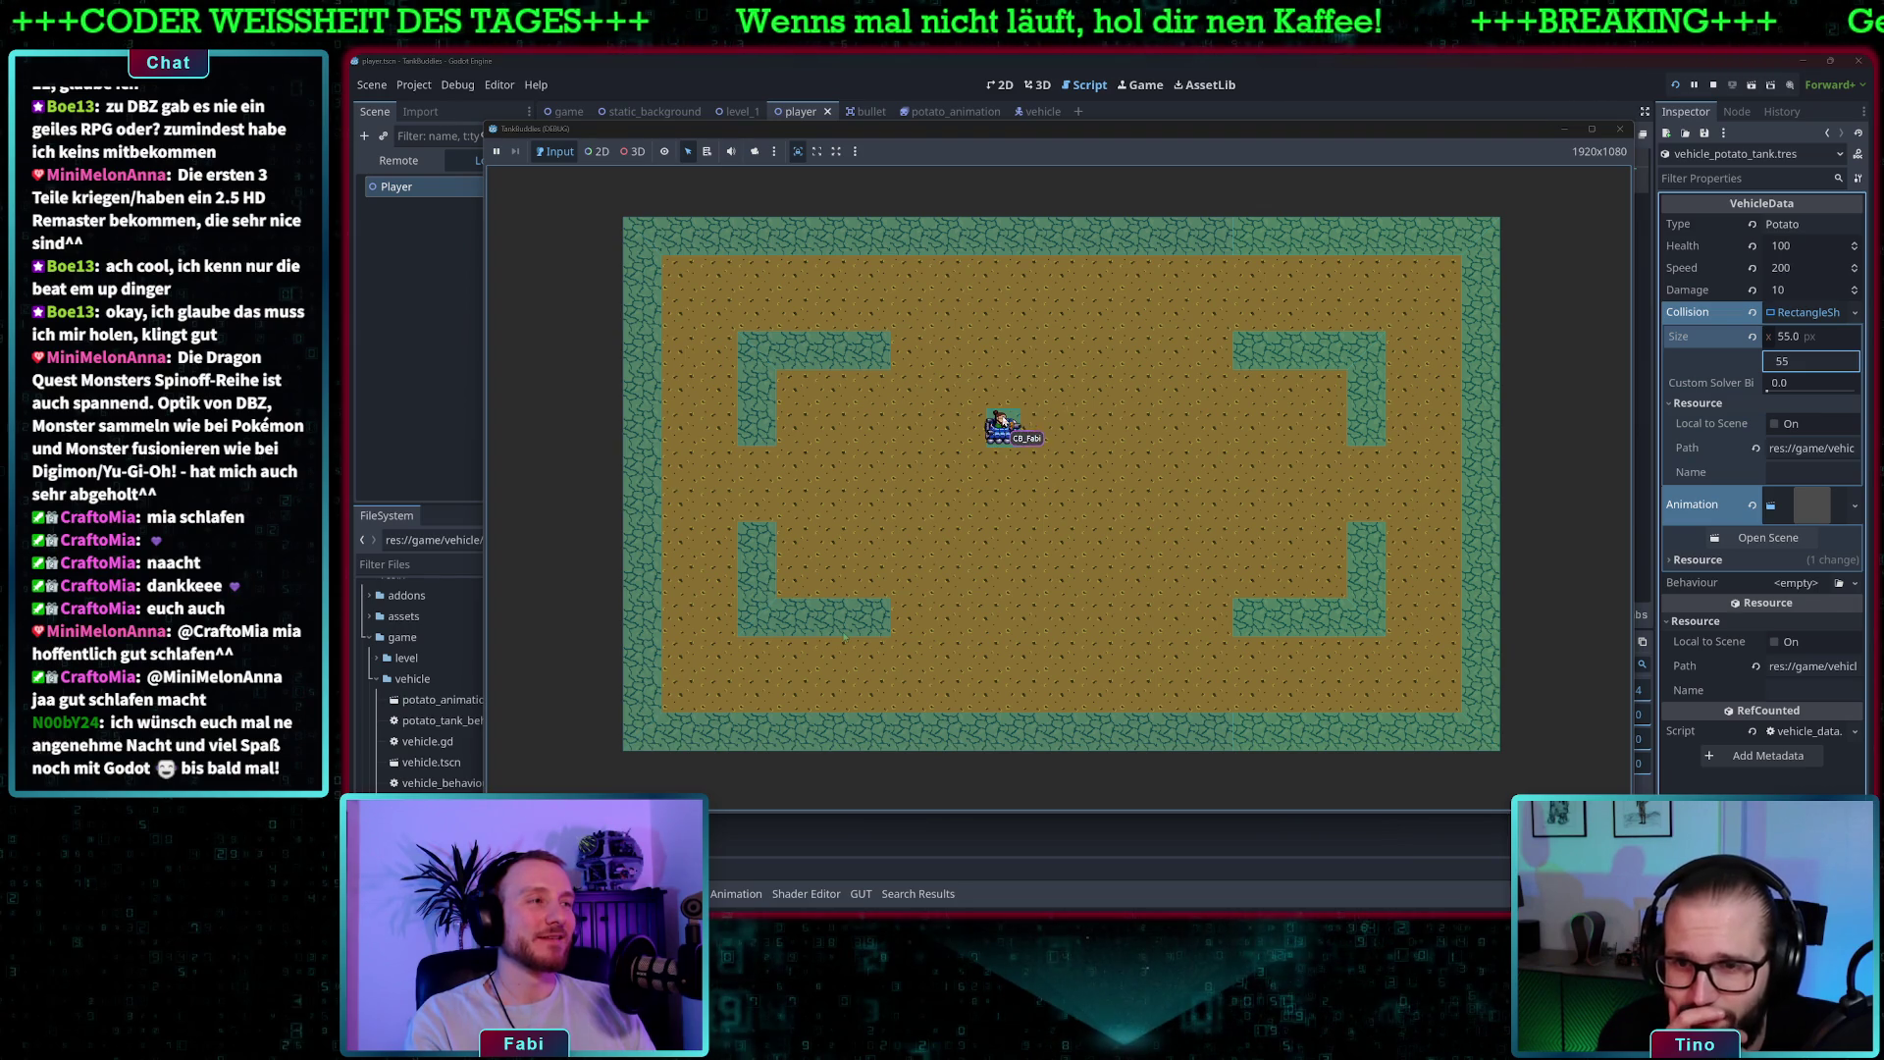
key(w)
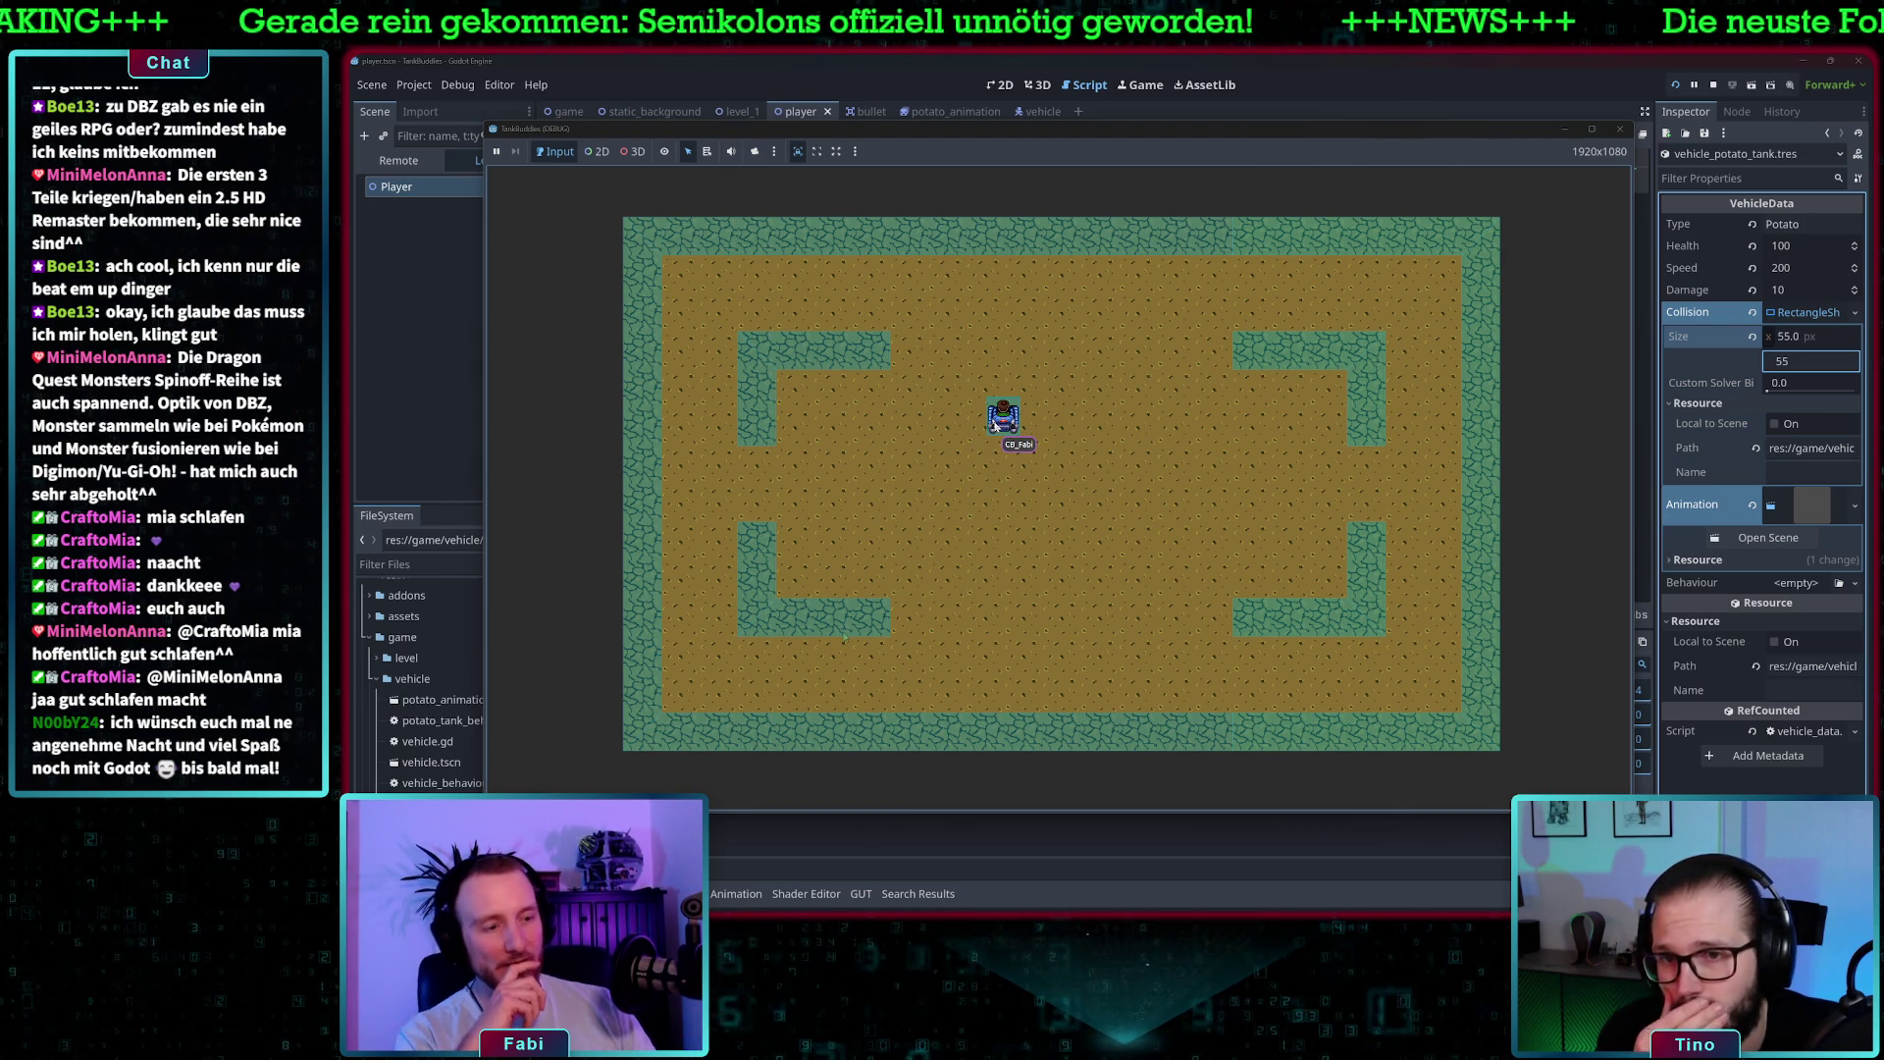
key(d)
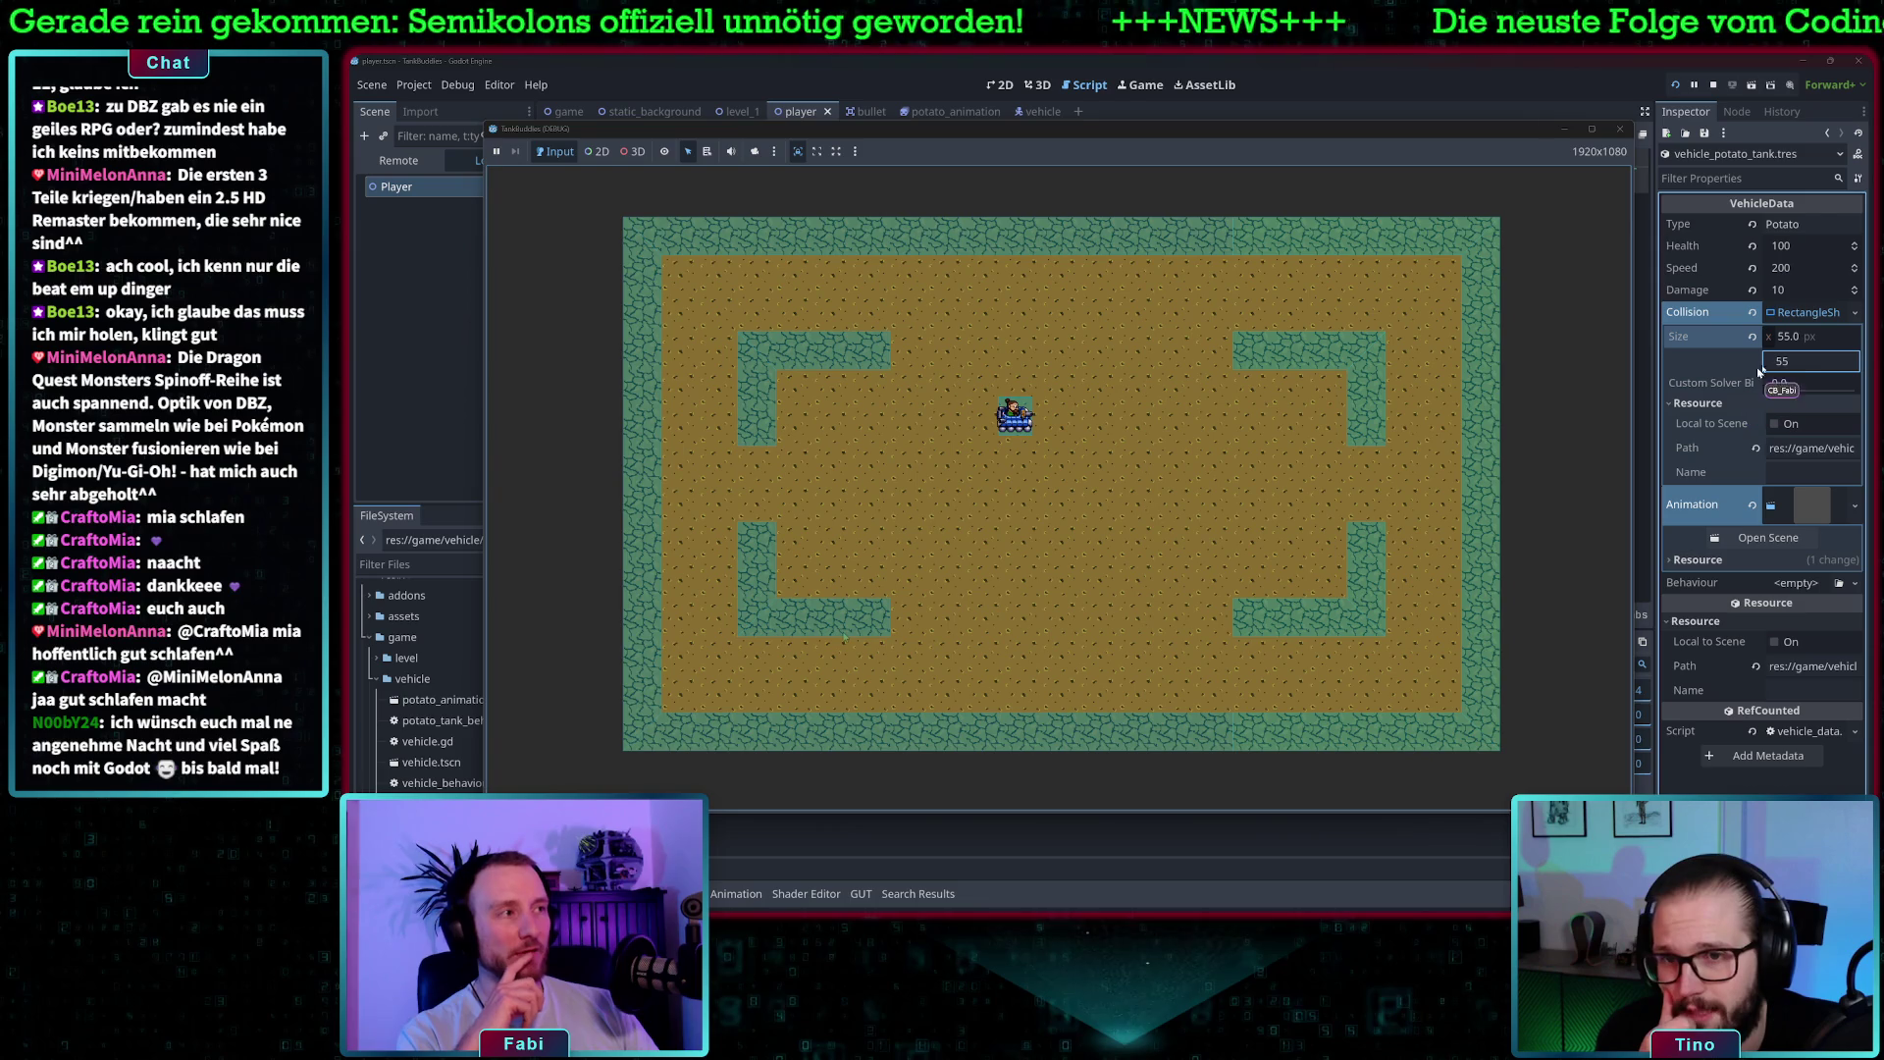
key(F8)
text(60)
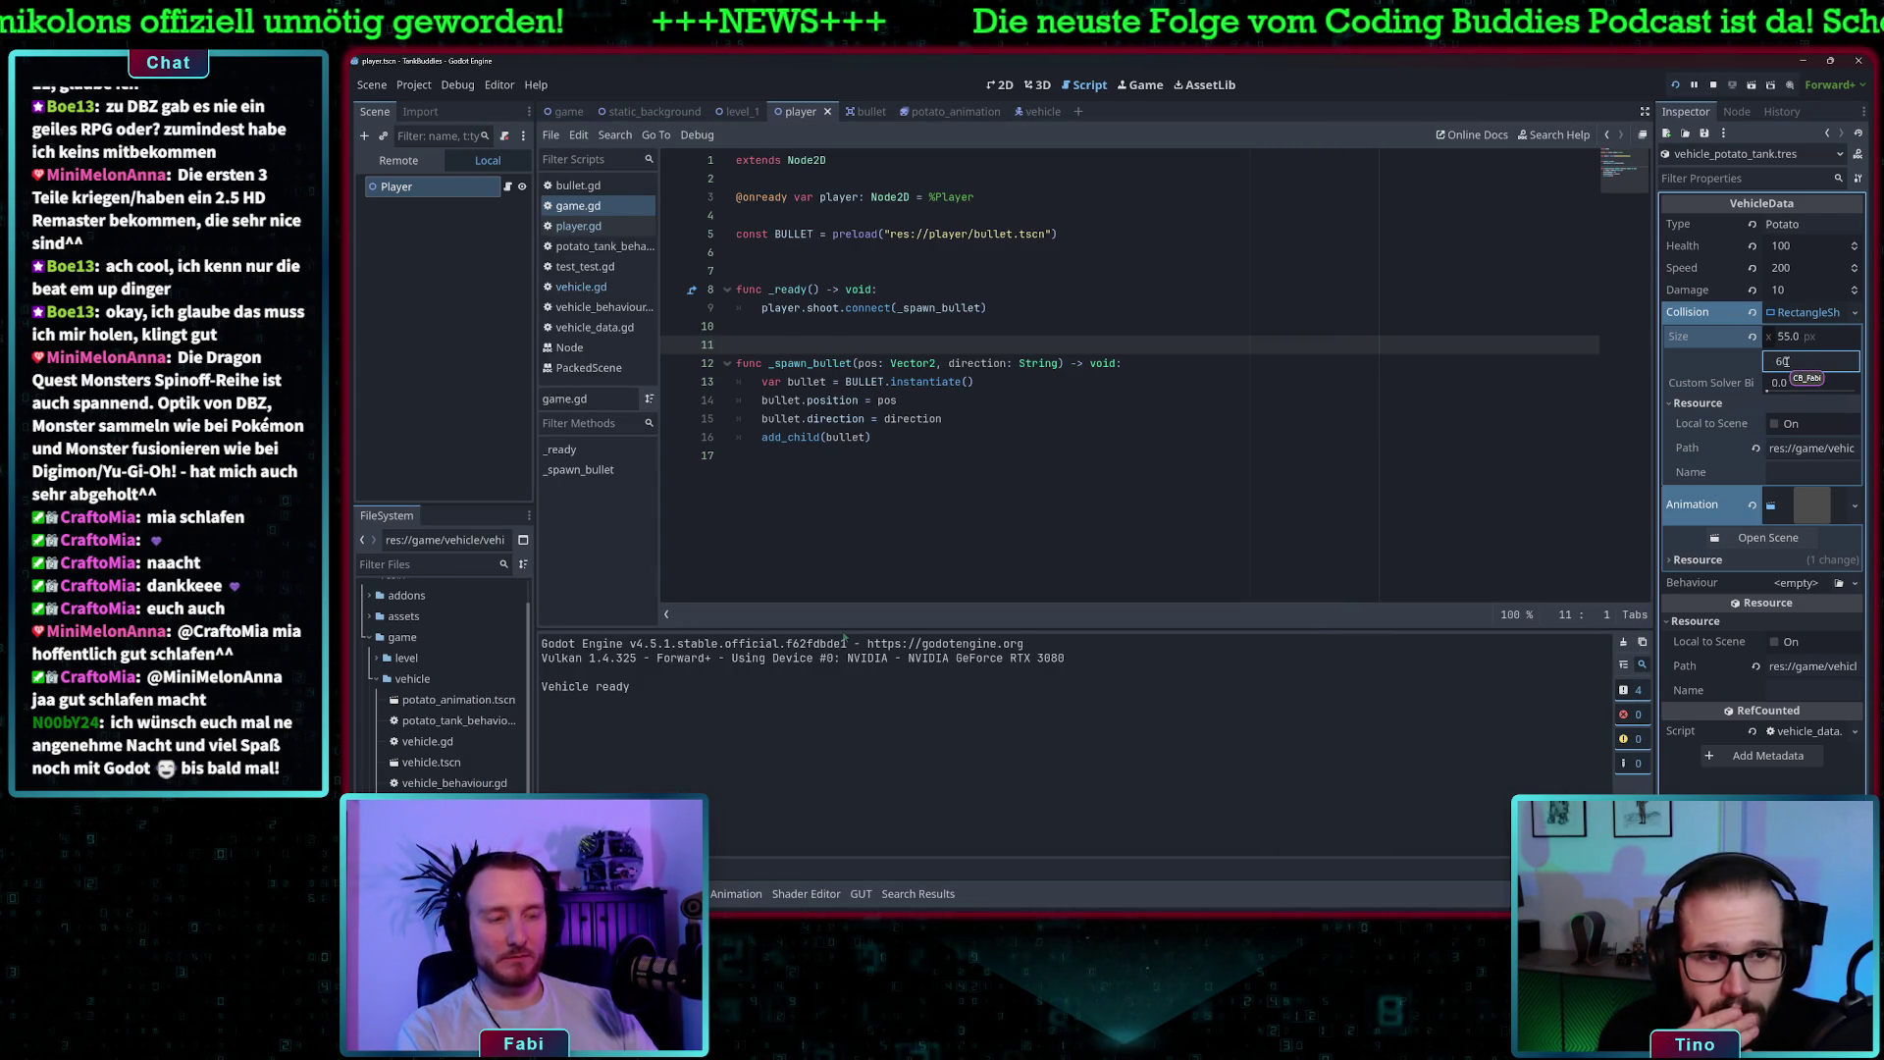
- Run the game once more, then change the potato tank's collision size to 50×50
click(1677, 85)
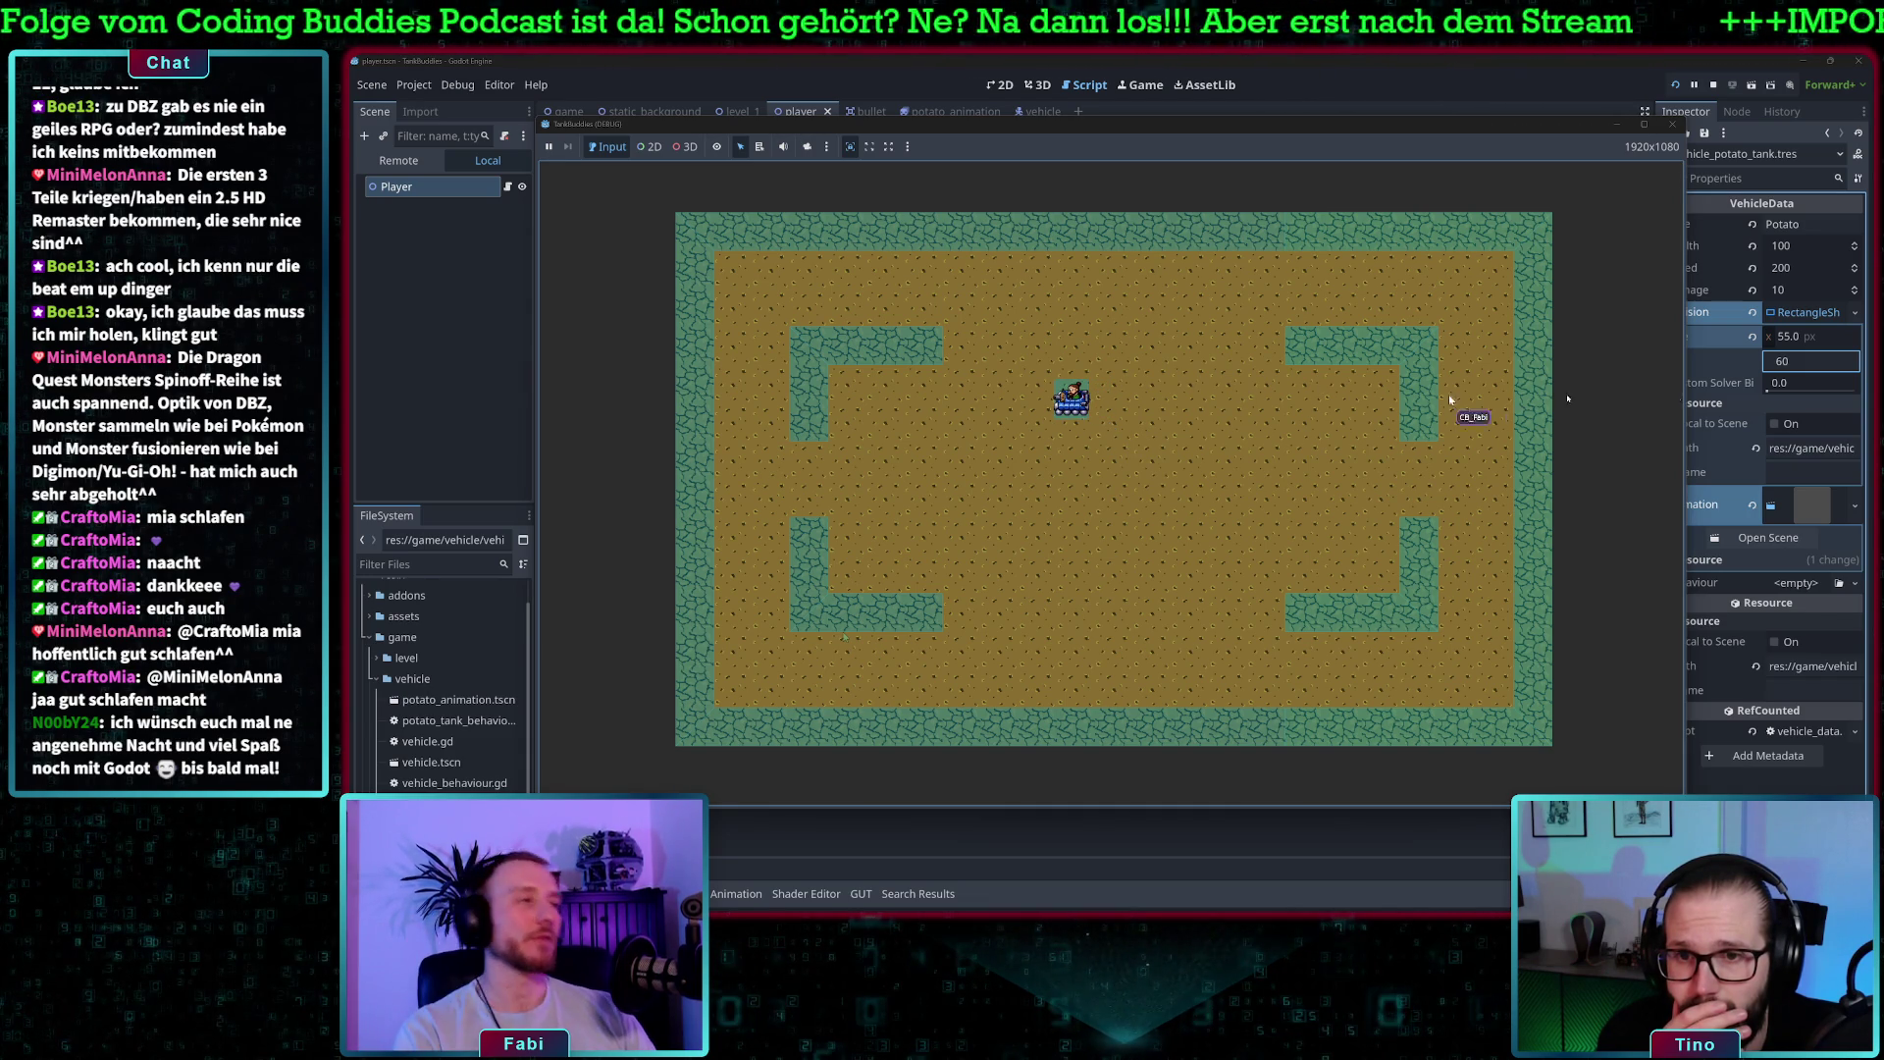
click(1801, 359)
click(1794, 337)
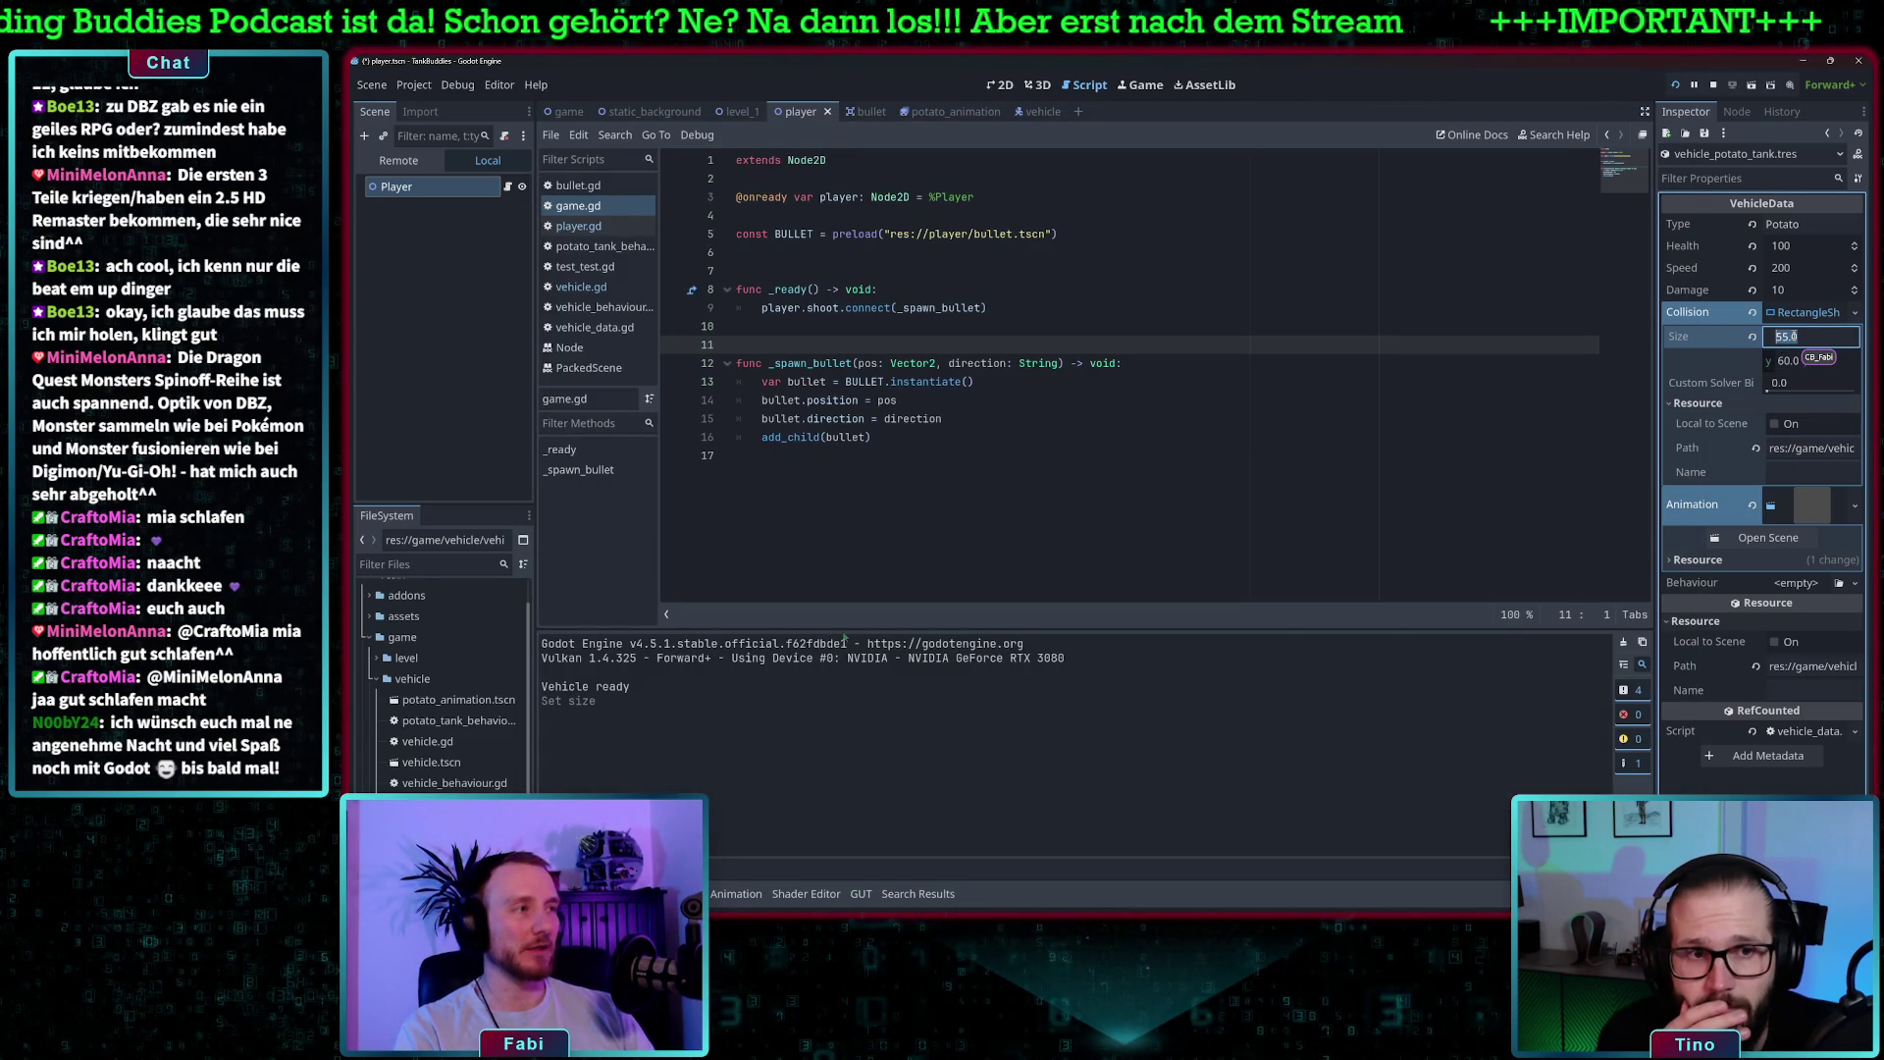
text(50)
key(Tab)
text(50)
key(Tab)
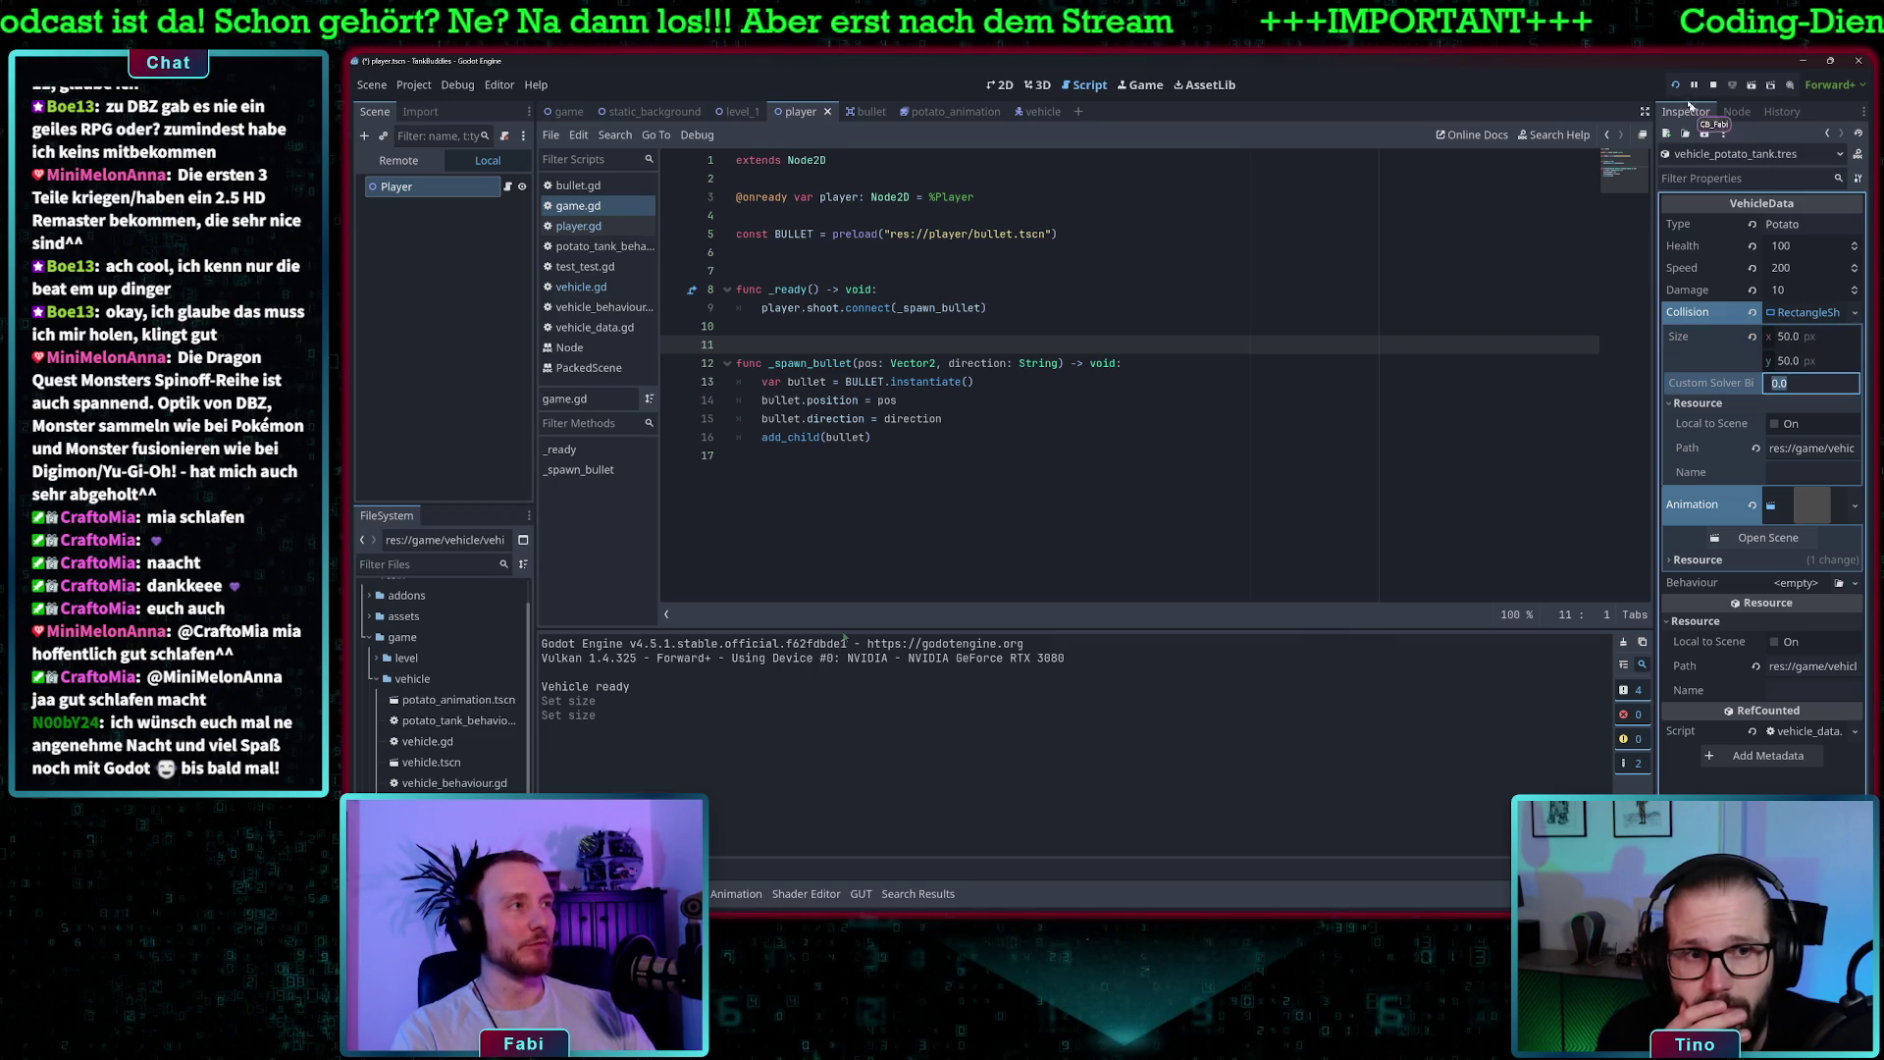
- Launch the game with the 50×50 collision and drive the tank left, up and right
click(1676, 85)
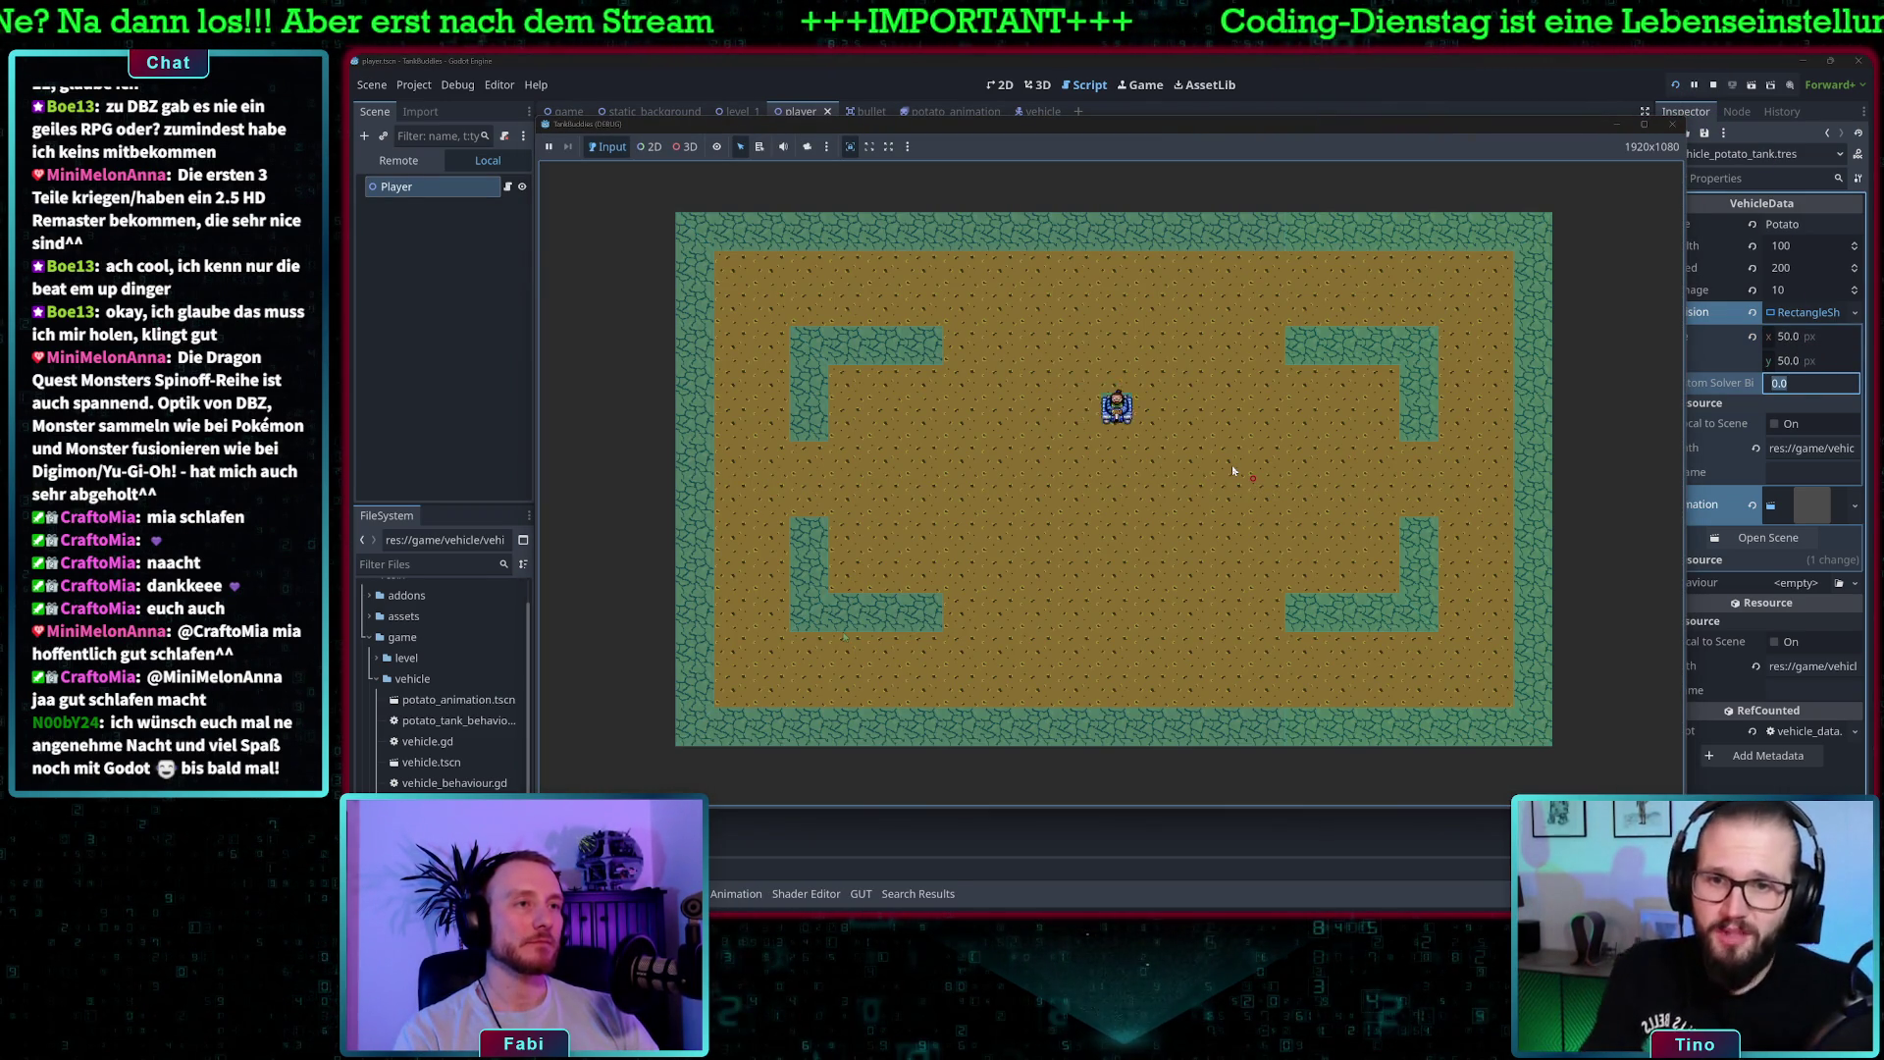
key(a)
key(a)
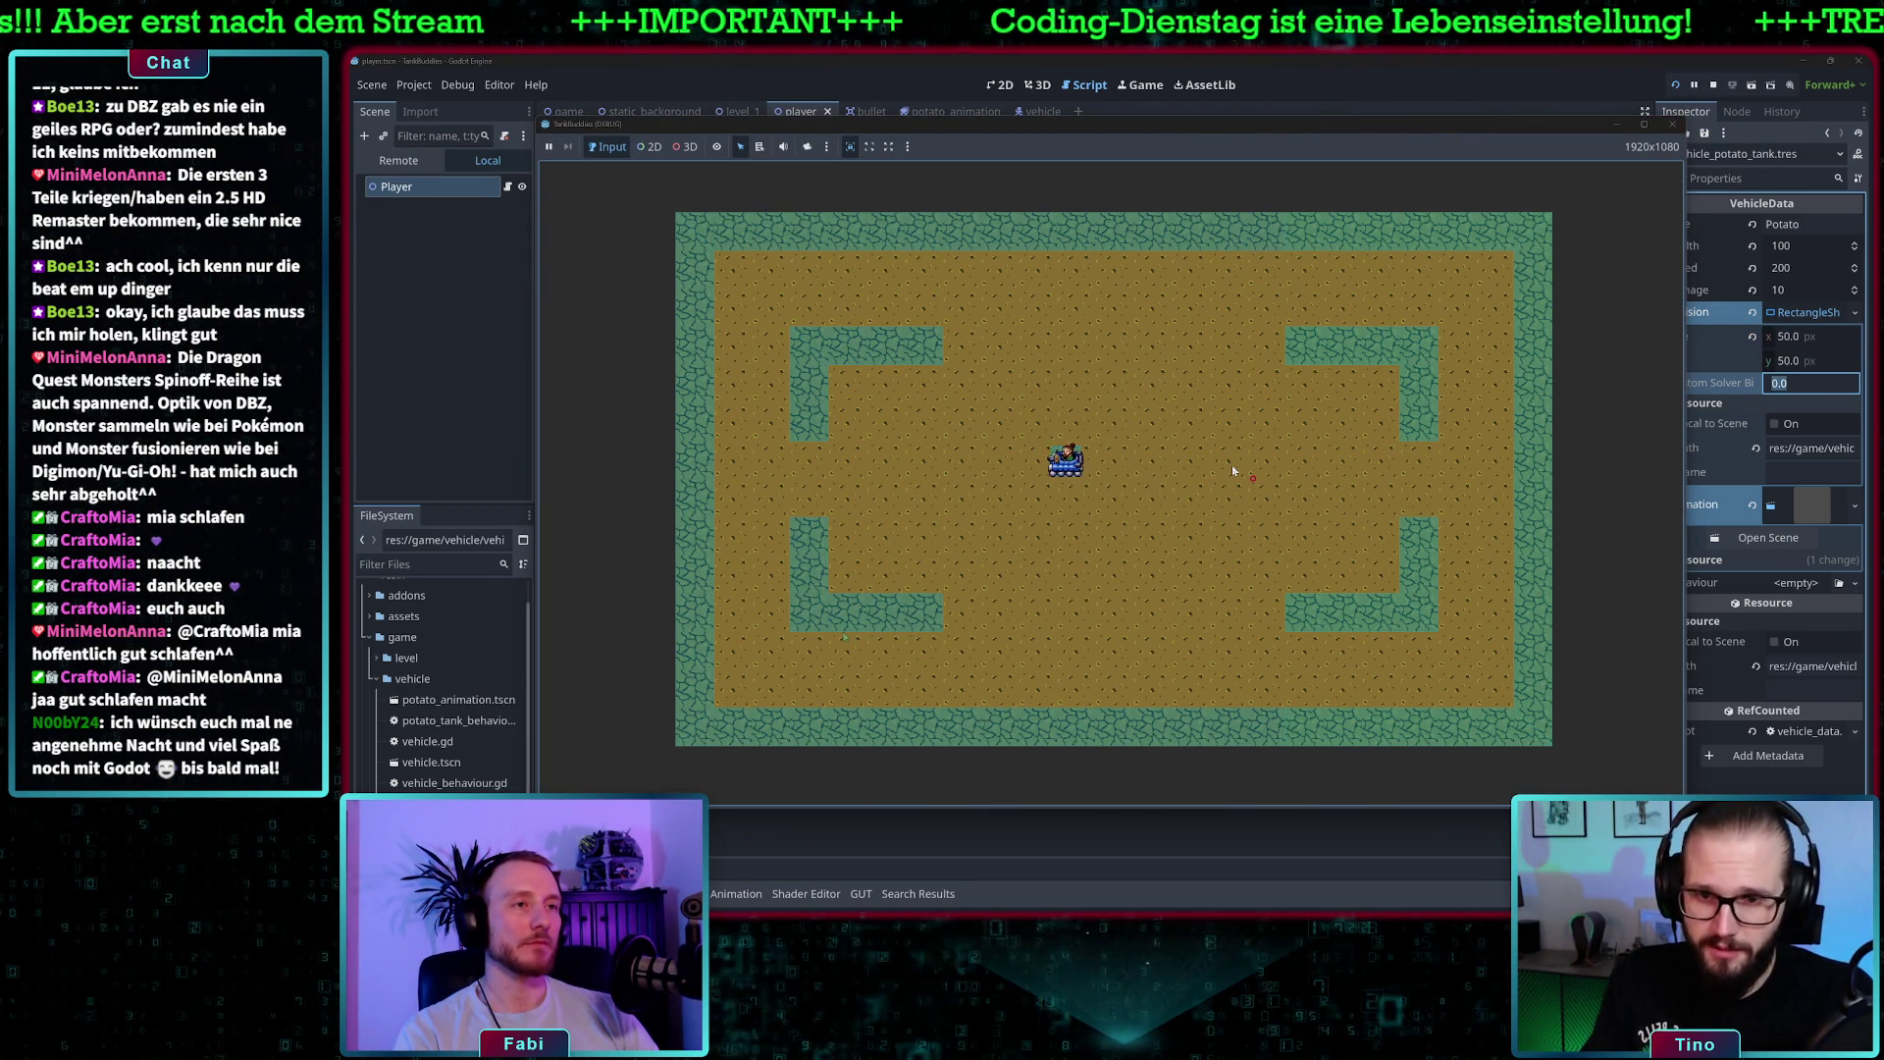
key(w)
key(d)
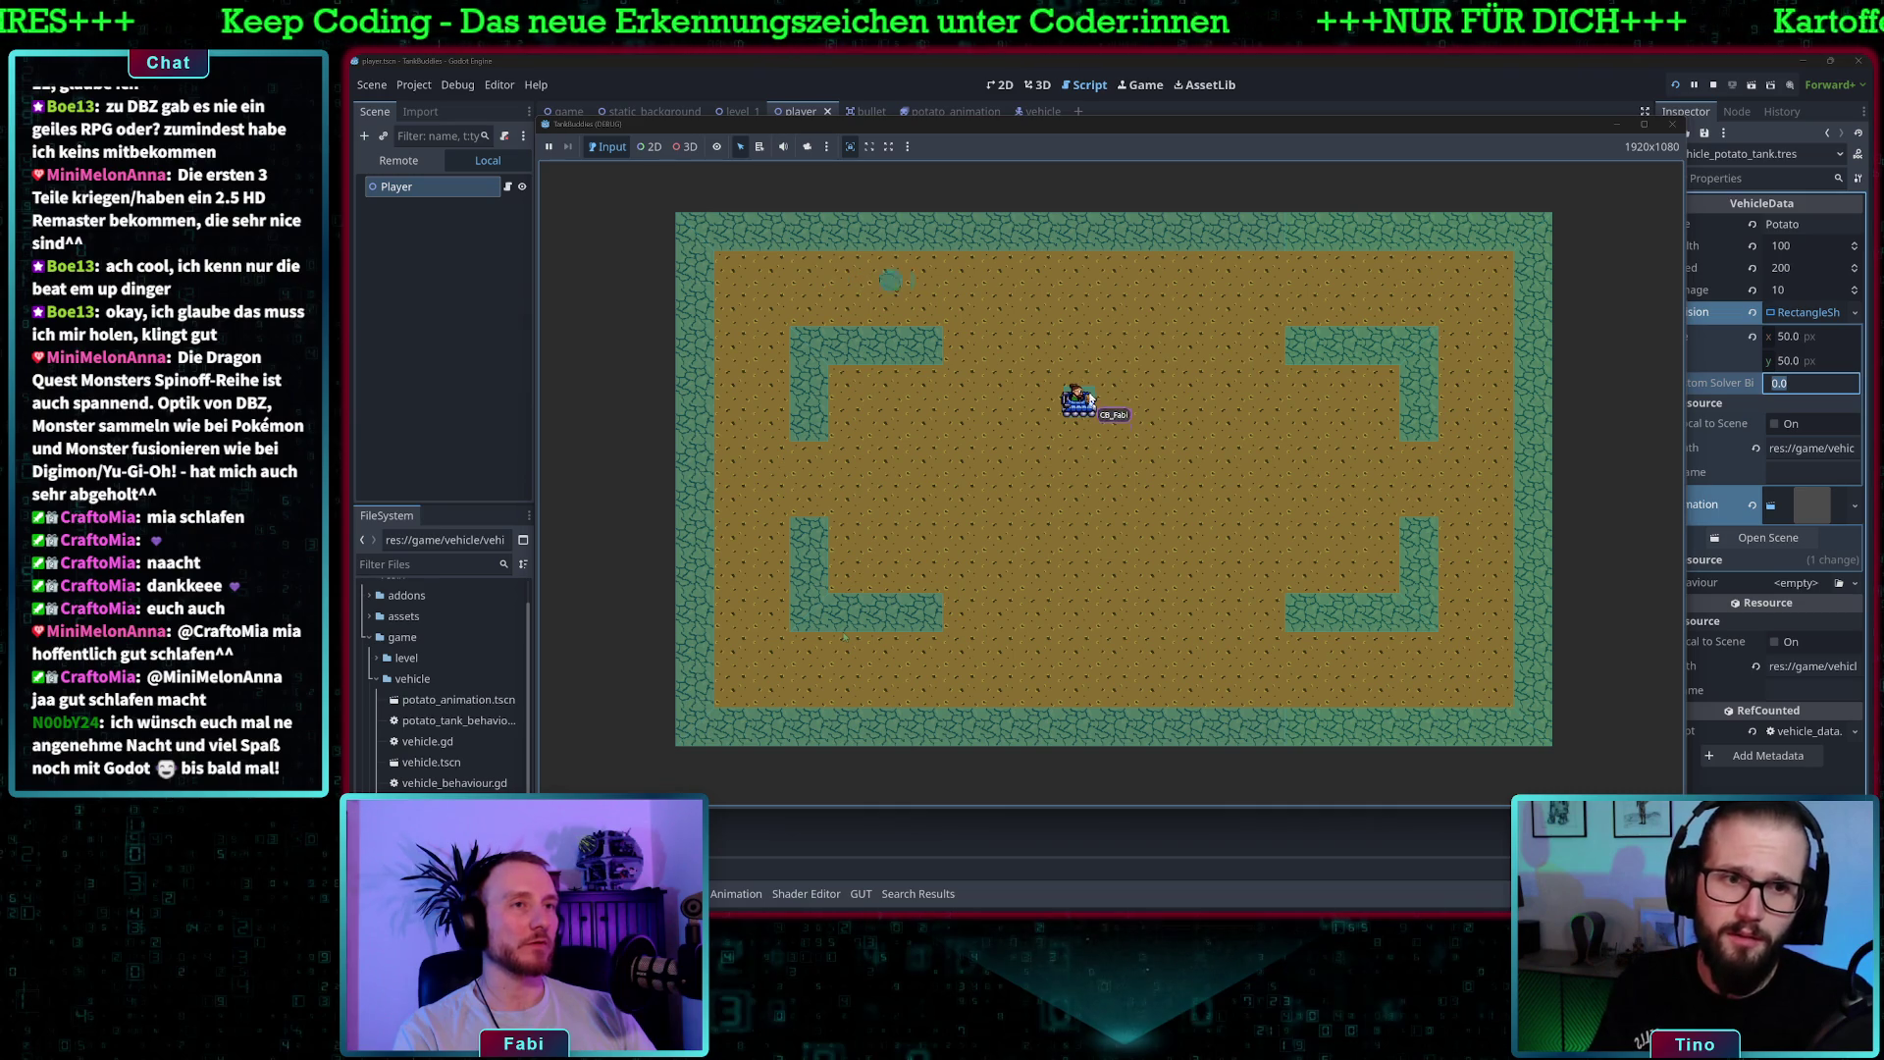
key(w)
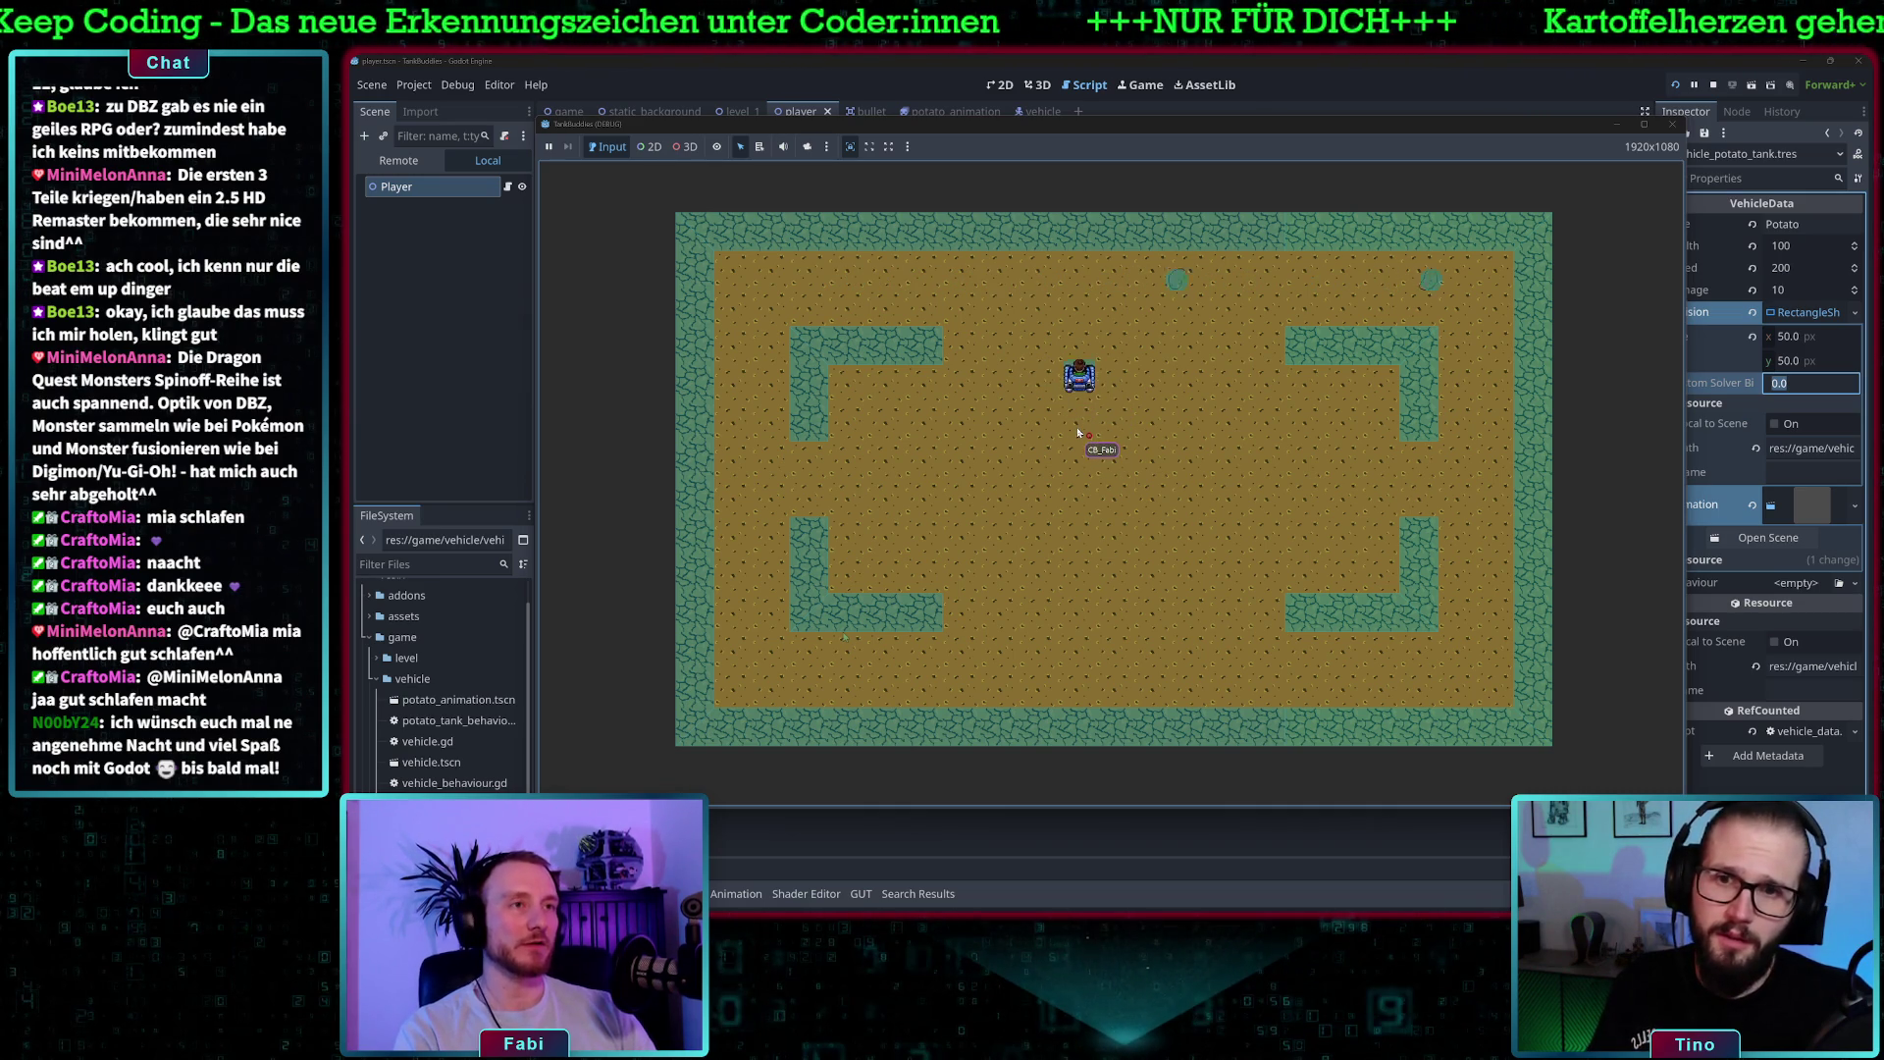
key(a)
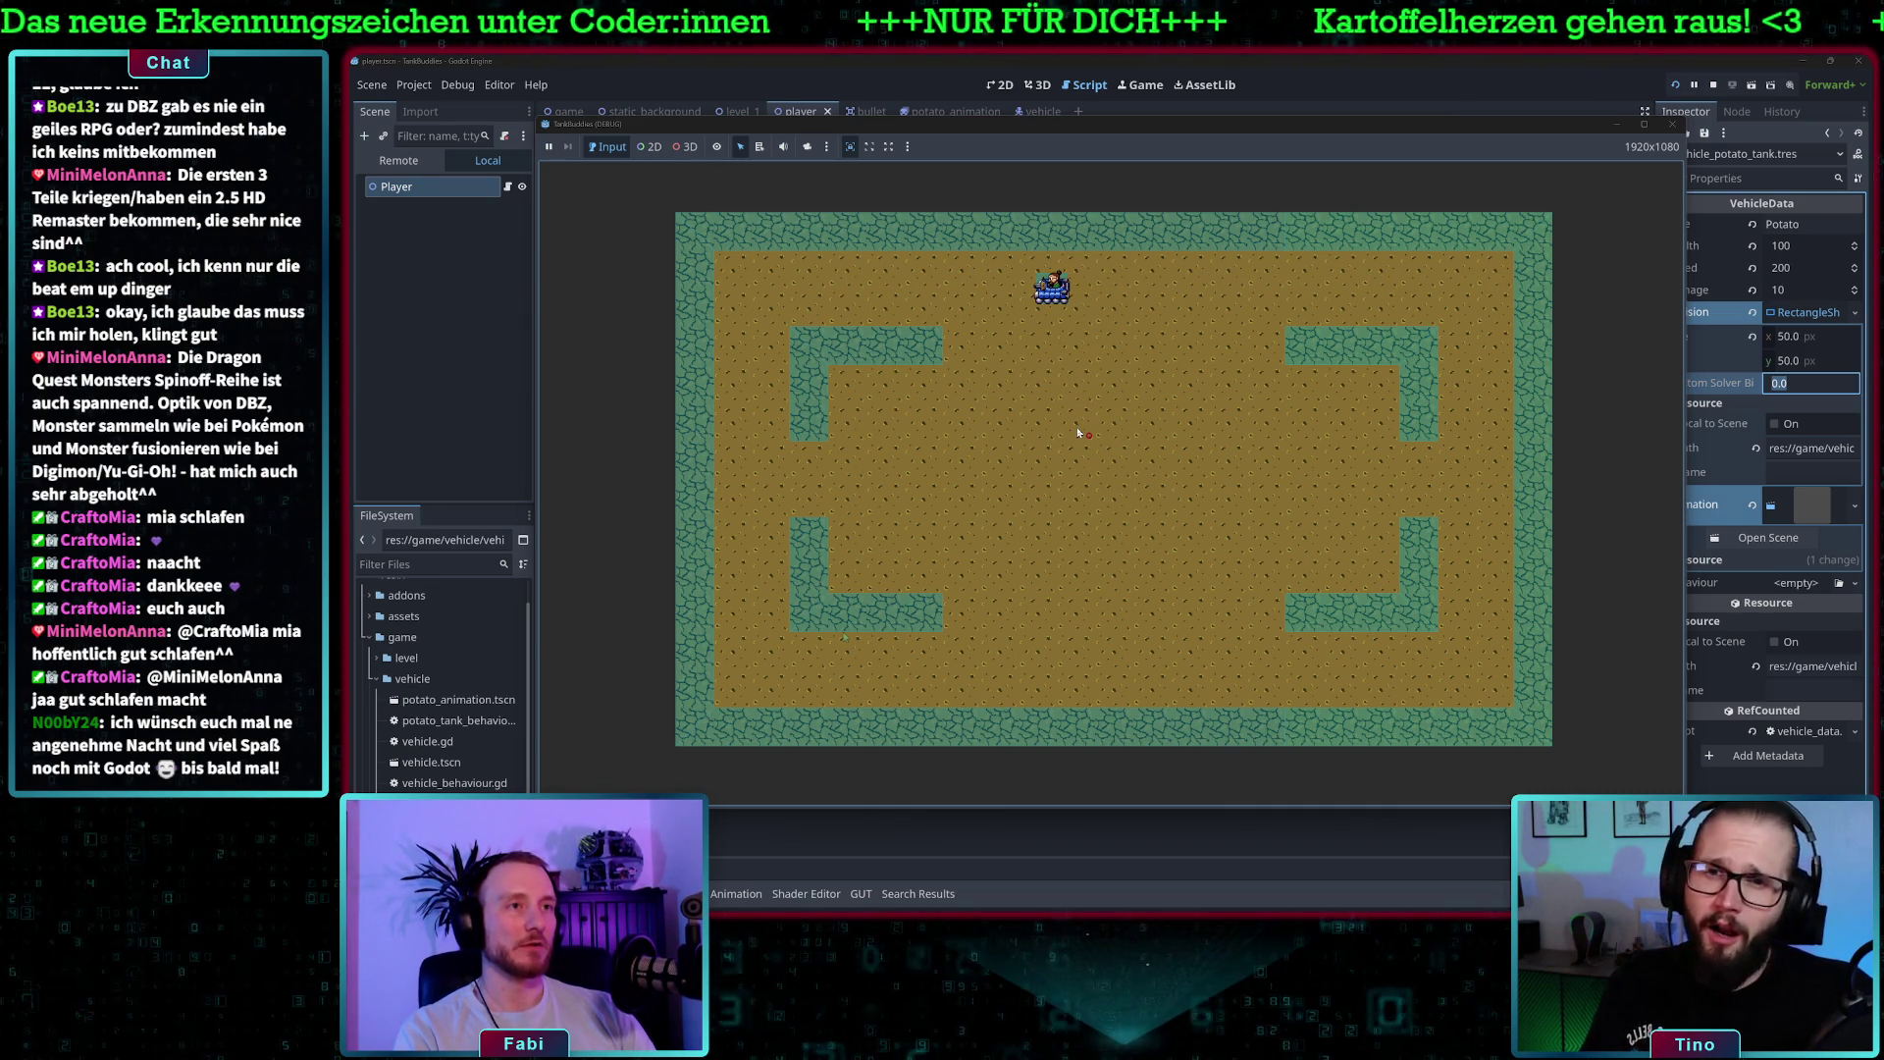
key(d)
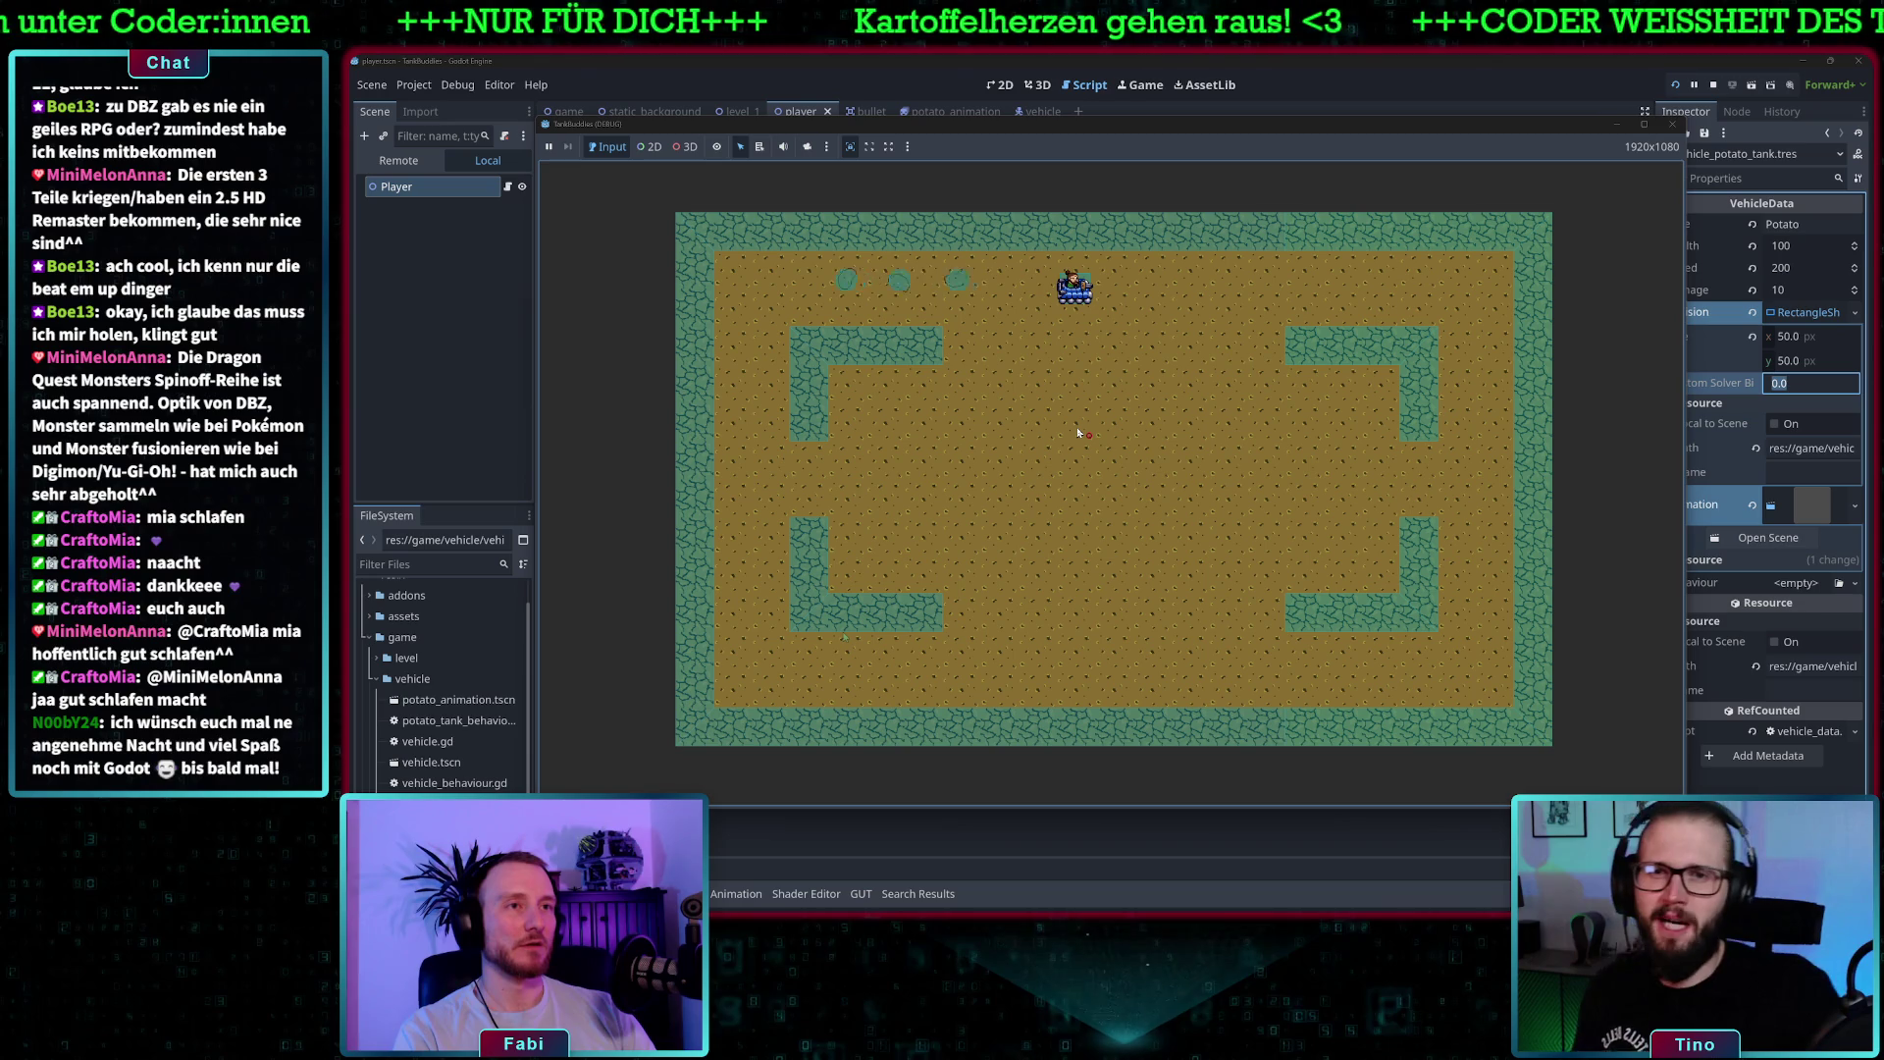
- Fire a stream of bullets while driving around the arena, then stop the game with F8
key(space)
key(s)
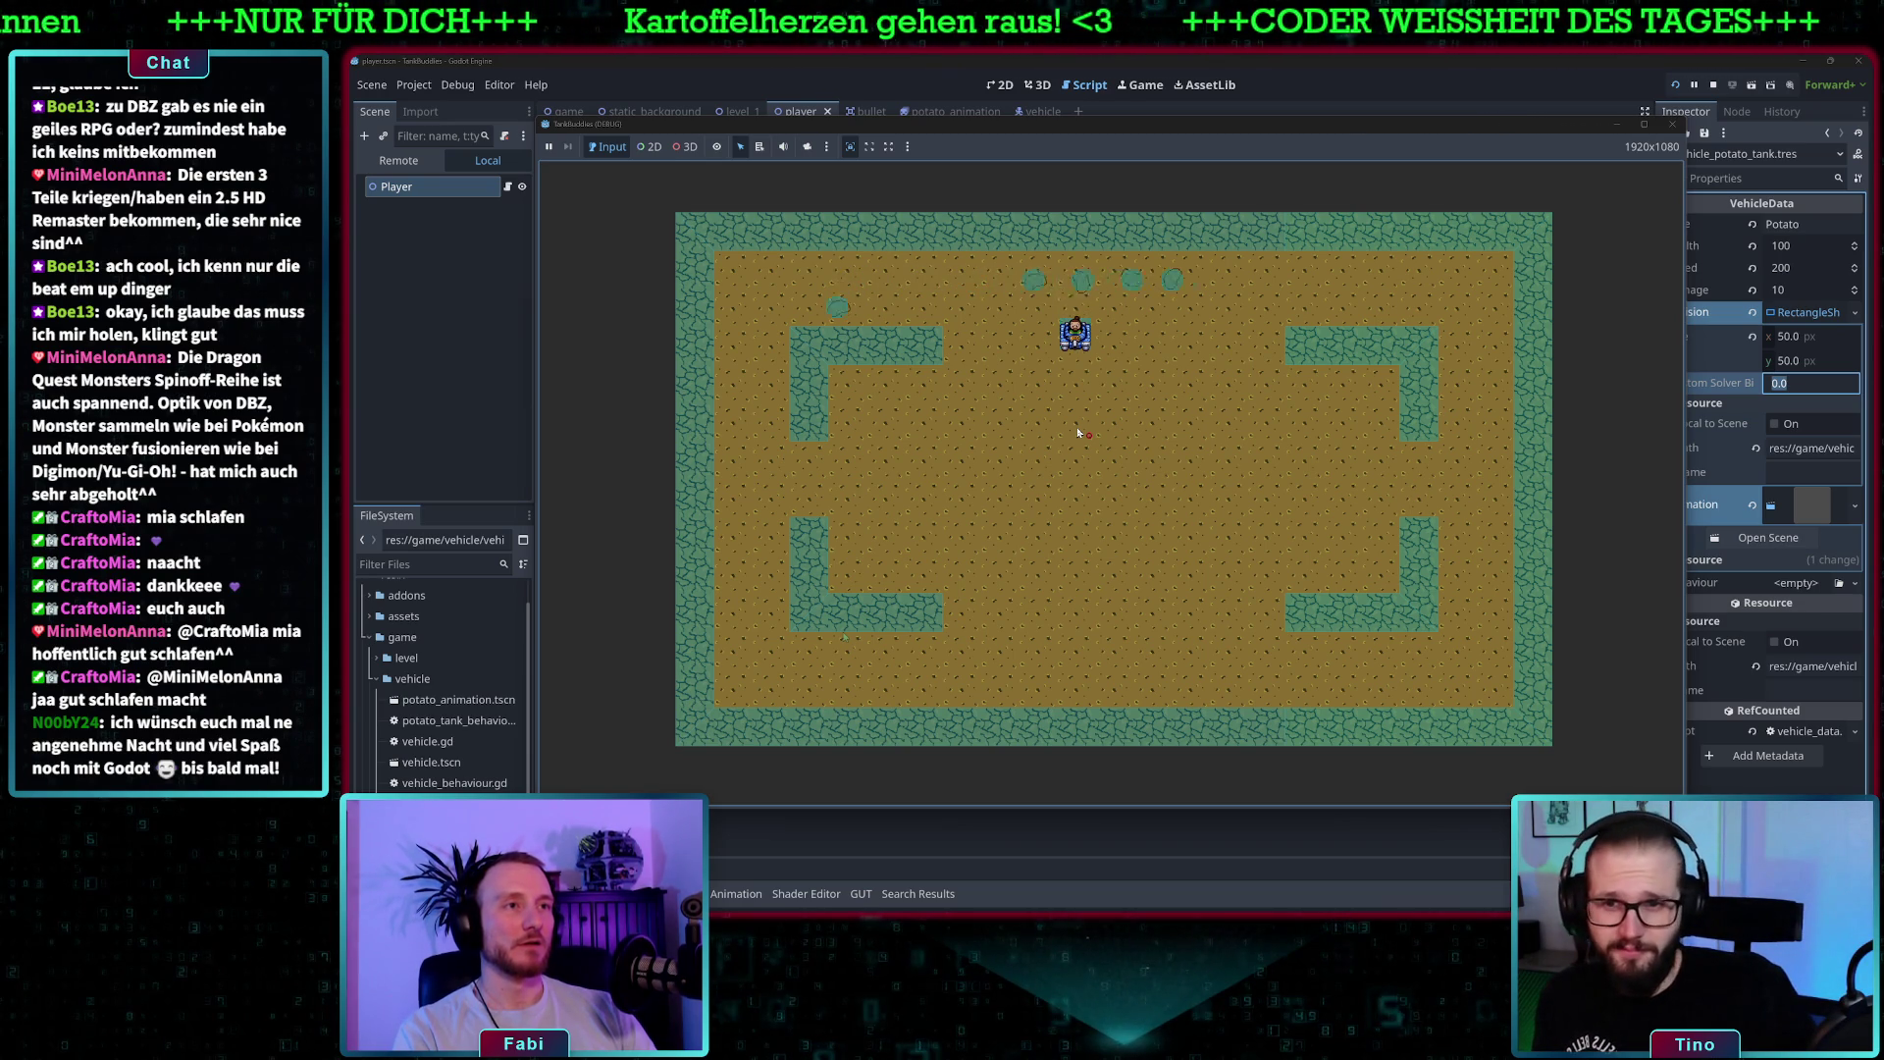
key(w)
key(d)
key(a)
key(s)
key(d)
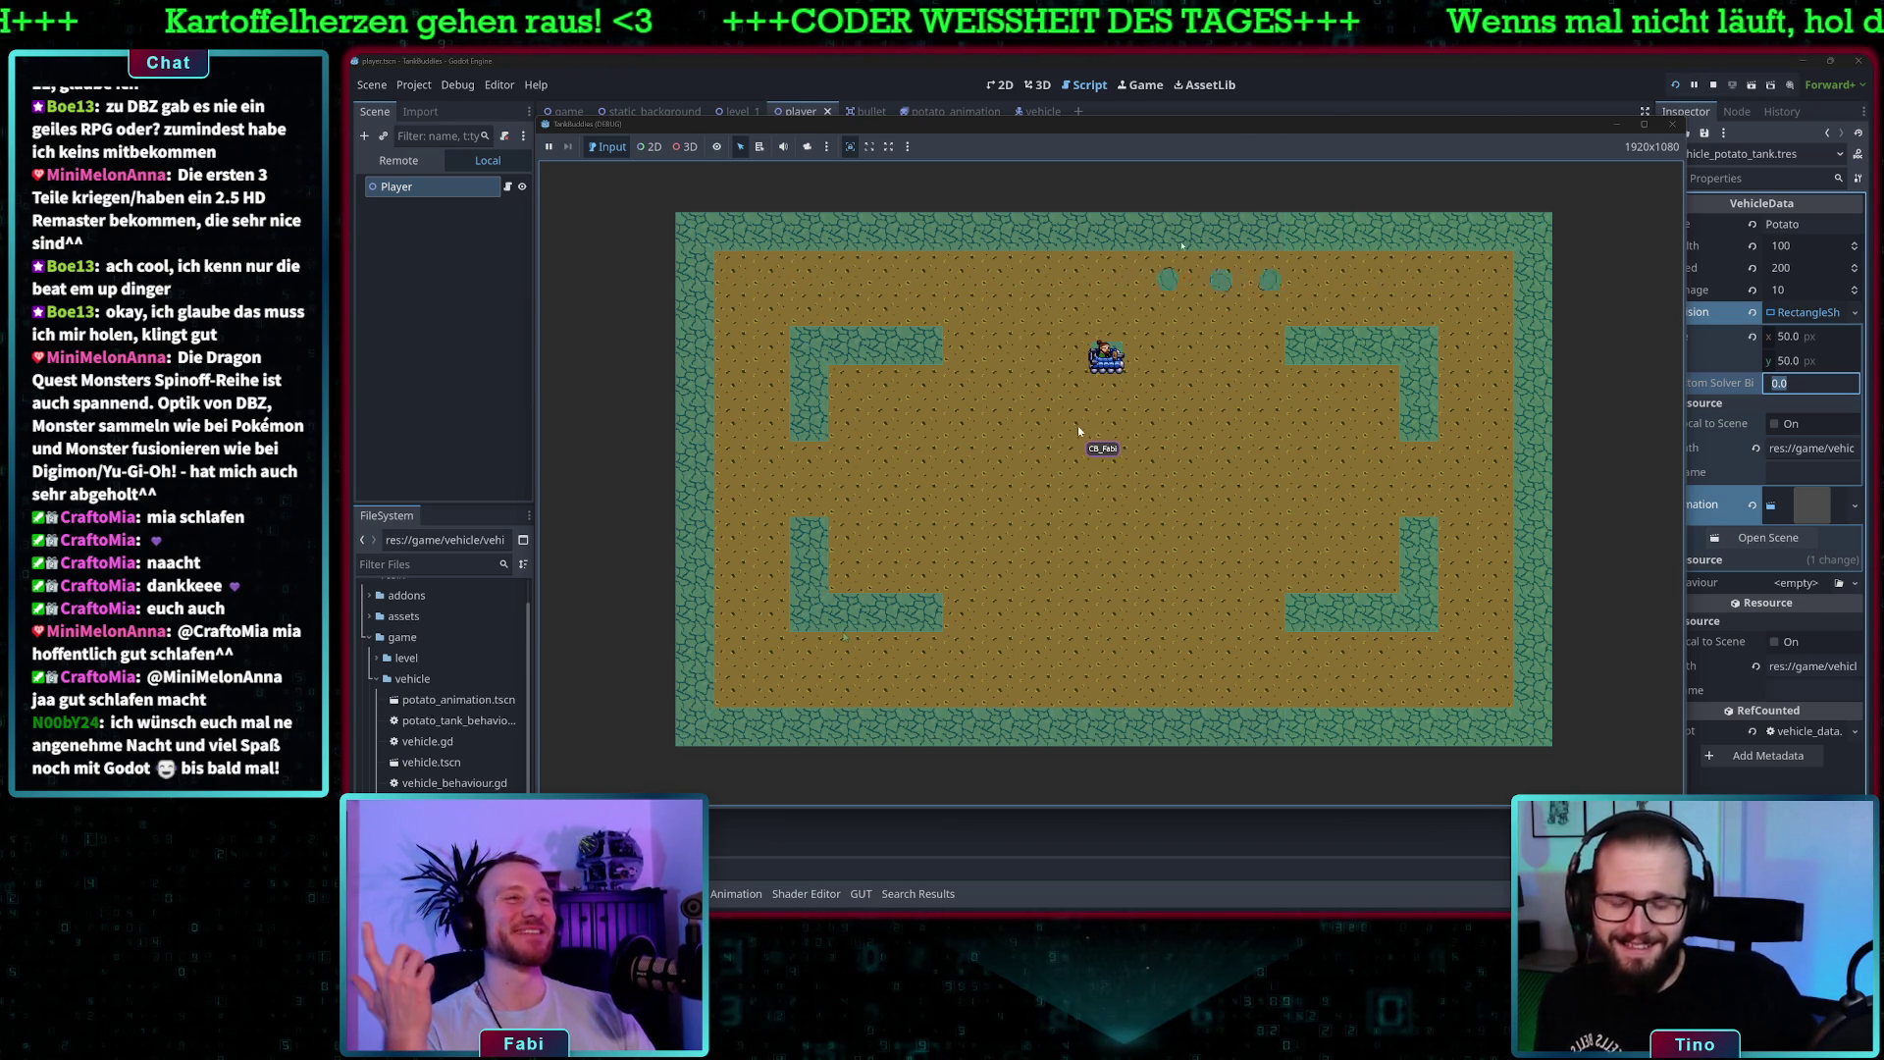
key(F8)
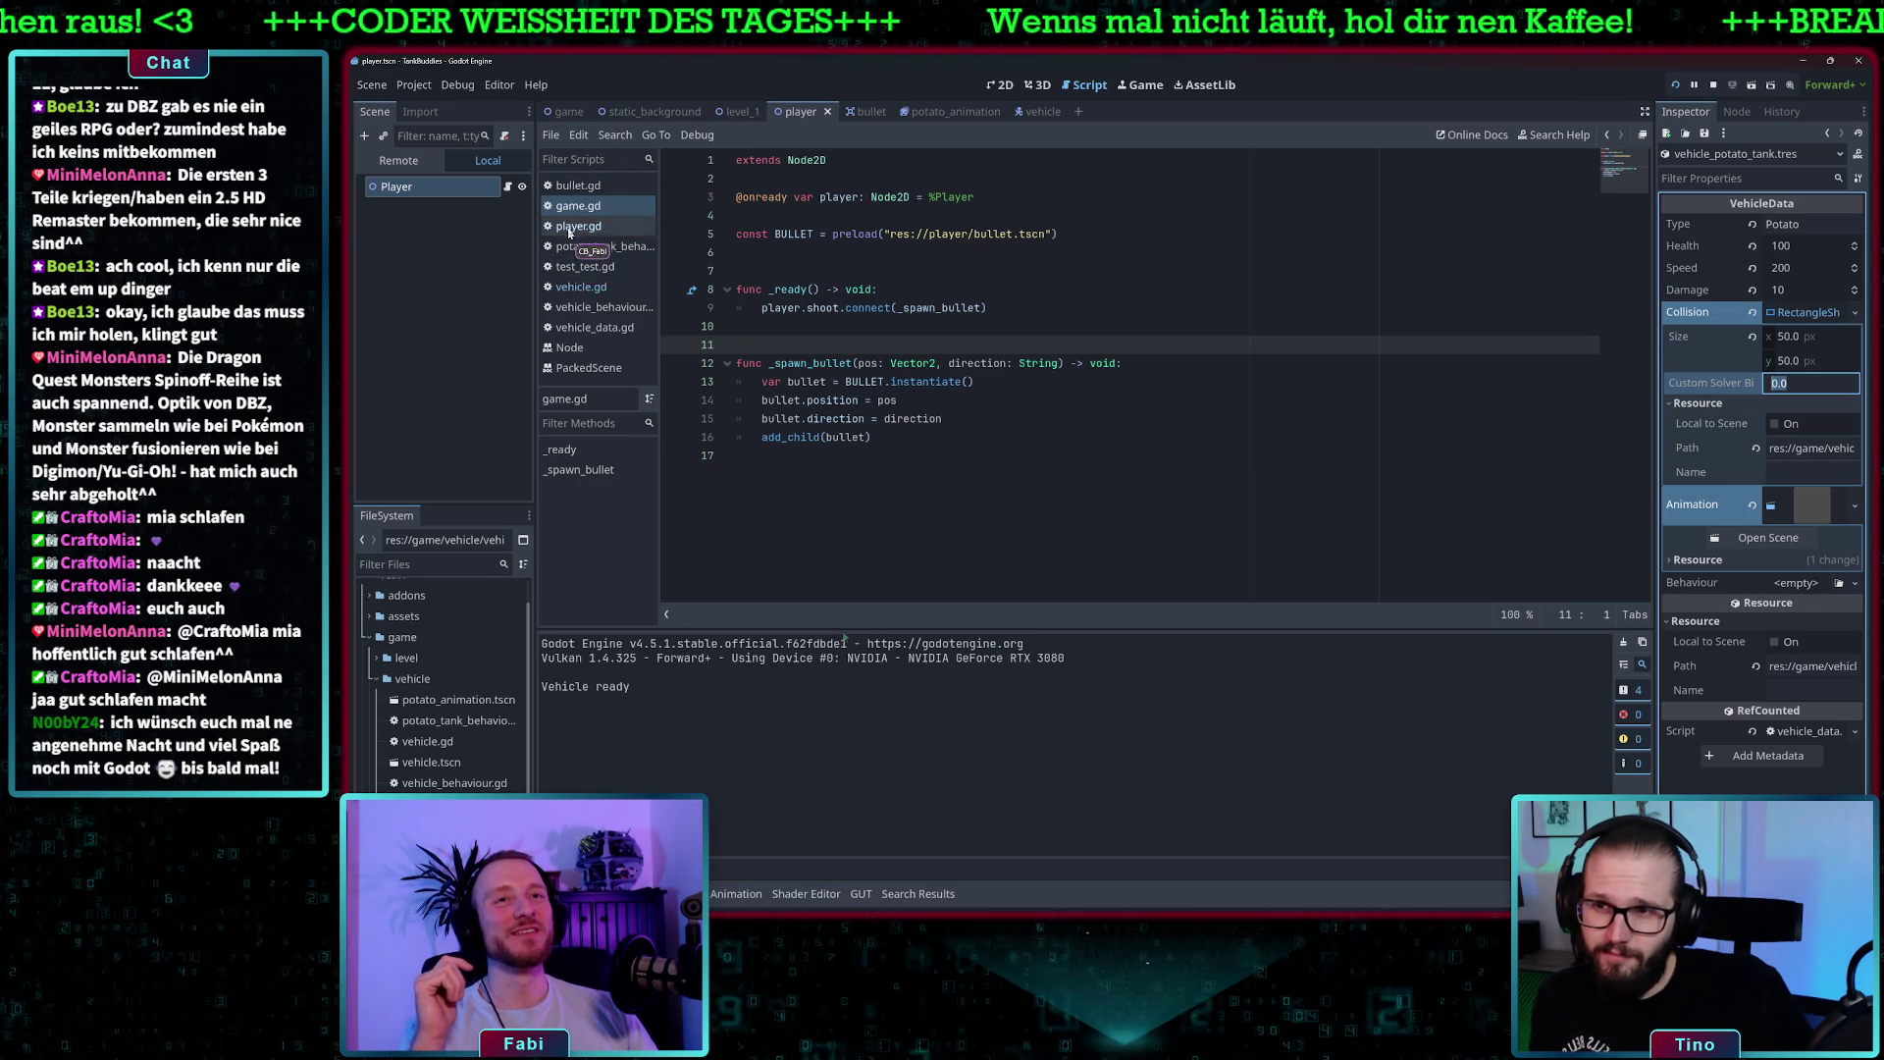
- Open player.gd and review the fire function's shoot.emit line and where POTATO_TANK_VEHICLE is used
click(579, 226)
scroll(957, 424, down, 4)
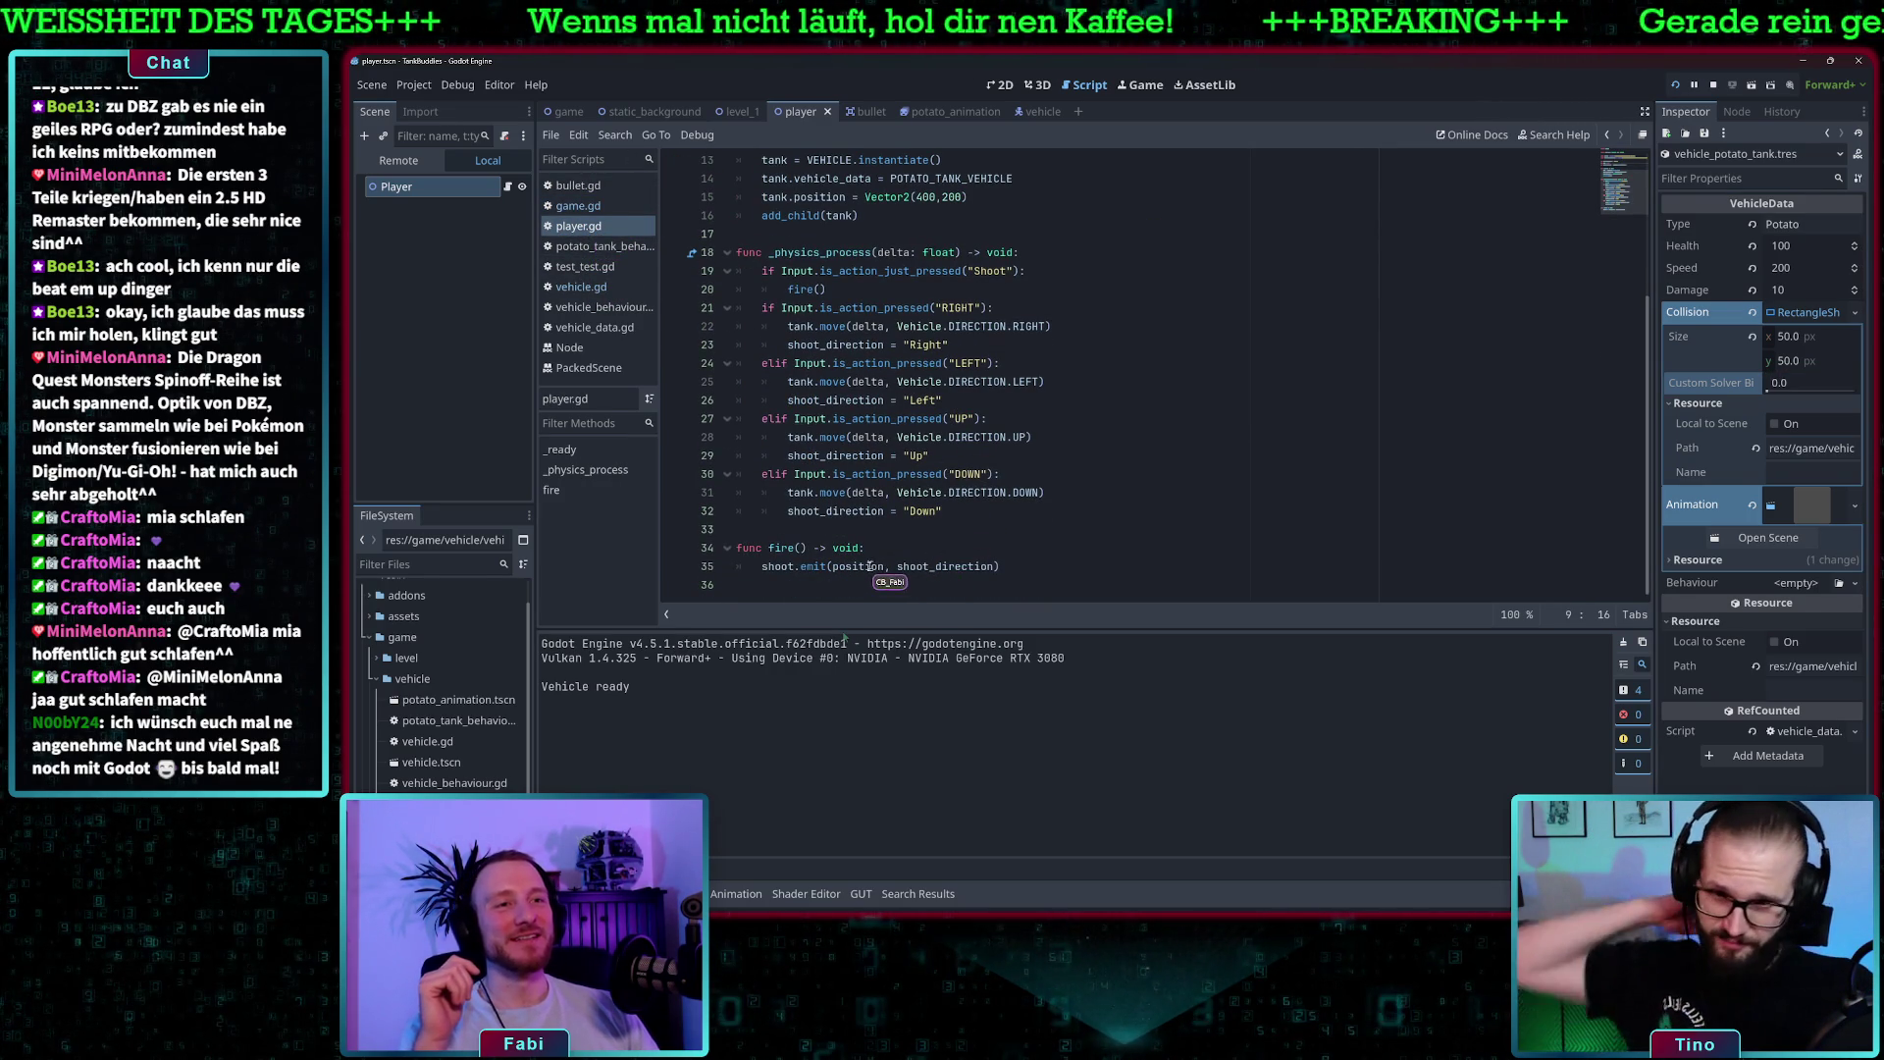
triple_click(870, 566)
scroll(1128, 319, up, 1)
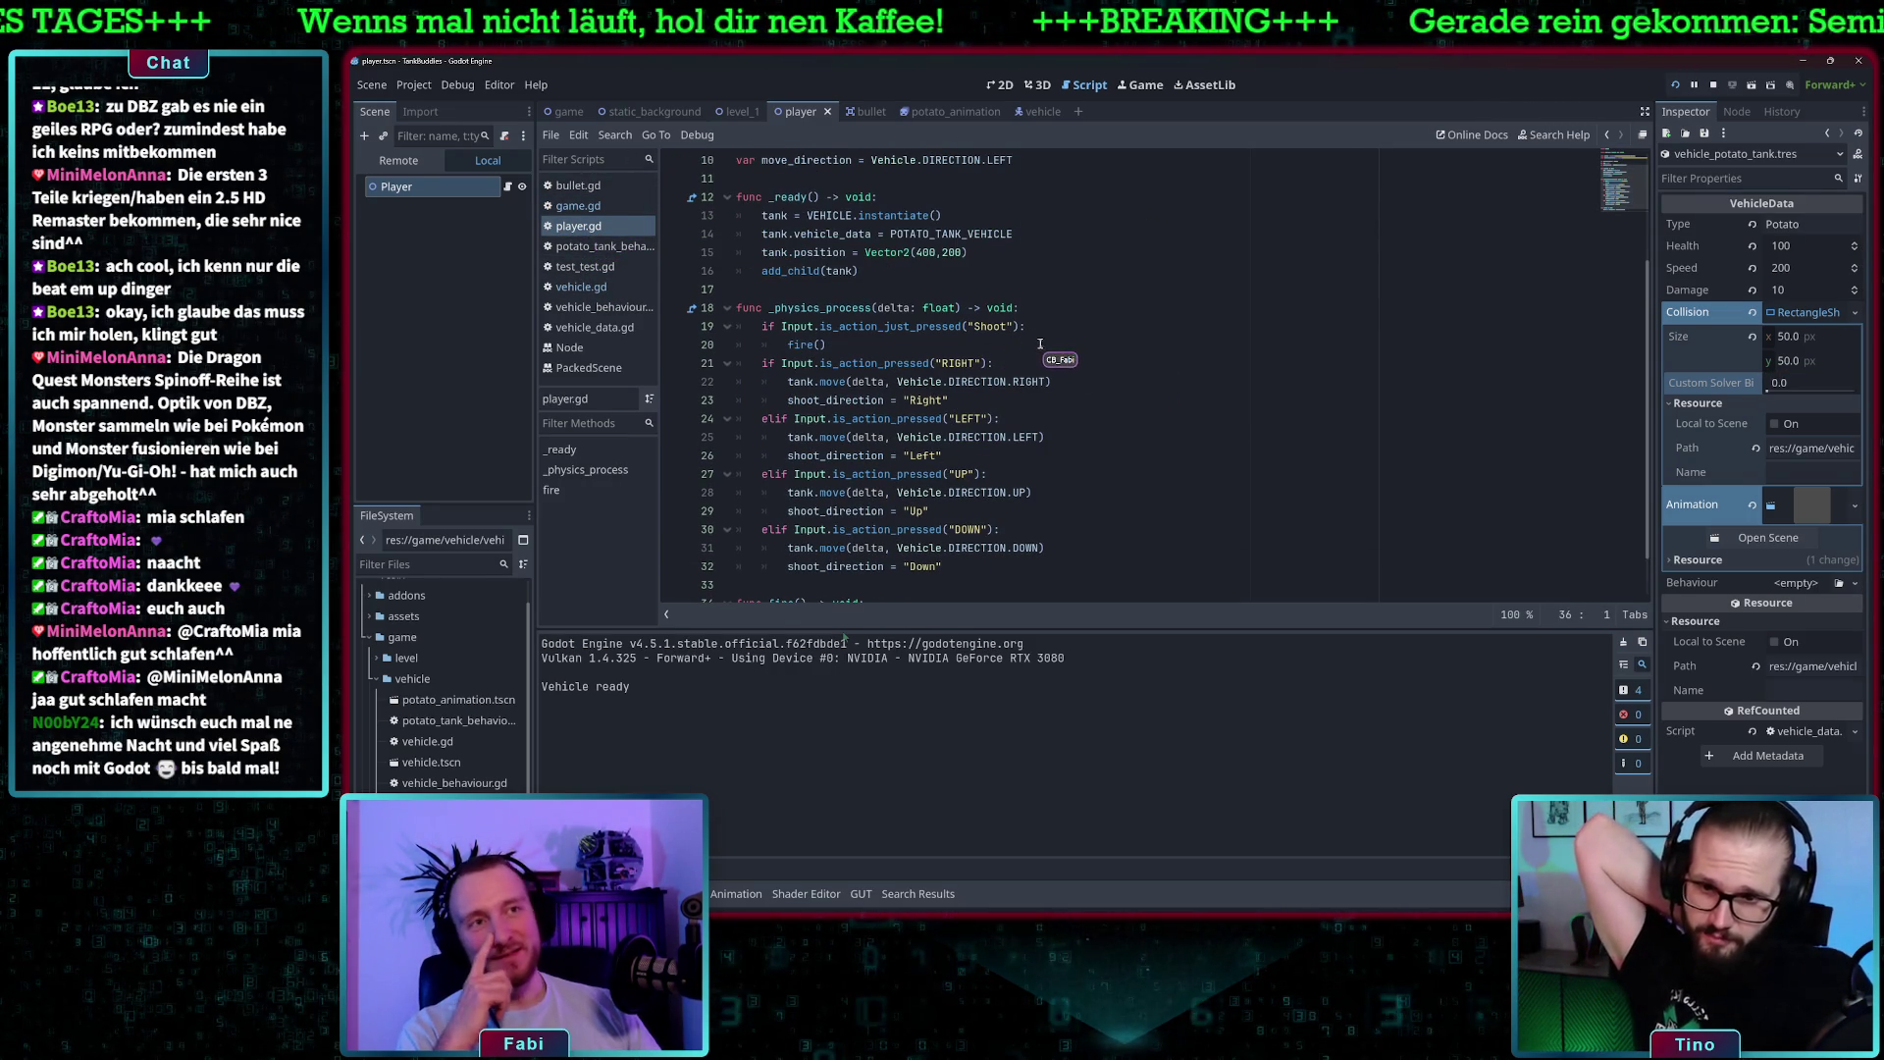
scroll(1041, 358, up, 1)
scroll(982, 332, up, 2)
scroll(982, 332, down, 1)
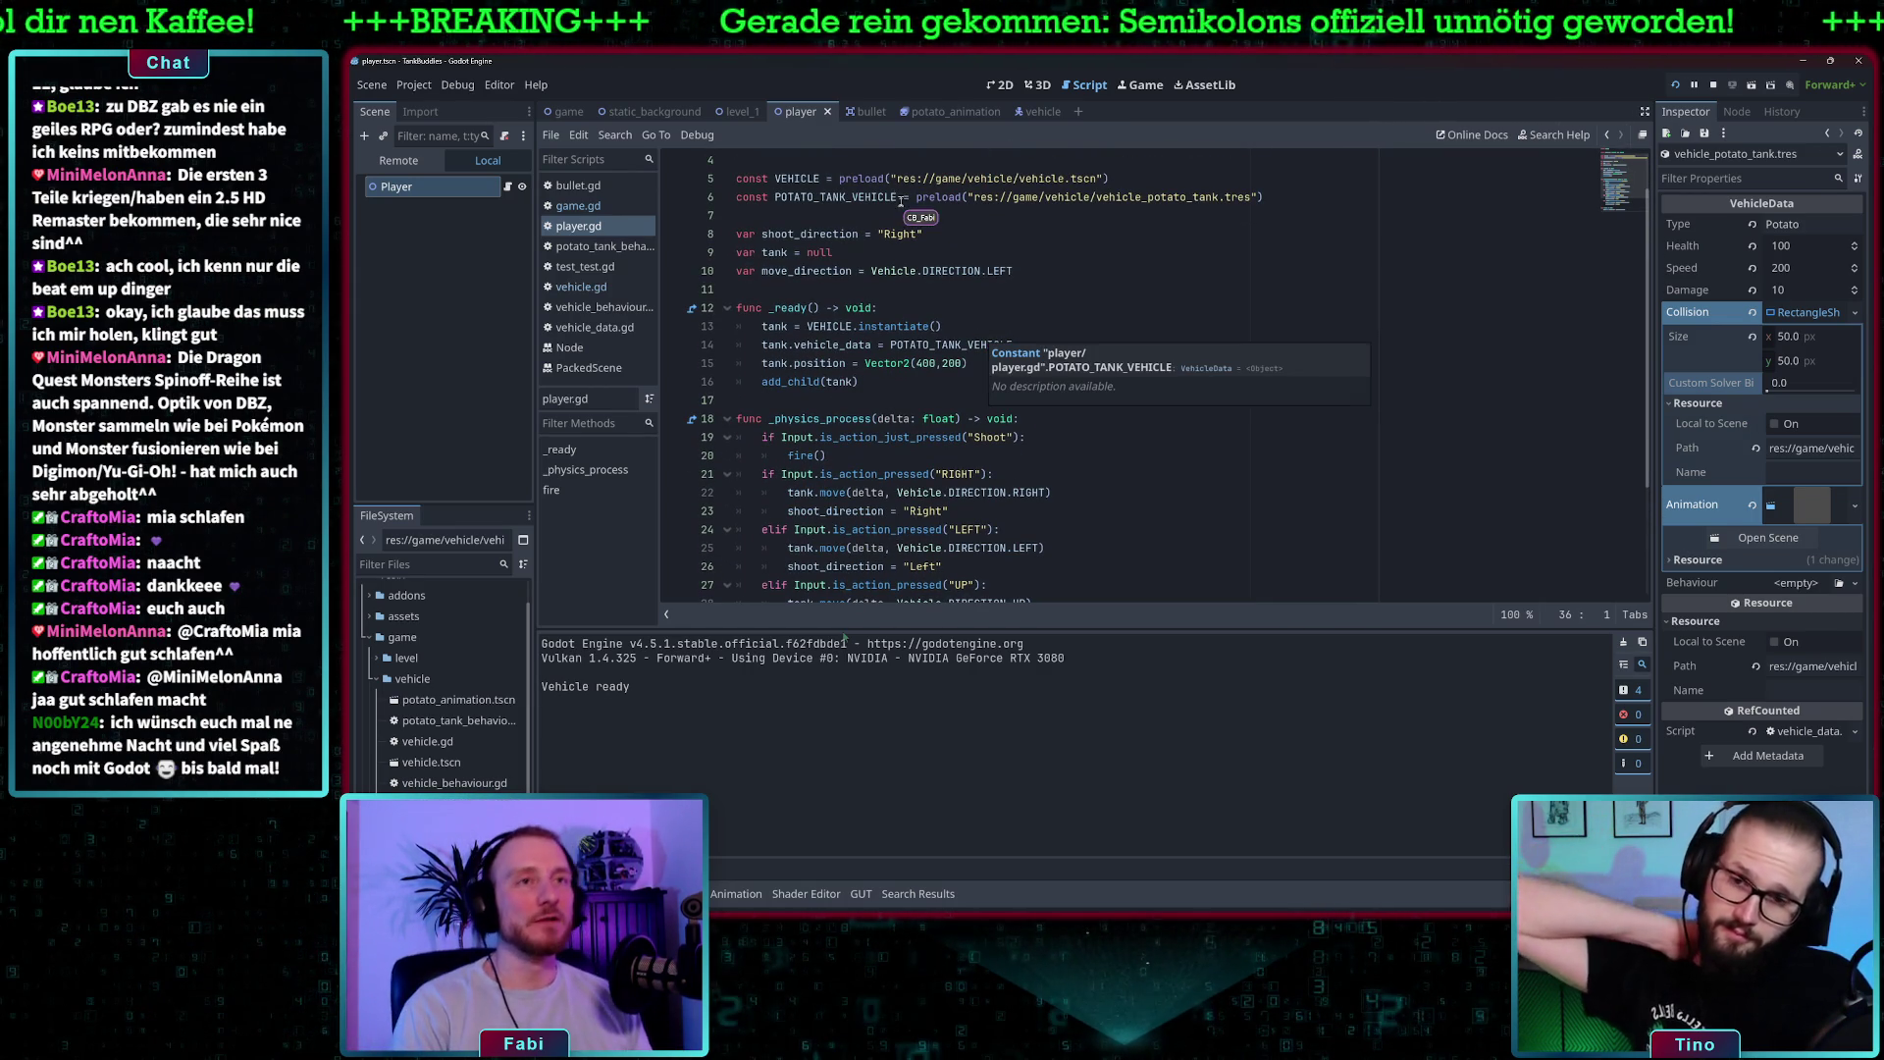
double_click(857, 196)
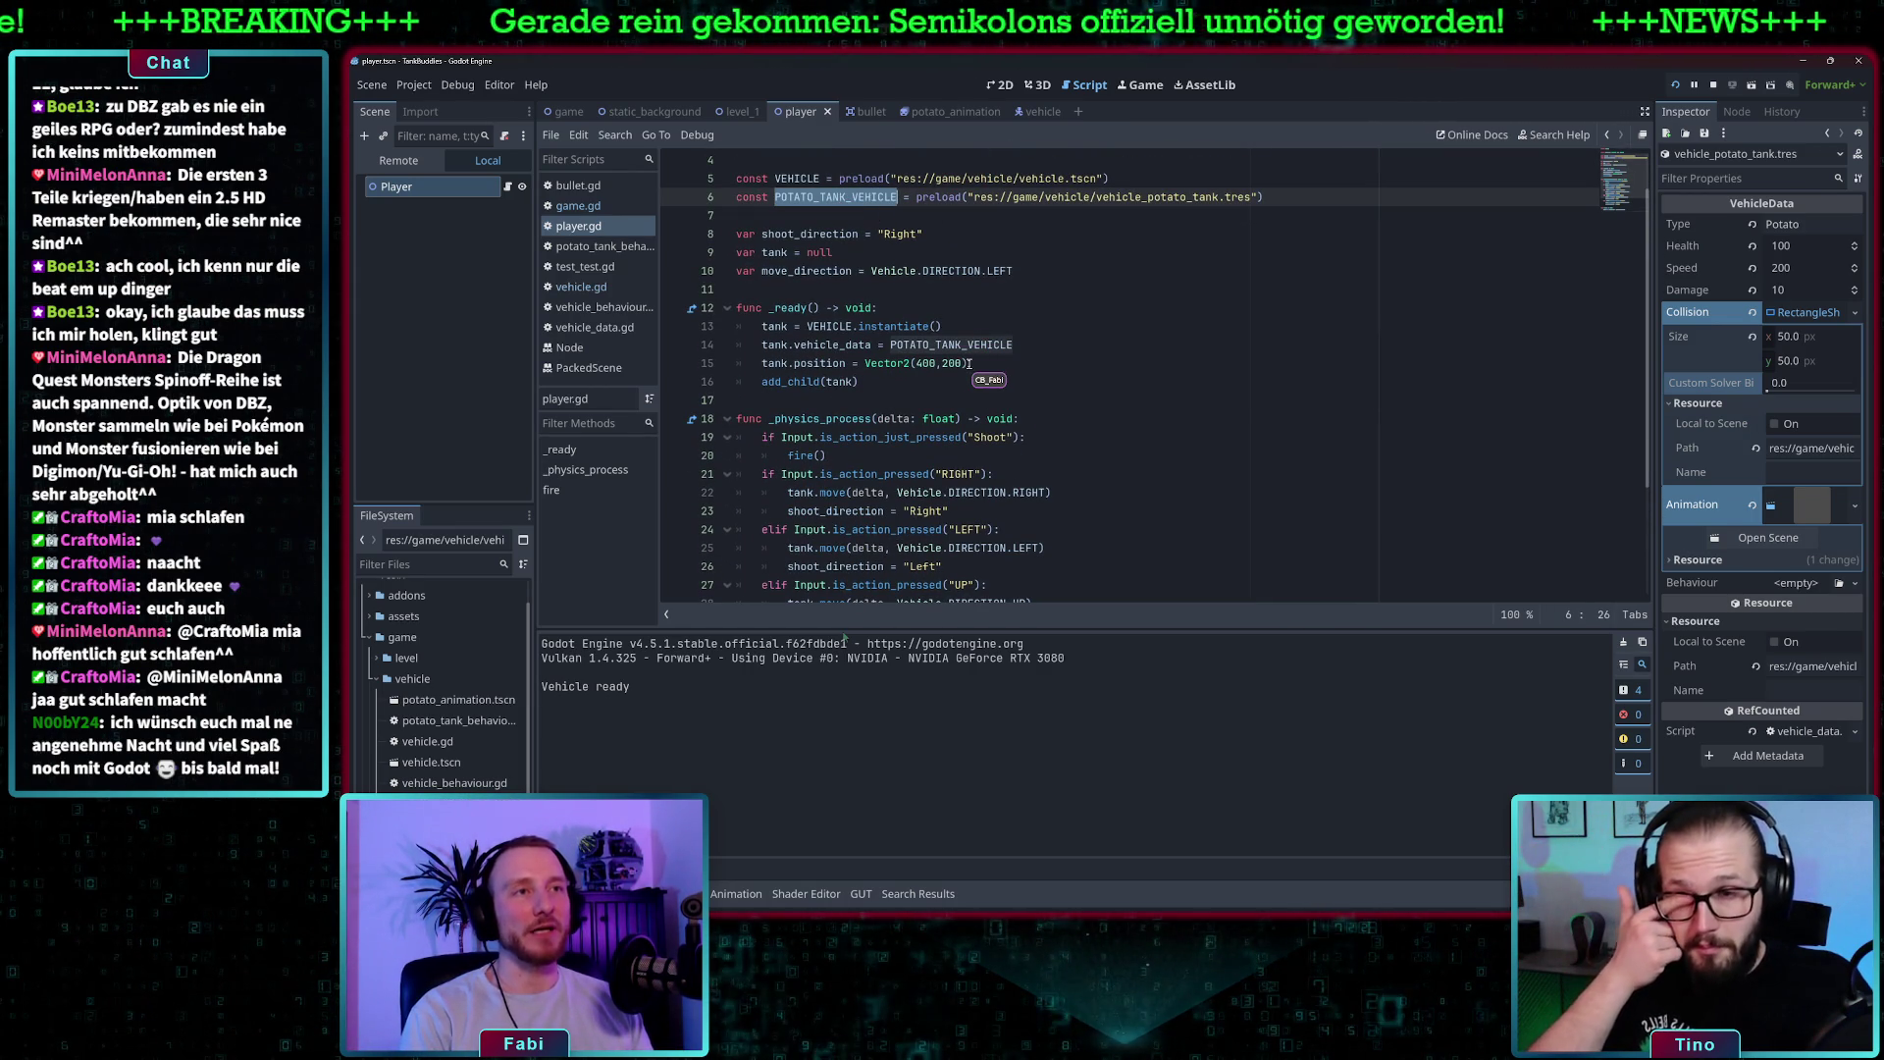
scroll(998, 324, down, 3)
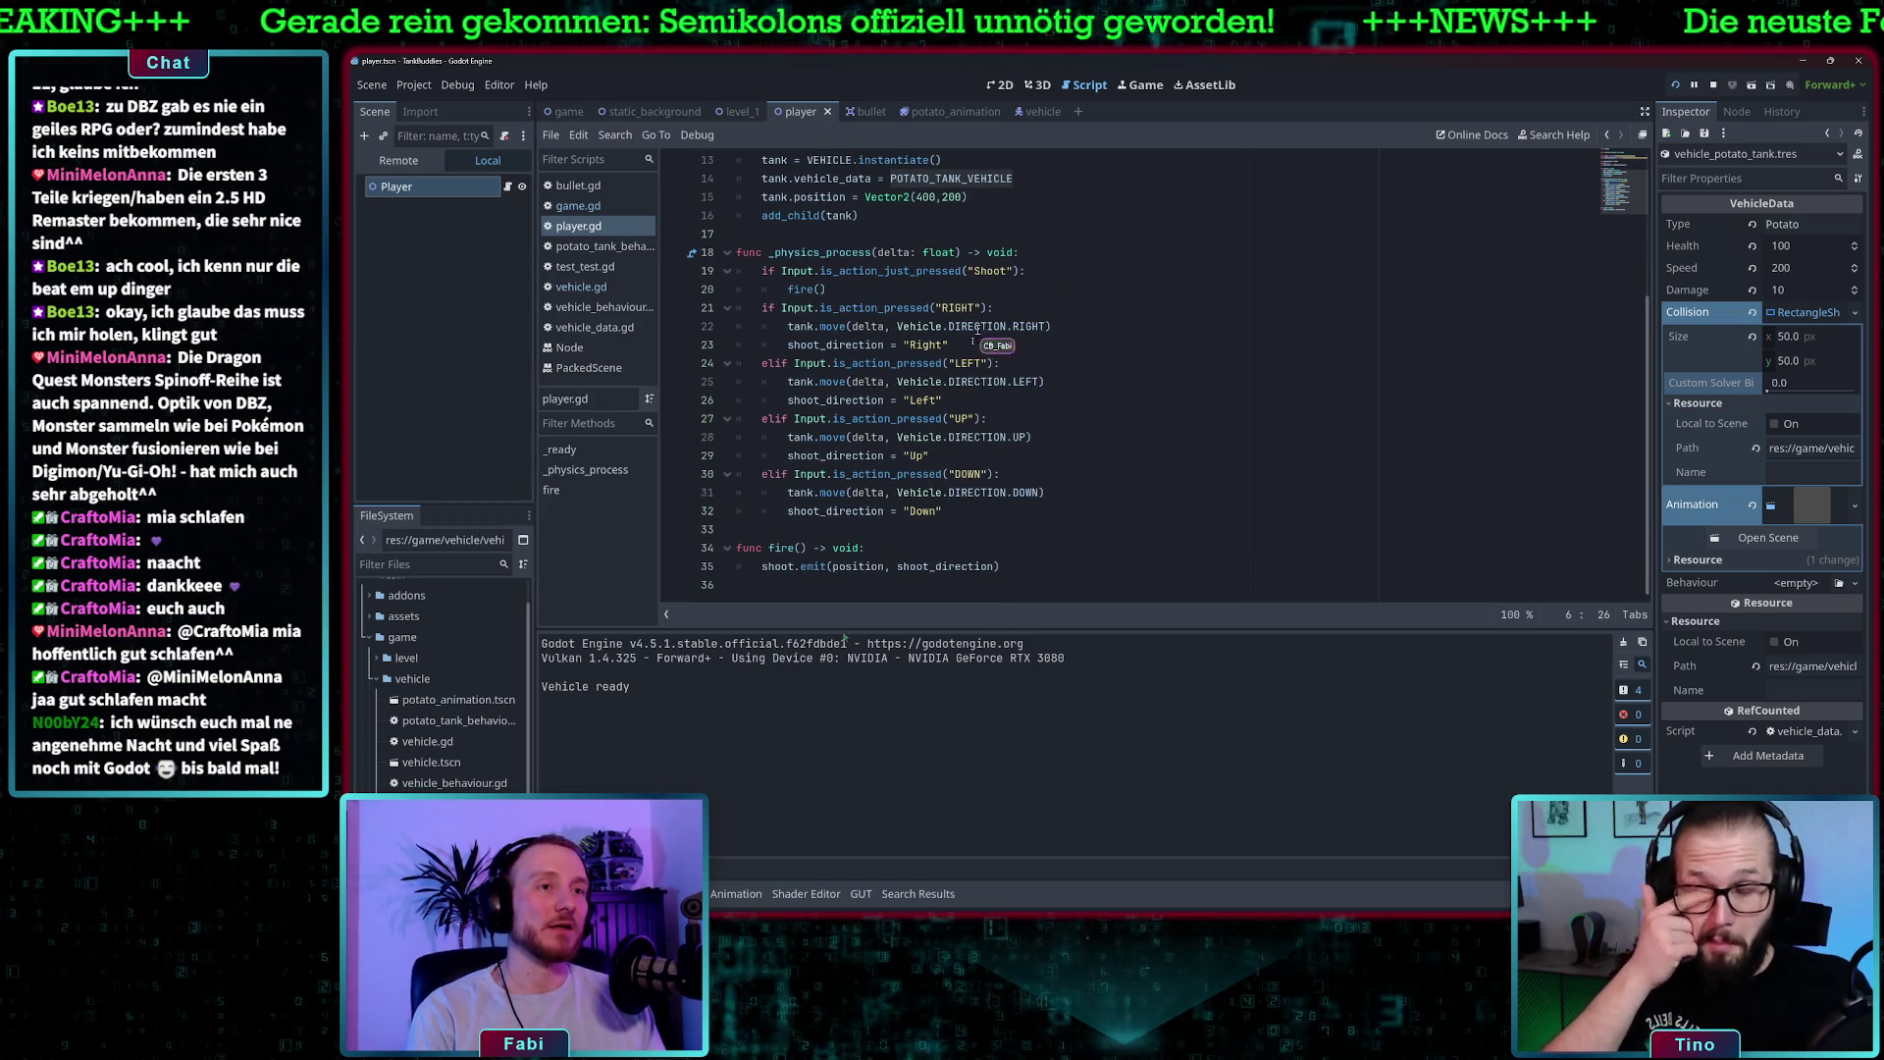
- Change line 35 to shoot.emit(tank.position, …) and run the game
drag(762, 567, 834, 567)
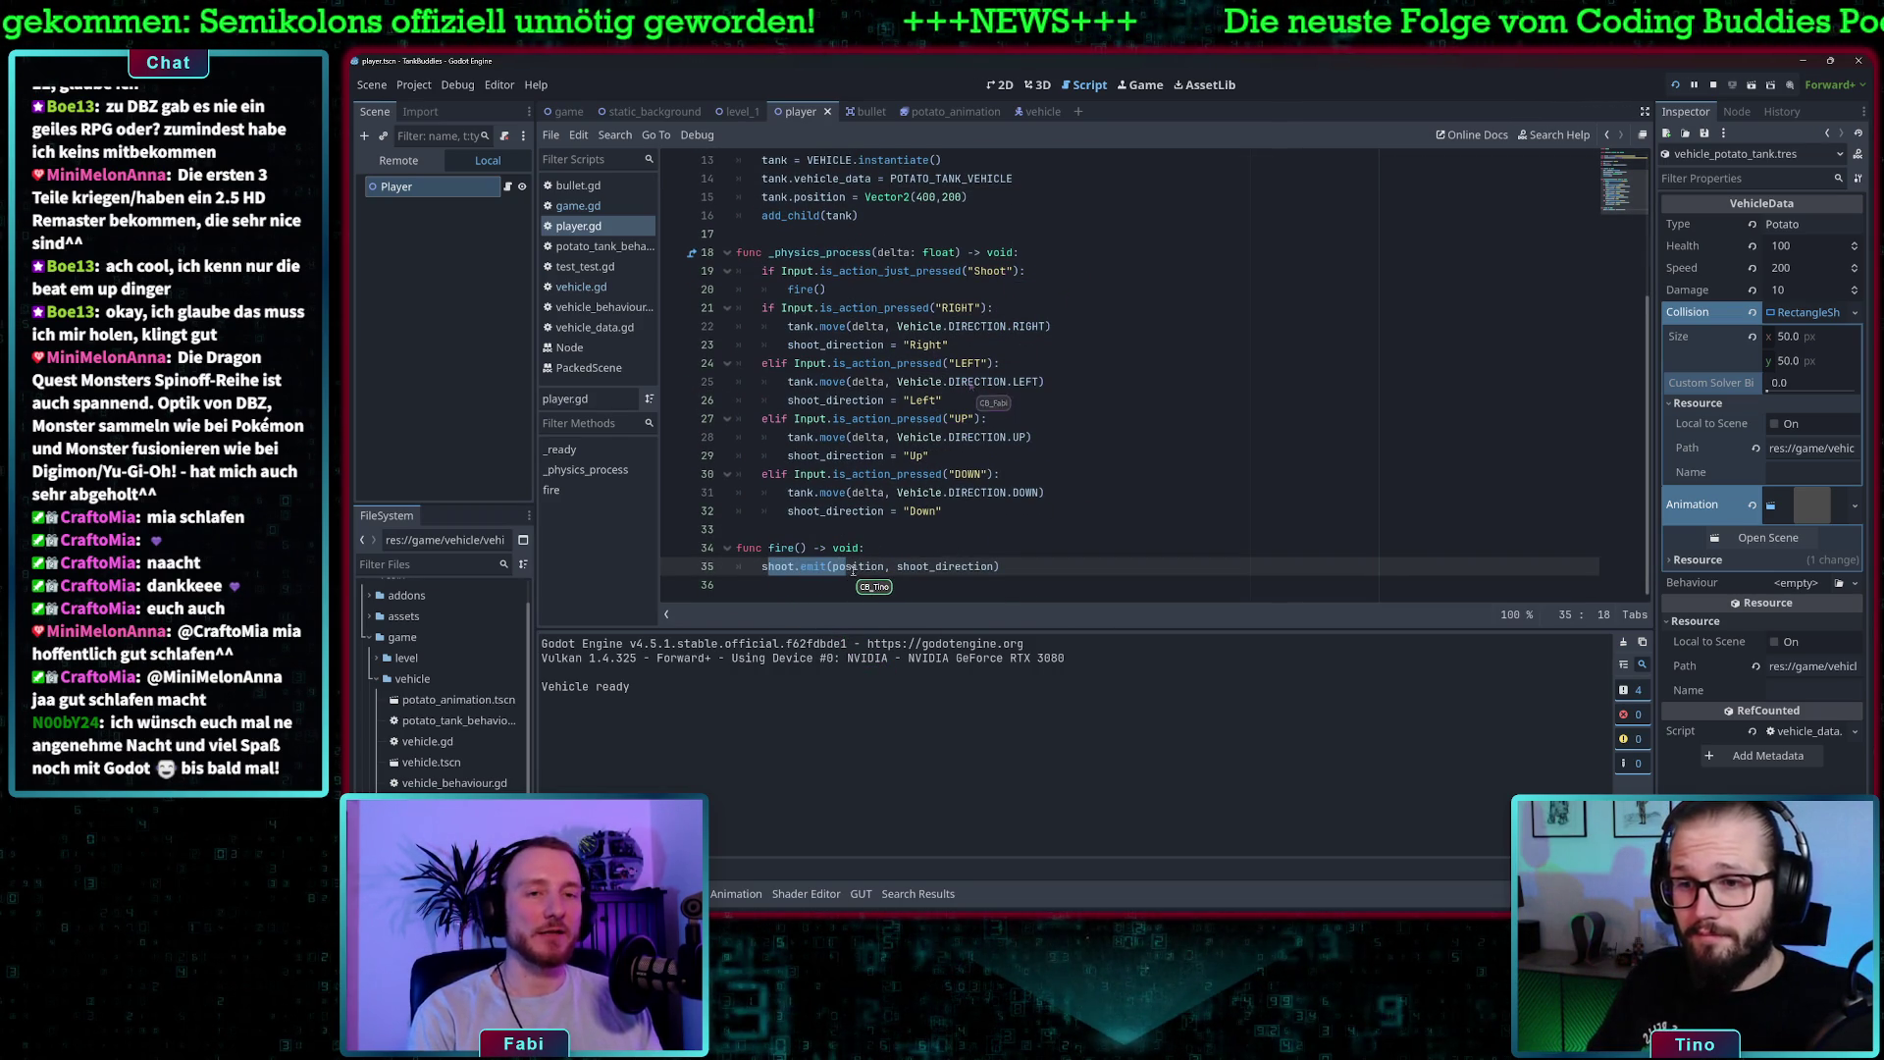
click(852, 568)
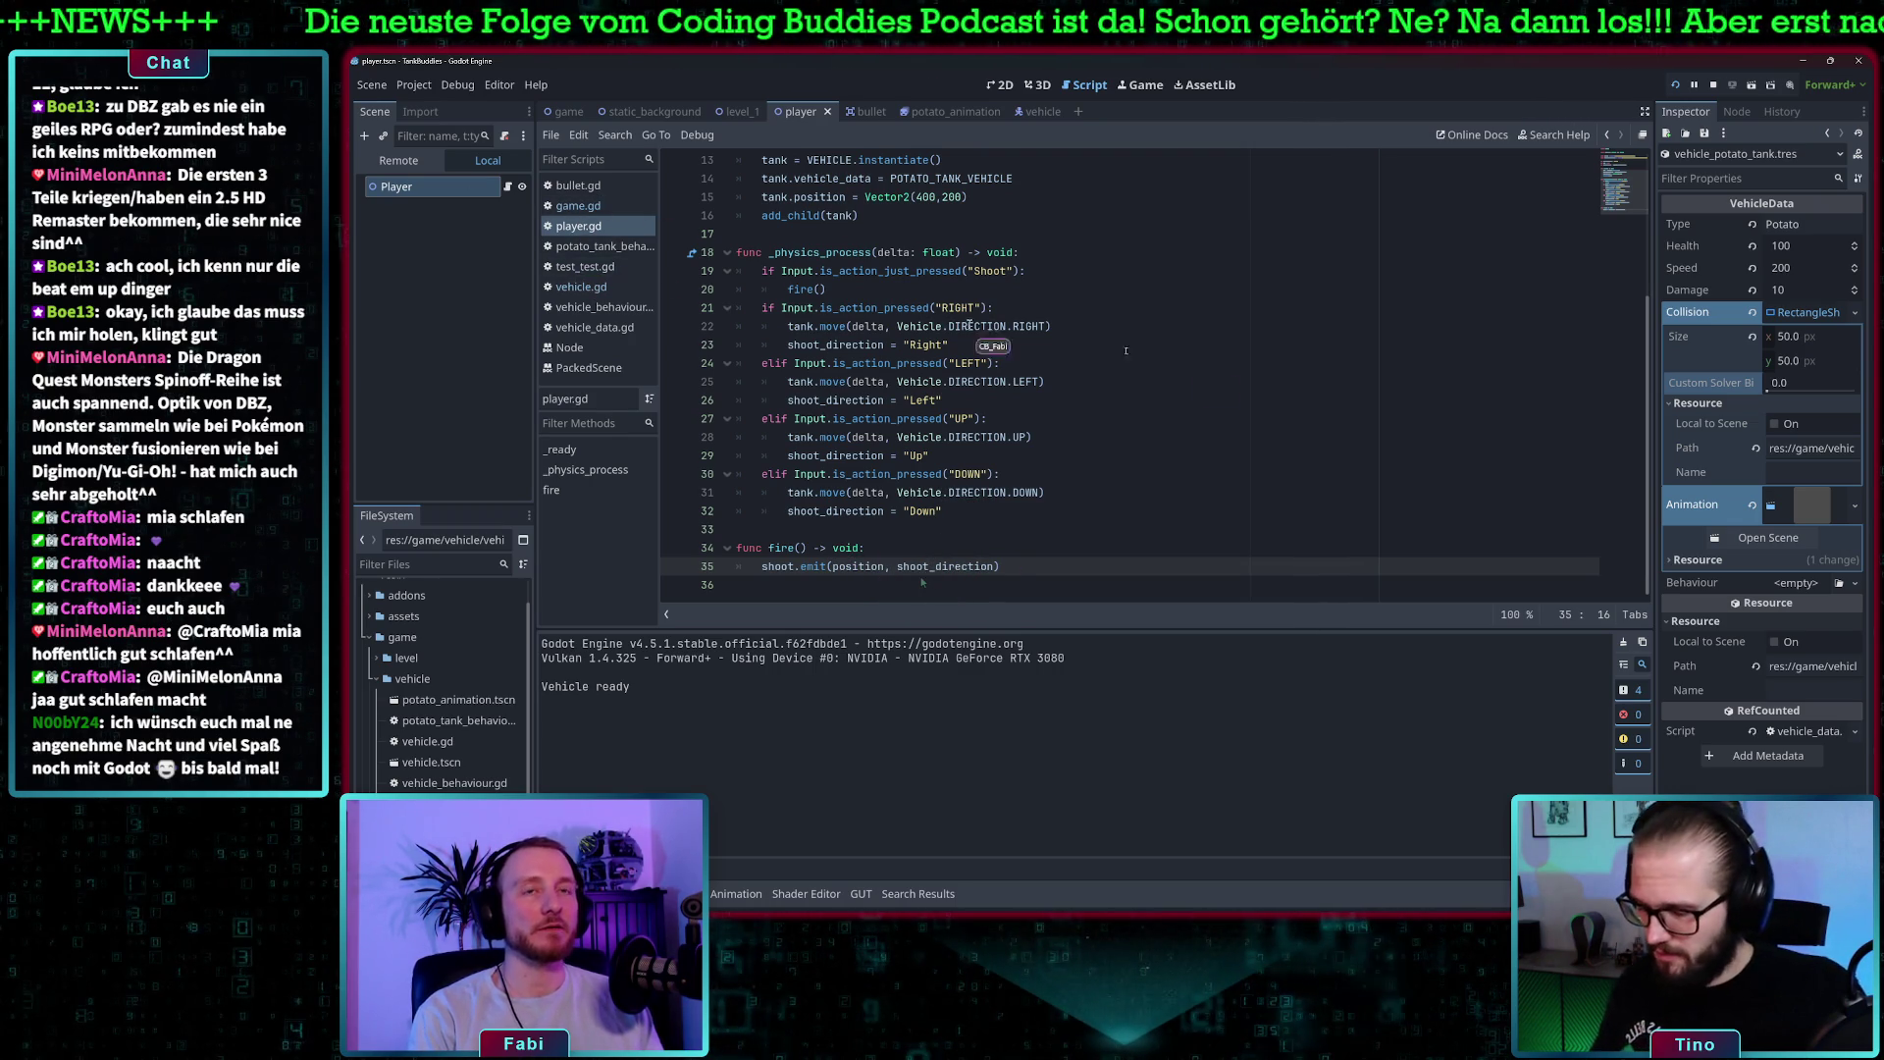
text(tank.)
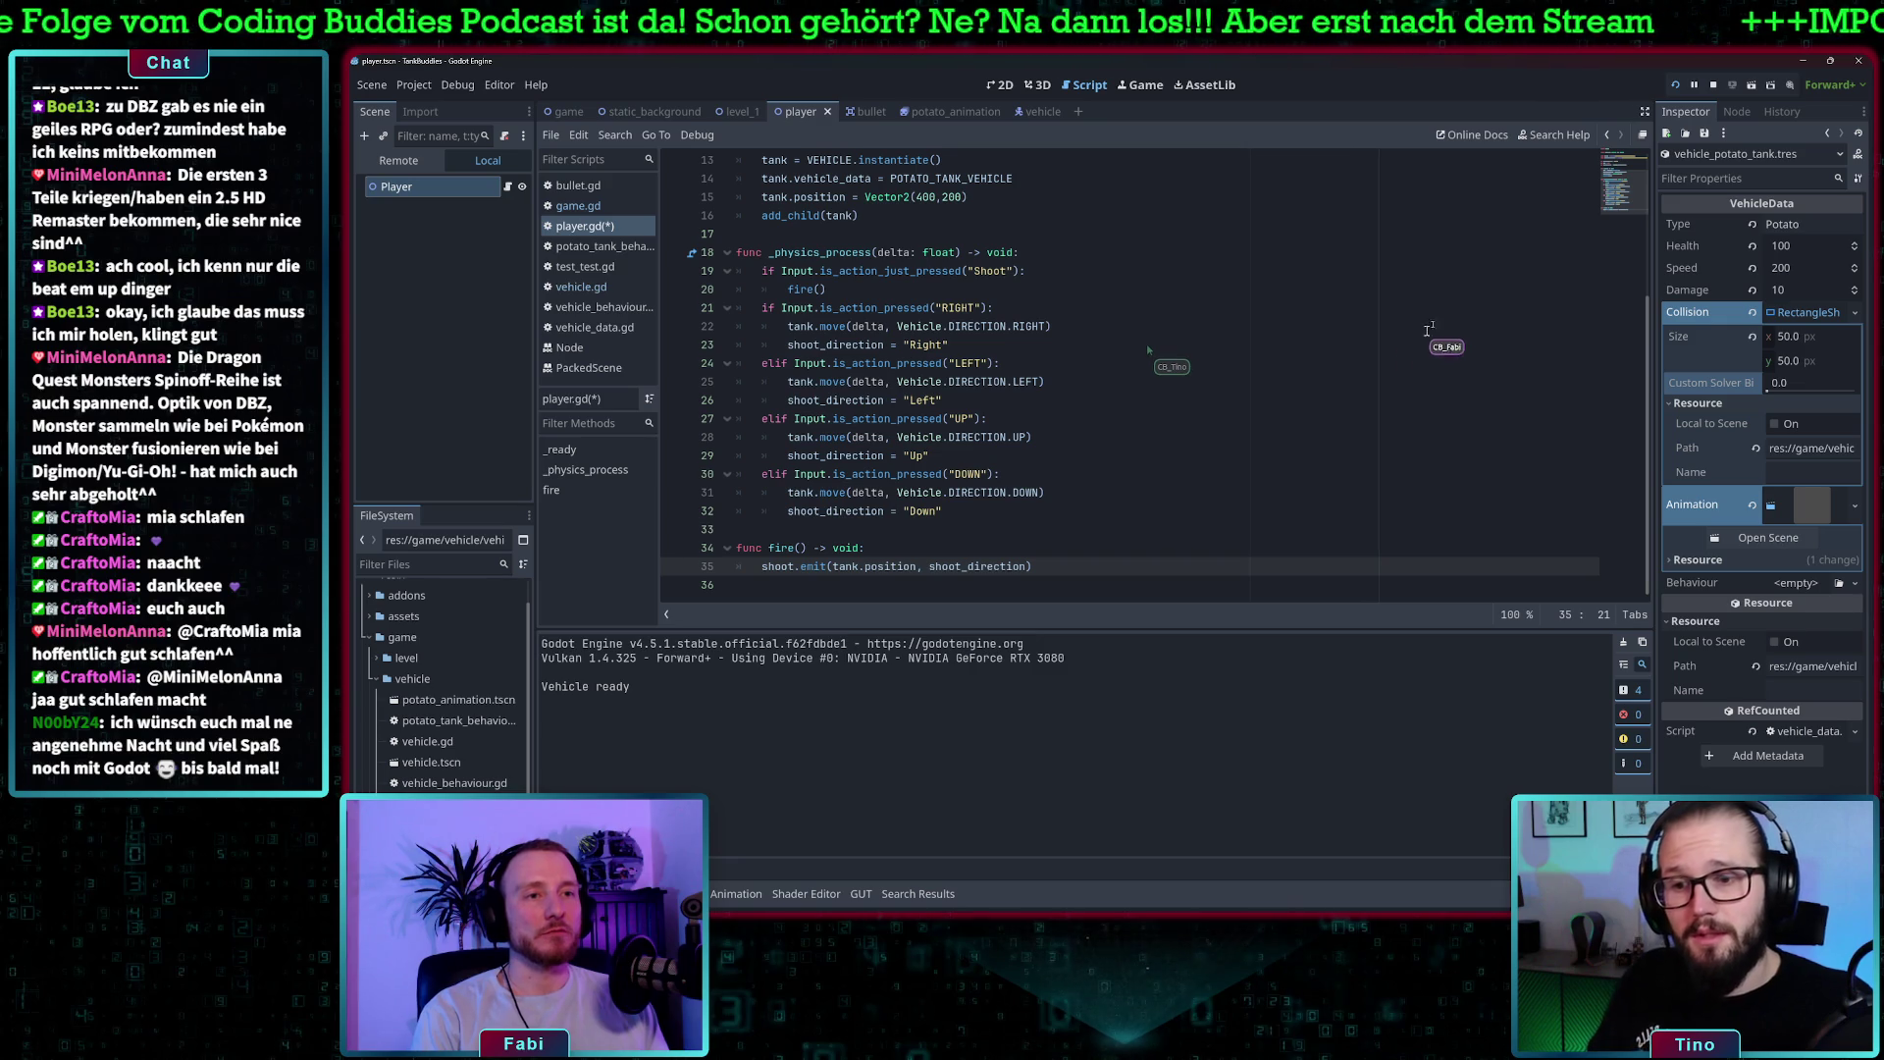
click(1676, 84)
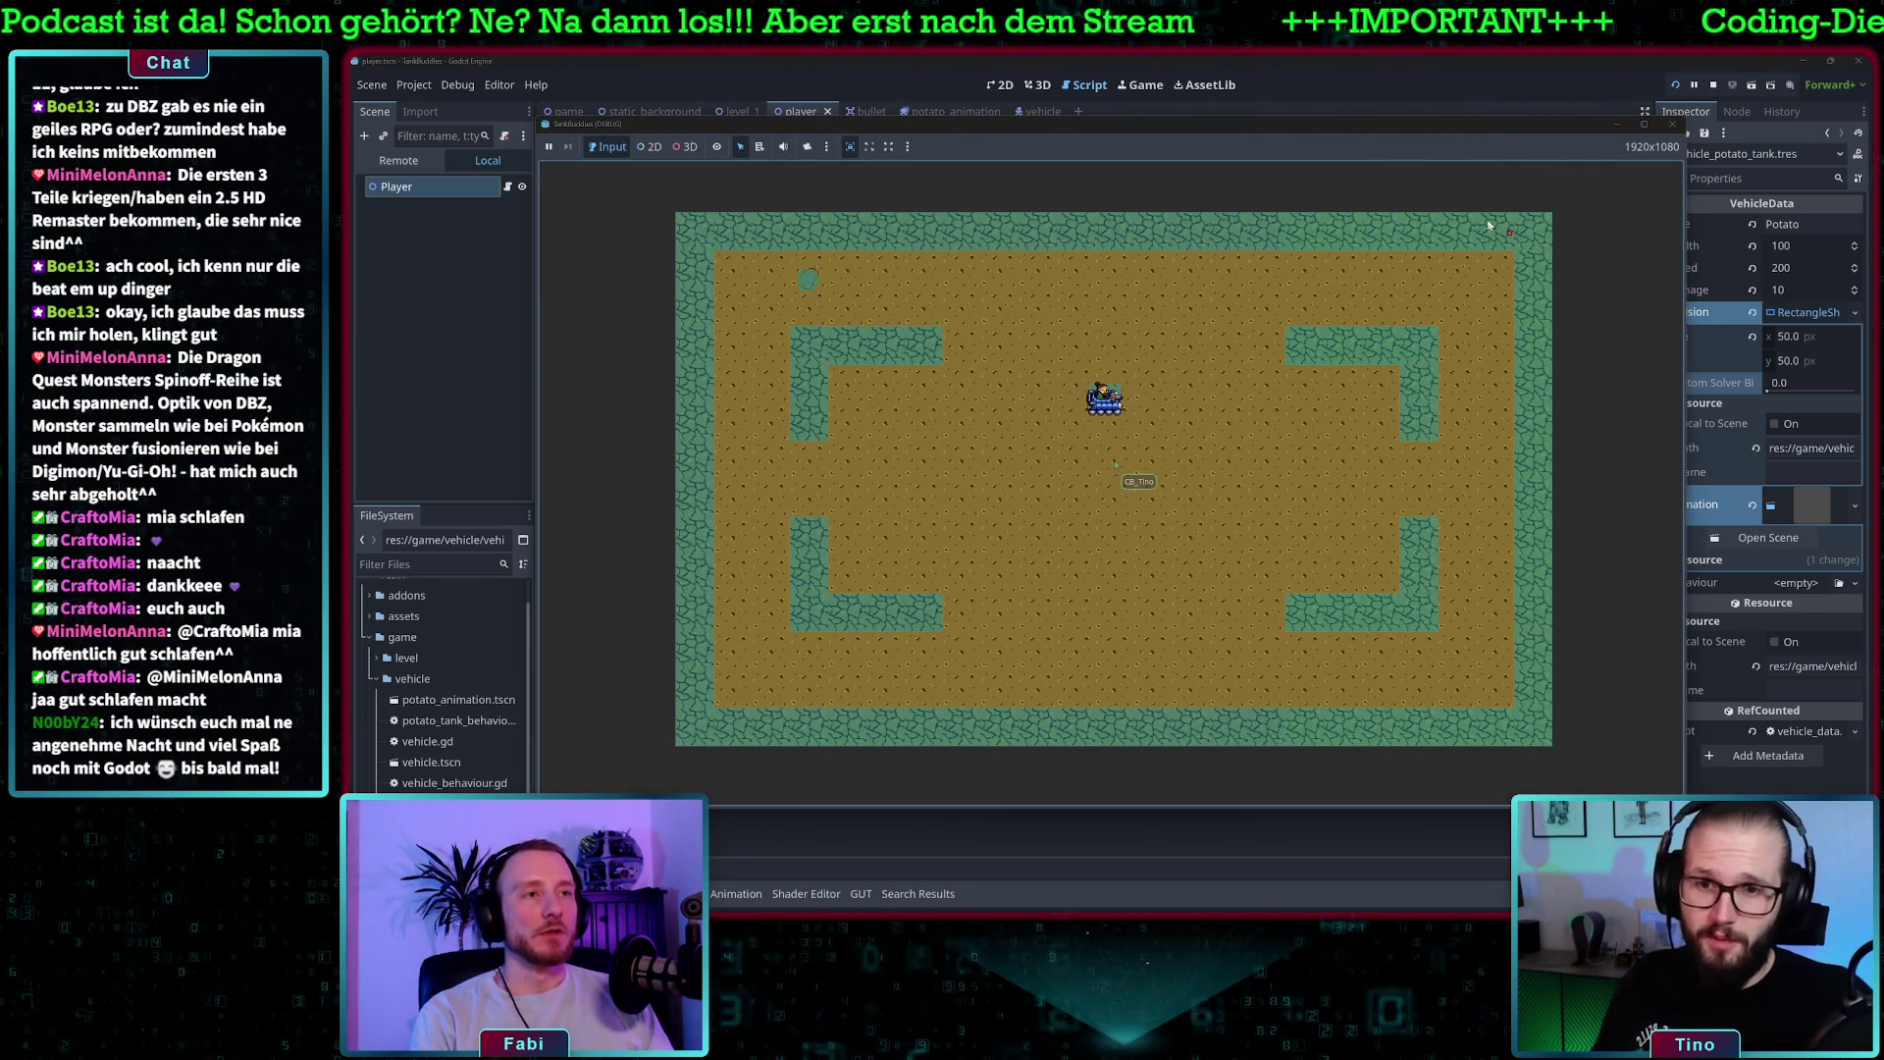
- Test-fire from the tank, stop the game, check the tank.move call on line 31, and open vehicle_behaviour.gd
key(d)
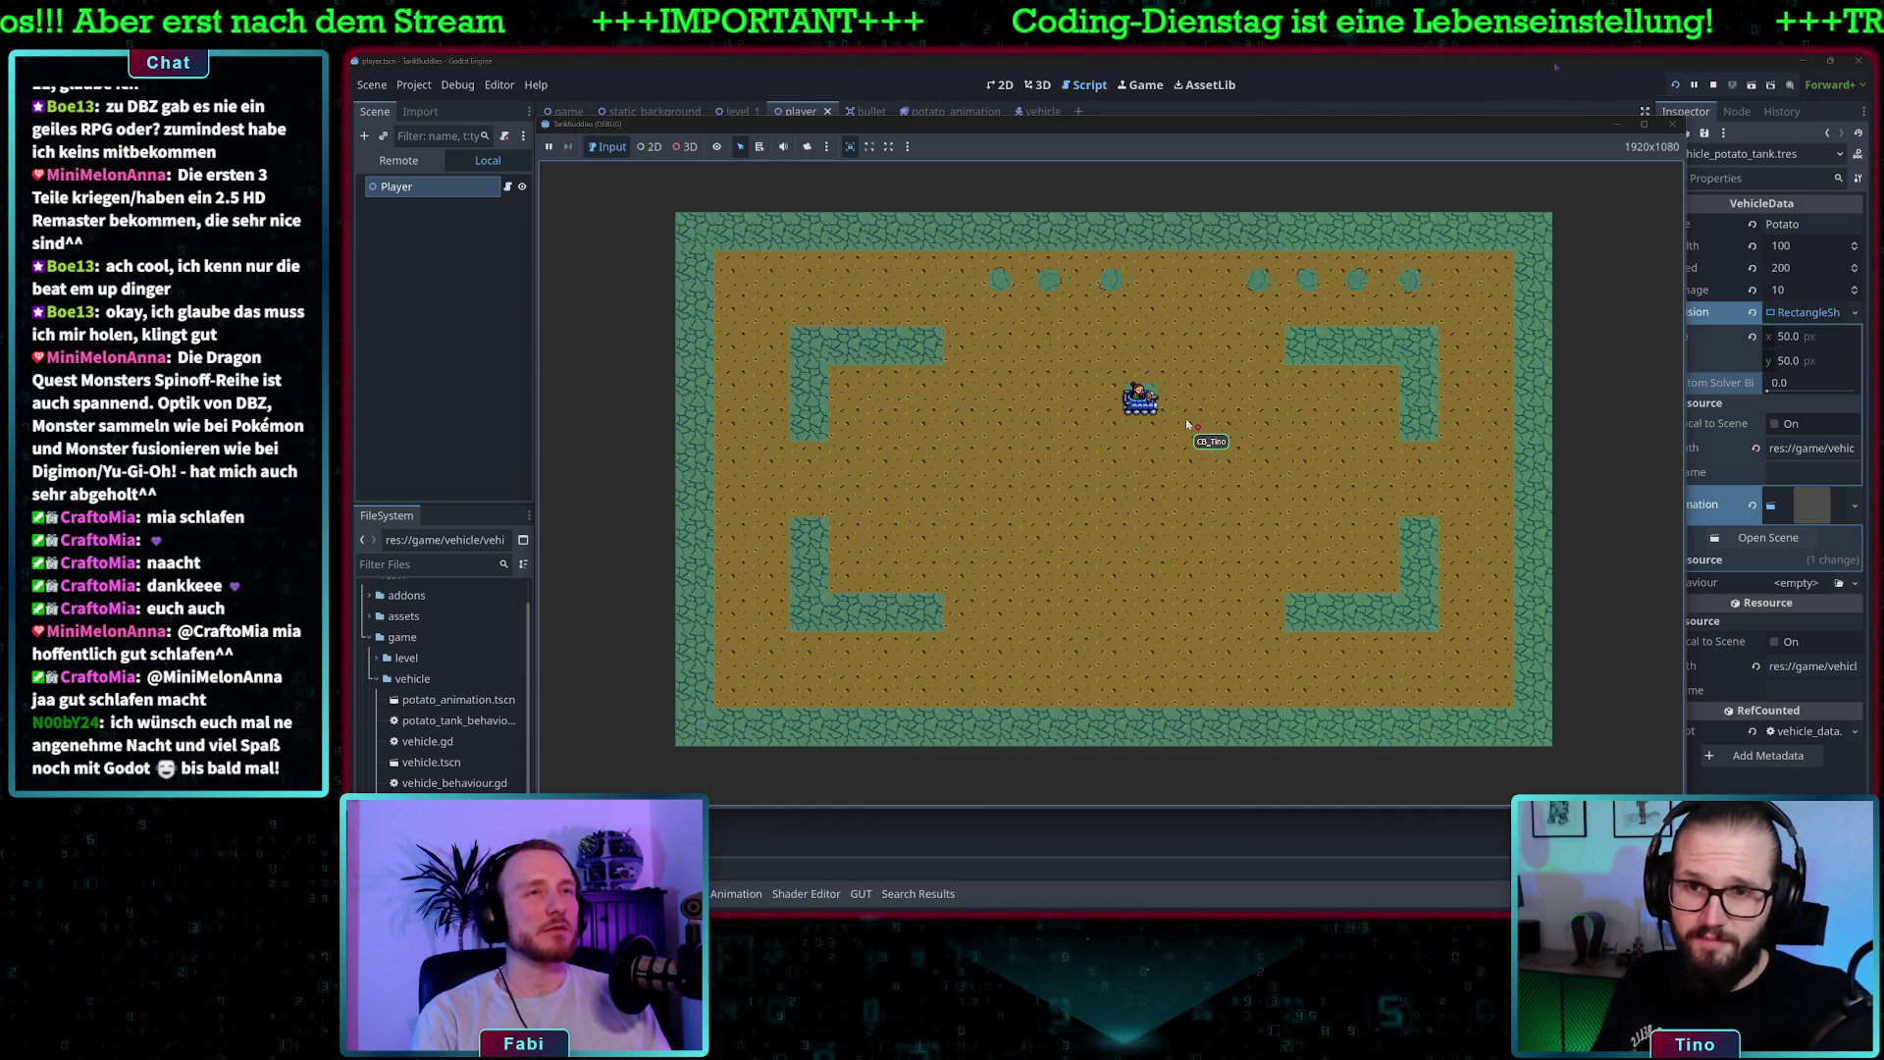
key(F8)
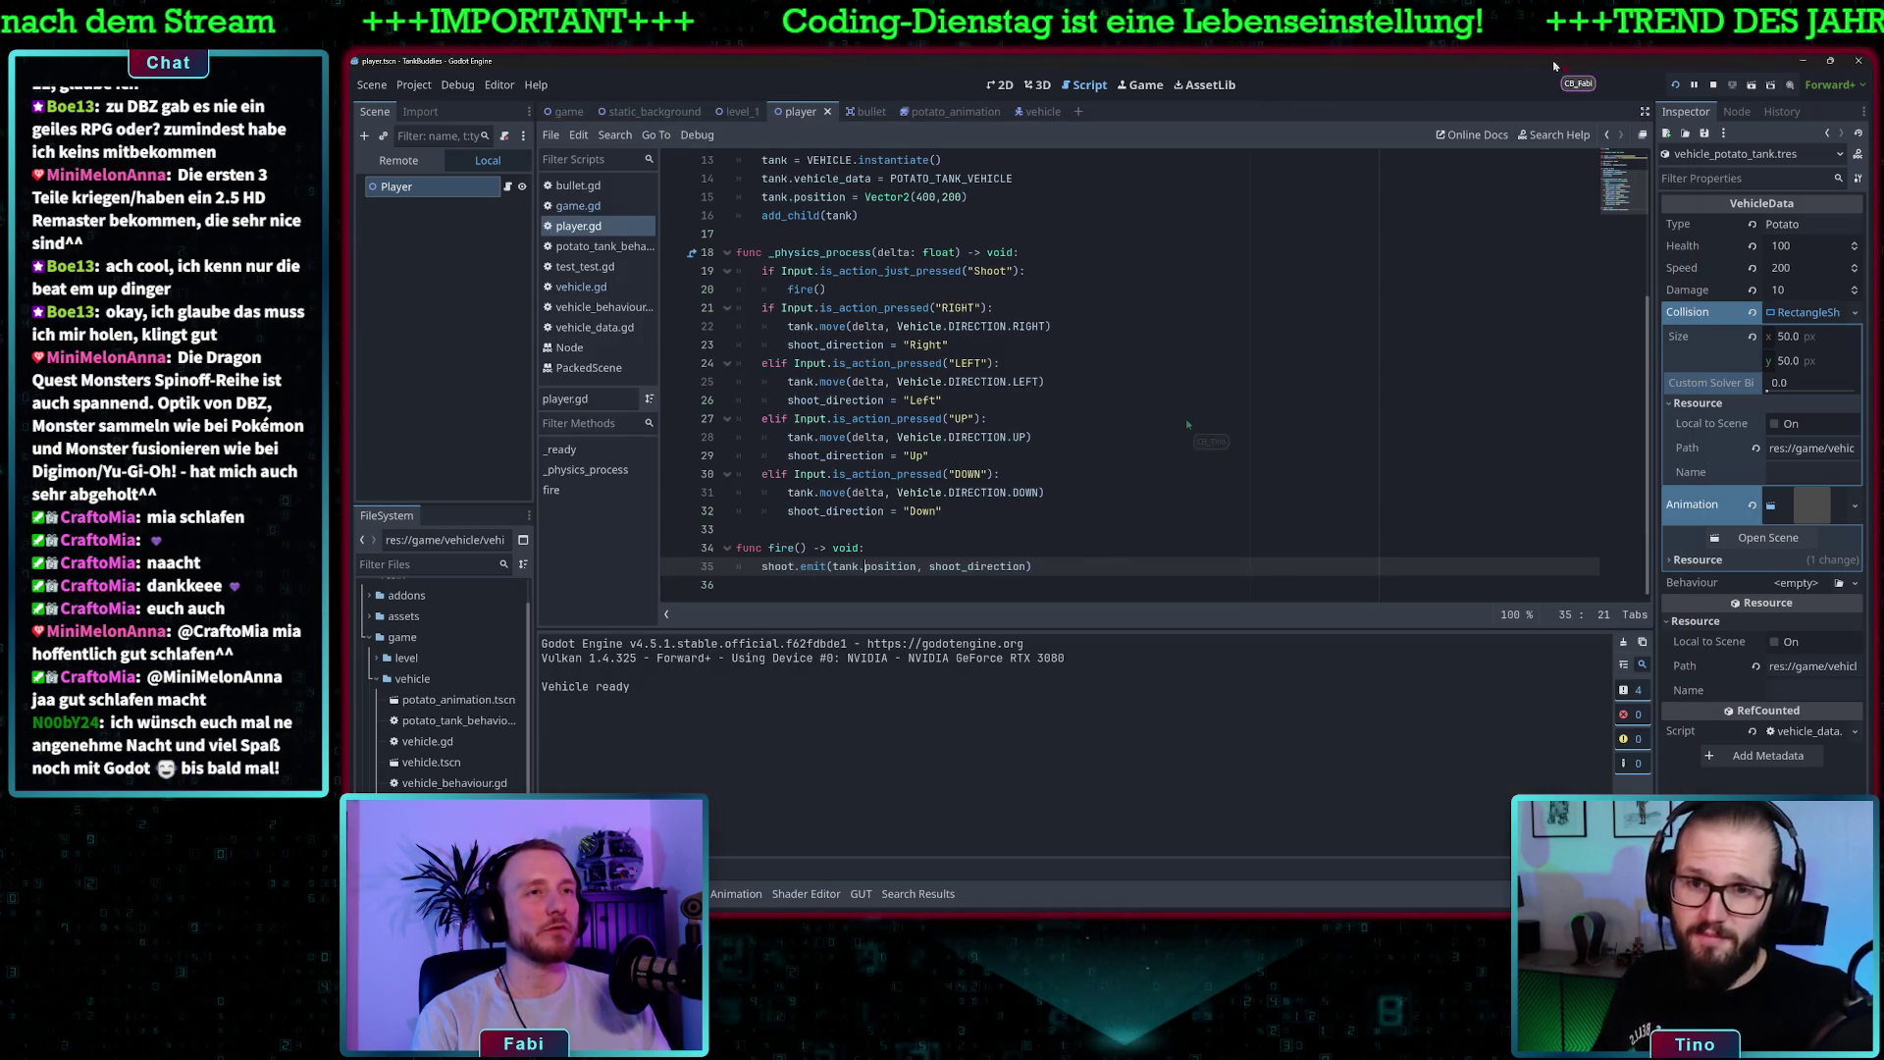
key(Up)
key(End)
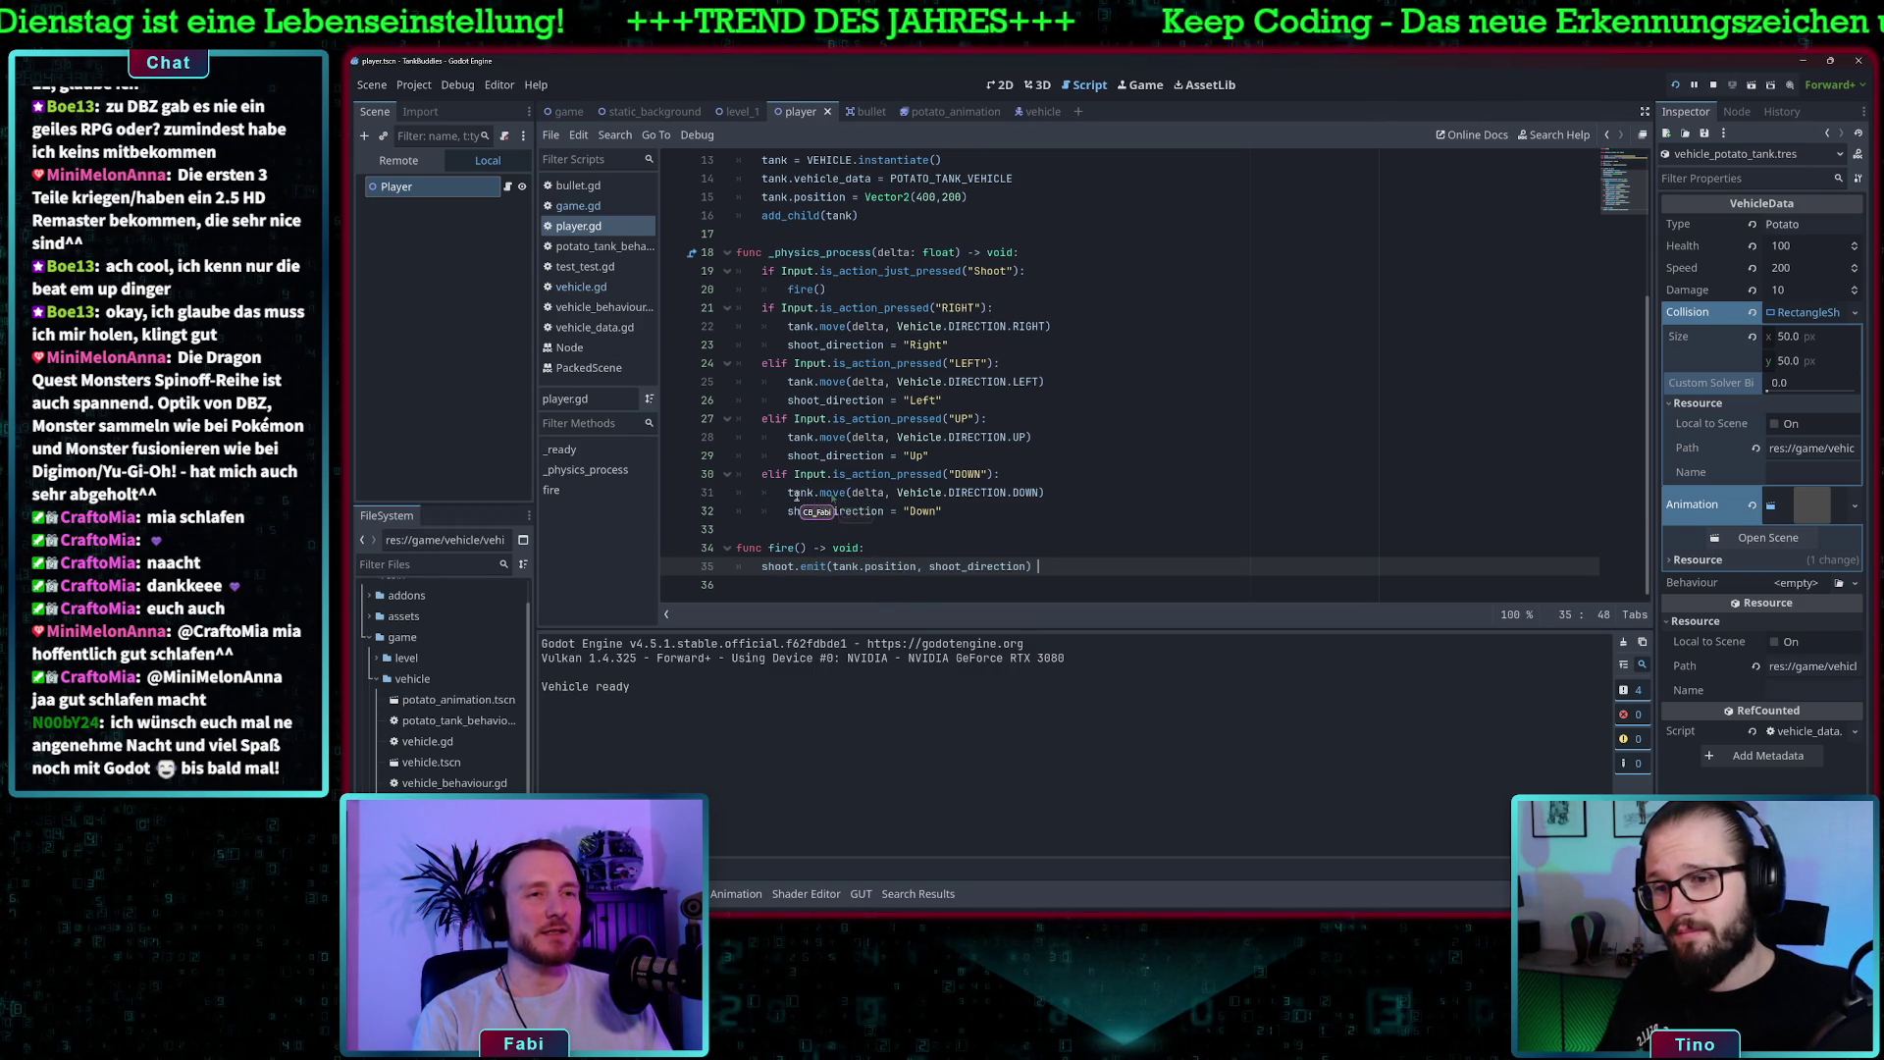
click(832, 492)
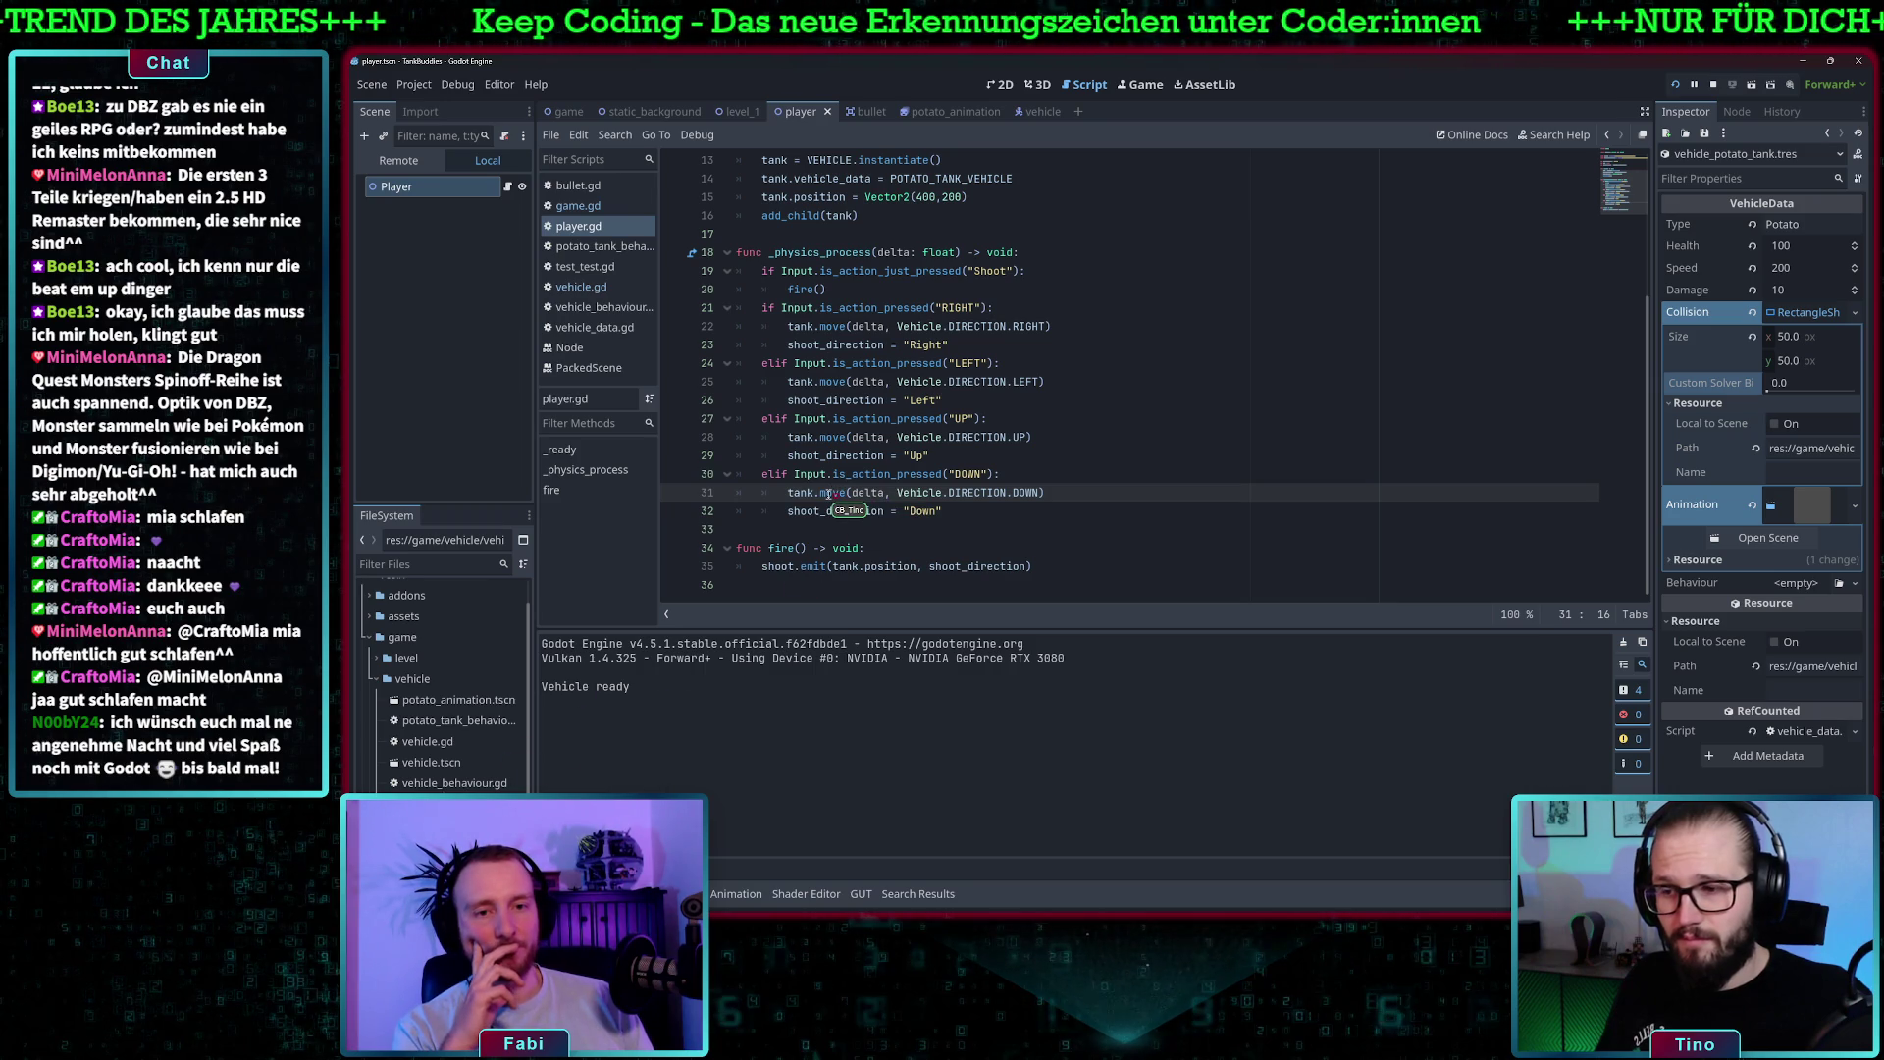
double_click(451, 783)
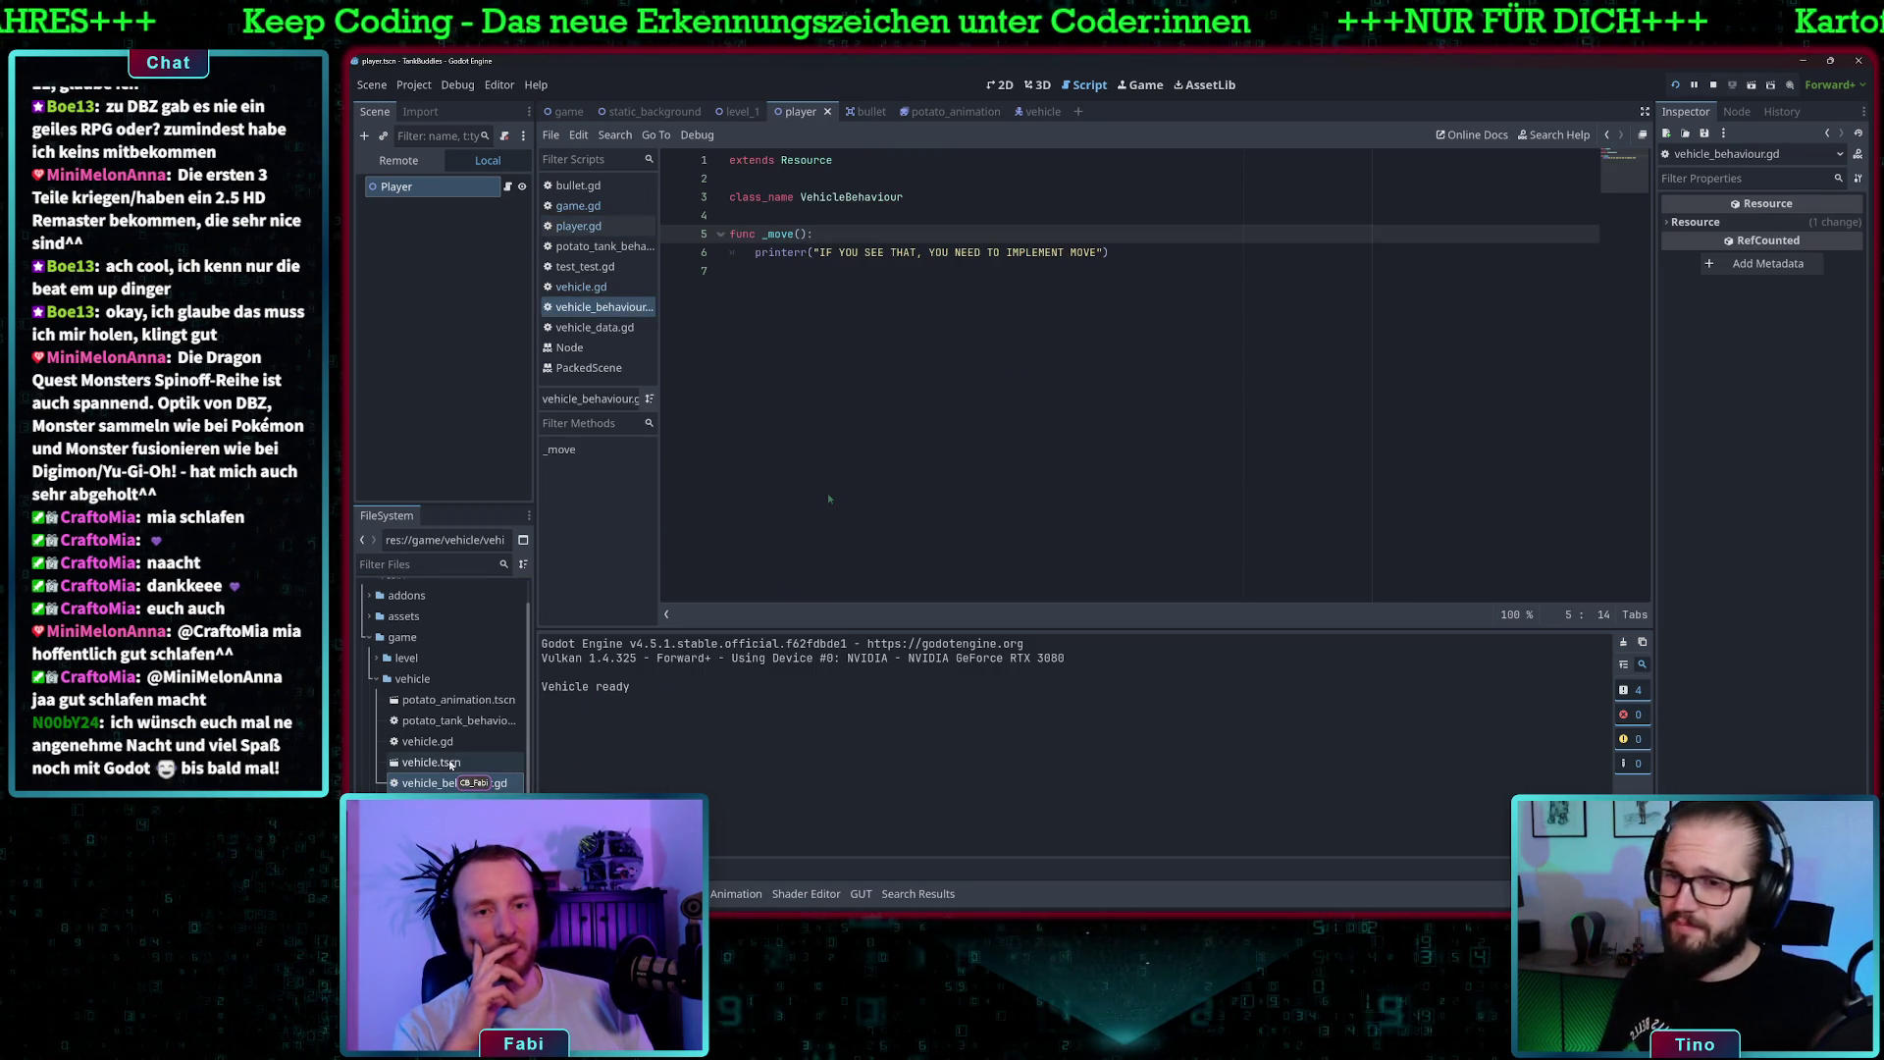
- Read through vehicle.gd's move() and _spawn() functions, then return to player.gd
double_click(427, 741)
scroll(1022, 471, down, 4)
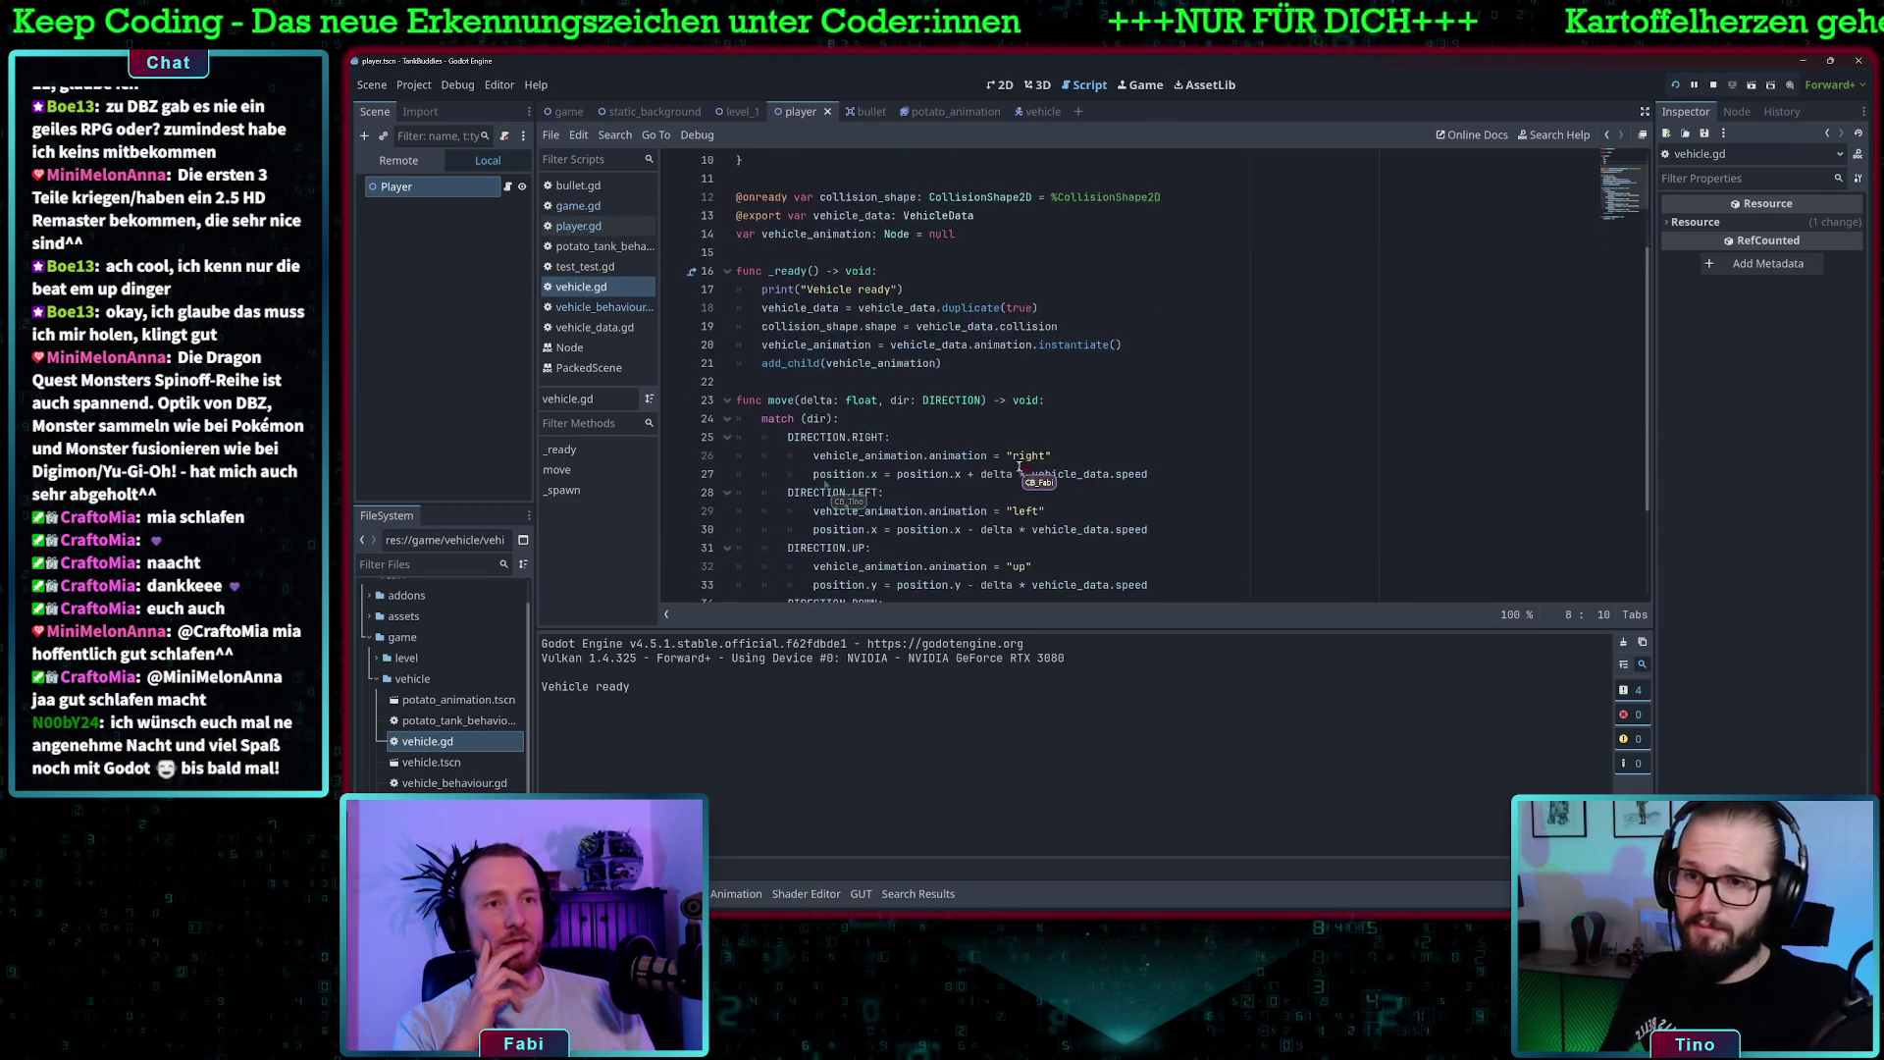
scroll(955, 487, down, 2)
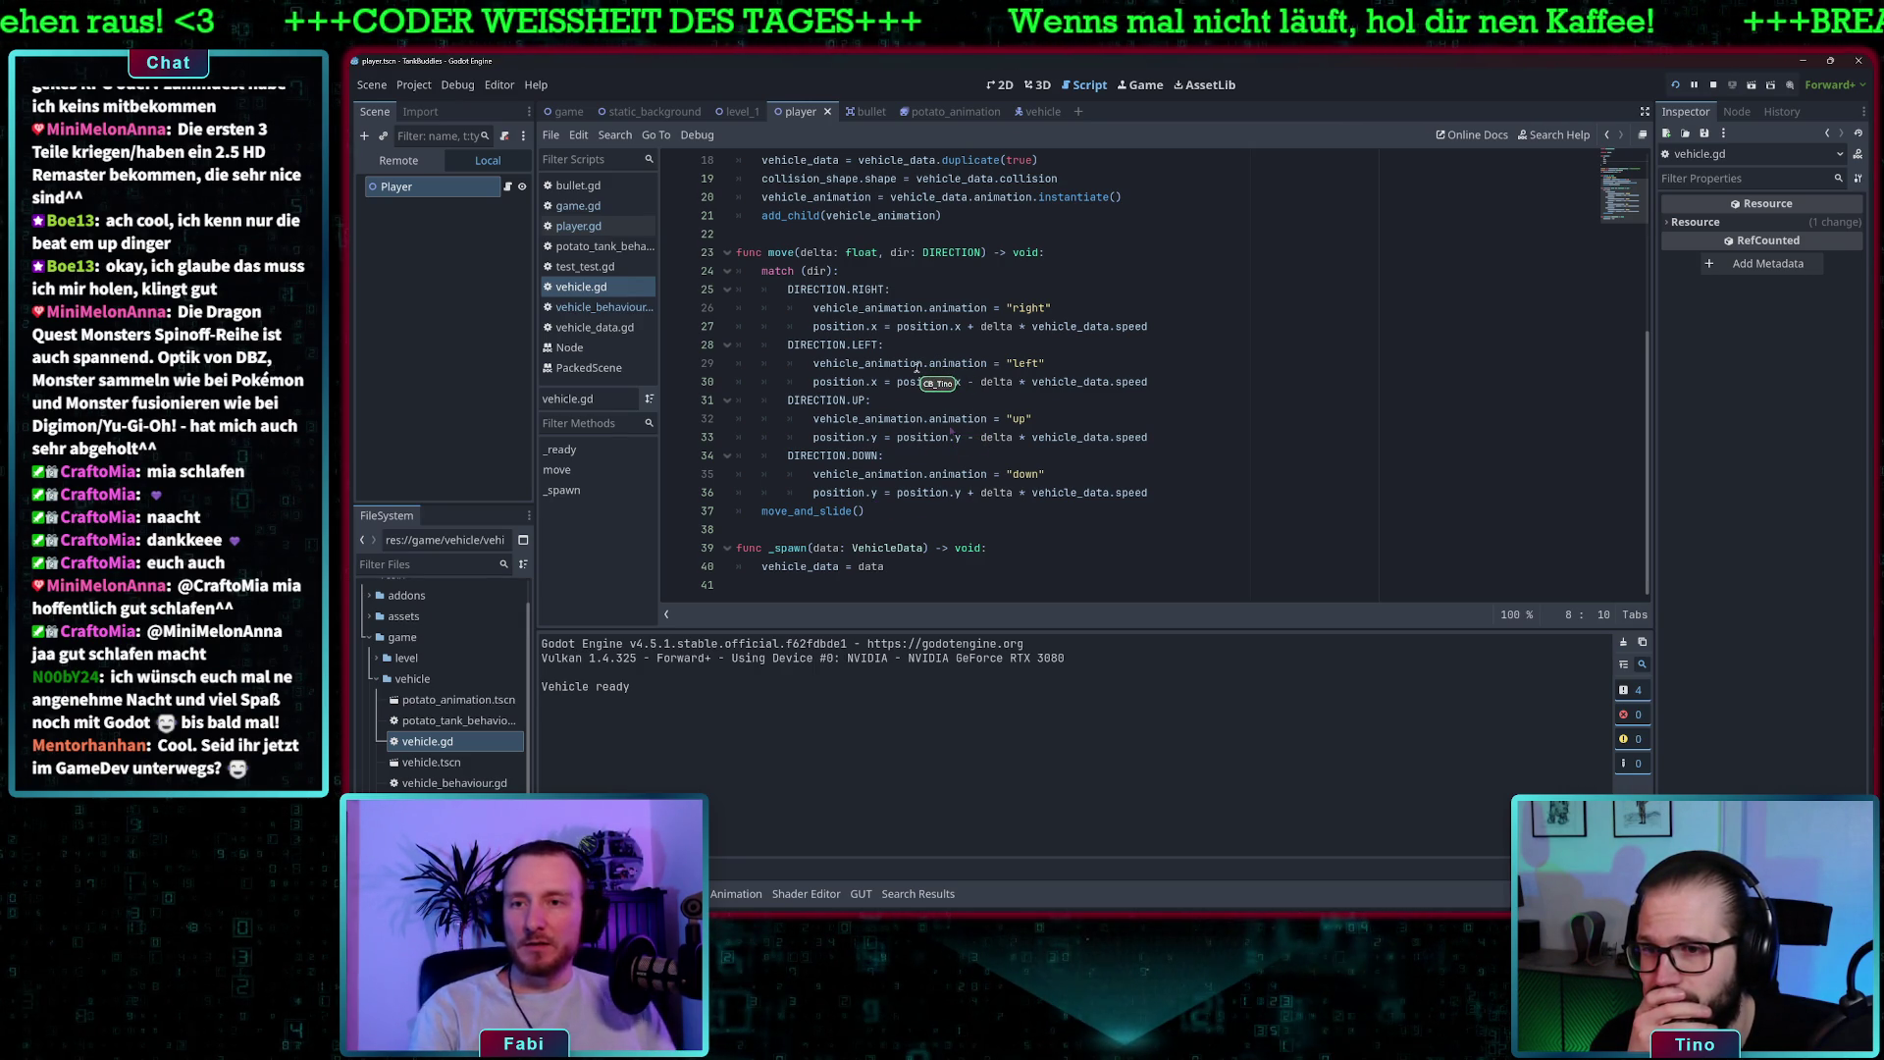
mouse_move(911, 366)
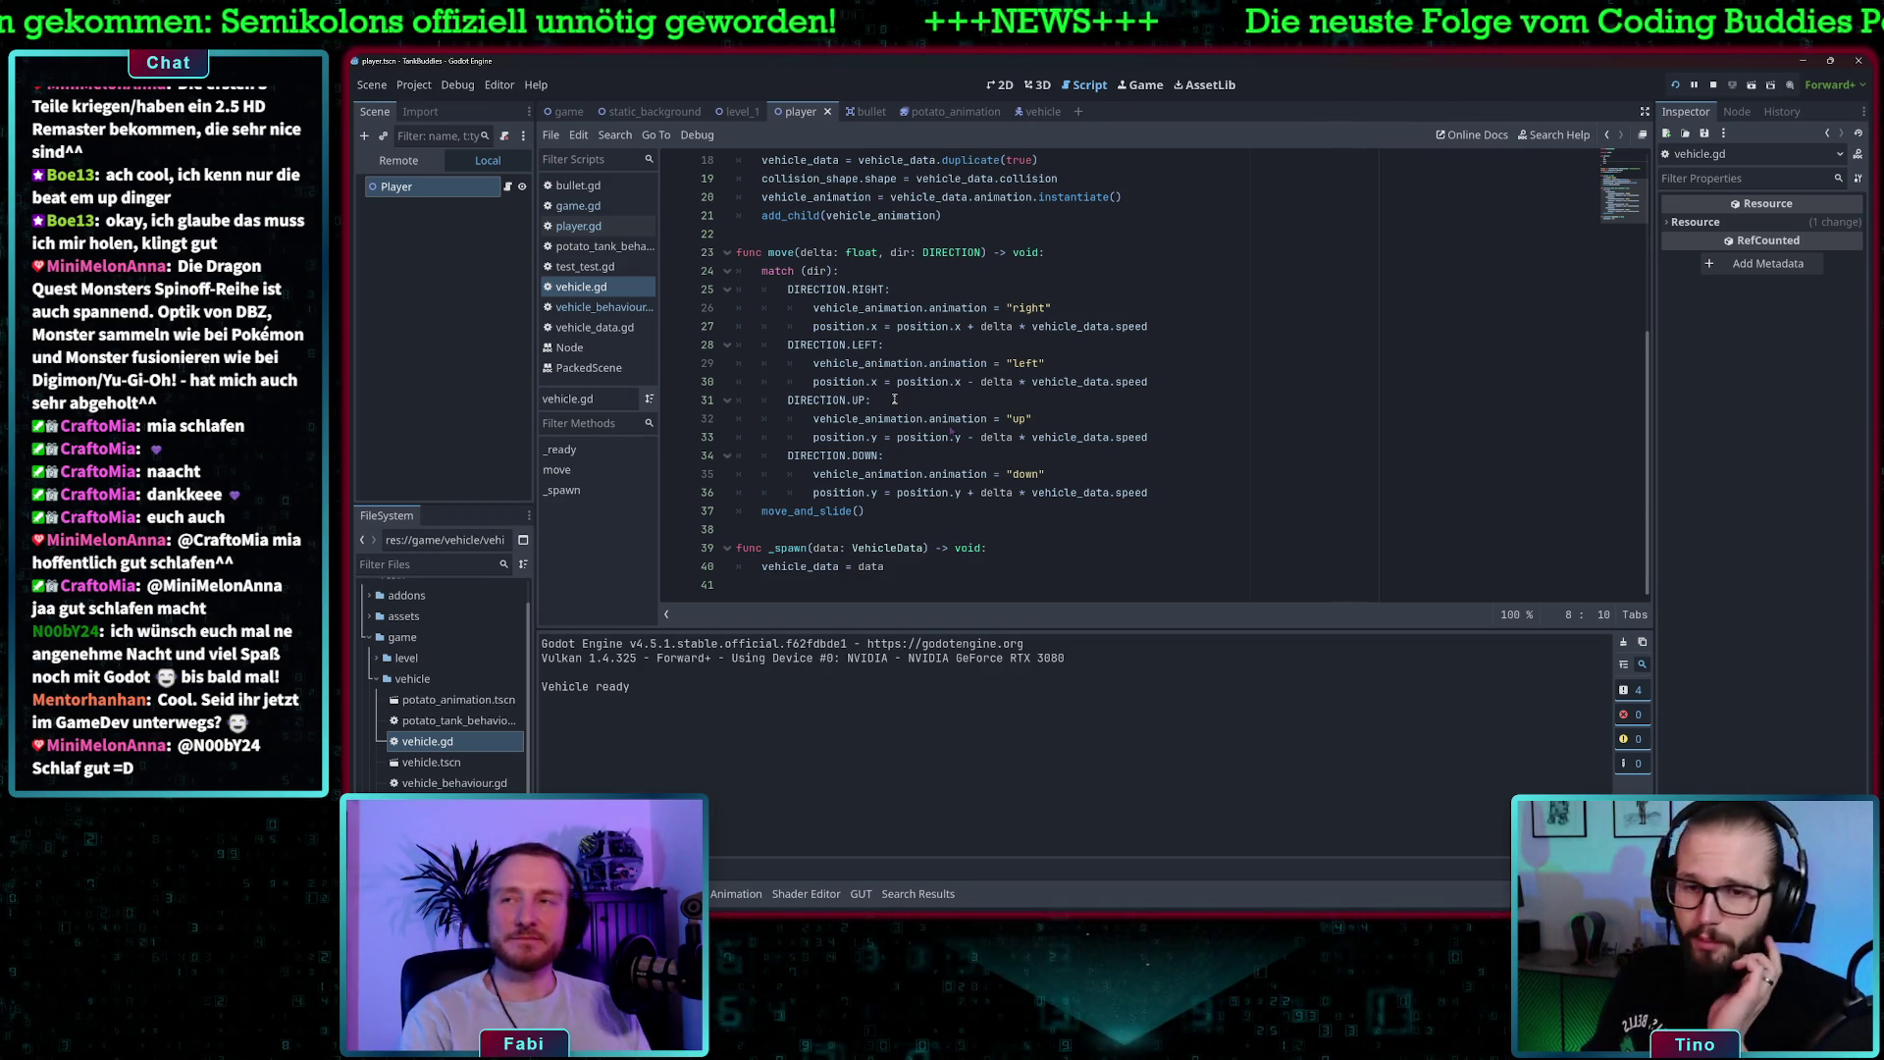
scroll(1021, 383, up, 4)
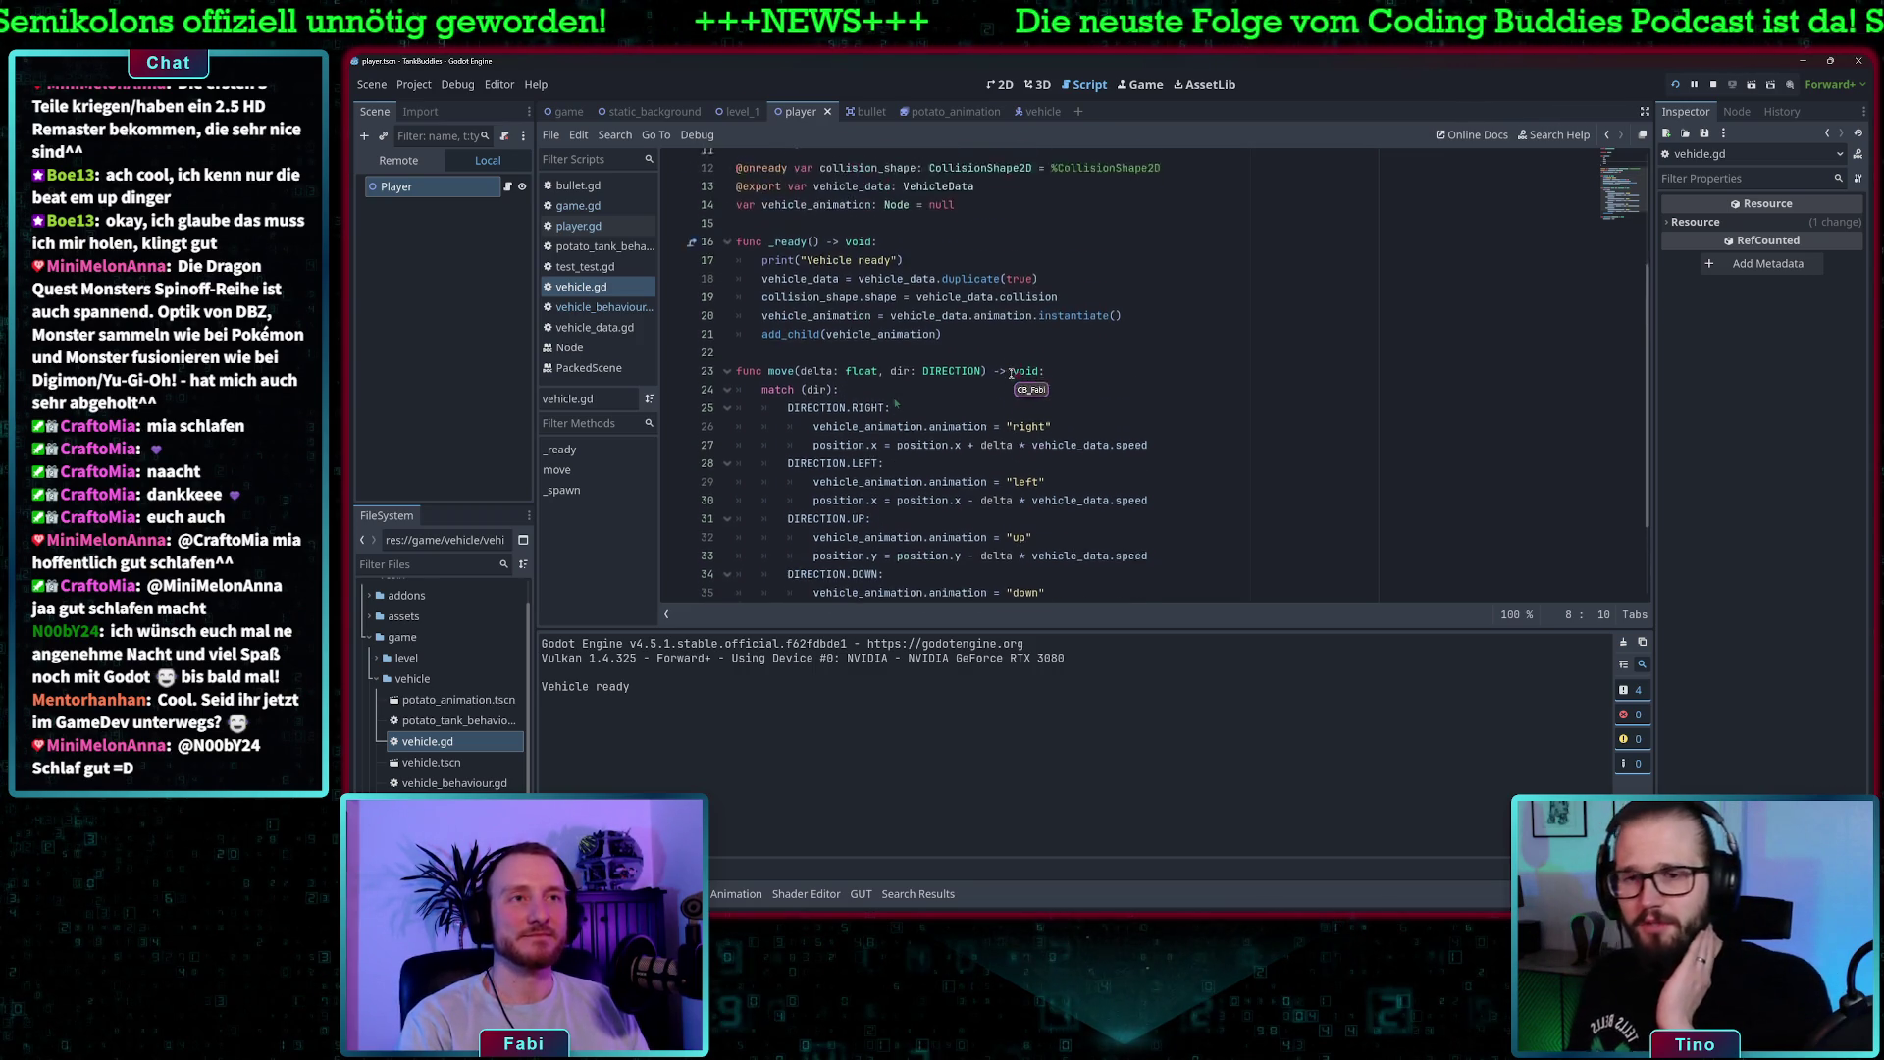
scroll(1009, 379, up, 2)
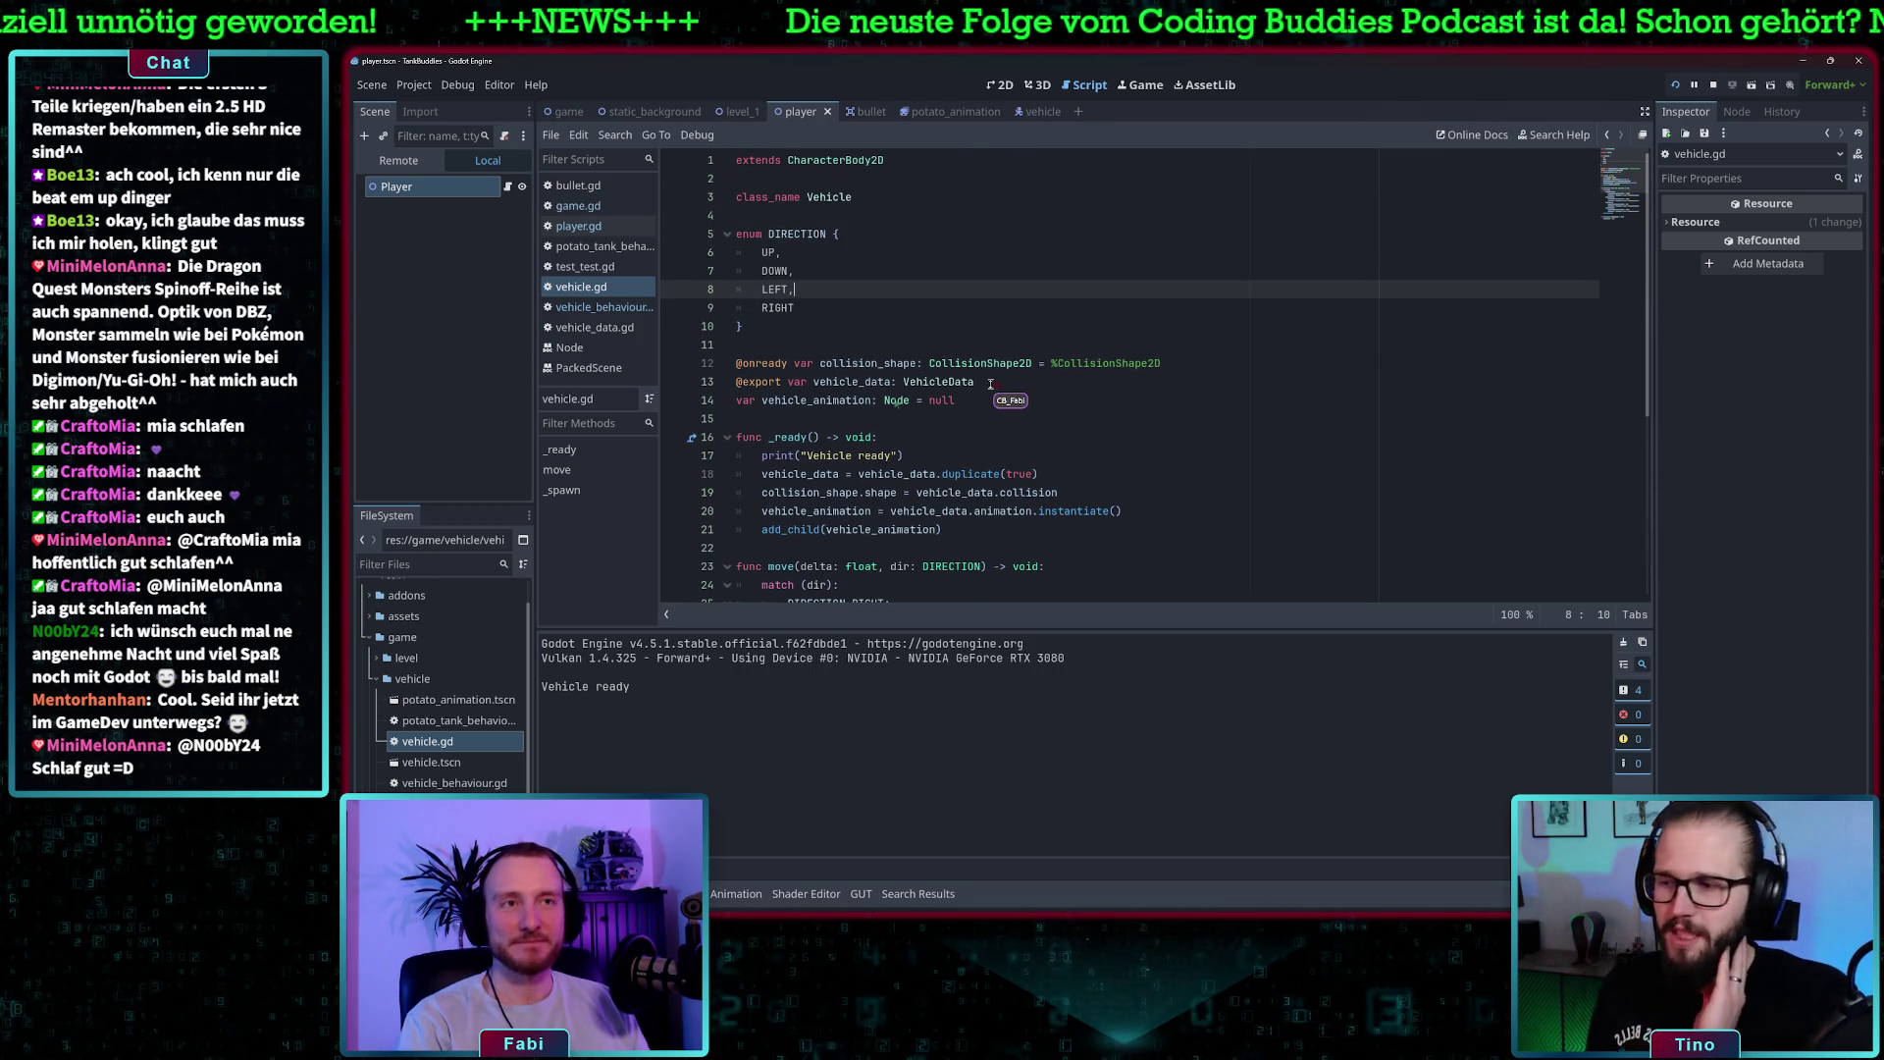
scroll(990, 382, down, 6)
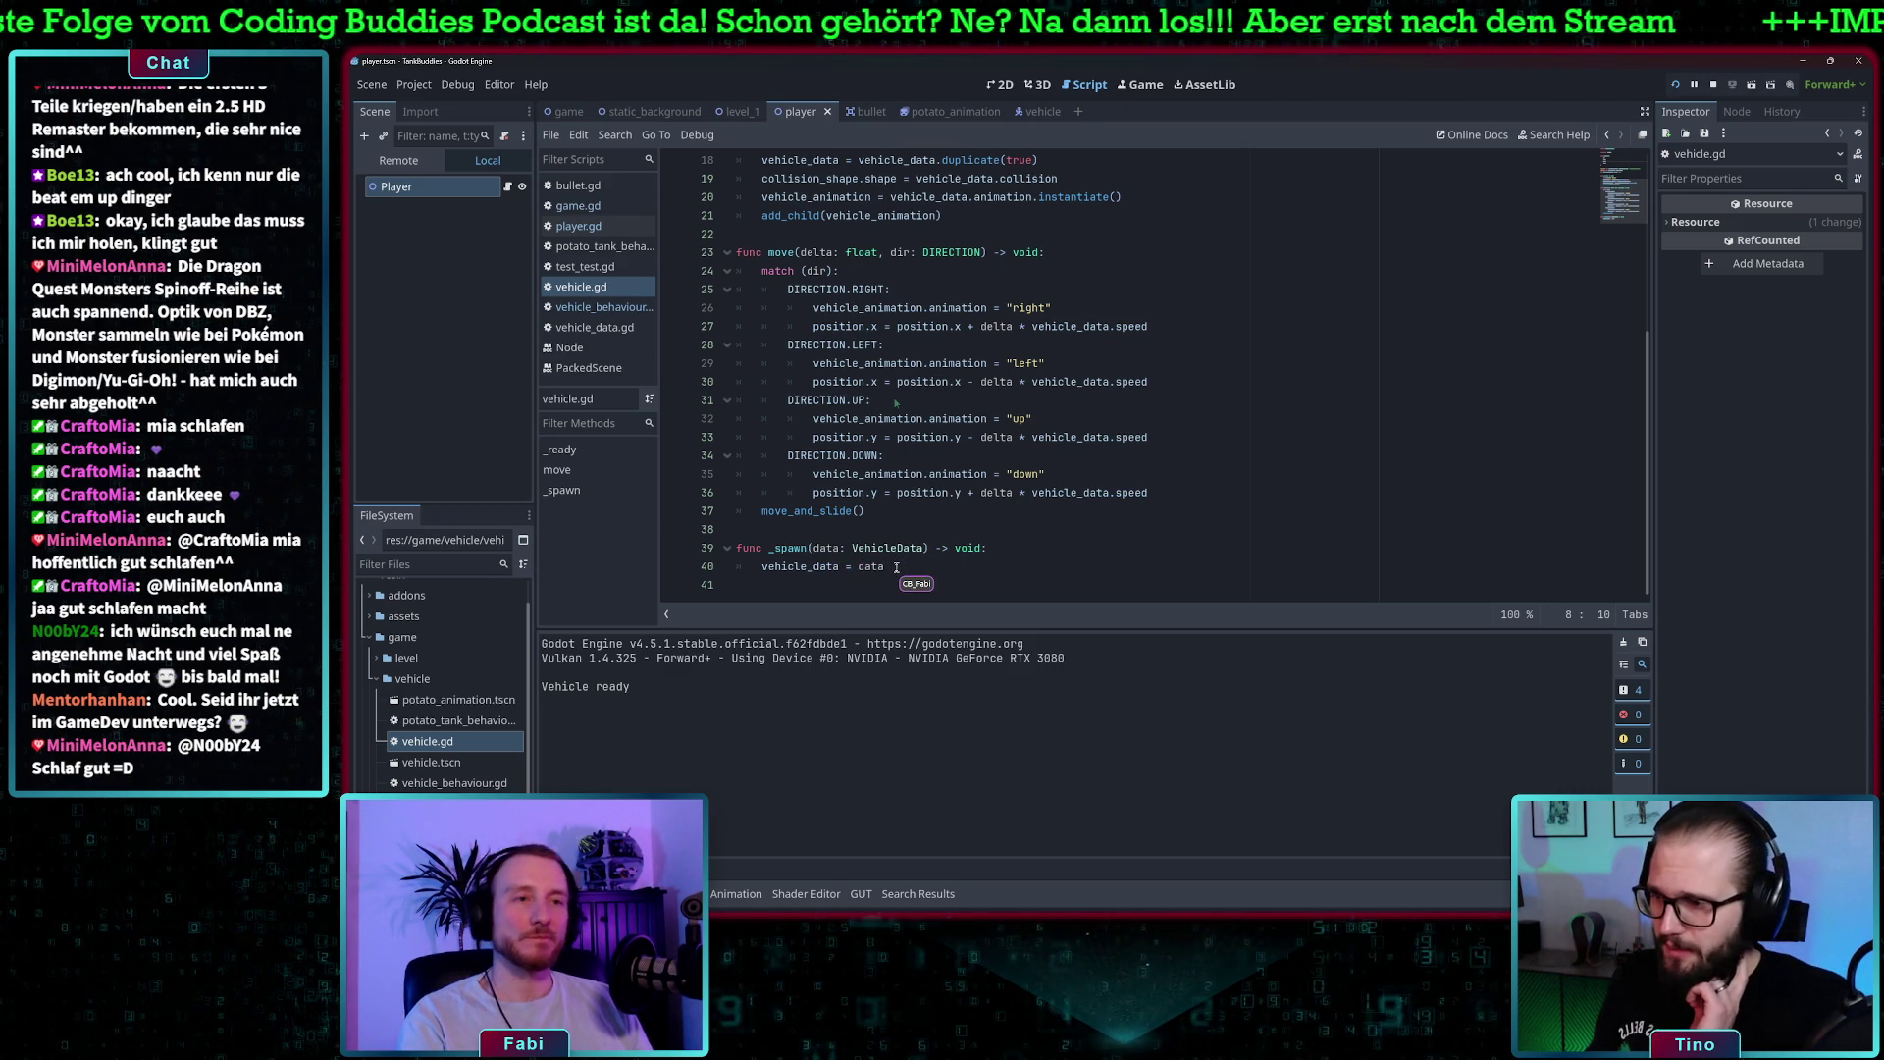
scroll(892, 561, up, 2)
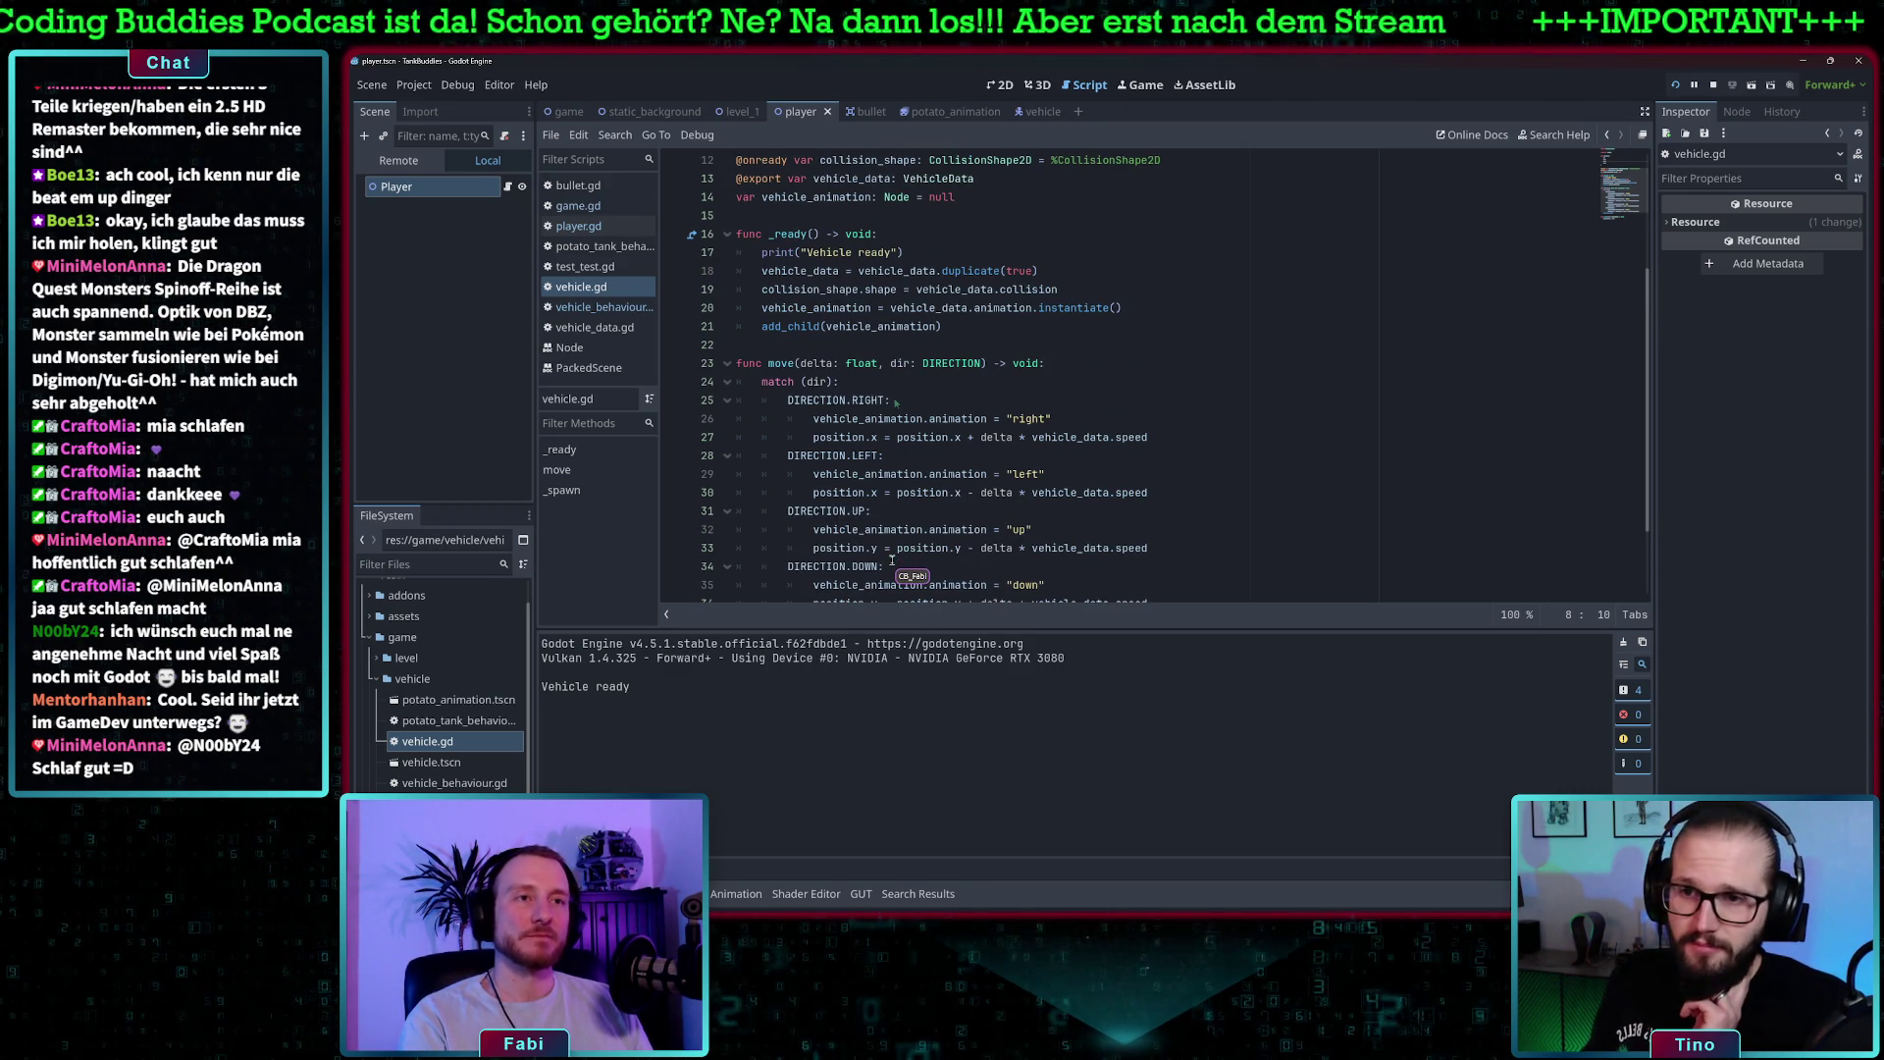
scroll(892, 561, down, 1)
scroll(892, 561, down, 1)
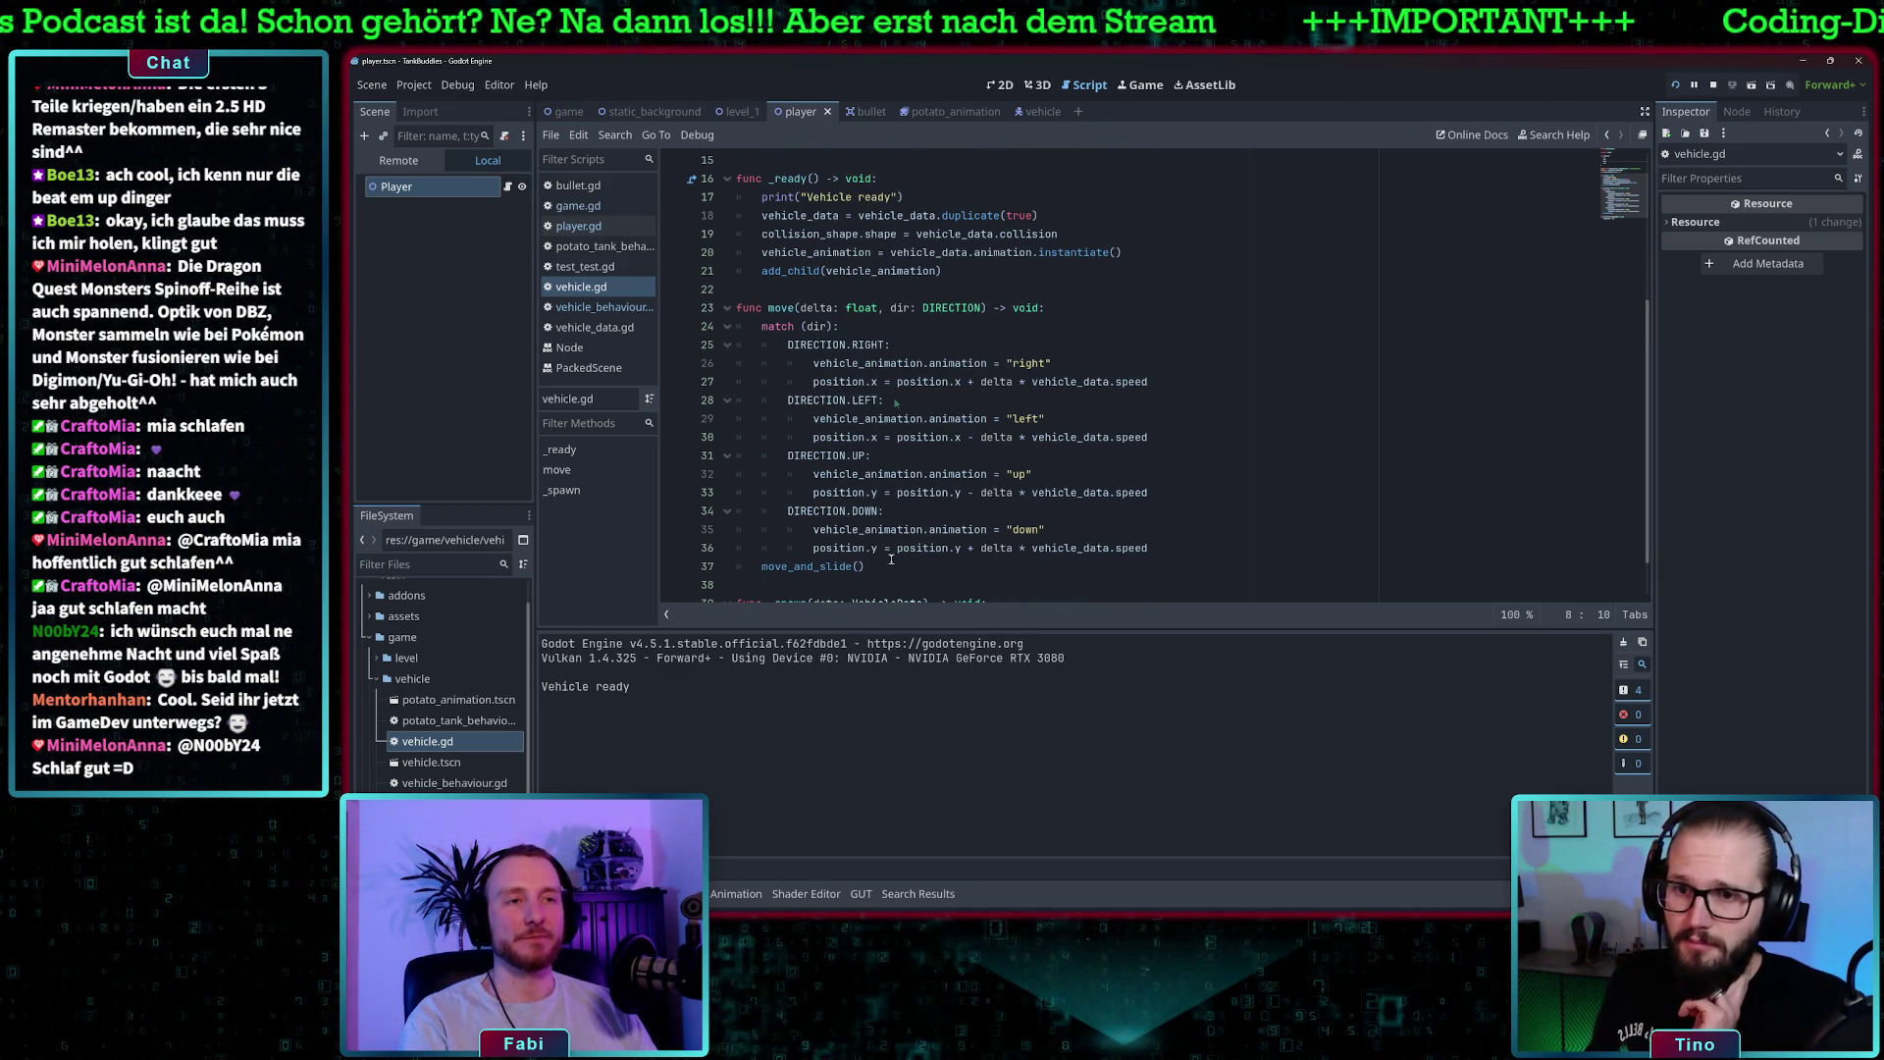
scroll(981, 354, up, 1)
scroll(981, 354, up, 4)
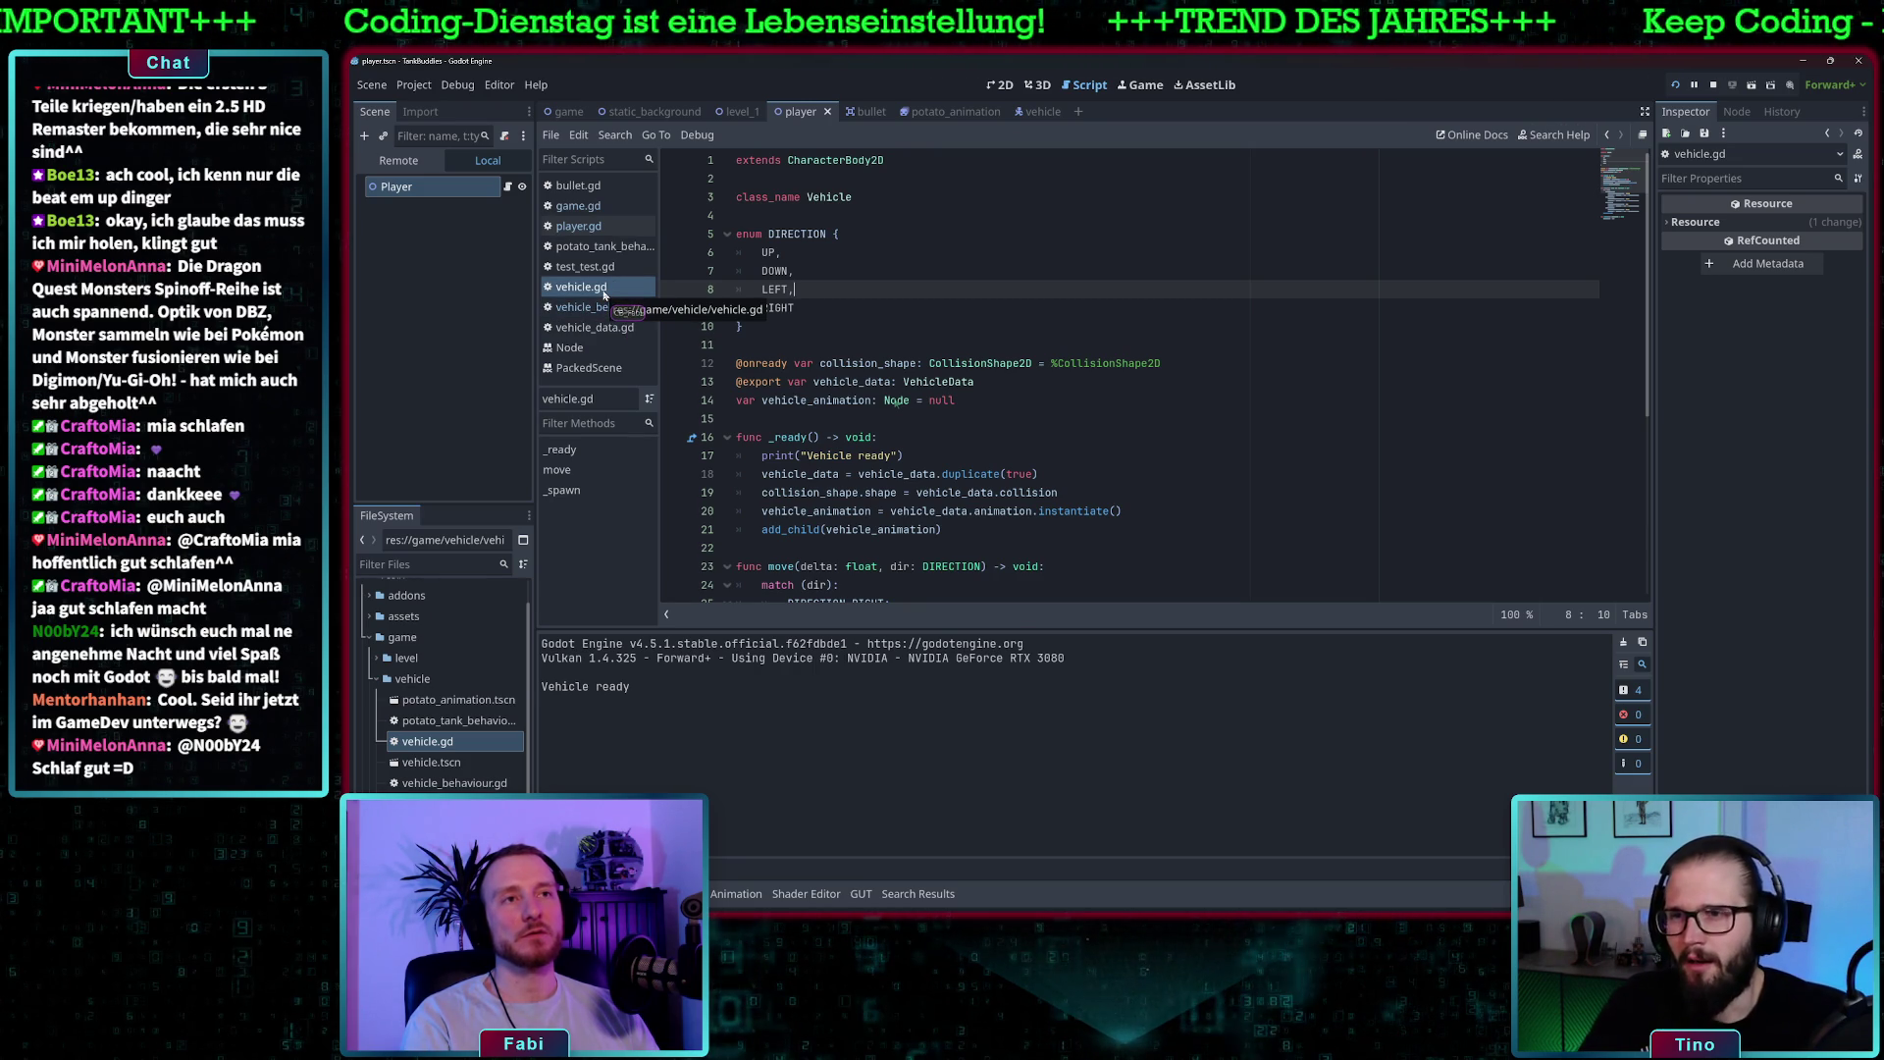
click(579, 227)
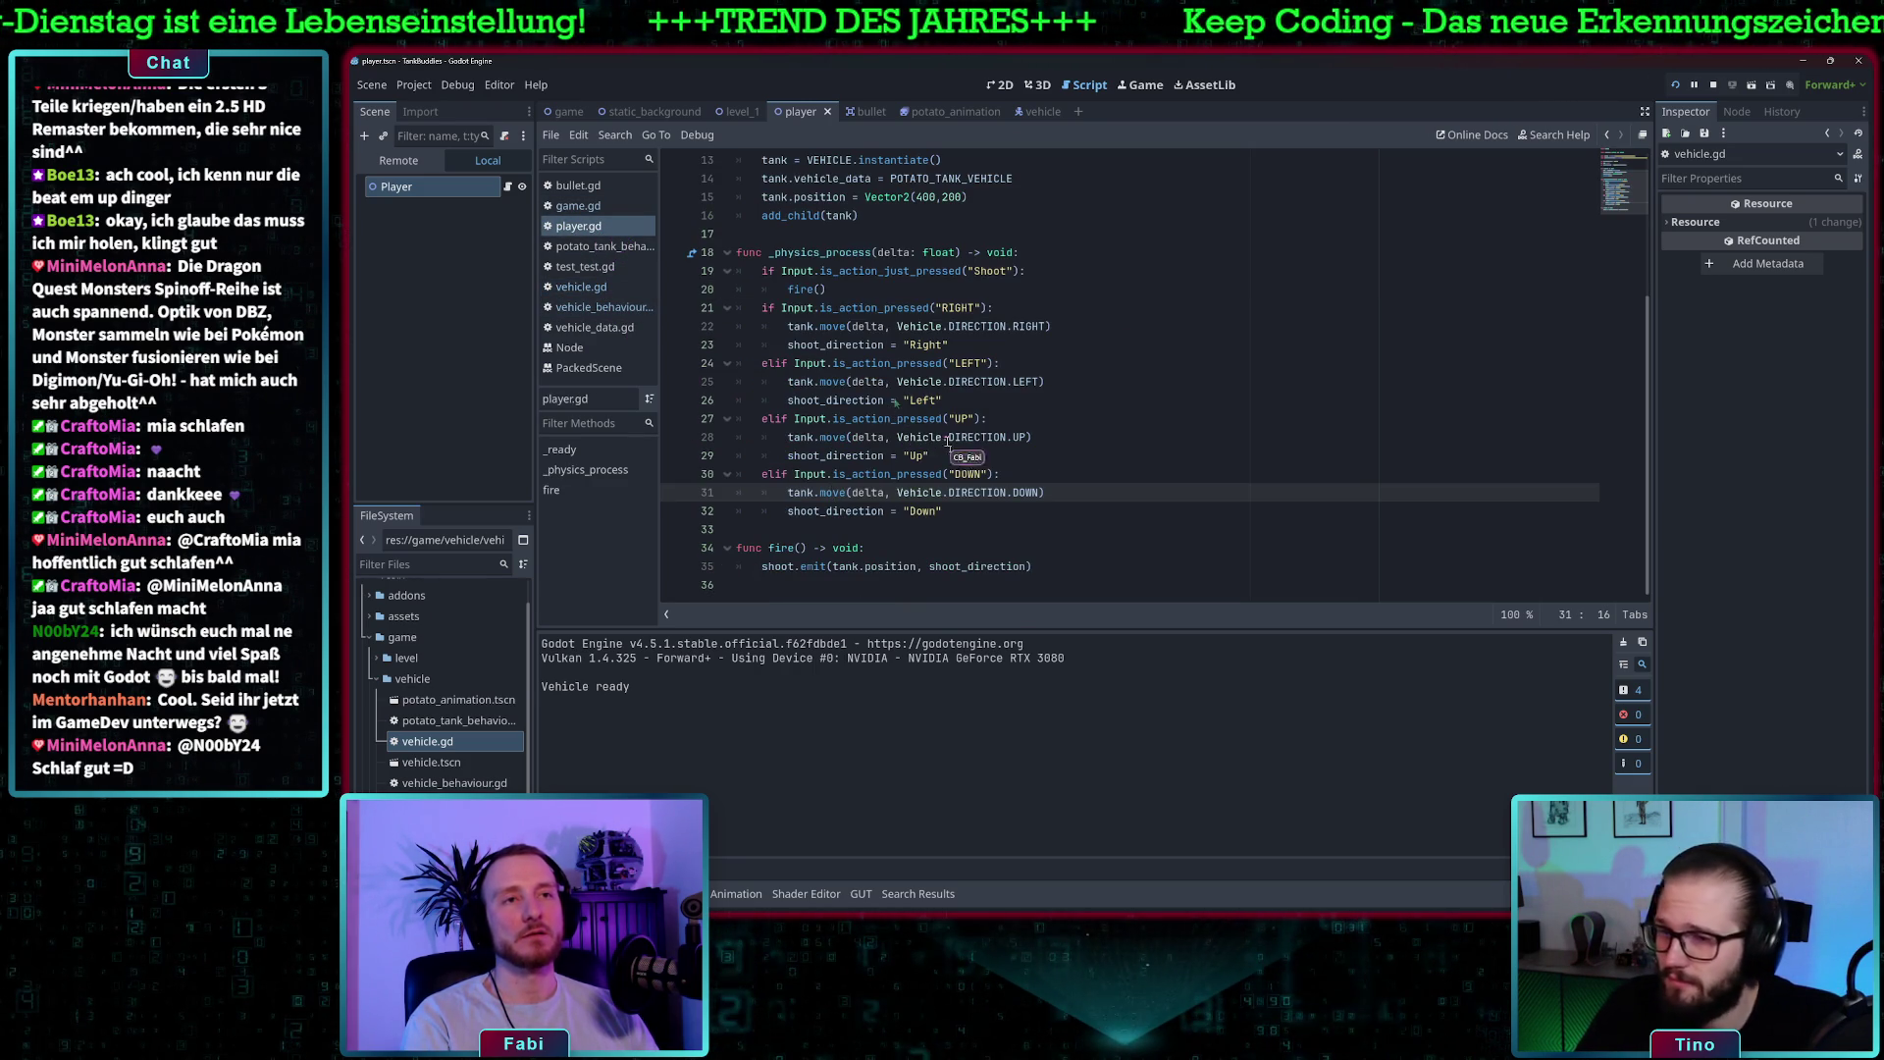
- Review the tank.position assignment on line 15 of player.gd
scroll(962, 451, up, 1)
click(820, 253)
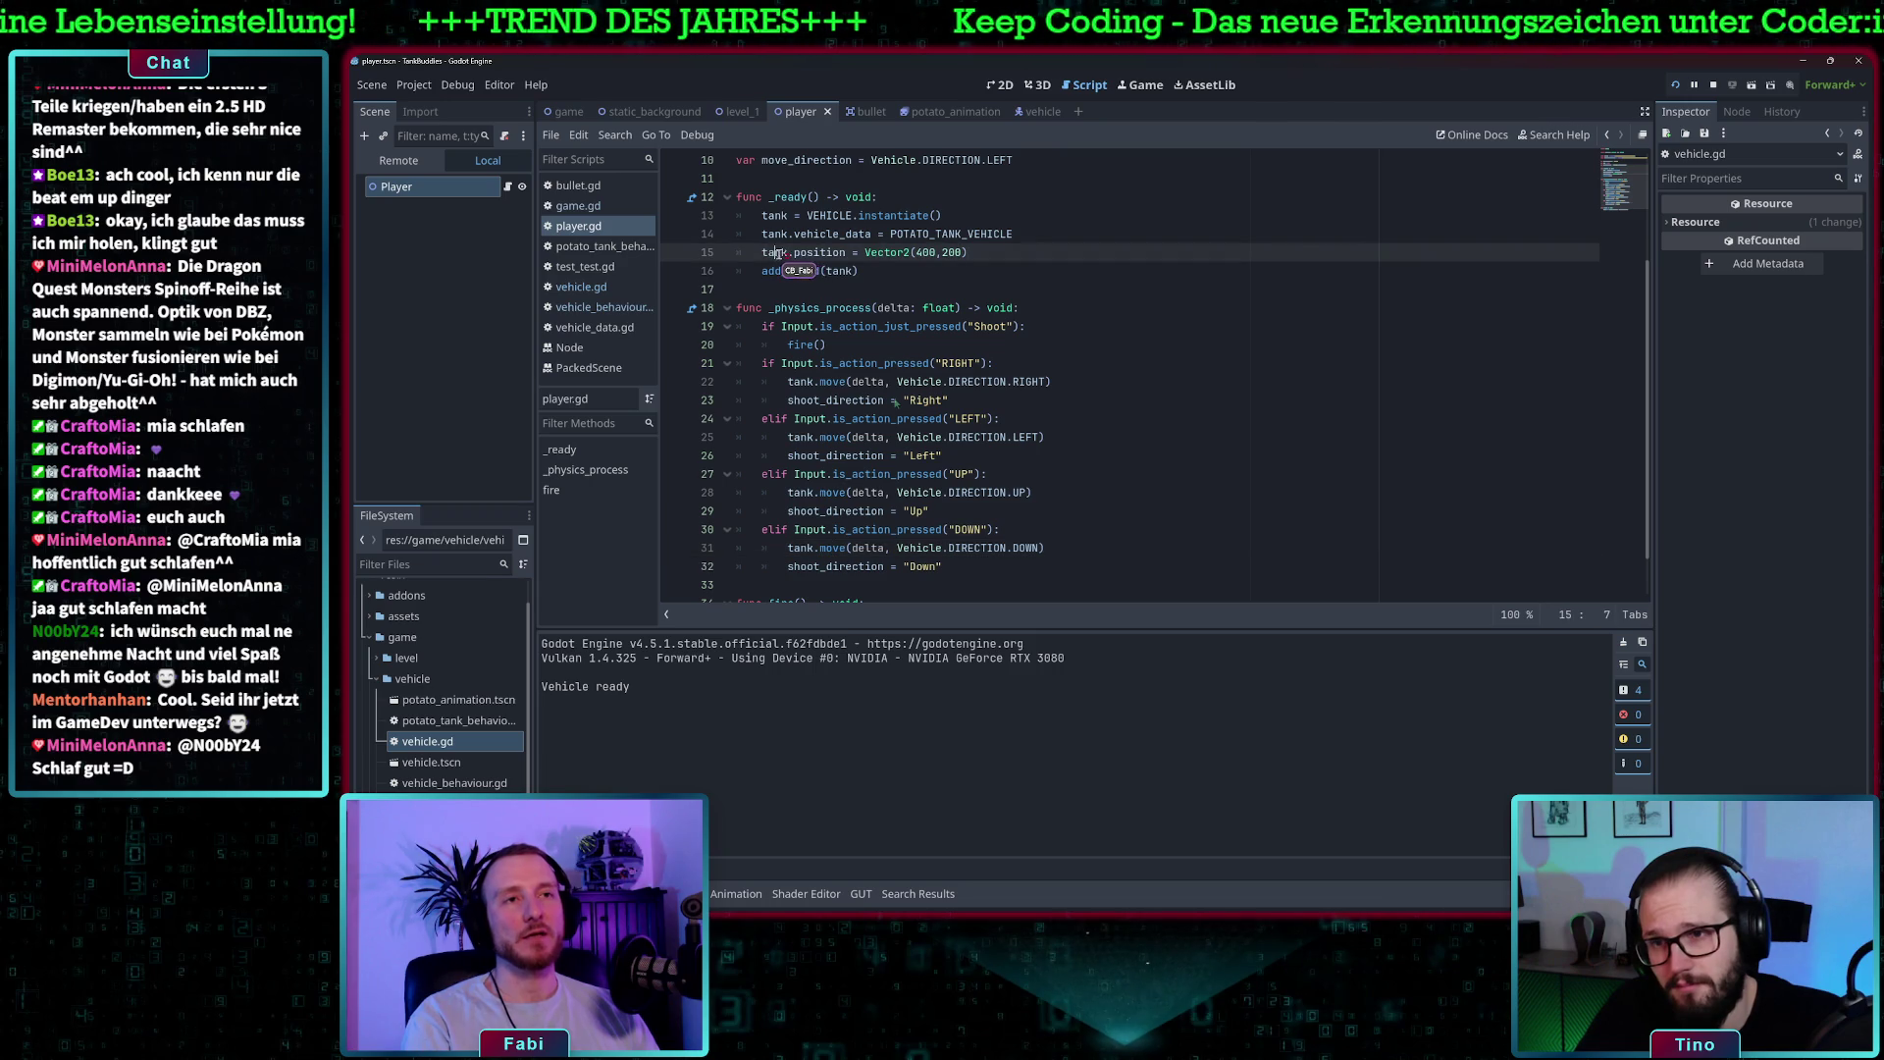
drag(978, 253, 769, 254)
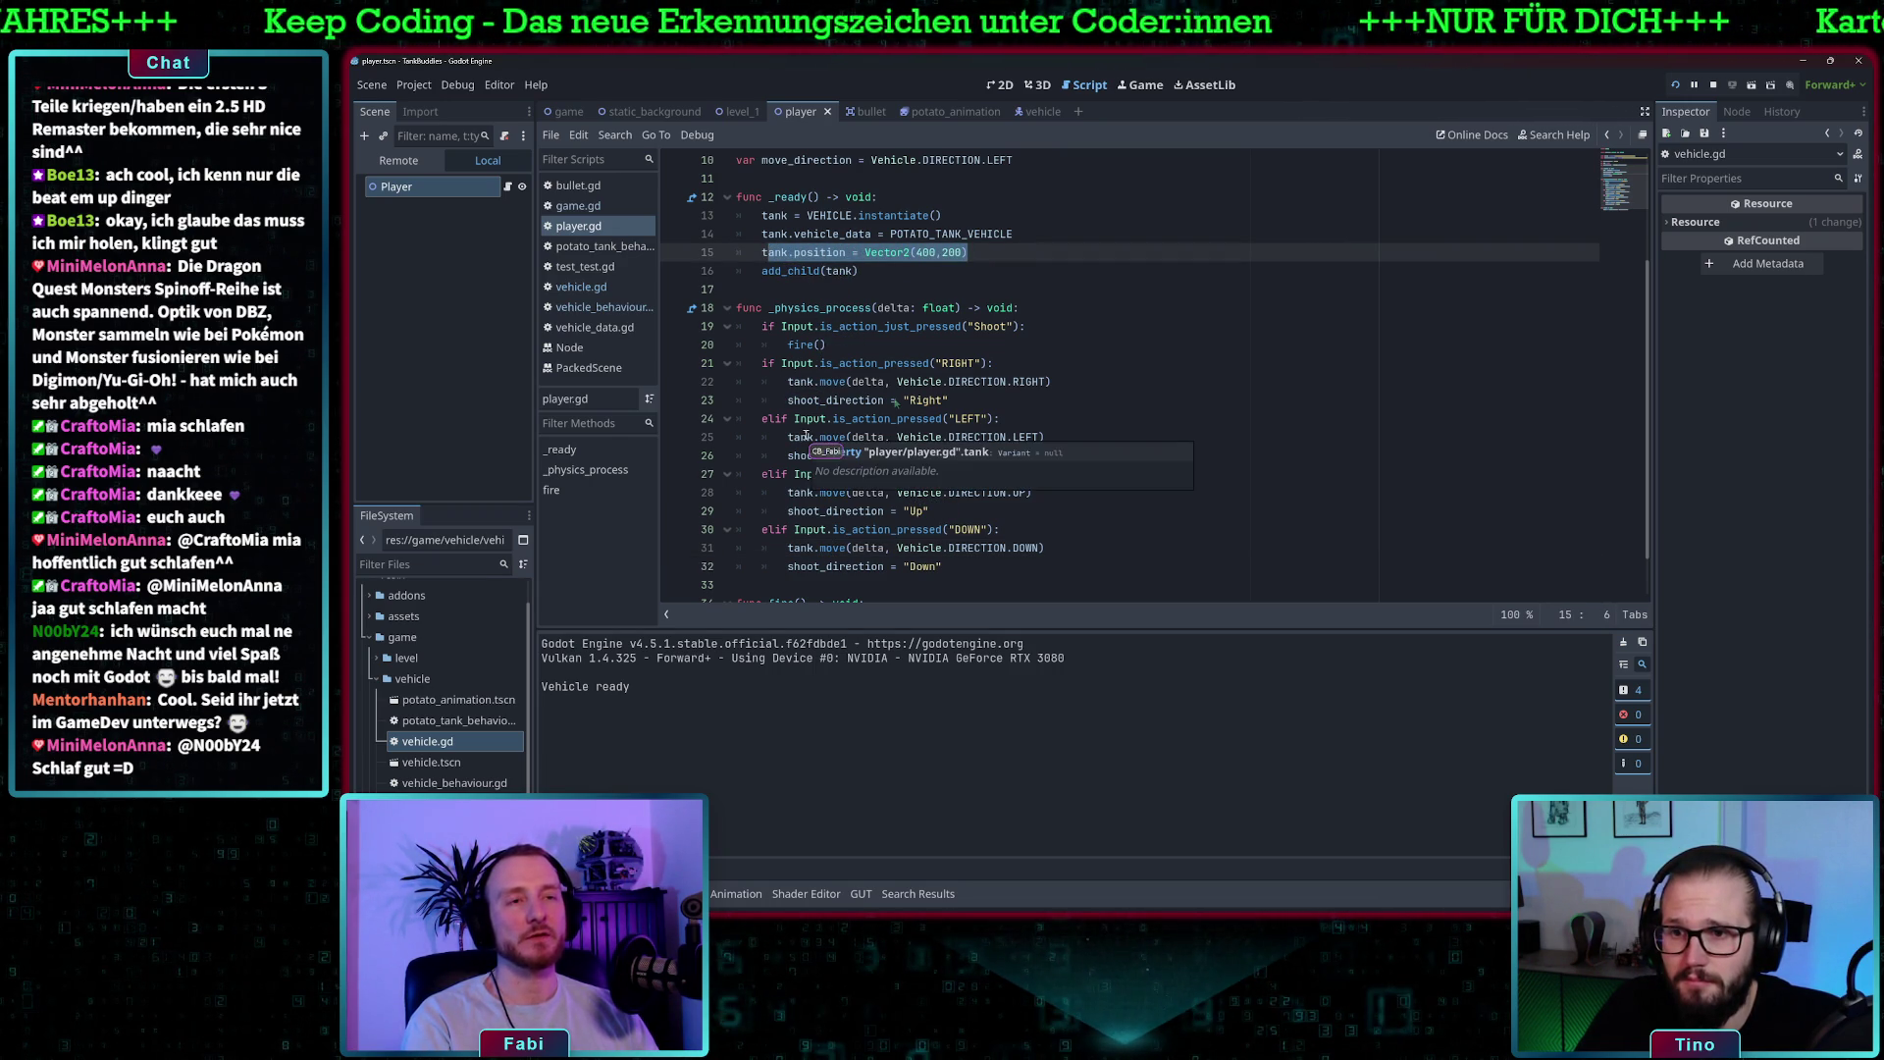
scroll(819, 456, down, 1)
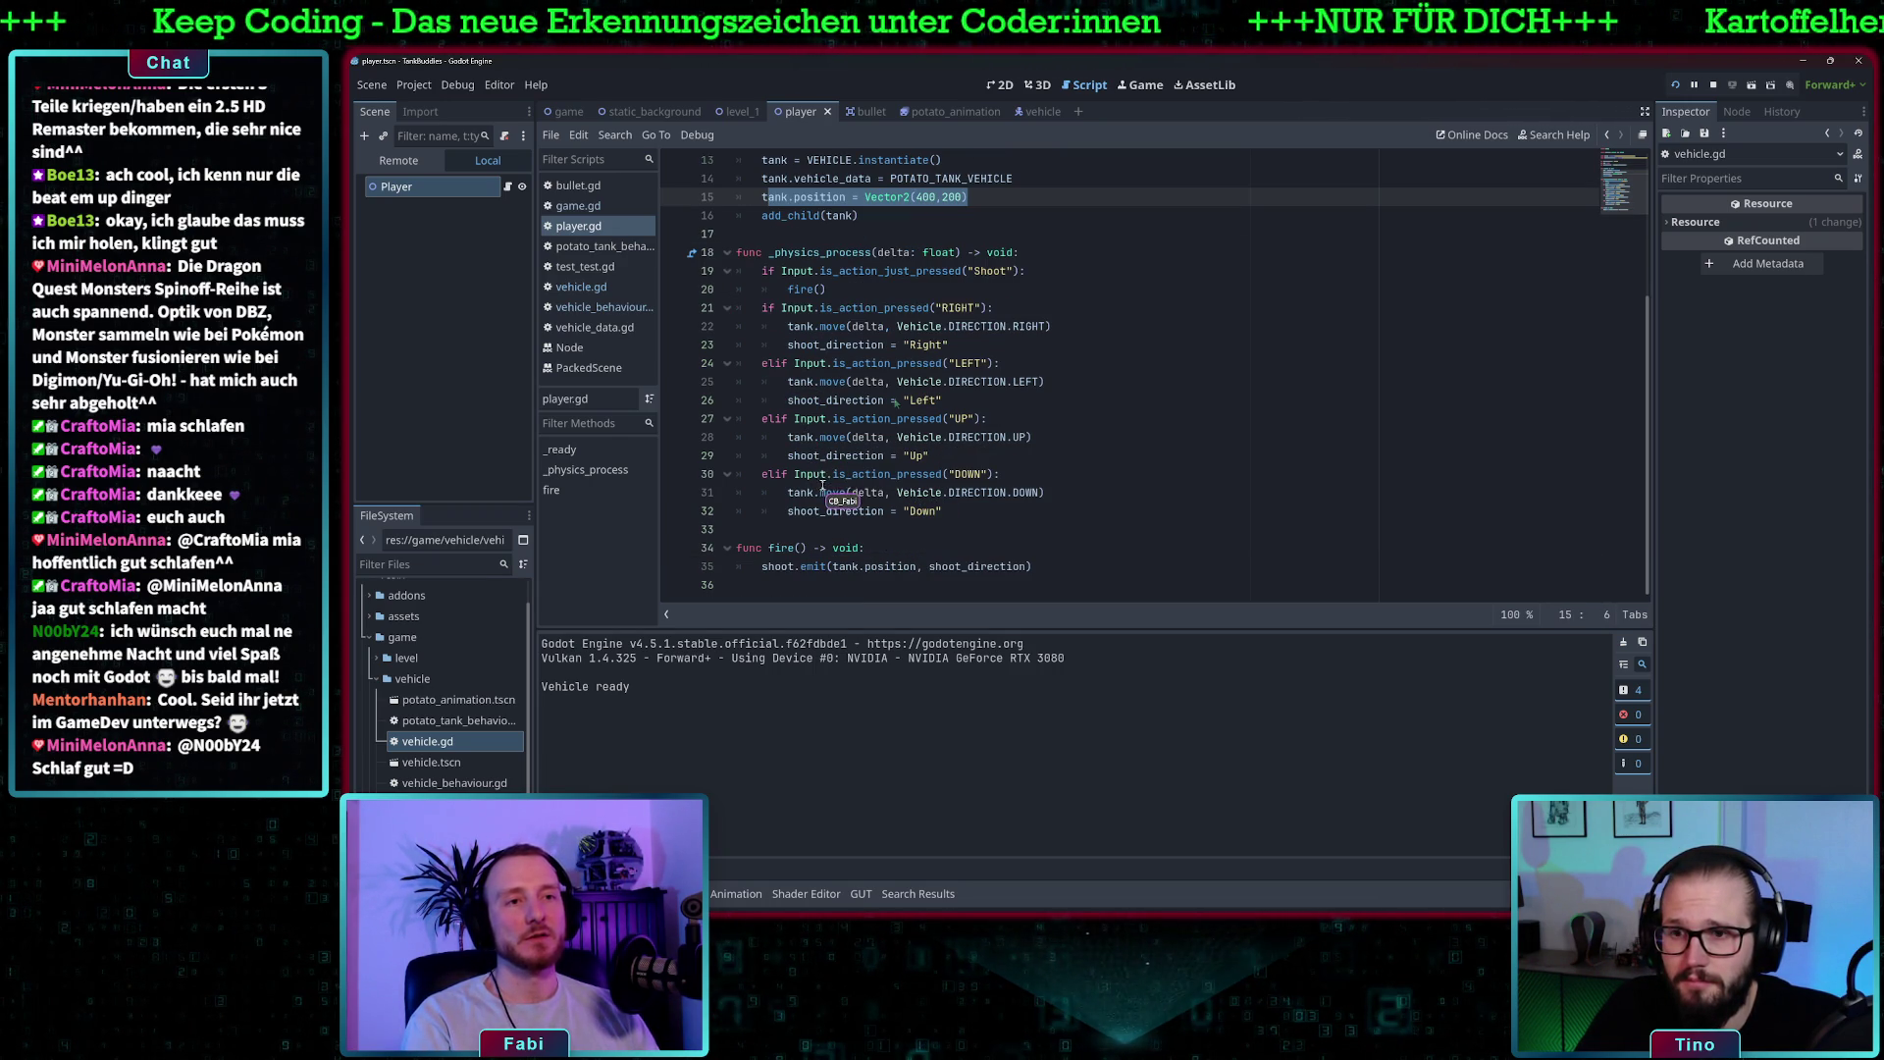
- Add print(tank.position) as the first line of fire() and launch the game
click(903, 553)
key(Return)
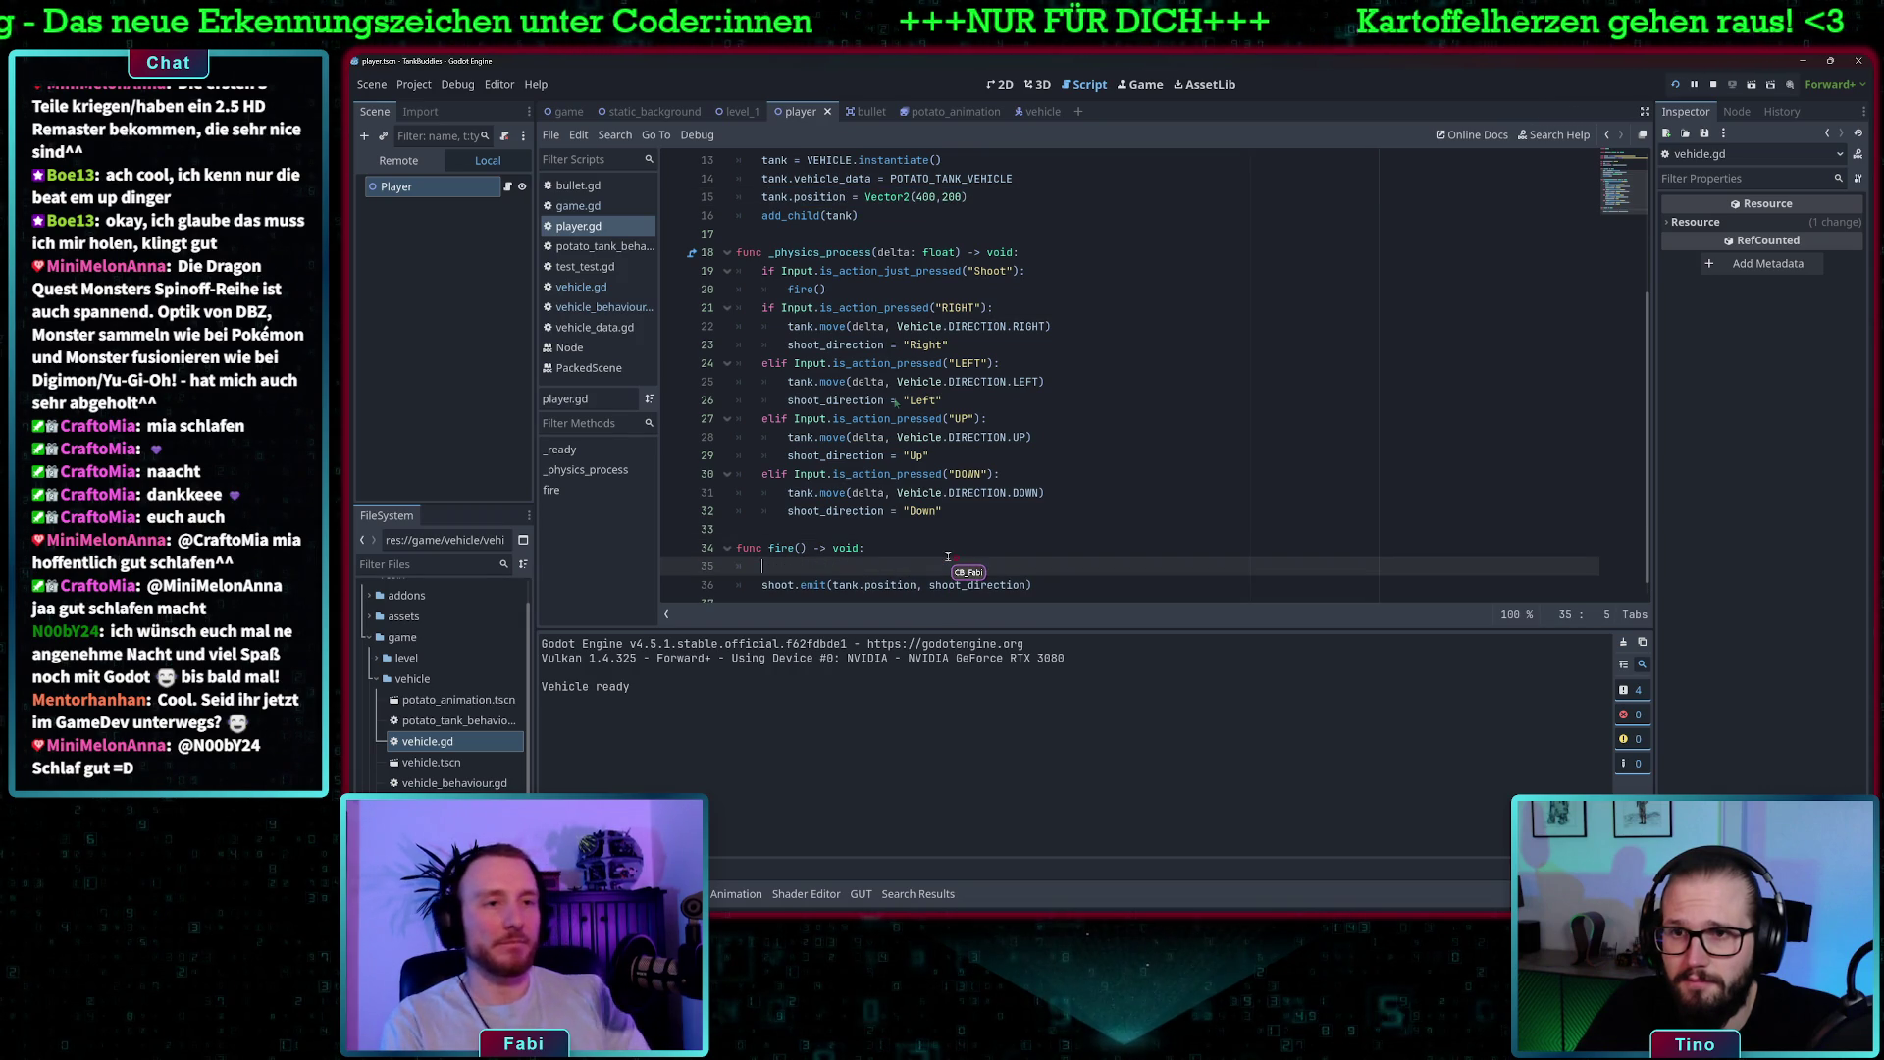
text(tank.posito)
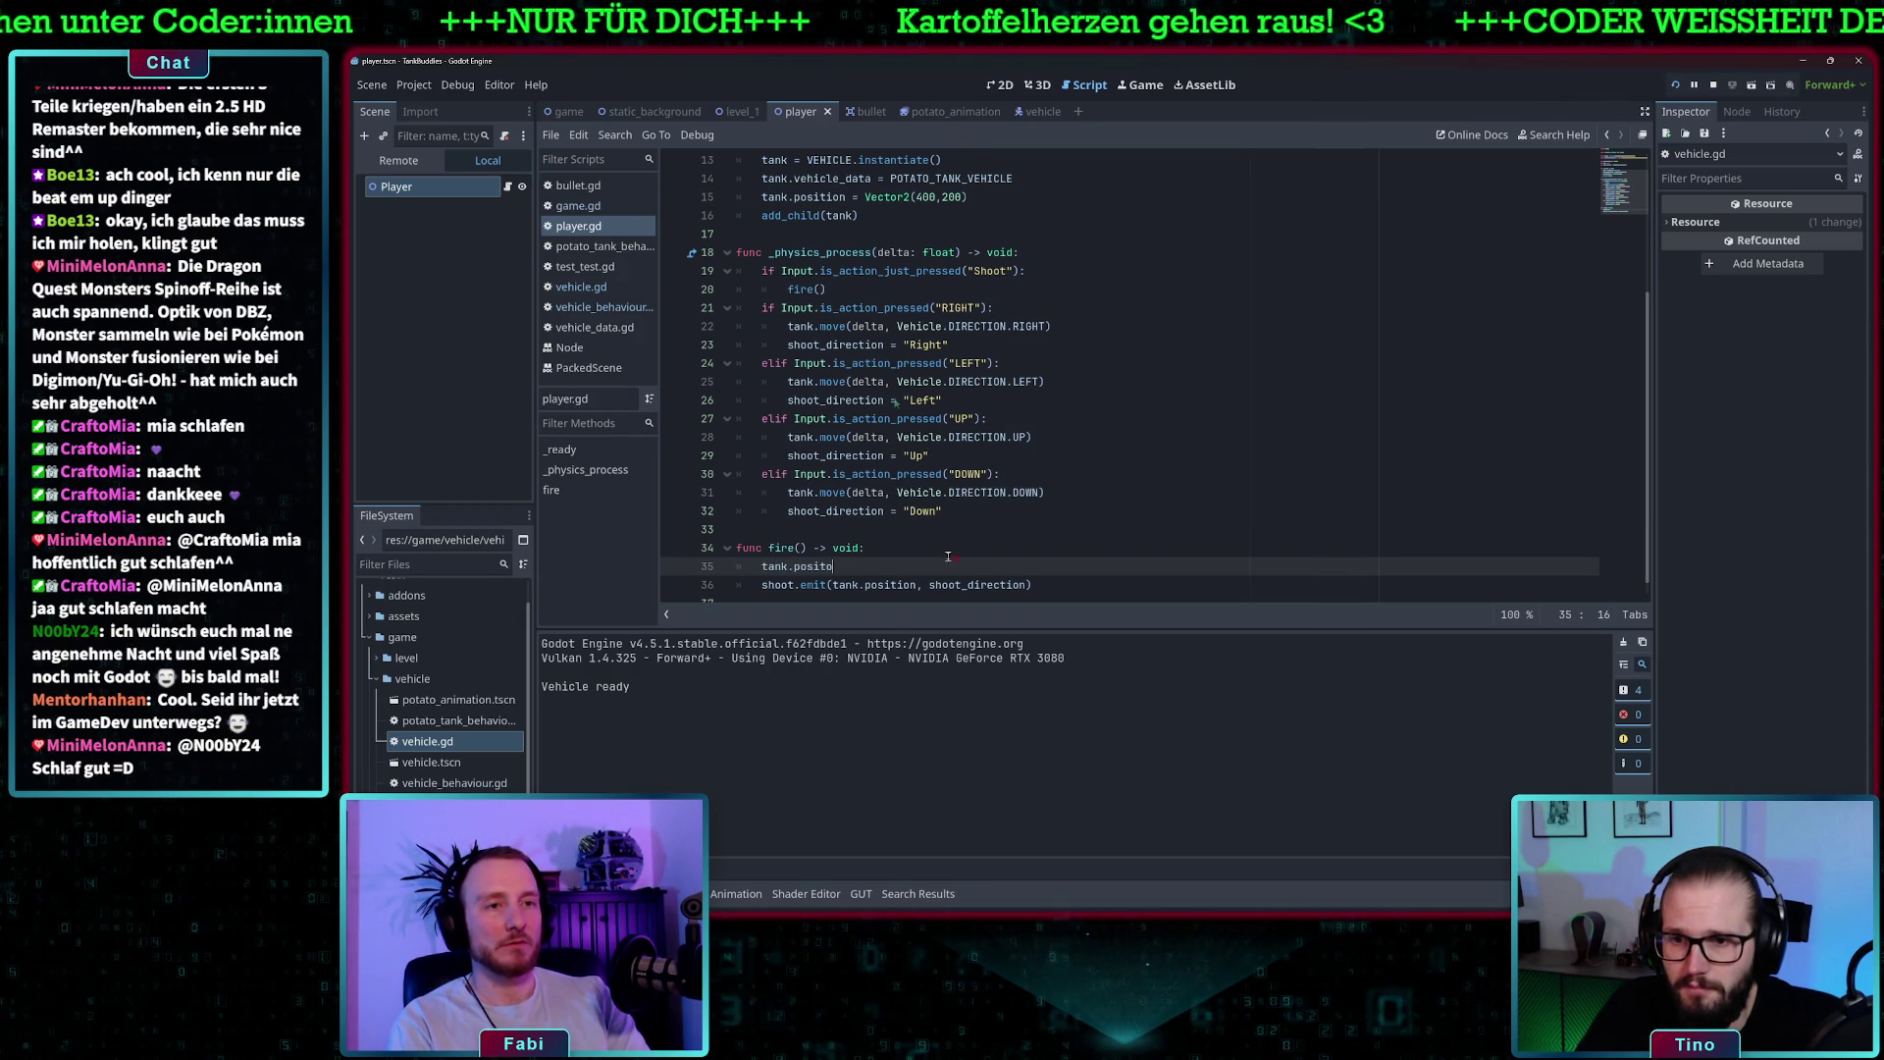
key(BackSpace)
key(BackSpace)
key(BackSpace)
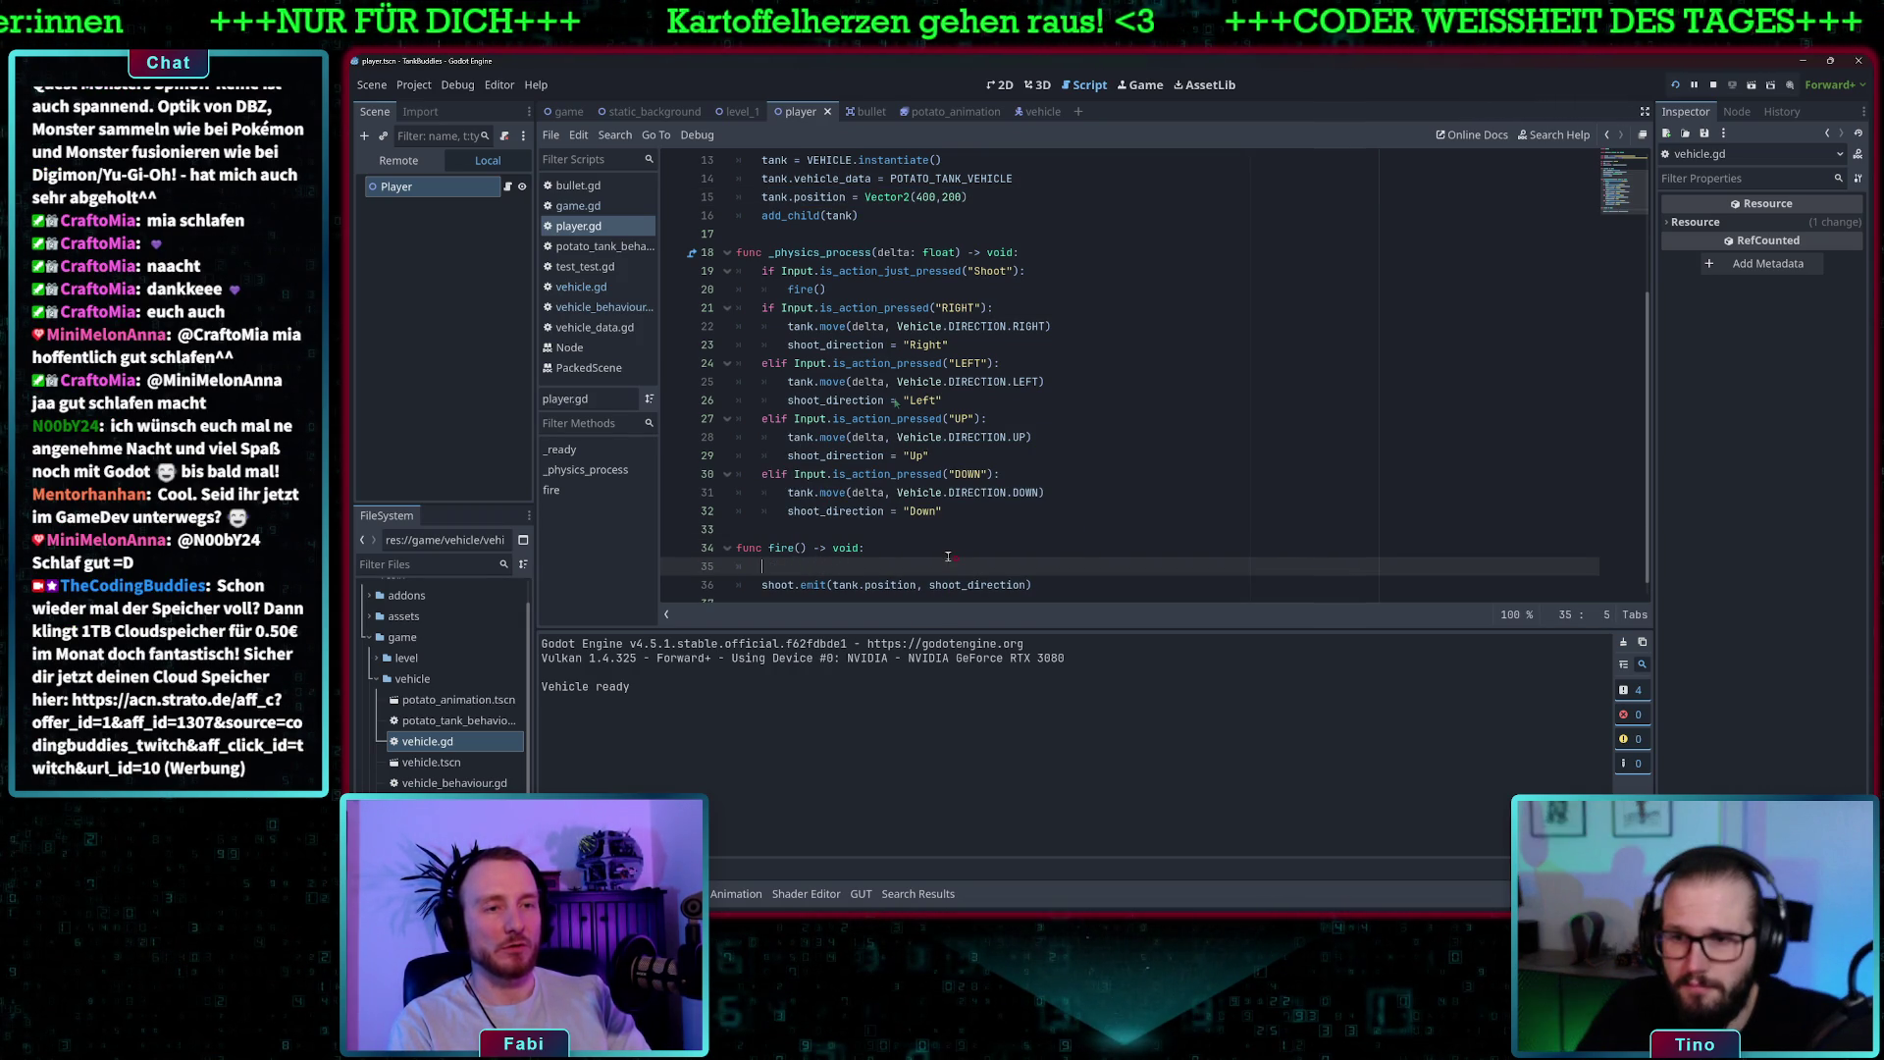
text(pirntprint)
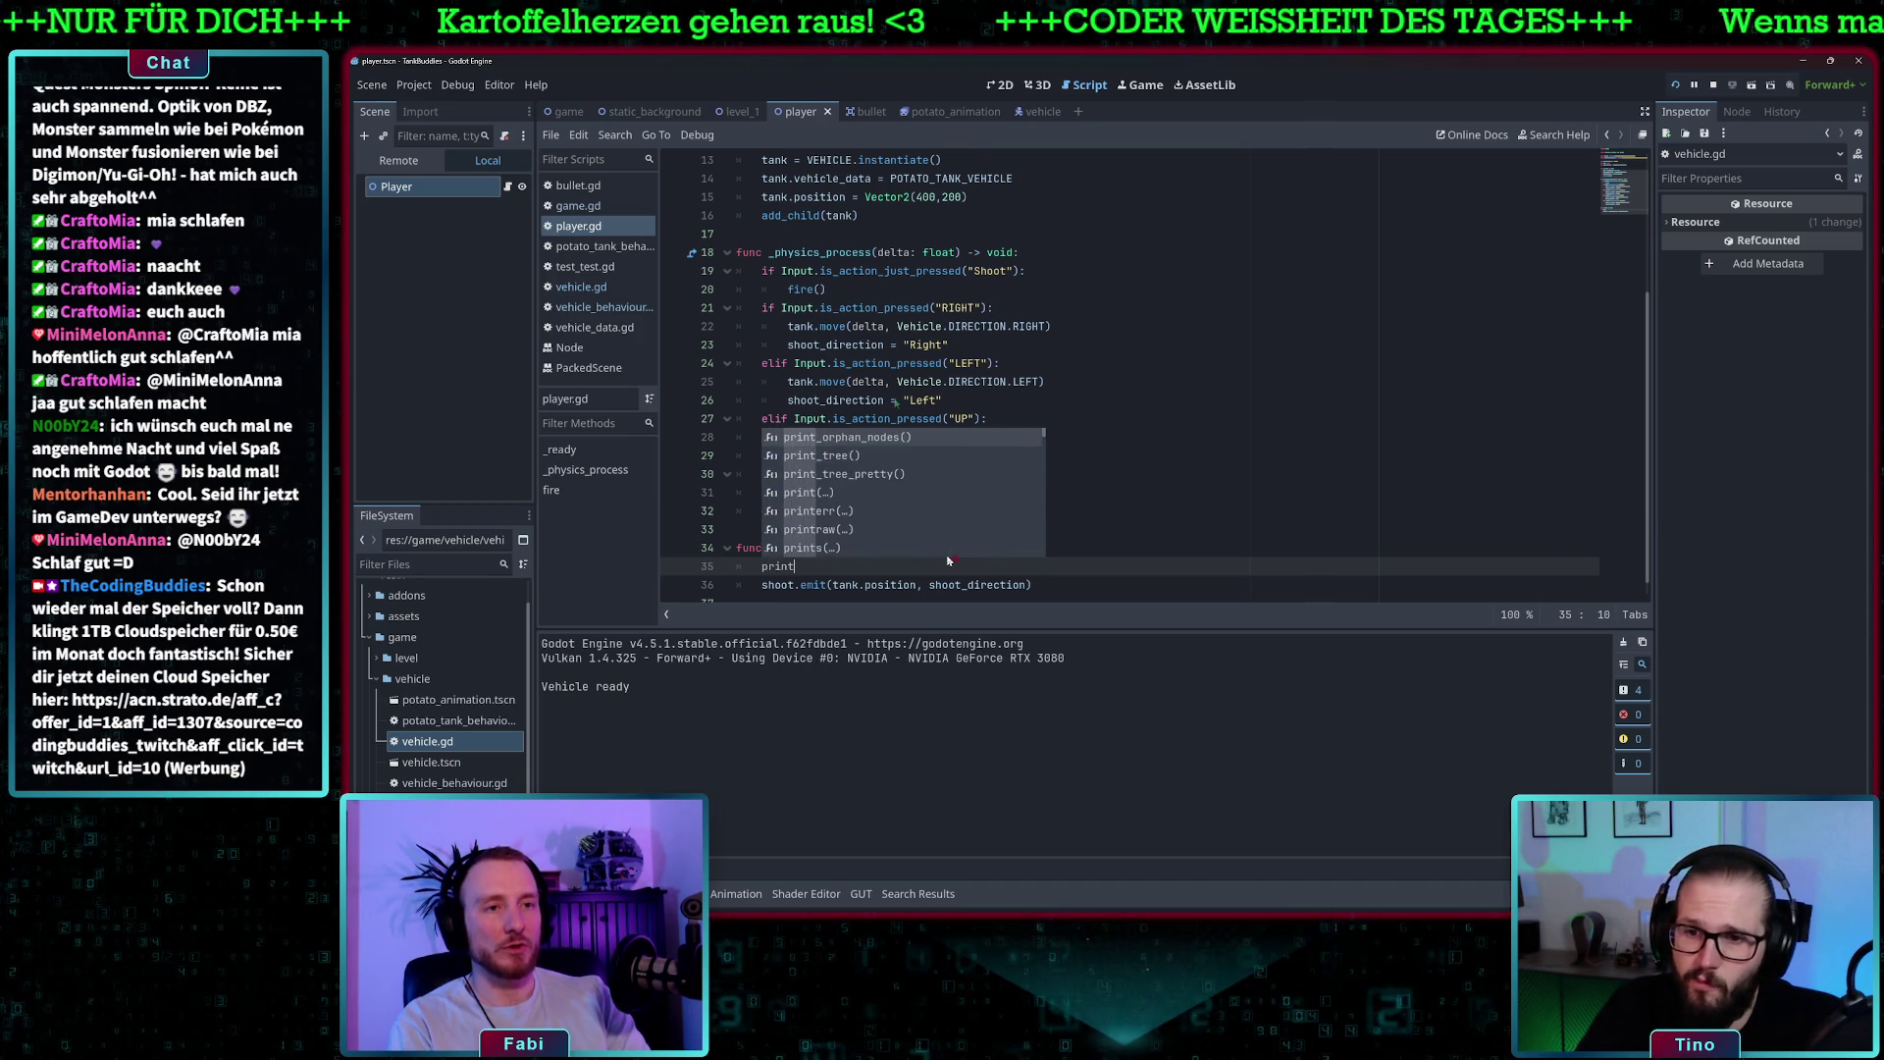
text((tank.position)
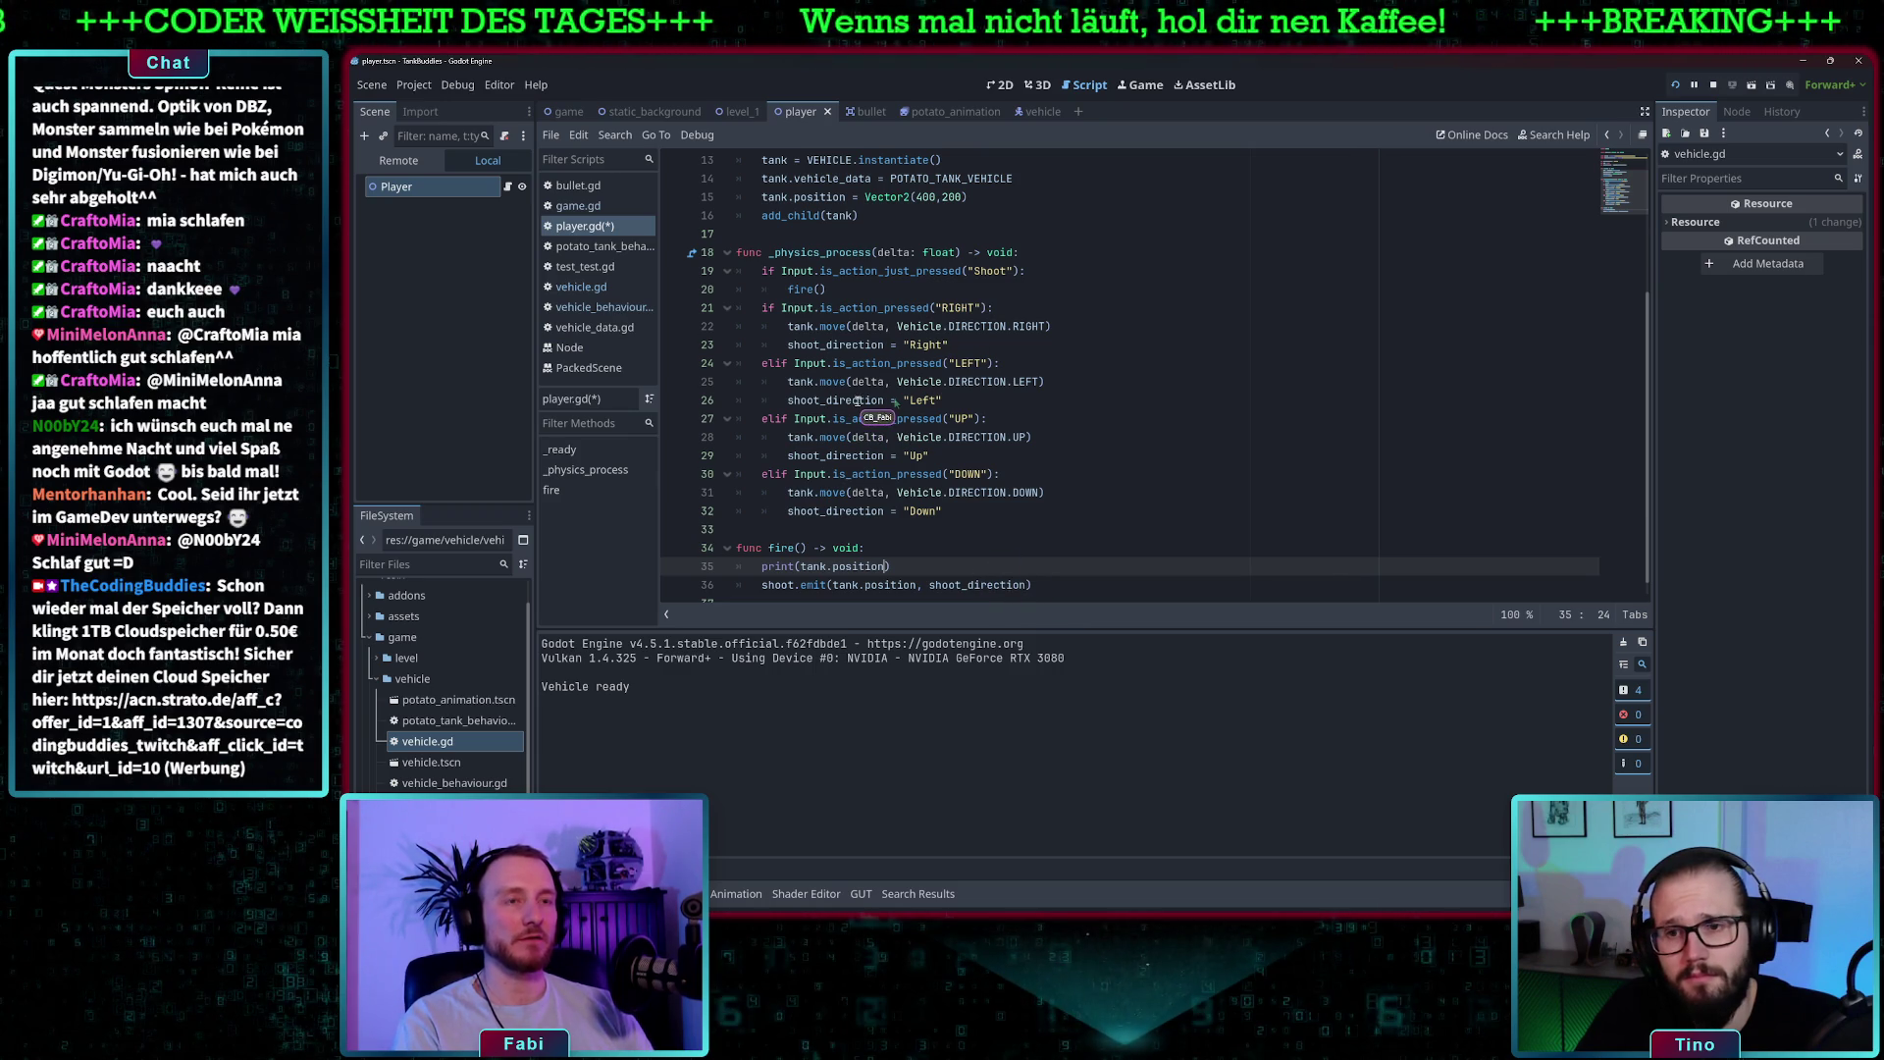
click(1675, 88)
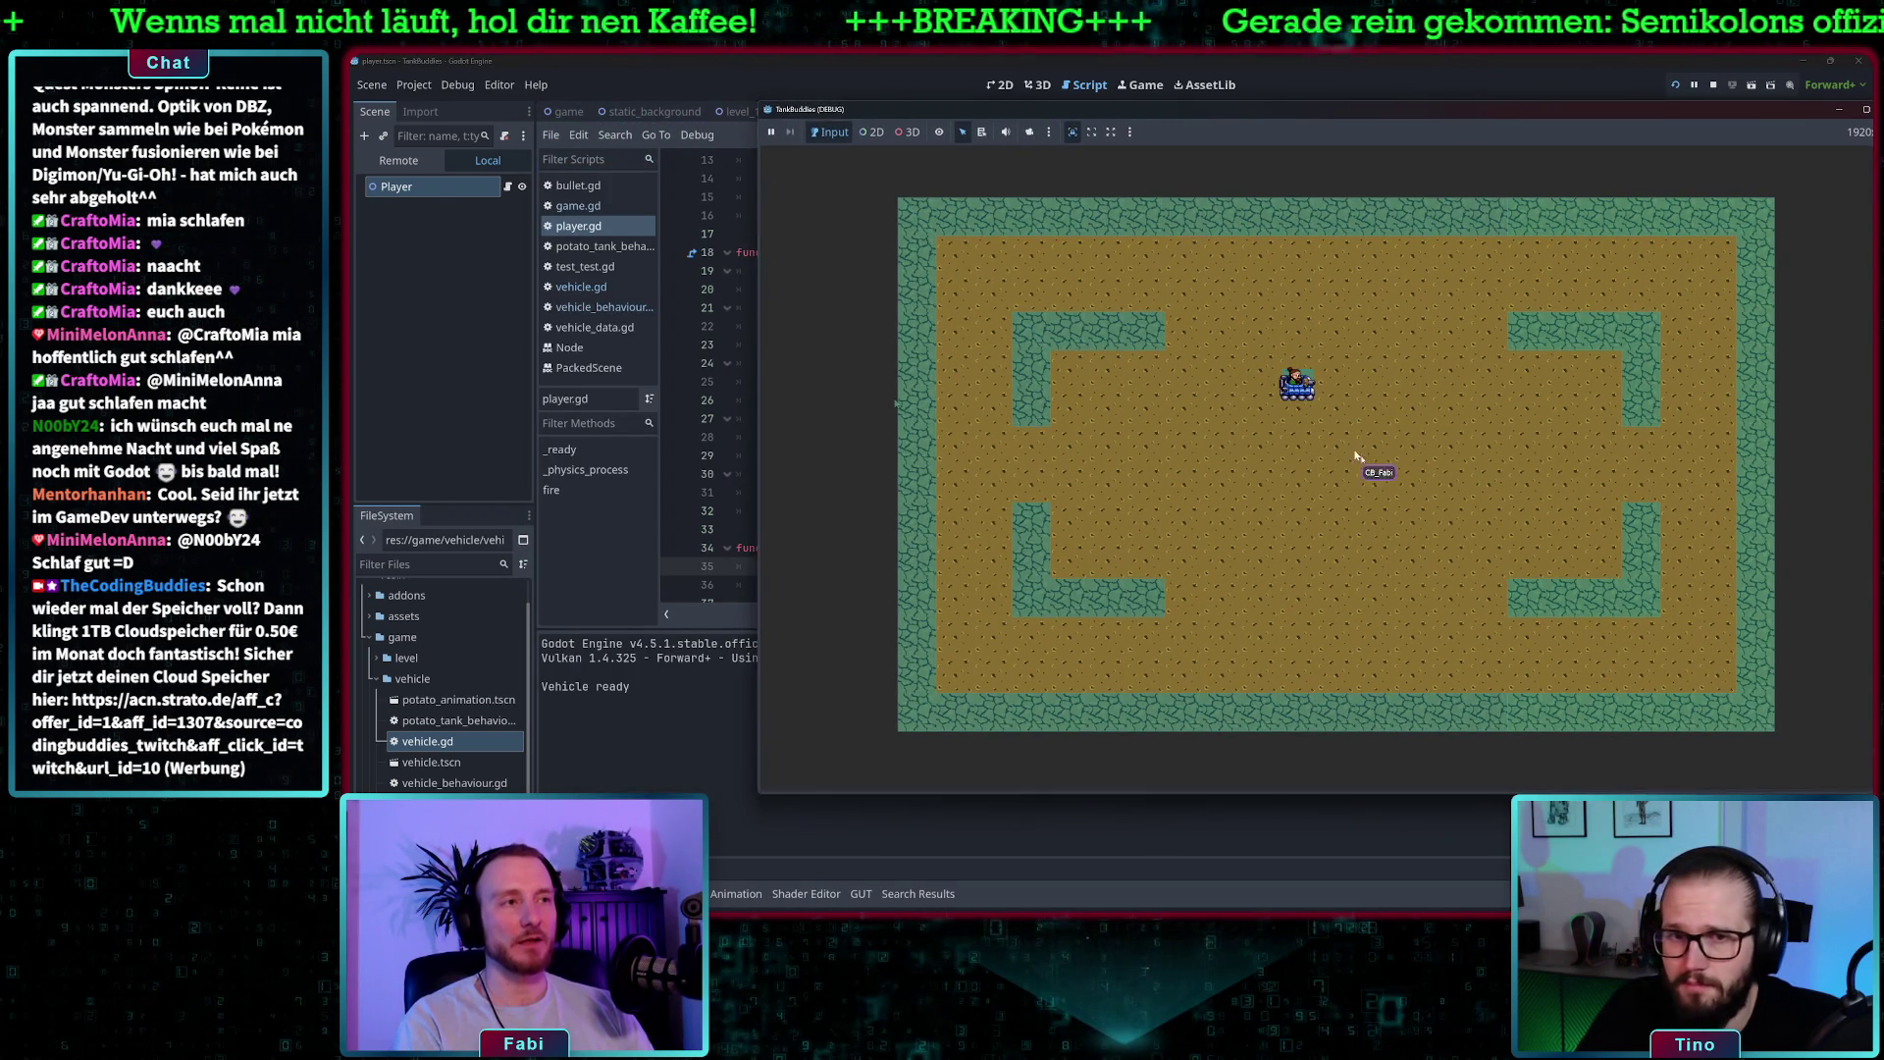
- Fire two bullets, then drive the tank left and up against the left wall, logging its positions
click(1340, 493)
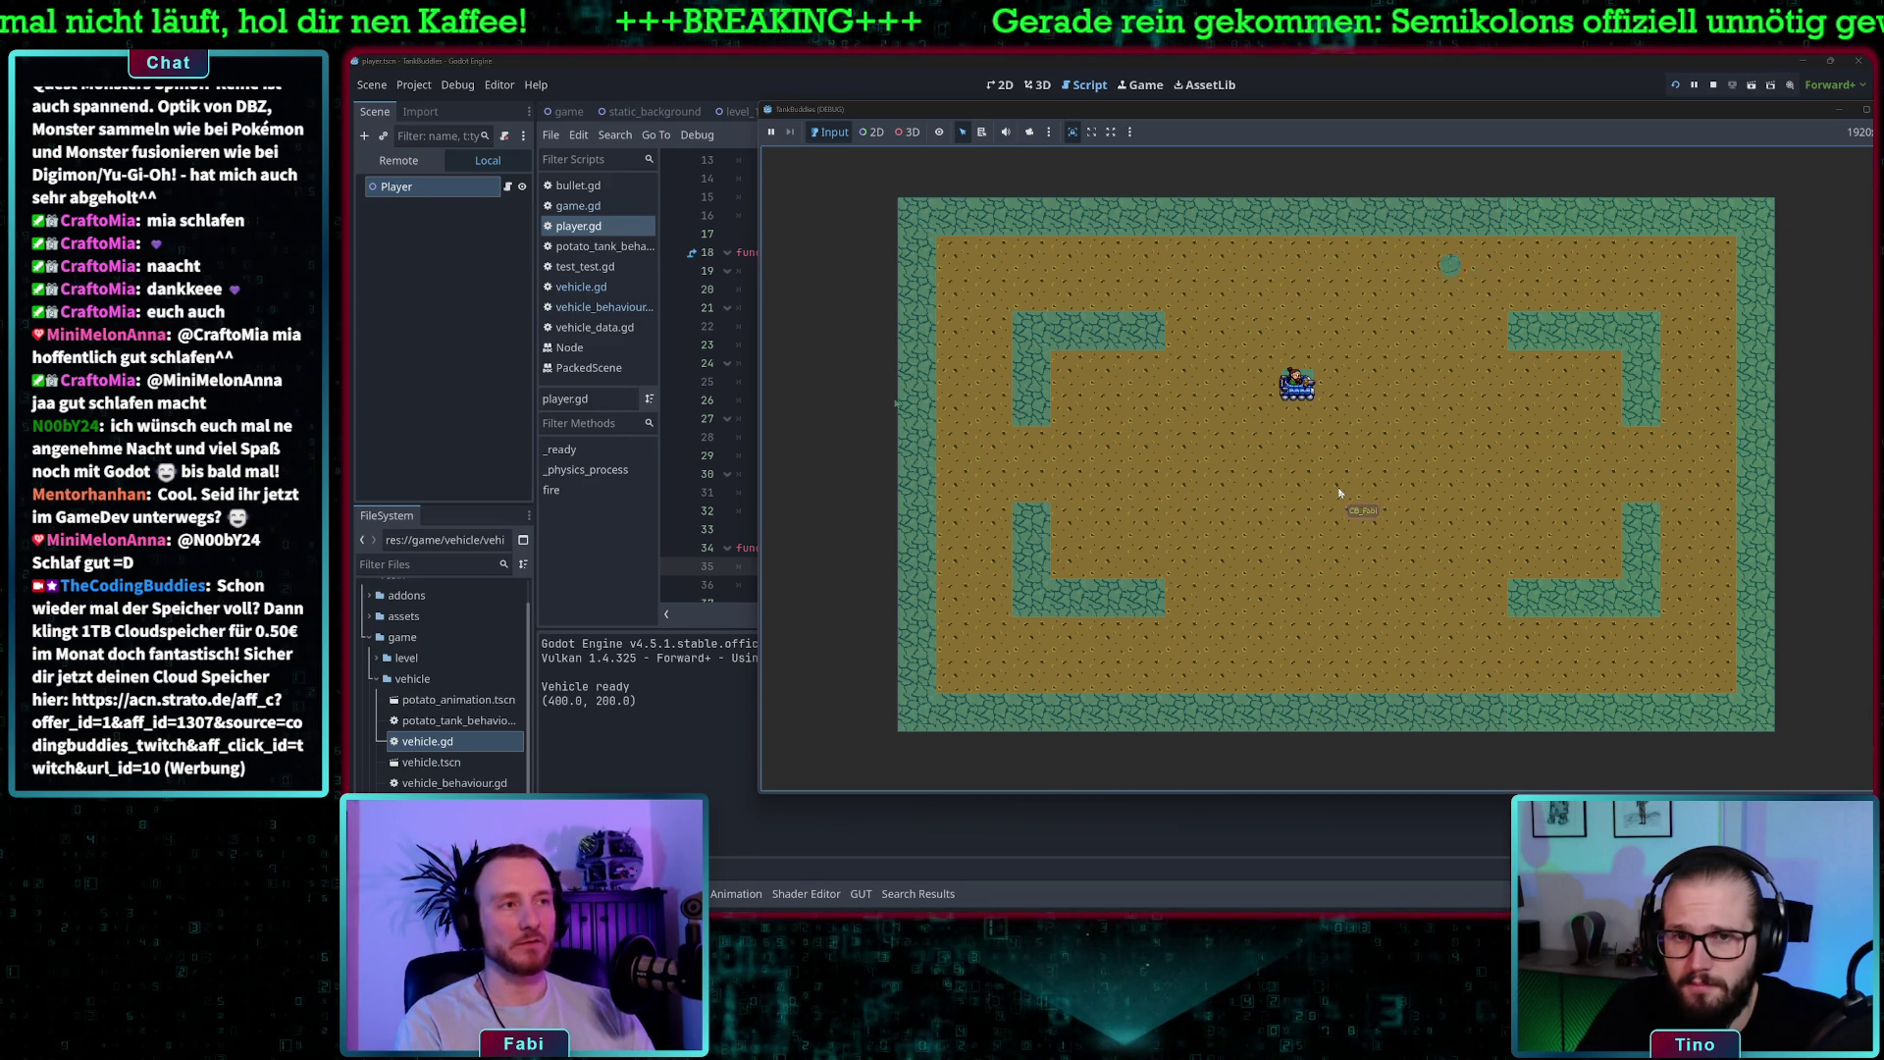
click(1340, 493)
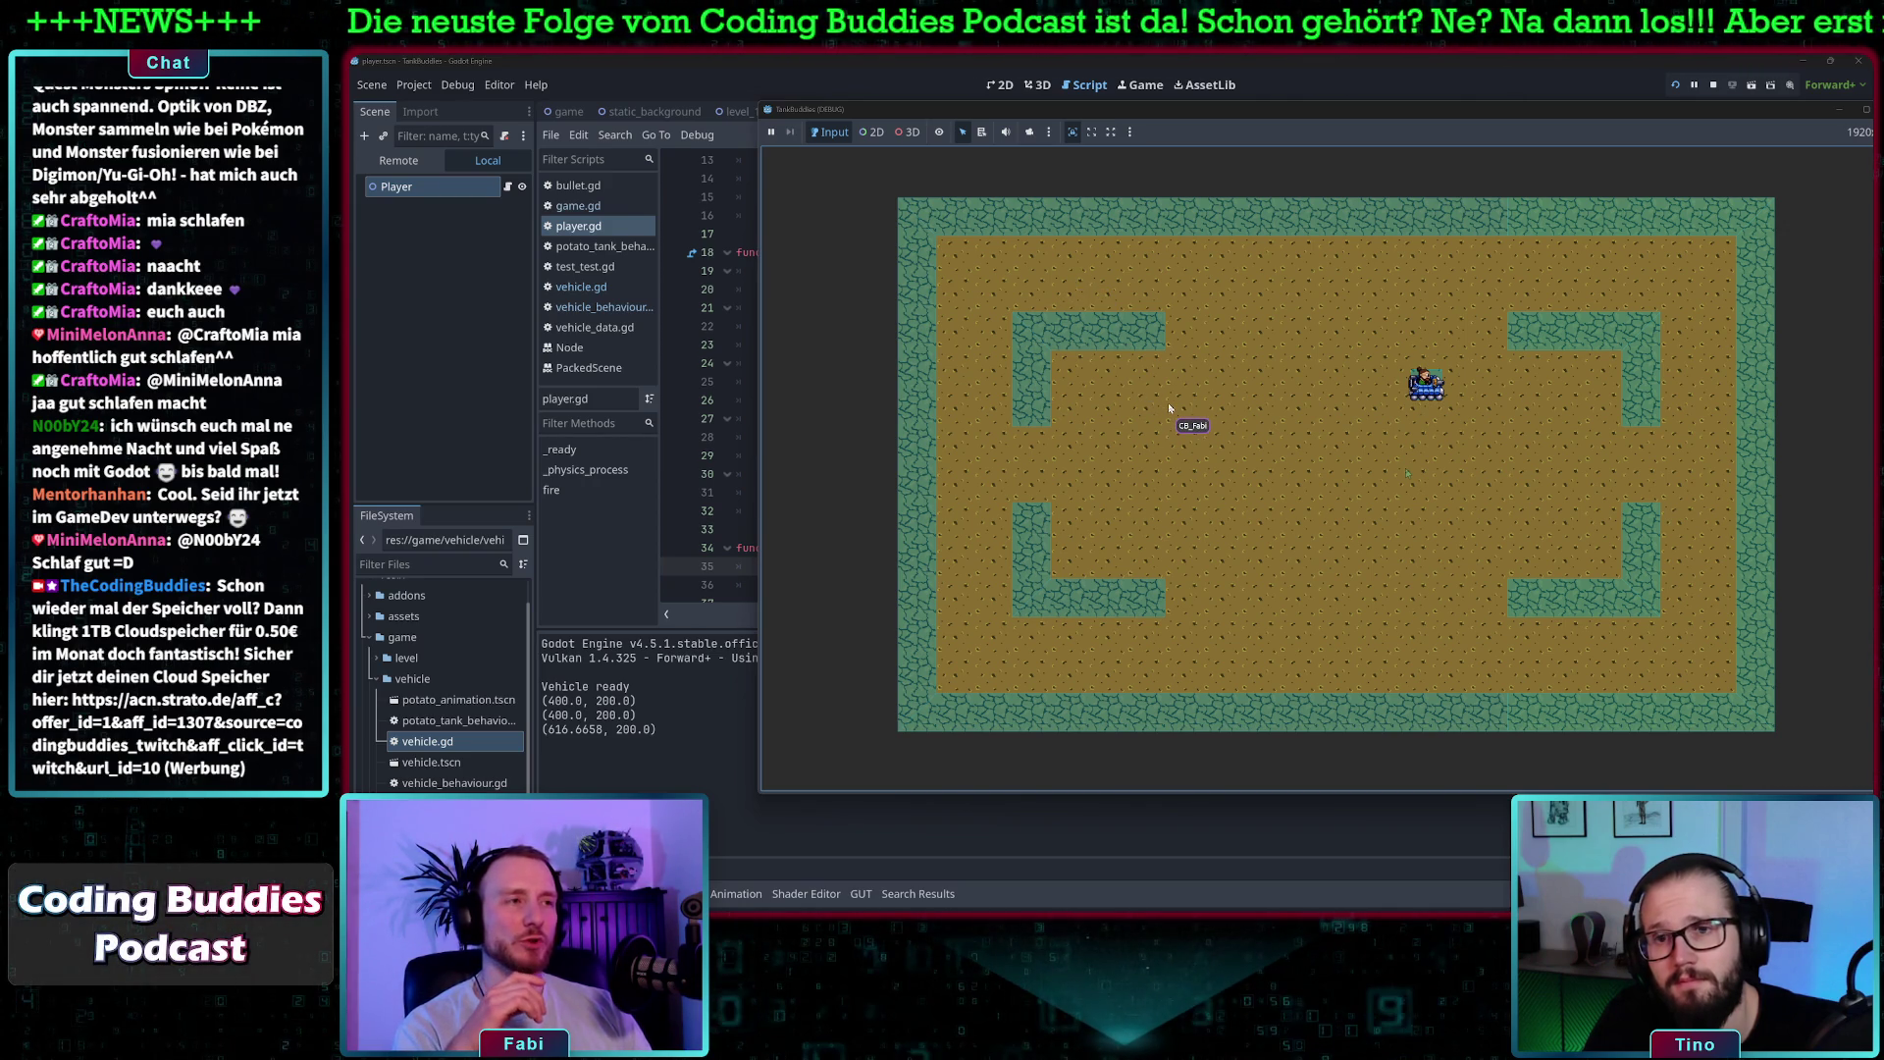
key(Left)
key(Up)
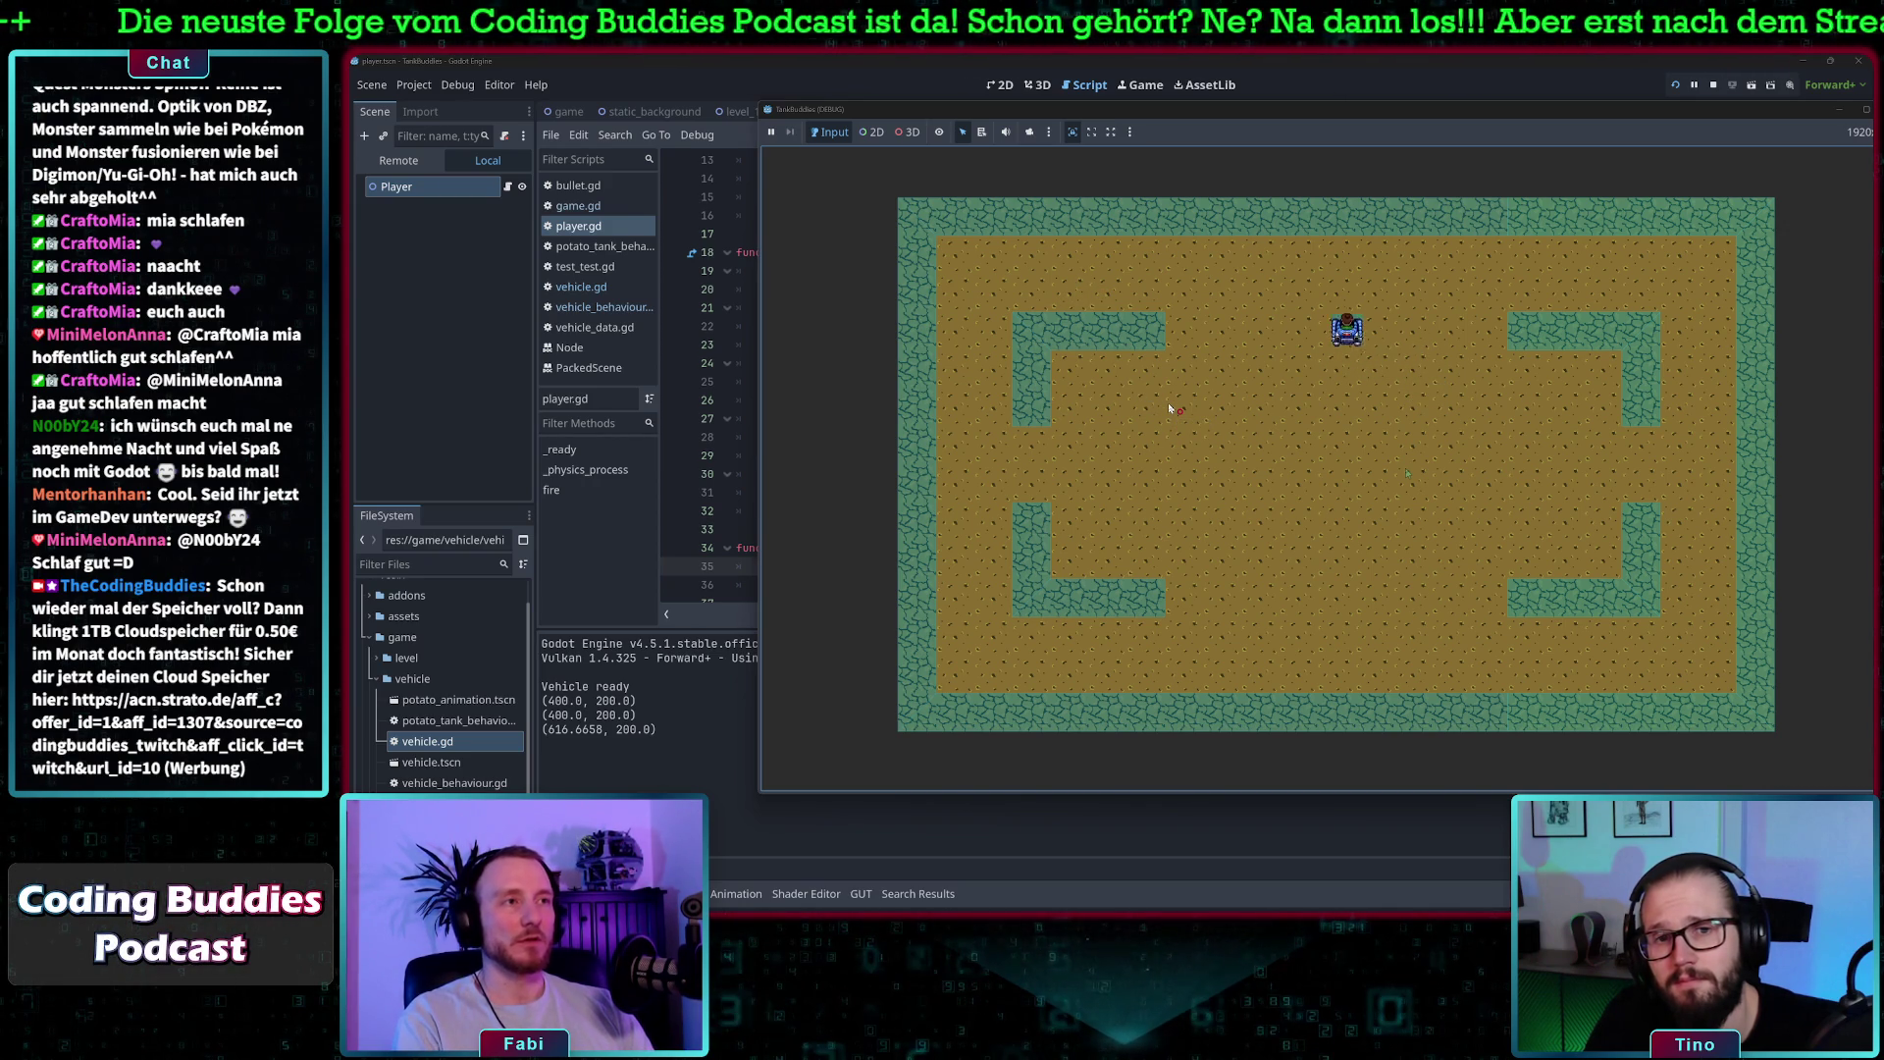
key(Left)
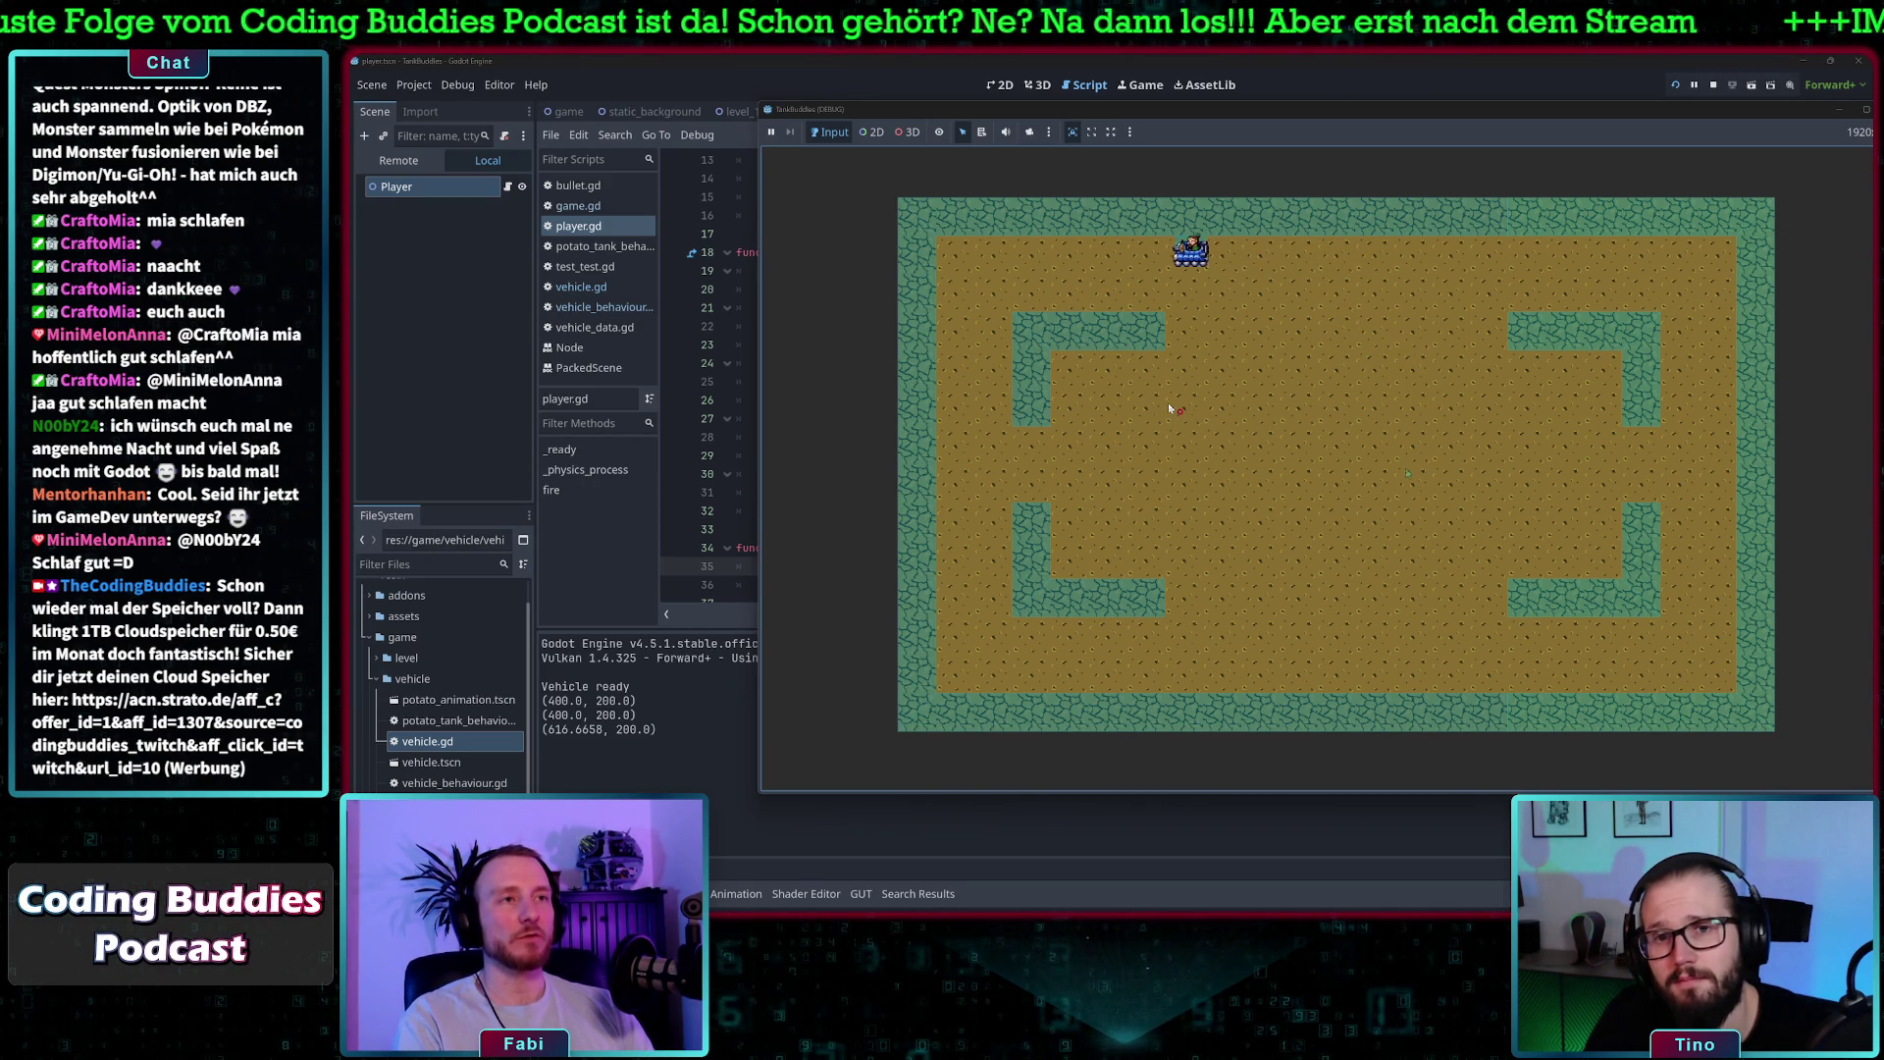
key(Left)
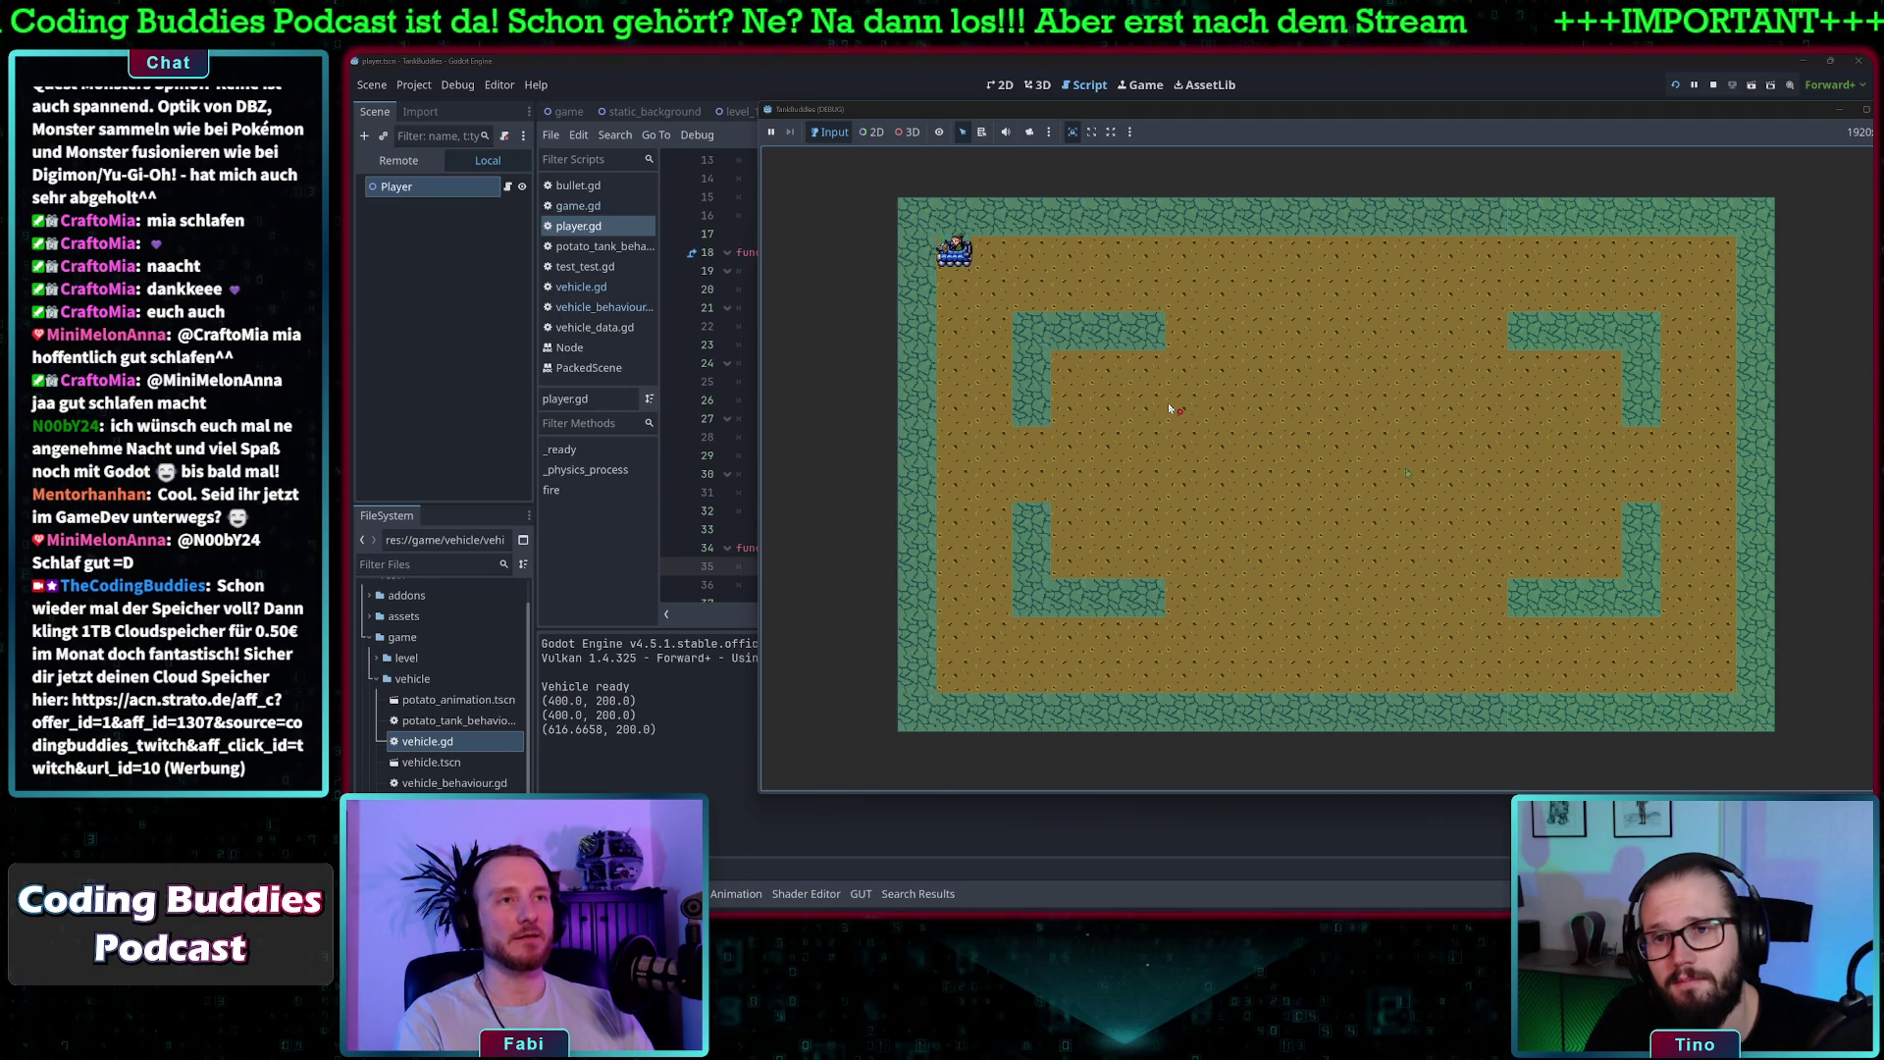
key(Left)
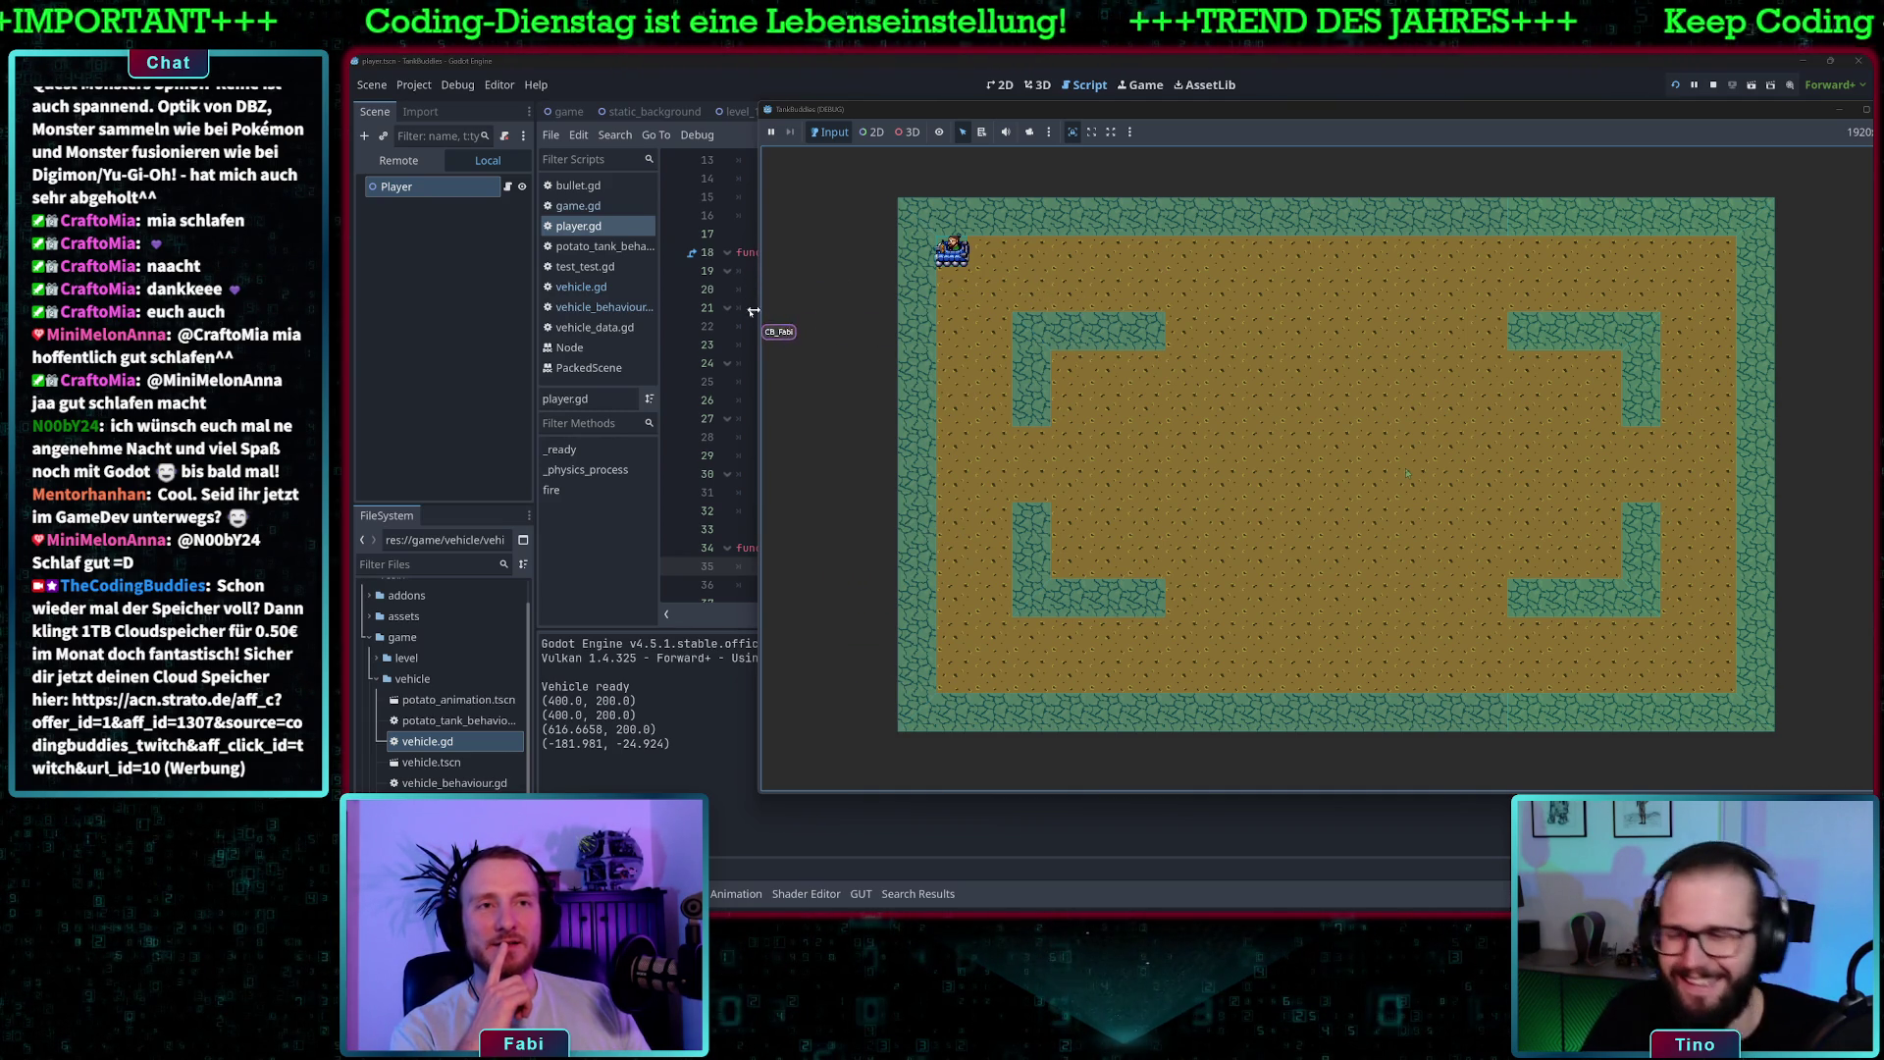
- Close the running game with F8 and scroll through player.gd
key(F8)
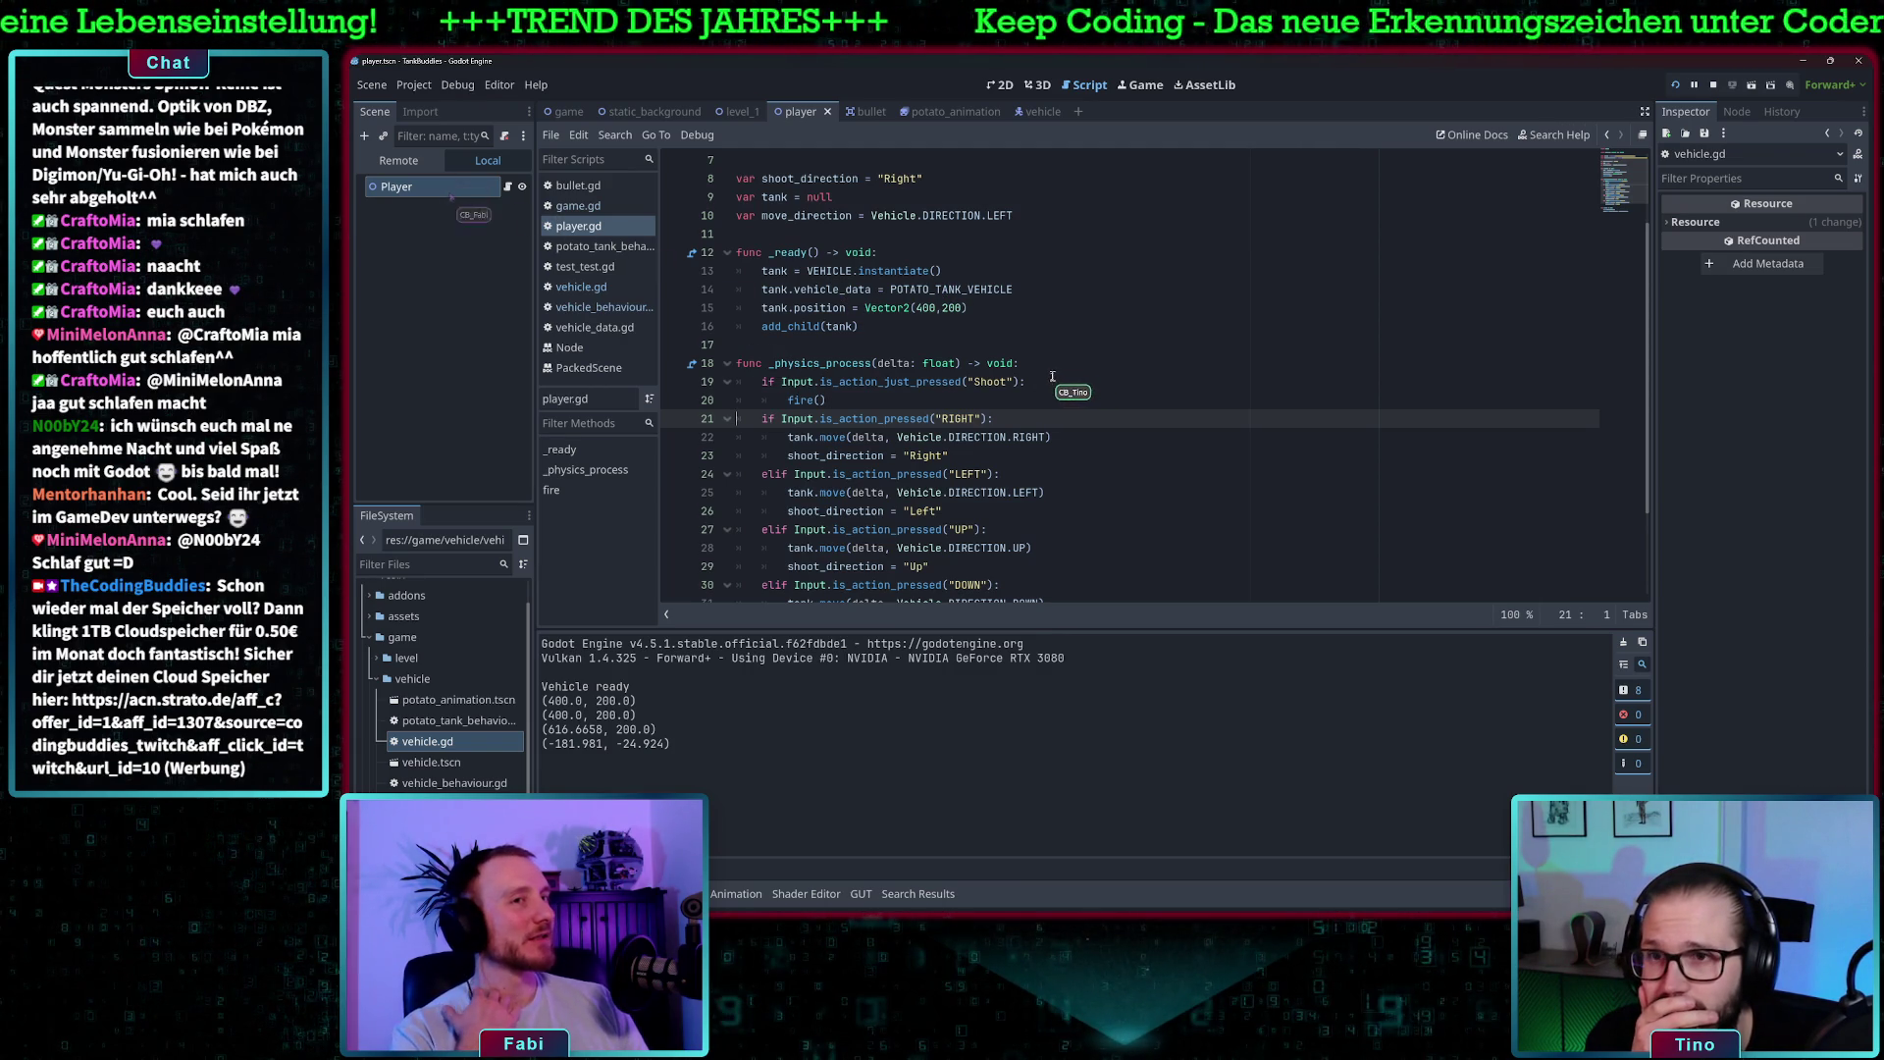
scroll(1040, 376, up, 2)
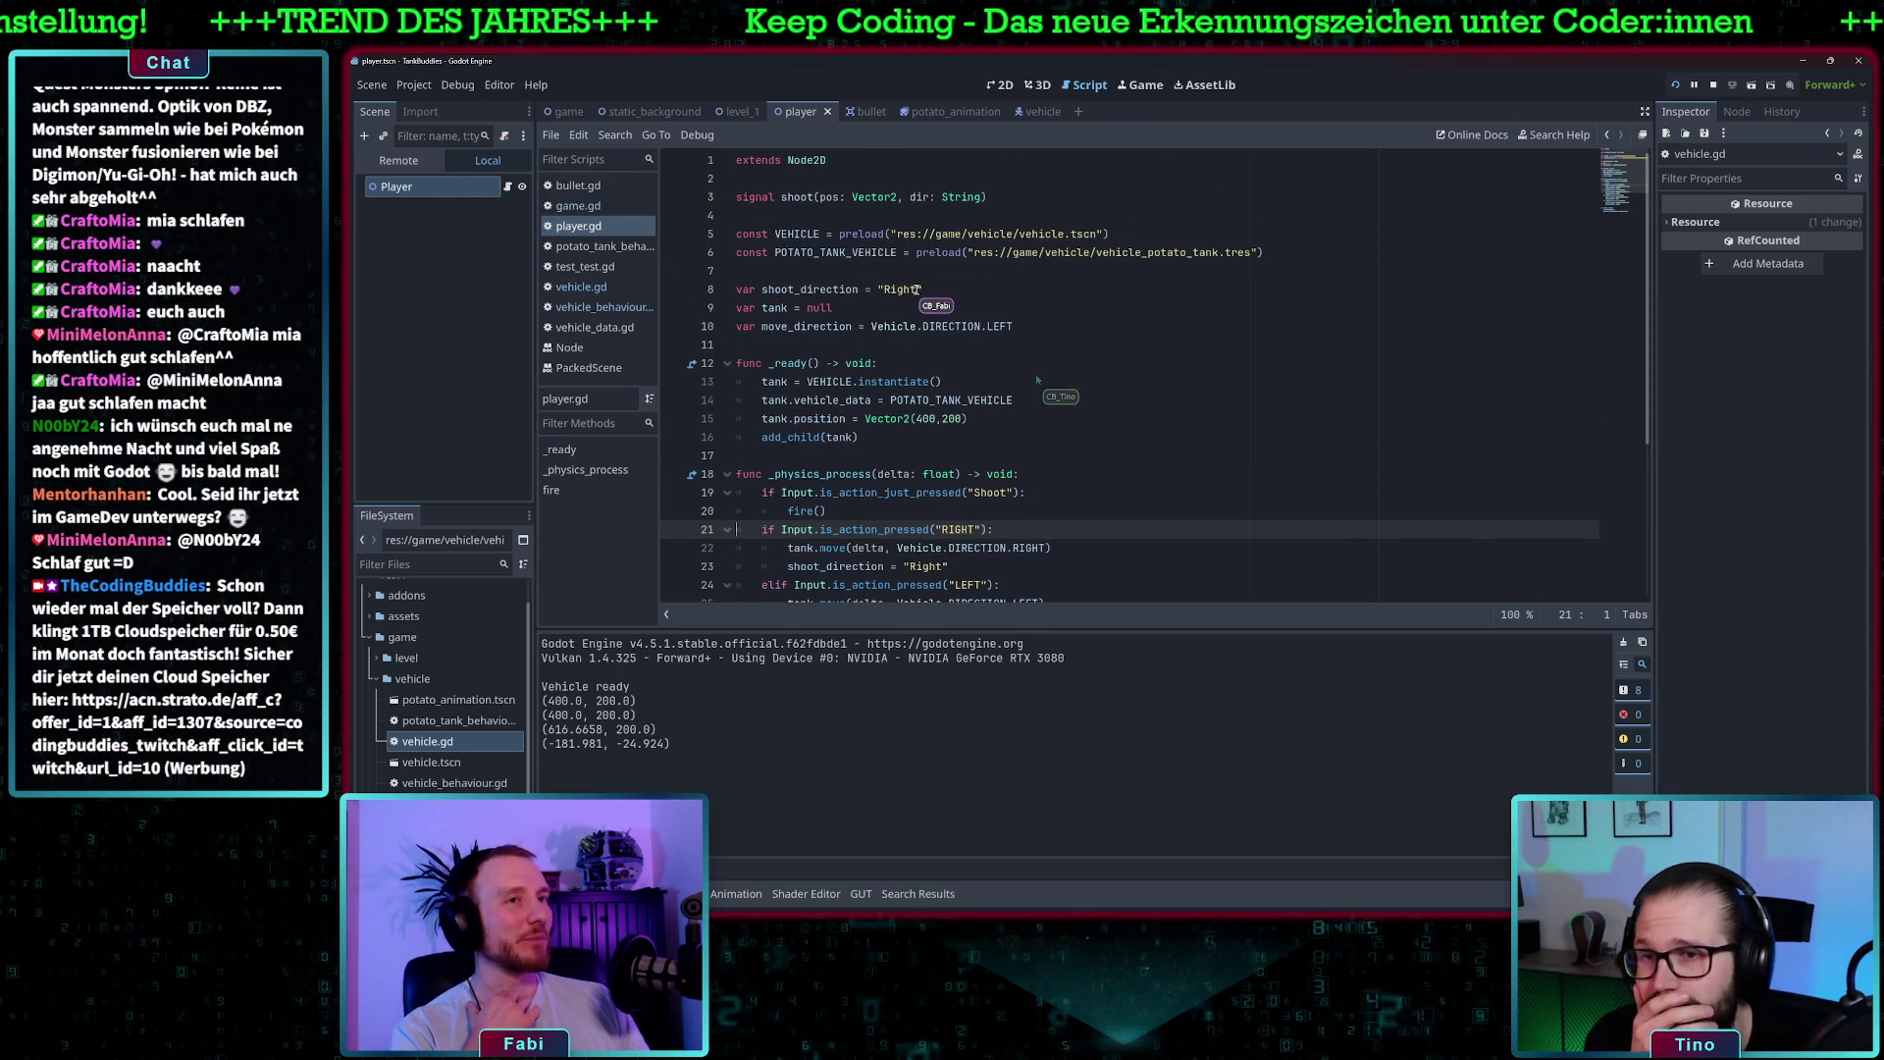
scroll(1034, 373, down, 1)
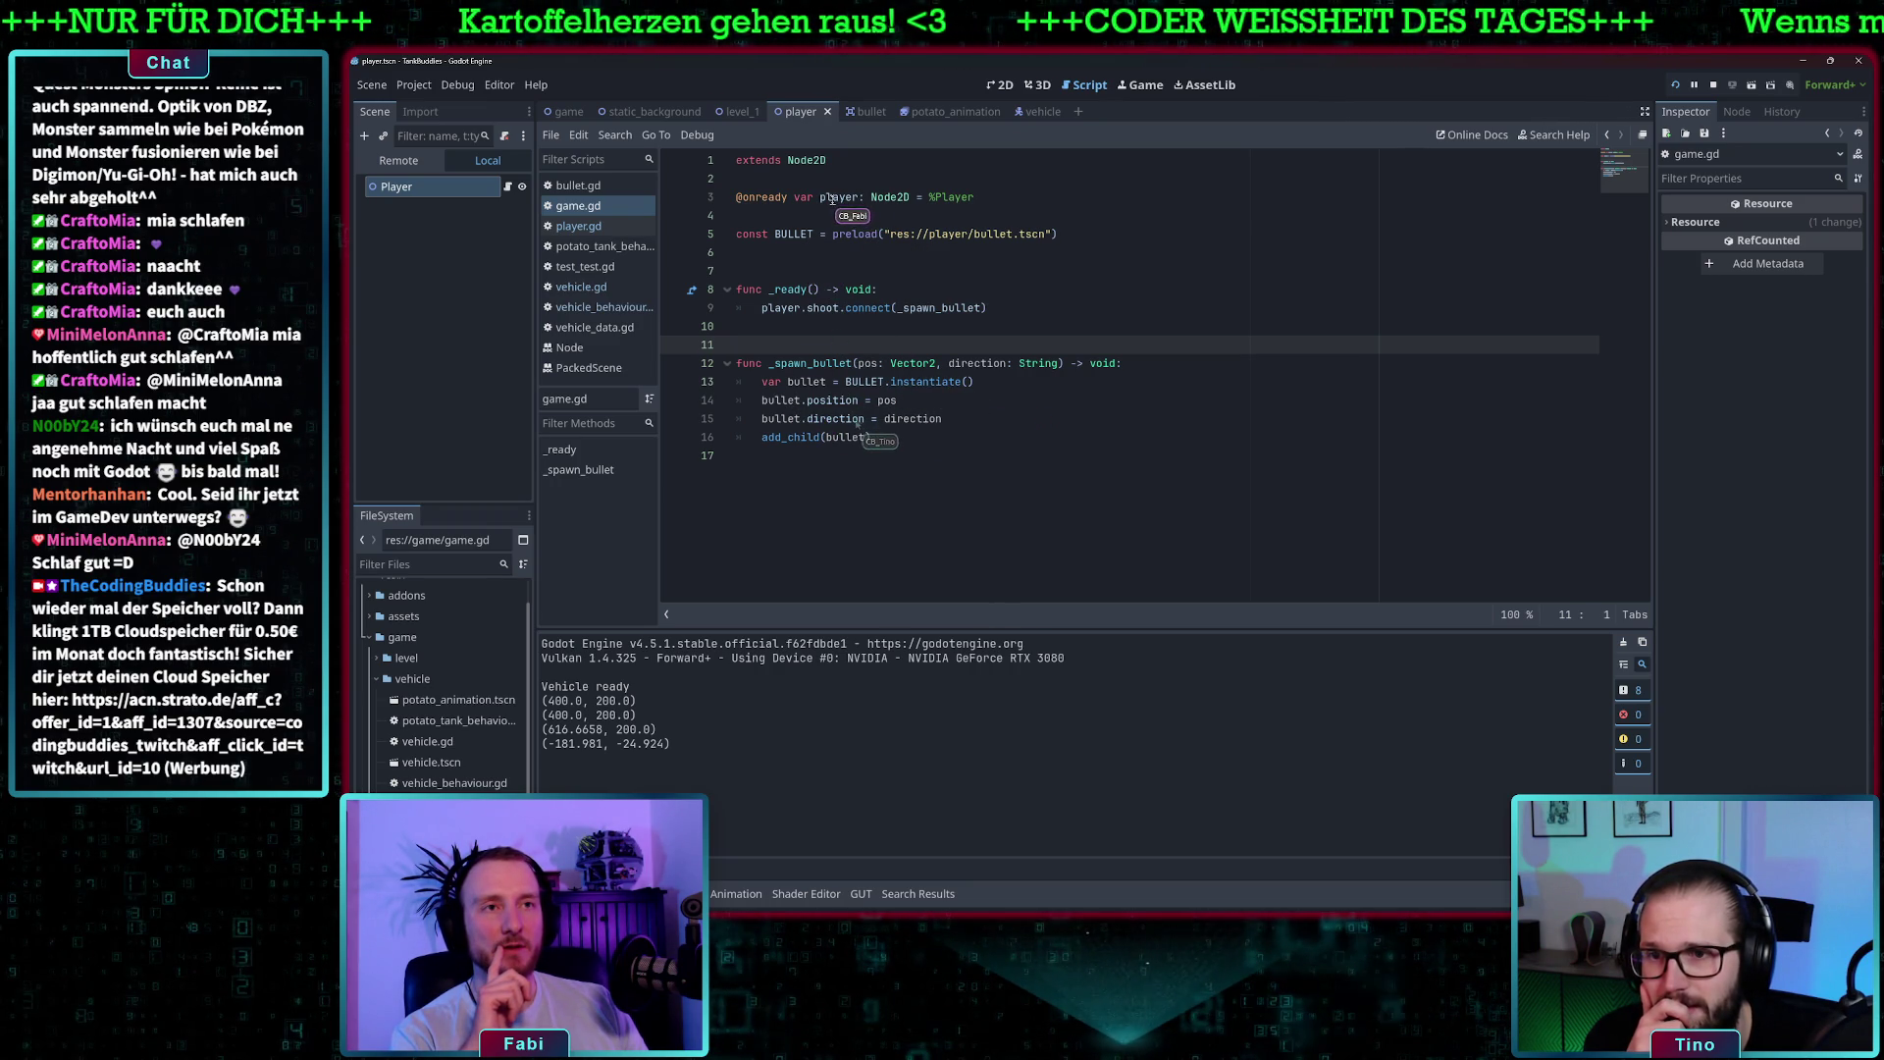
- In game.gd, inspect the player reference, the bullet-spawning lines 13–16 and the pos parameter
click(826, 196)
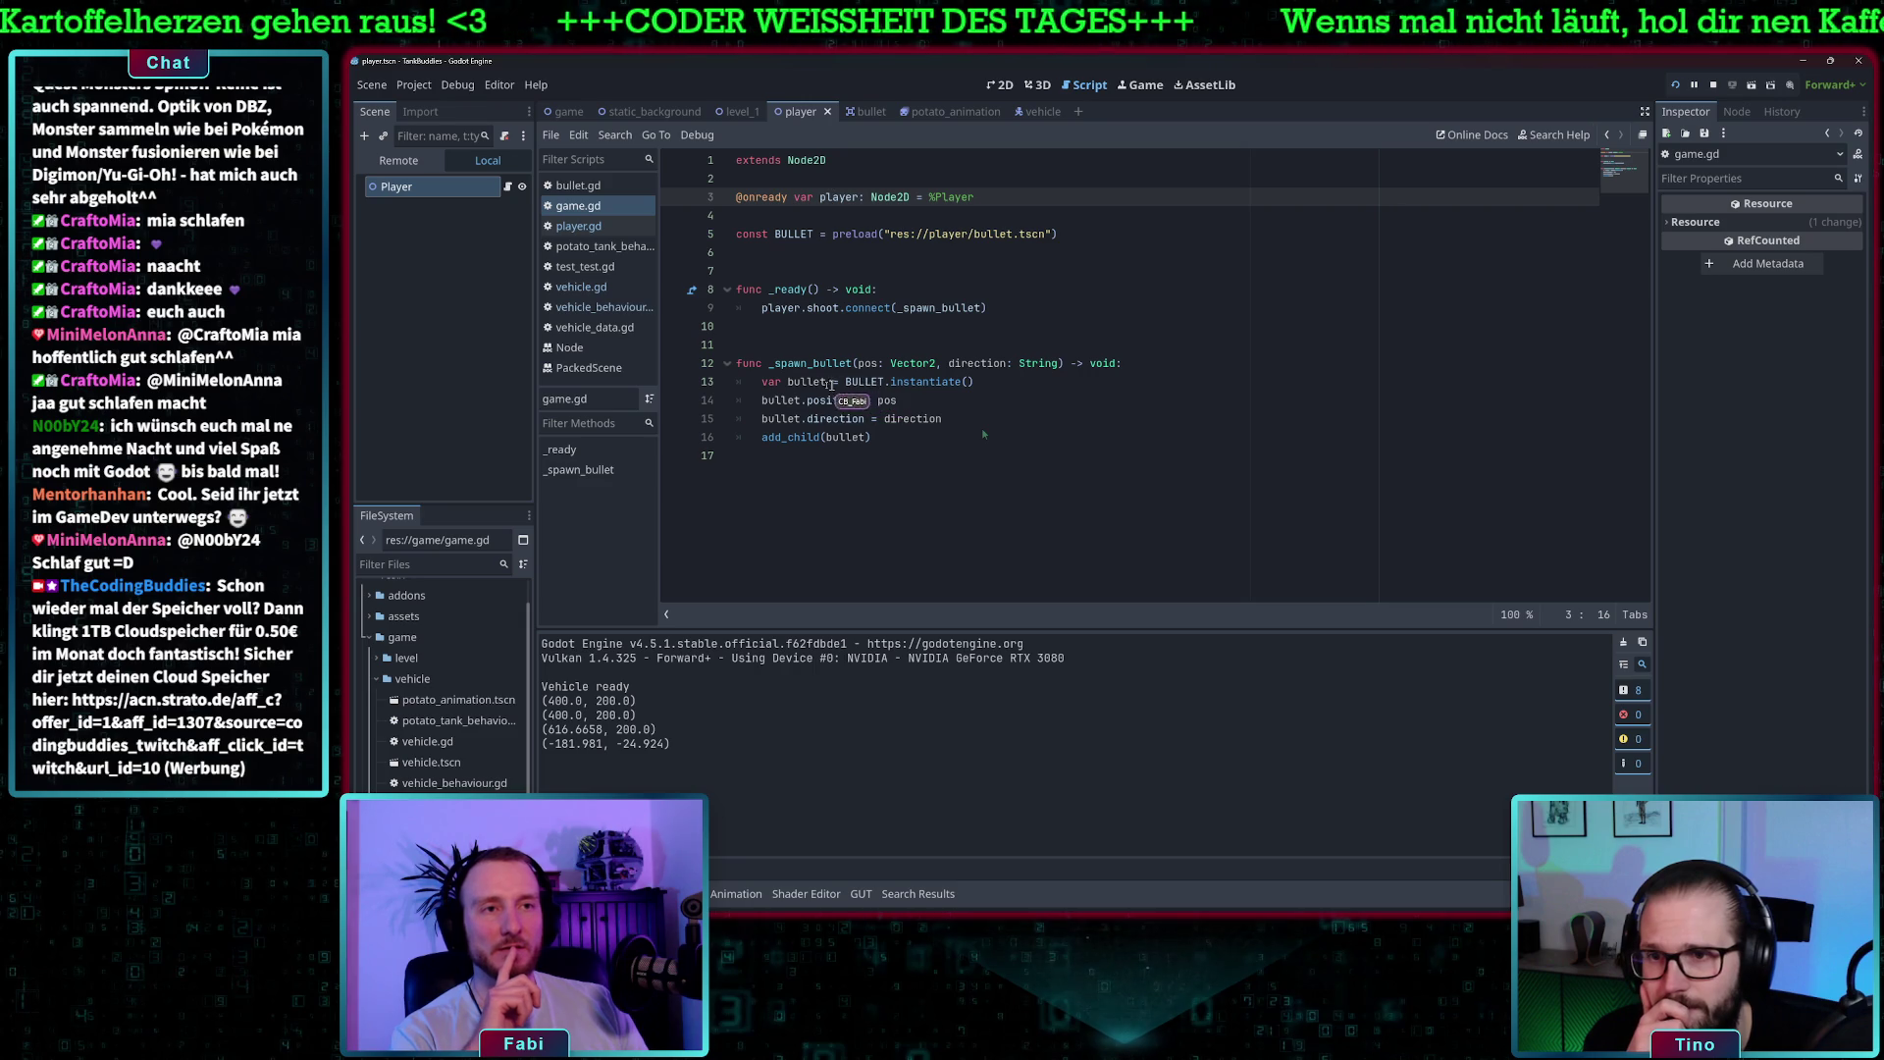
drag(897, 437, 763, 381)
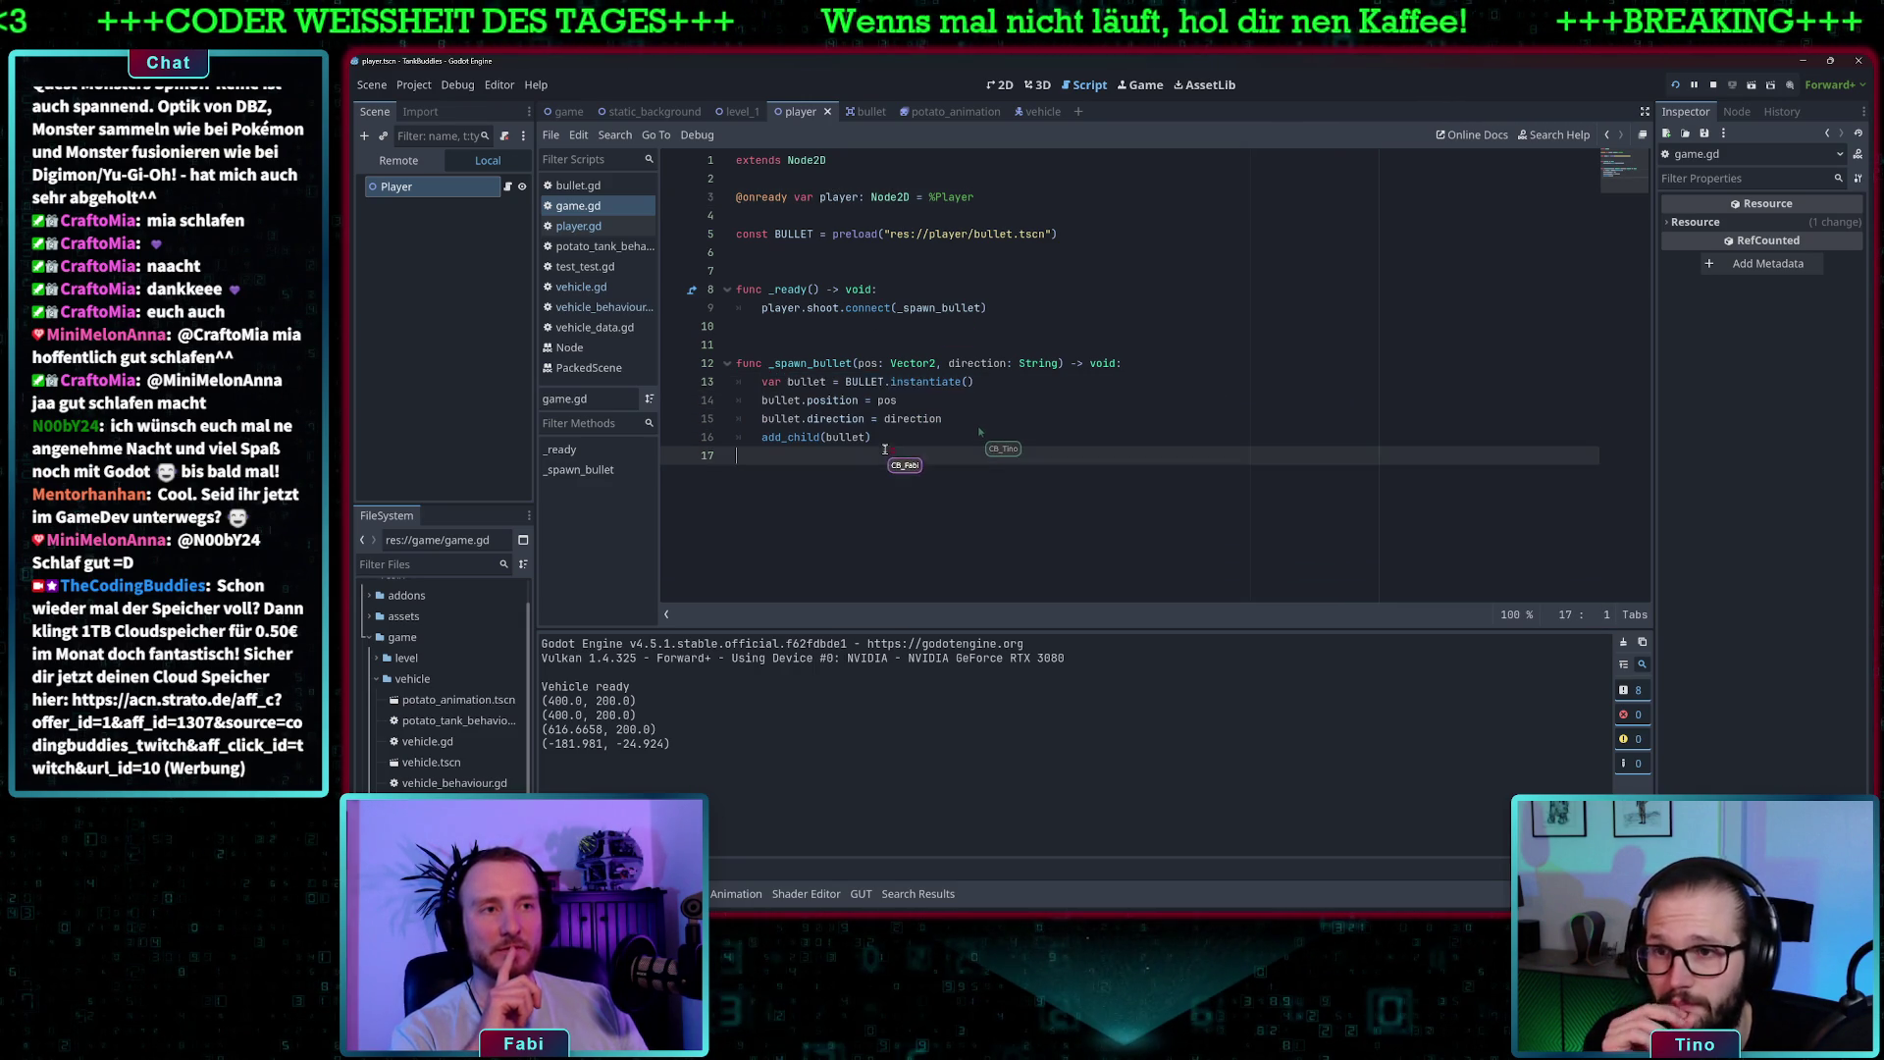
double_click(868, 363)
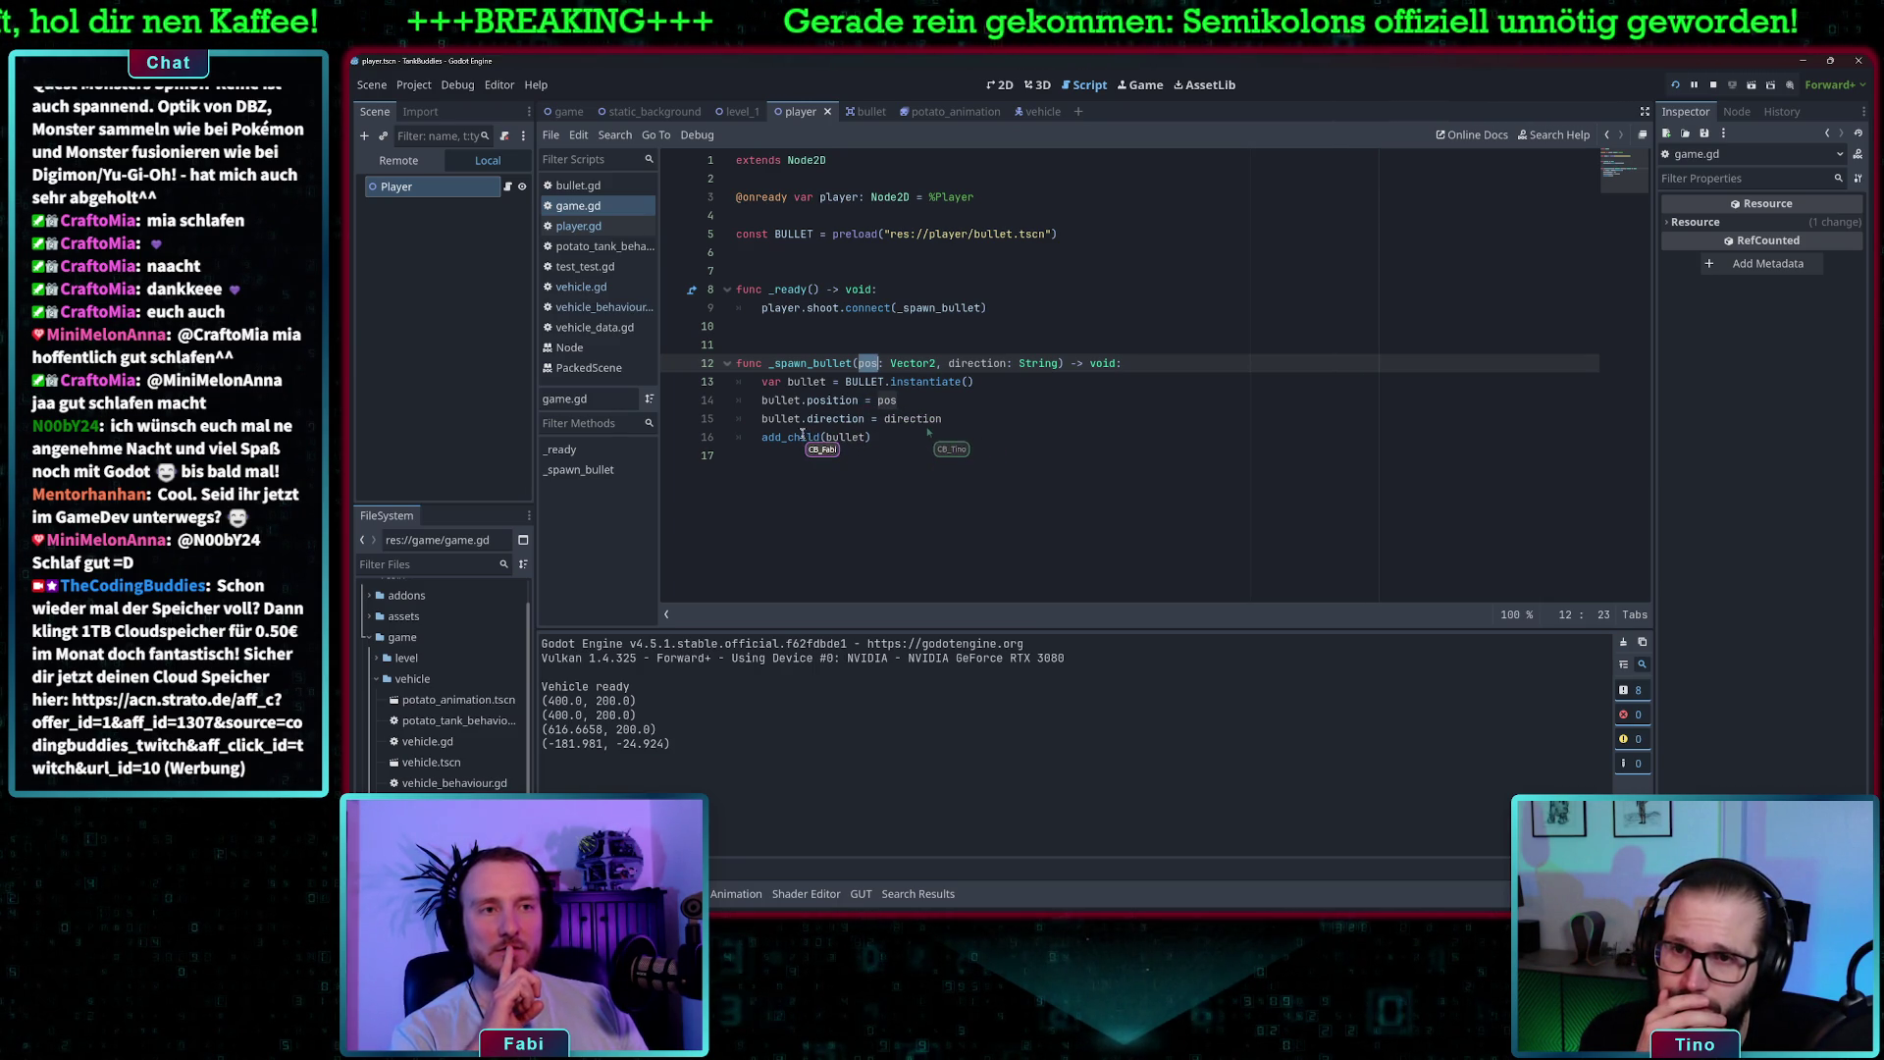
click(848, 437)
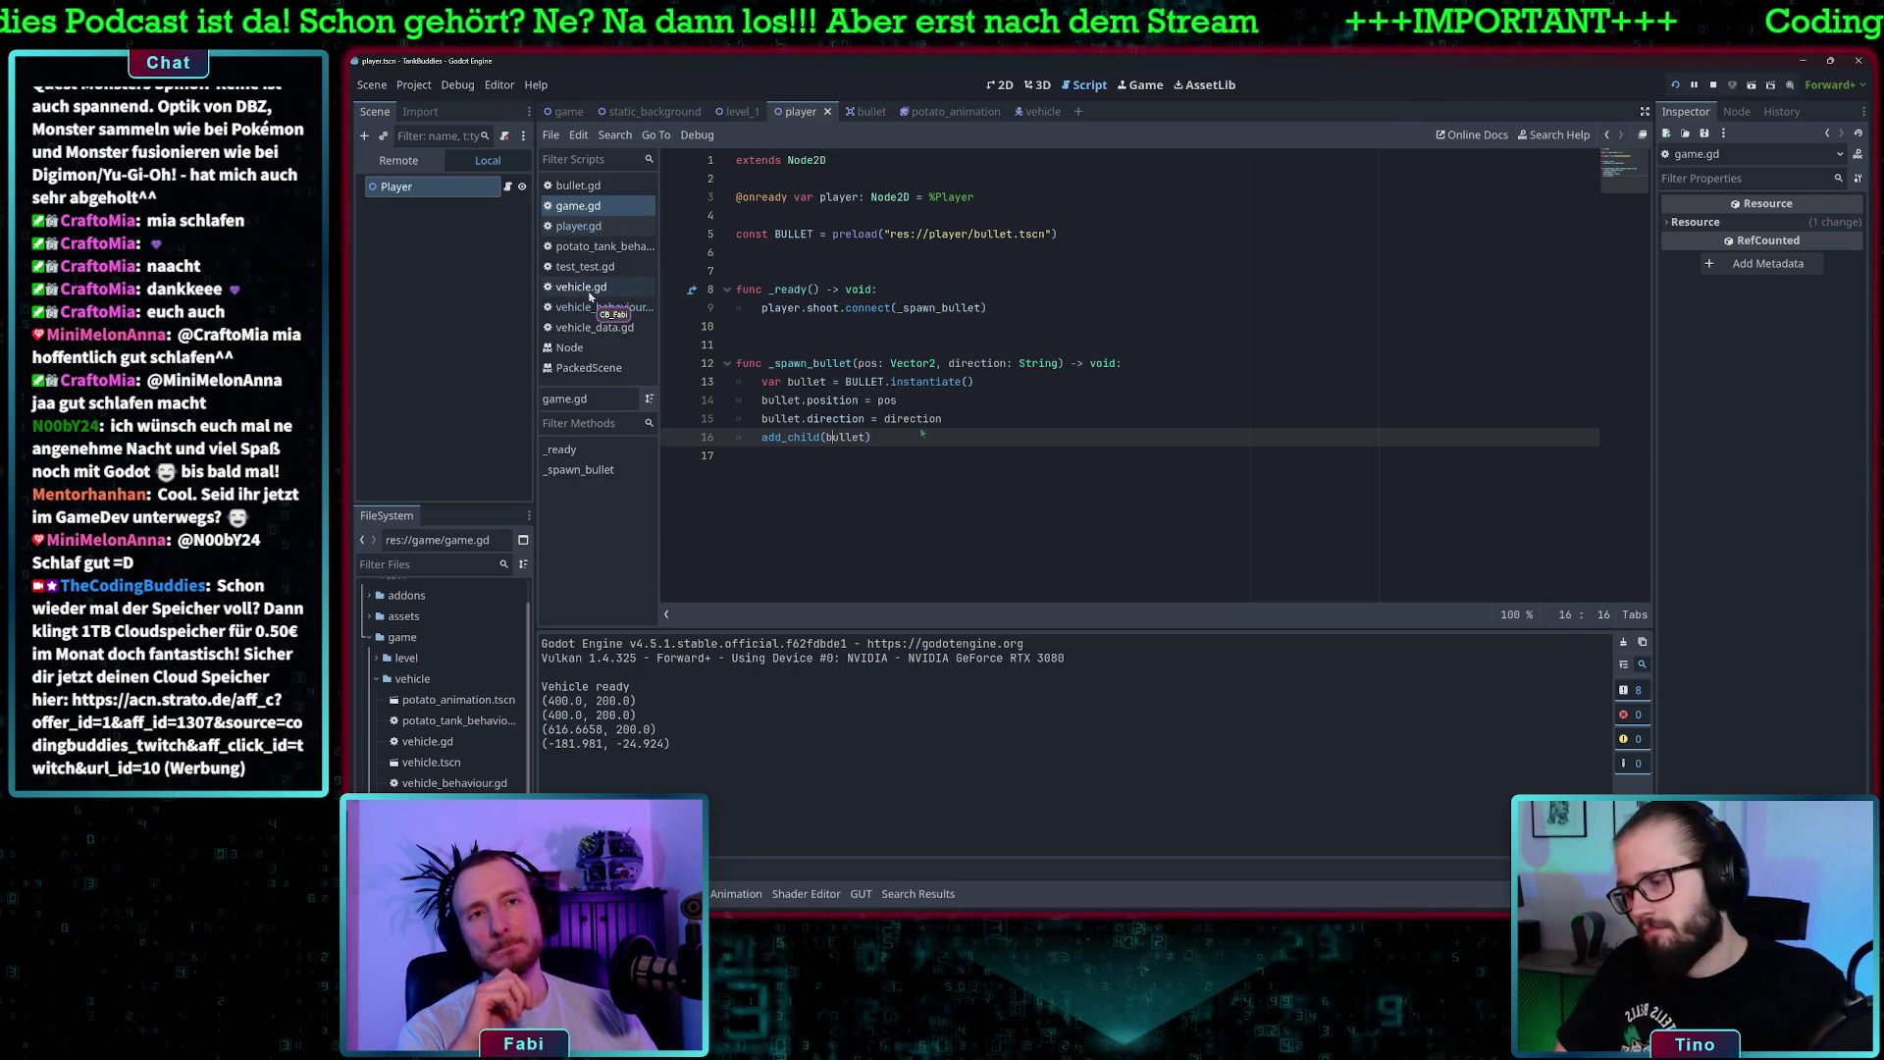
- In player.gd's fire(), add a print(position) line below print(tank.position)
click(599, 228)
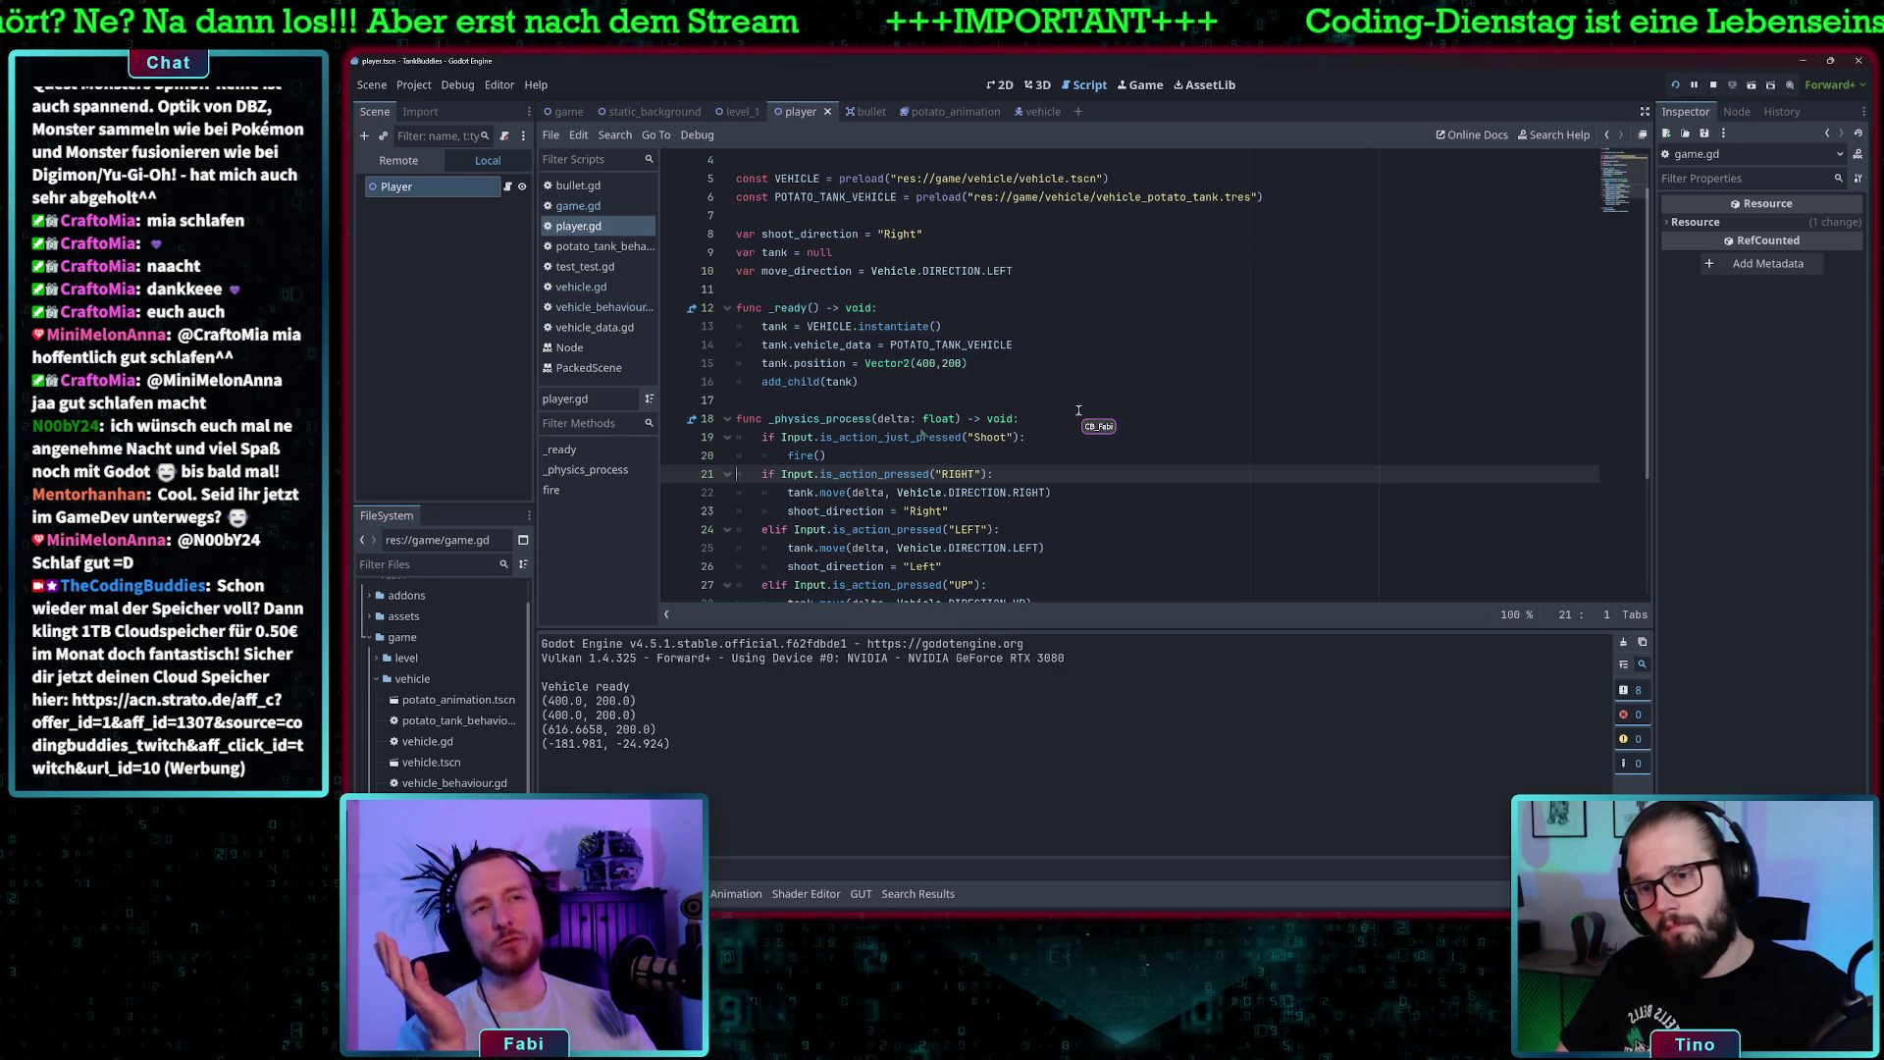
scroll(1070, 413, down, 2)
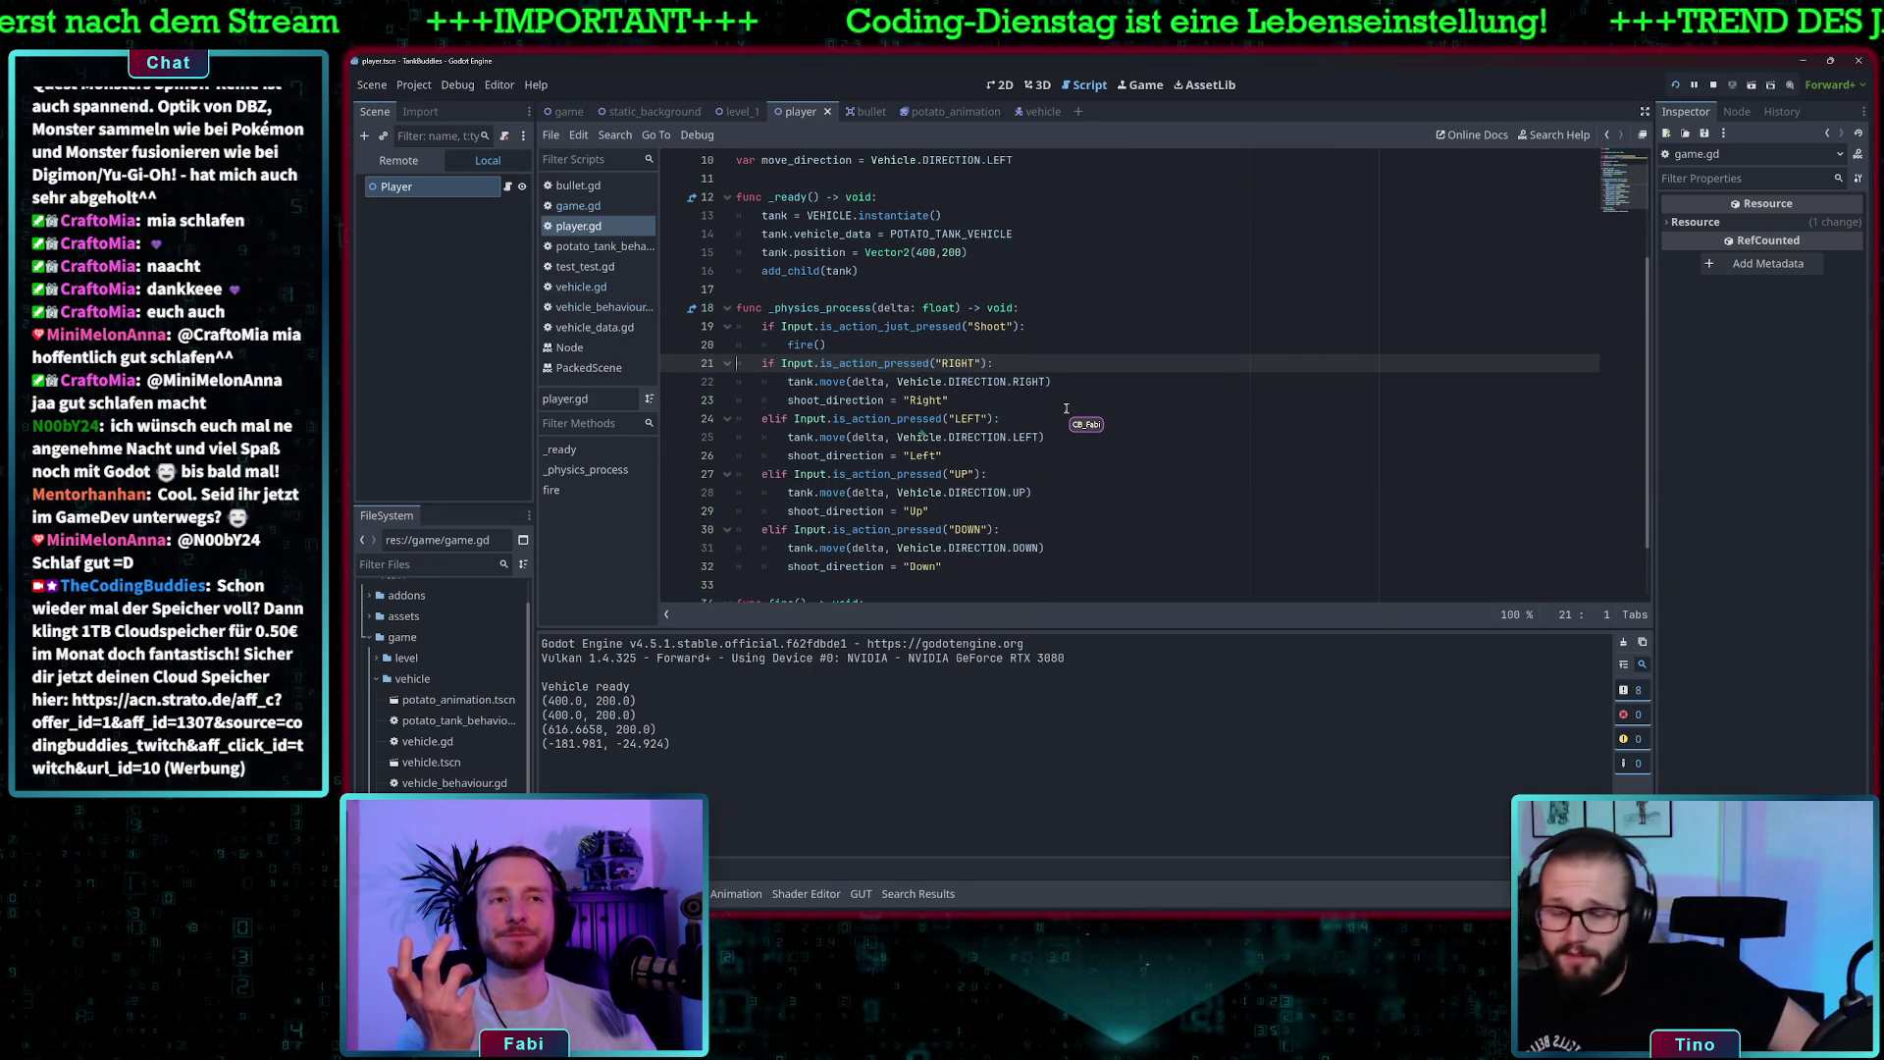
scroll(1005, 301, up, 2)
scroll(1005, 301, down, 3)
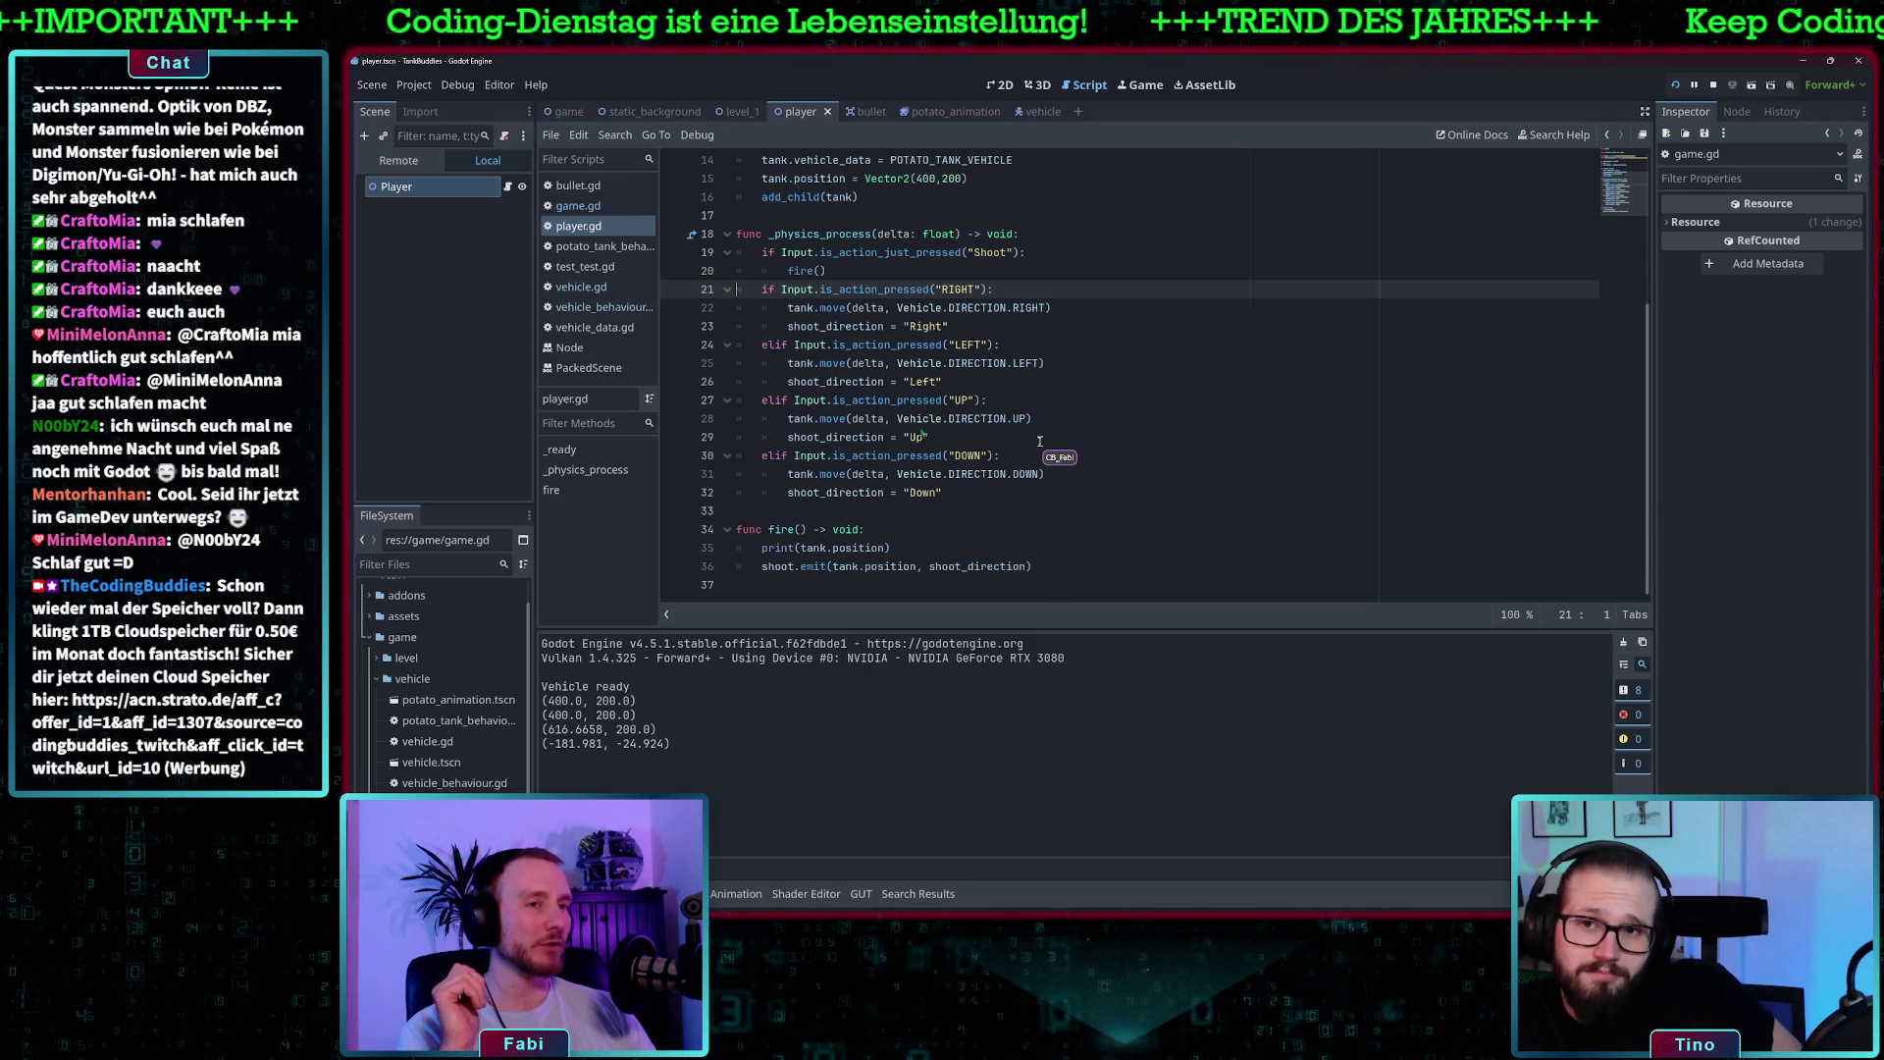
click(919, 545)
drag(801, 547, 875, 547)
click(908, 550)
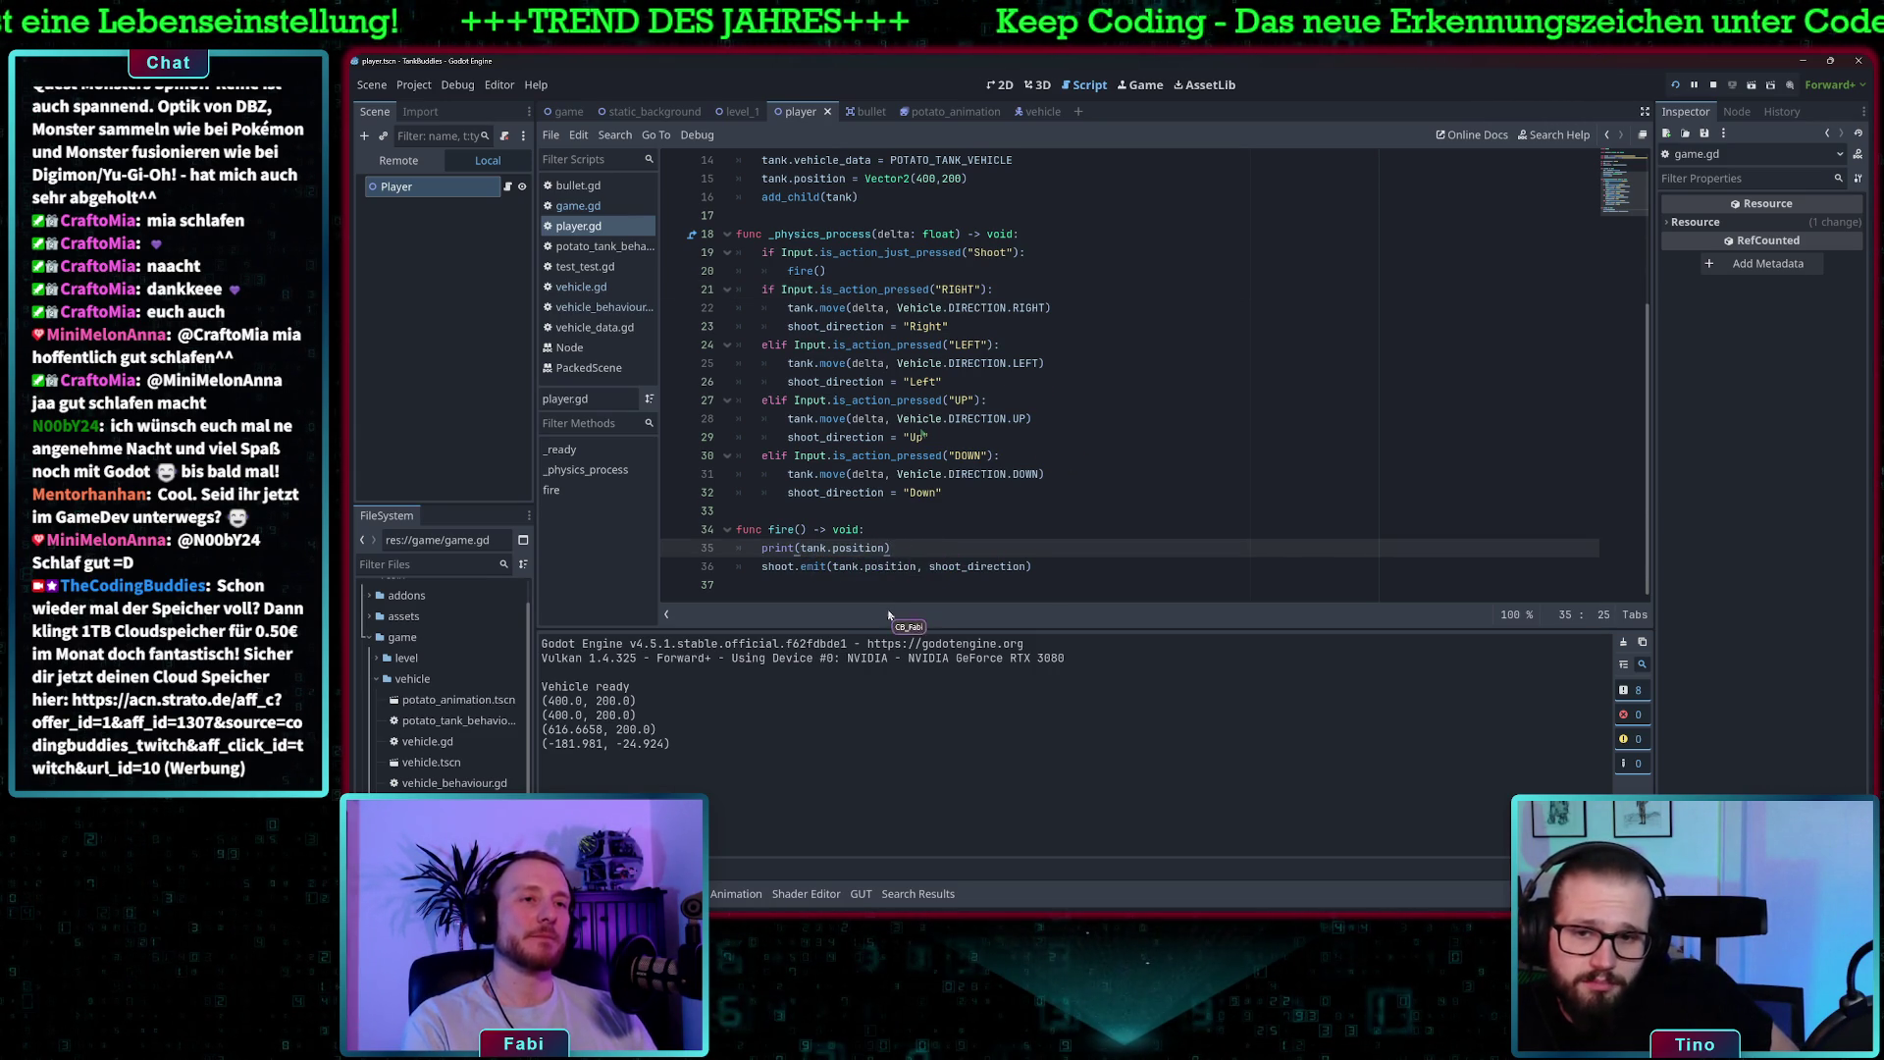
key(Return)
text(print(position)
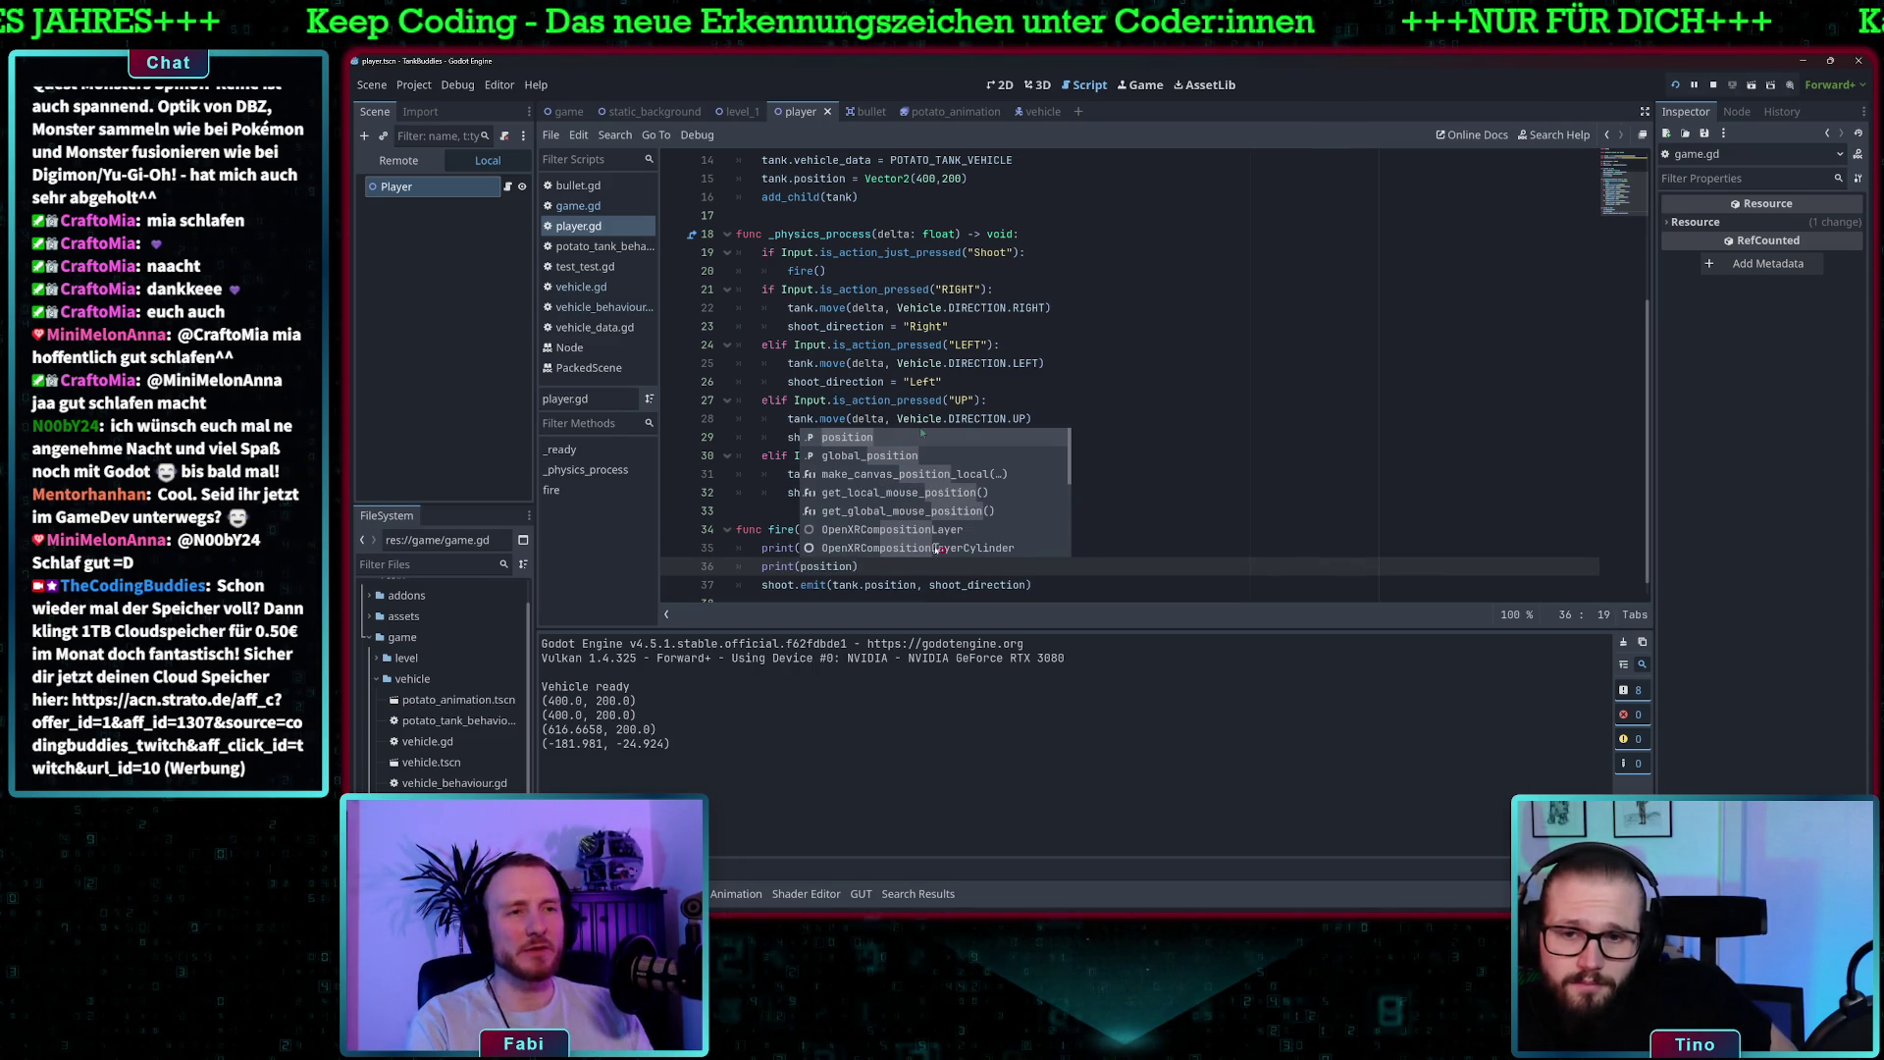
- Run the game, drive the tank right, down and up, and fire bullets to log positions
click(1246, 511)
click(1678, 85)
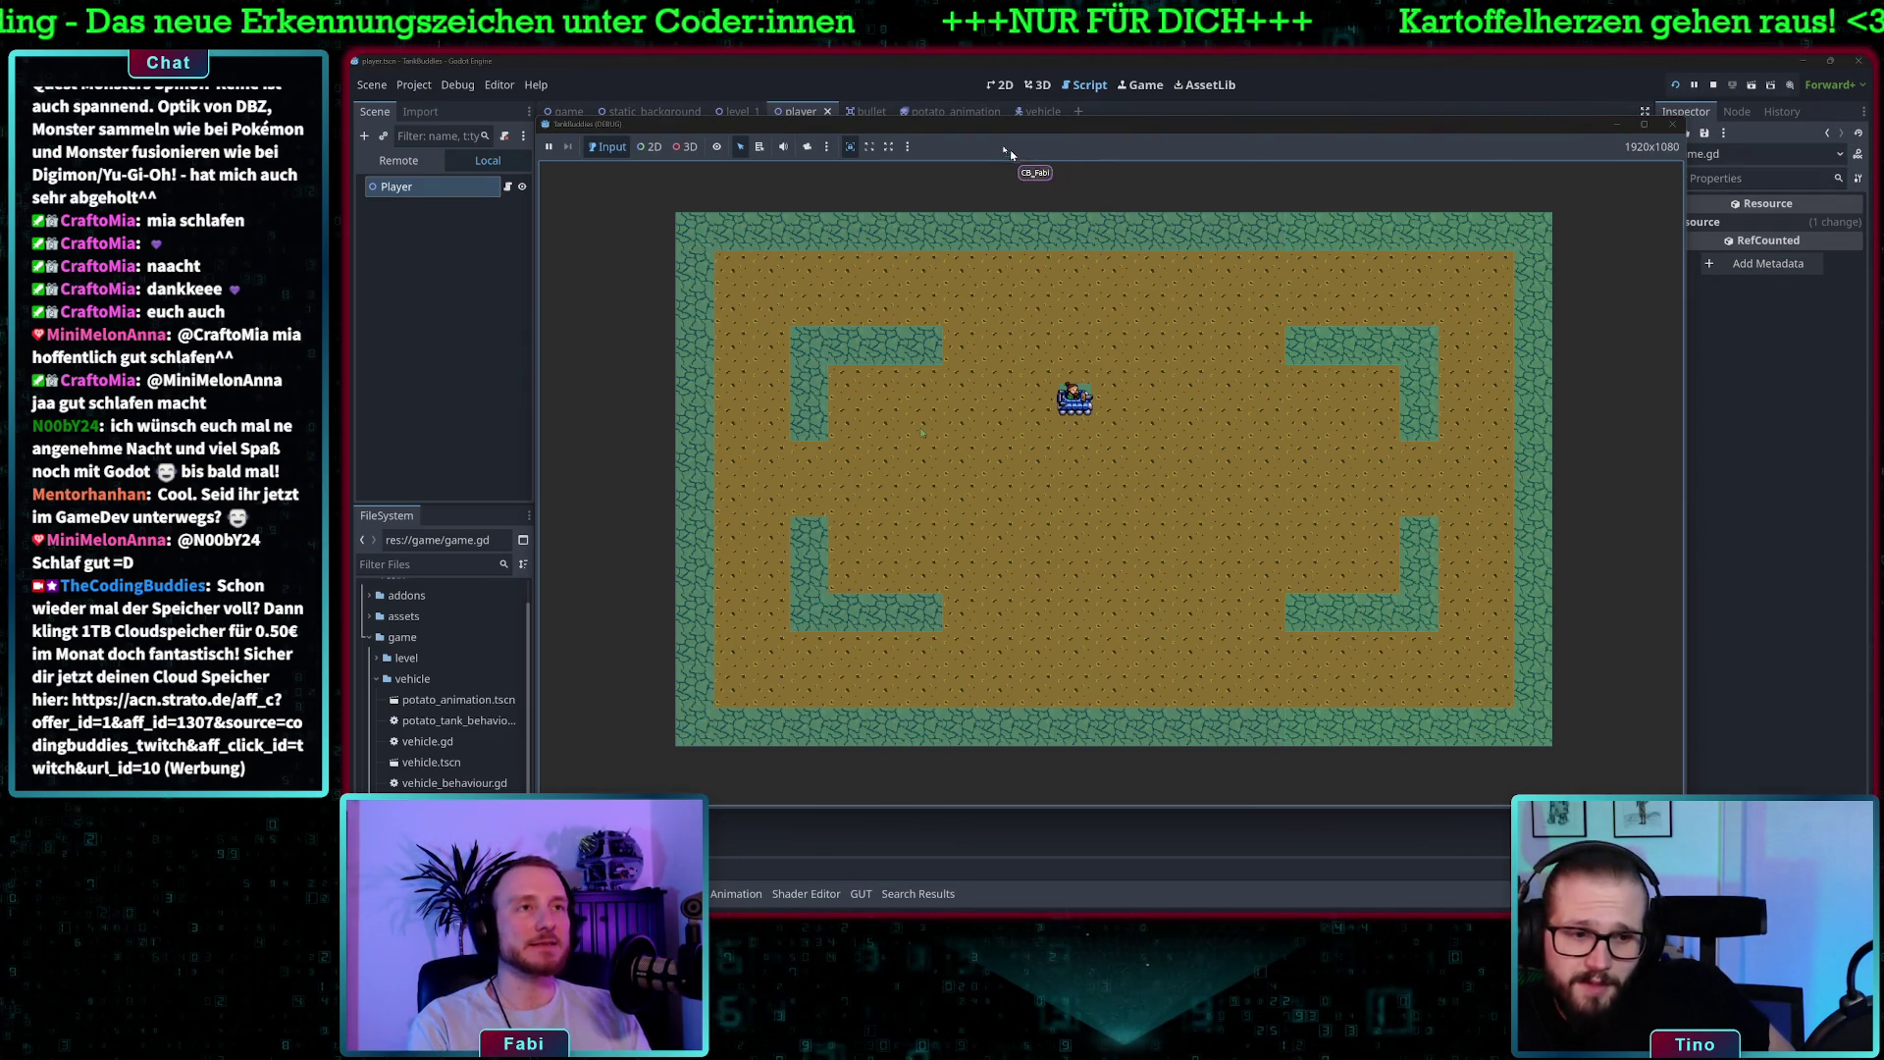
drag(1014, 133, 1133, 130)
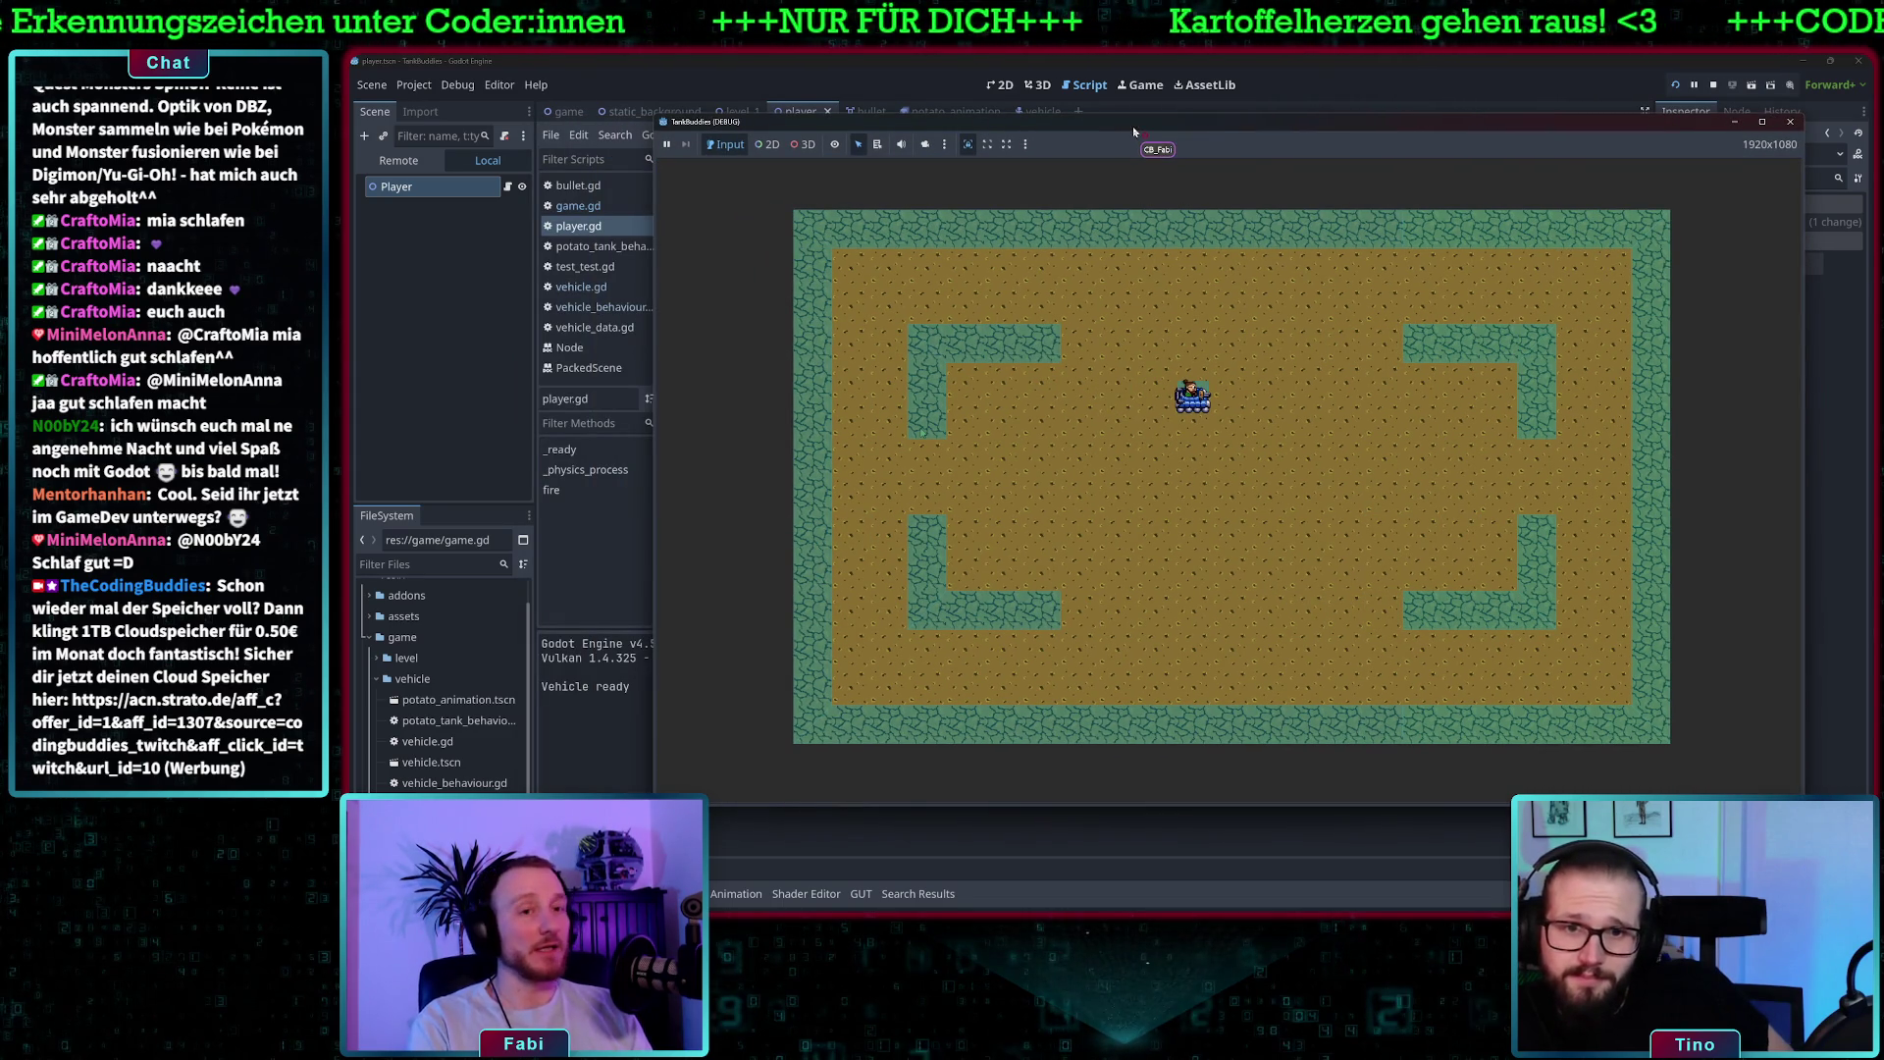
key(d)
key(space)
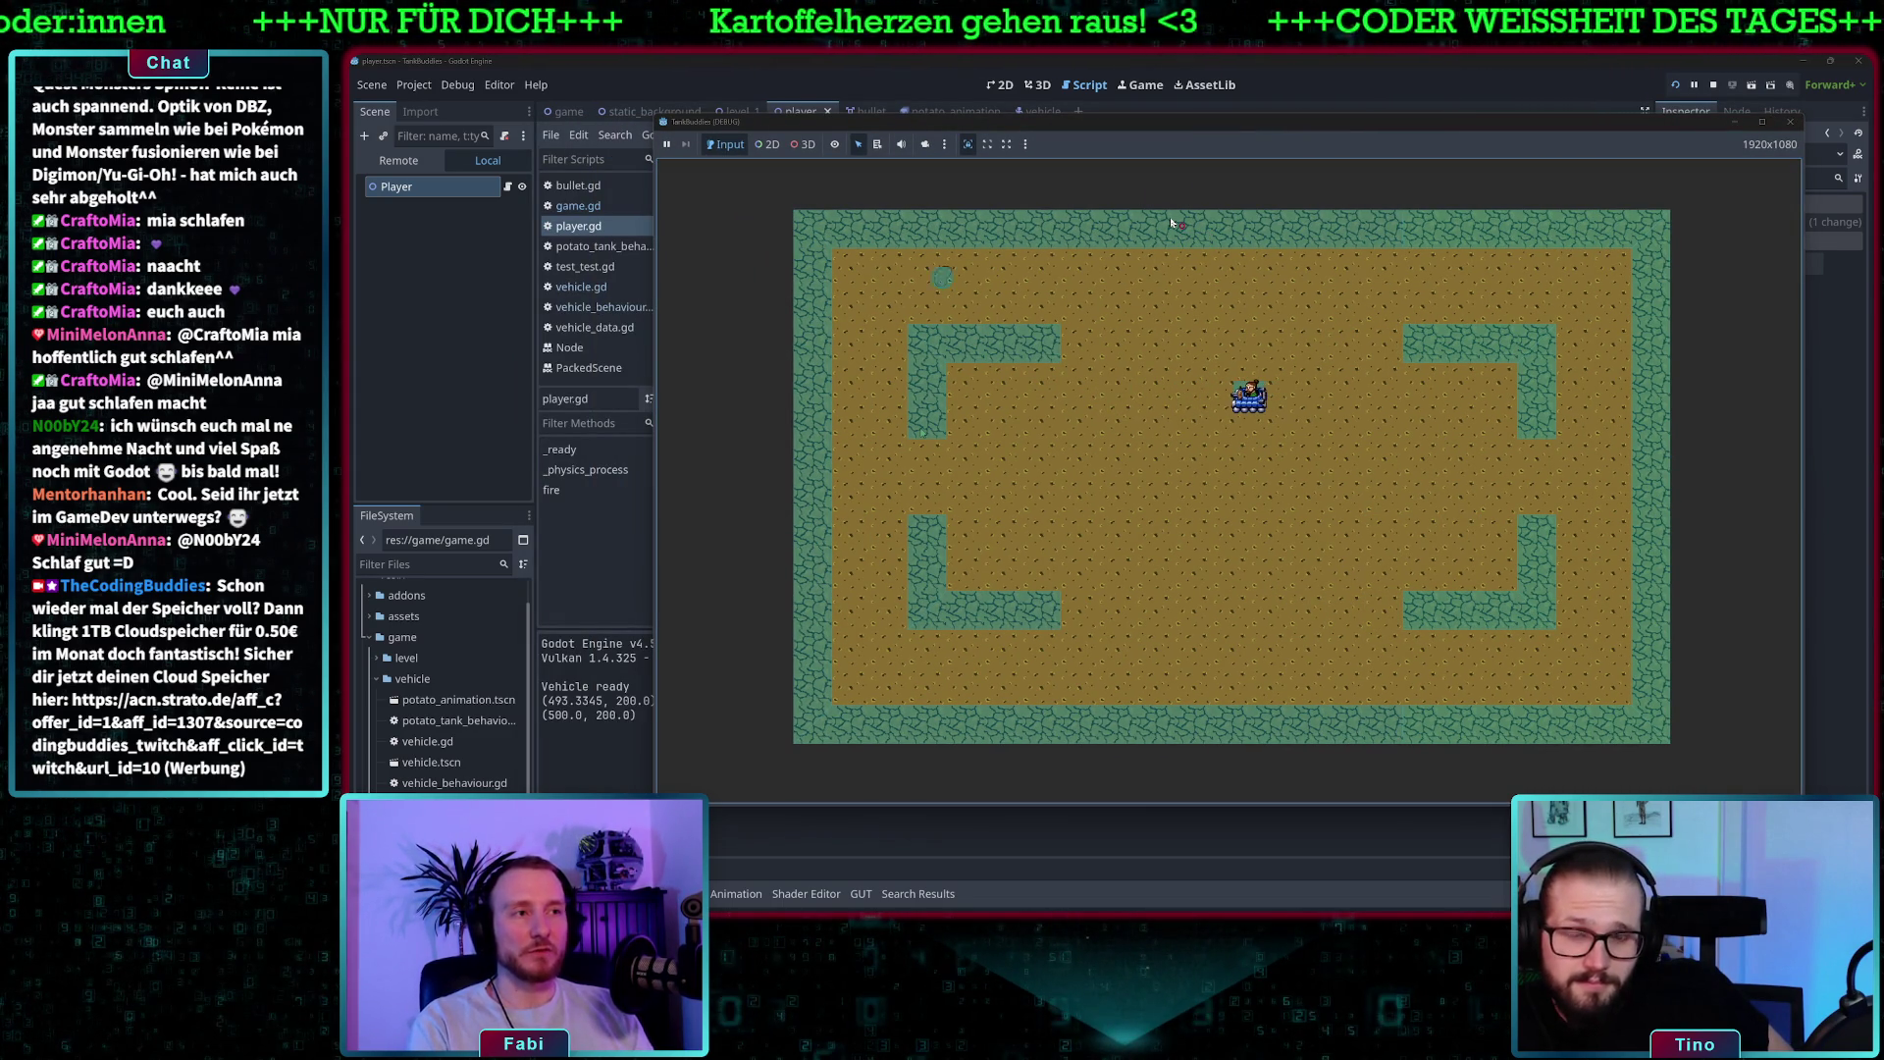
key(s)
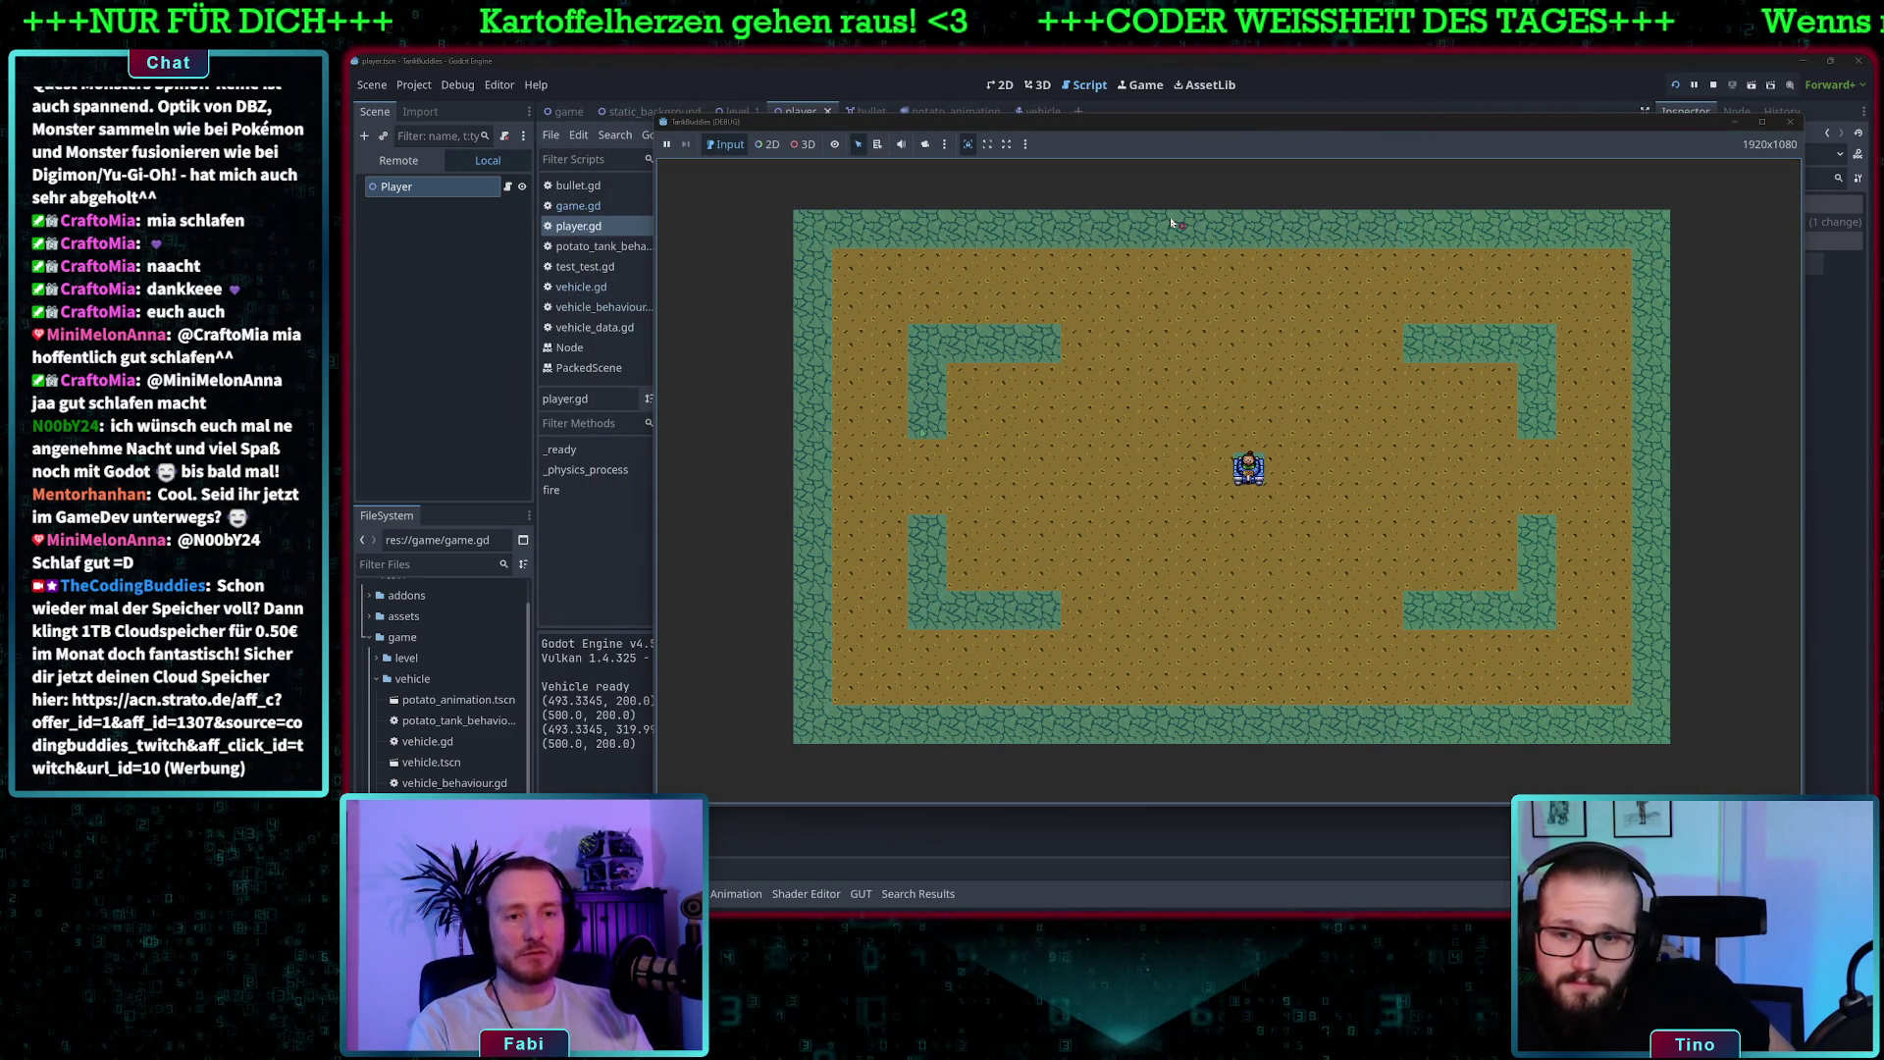
key(s)
- Keep driving and firing to confirm the player position stays at (500.0, 200.0), then close the game
key(s)
key(w)
key(d)
key(space)
key(w)
key(d)
key(w)
key(d)
key(w)
key(s)
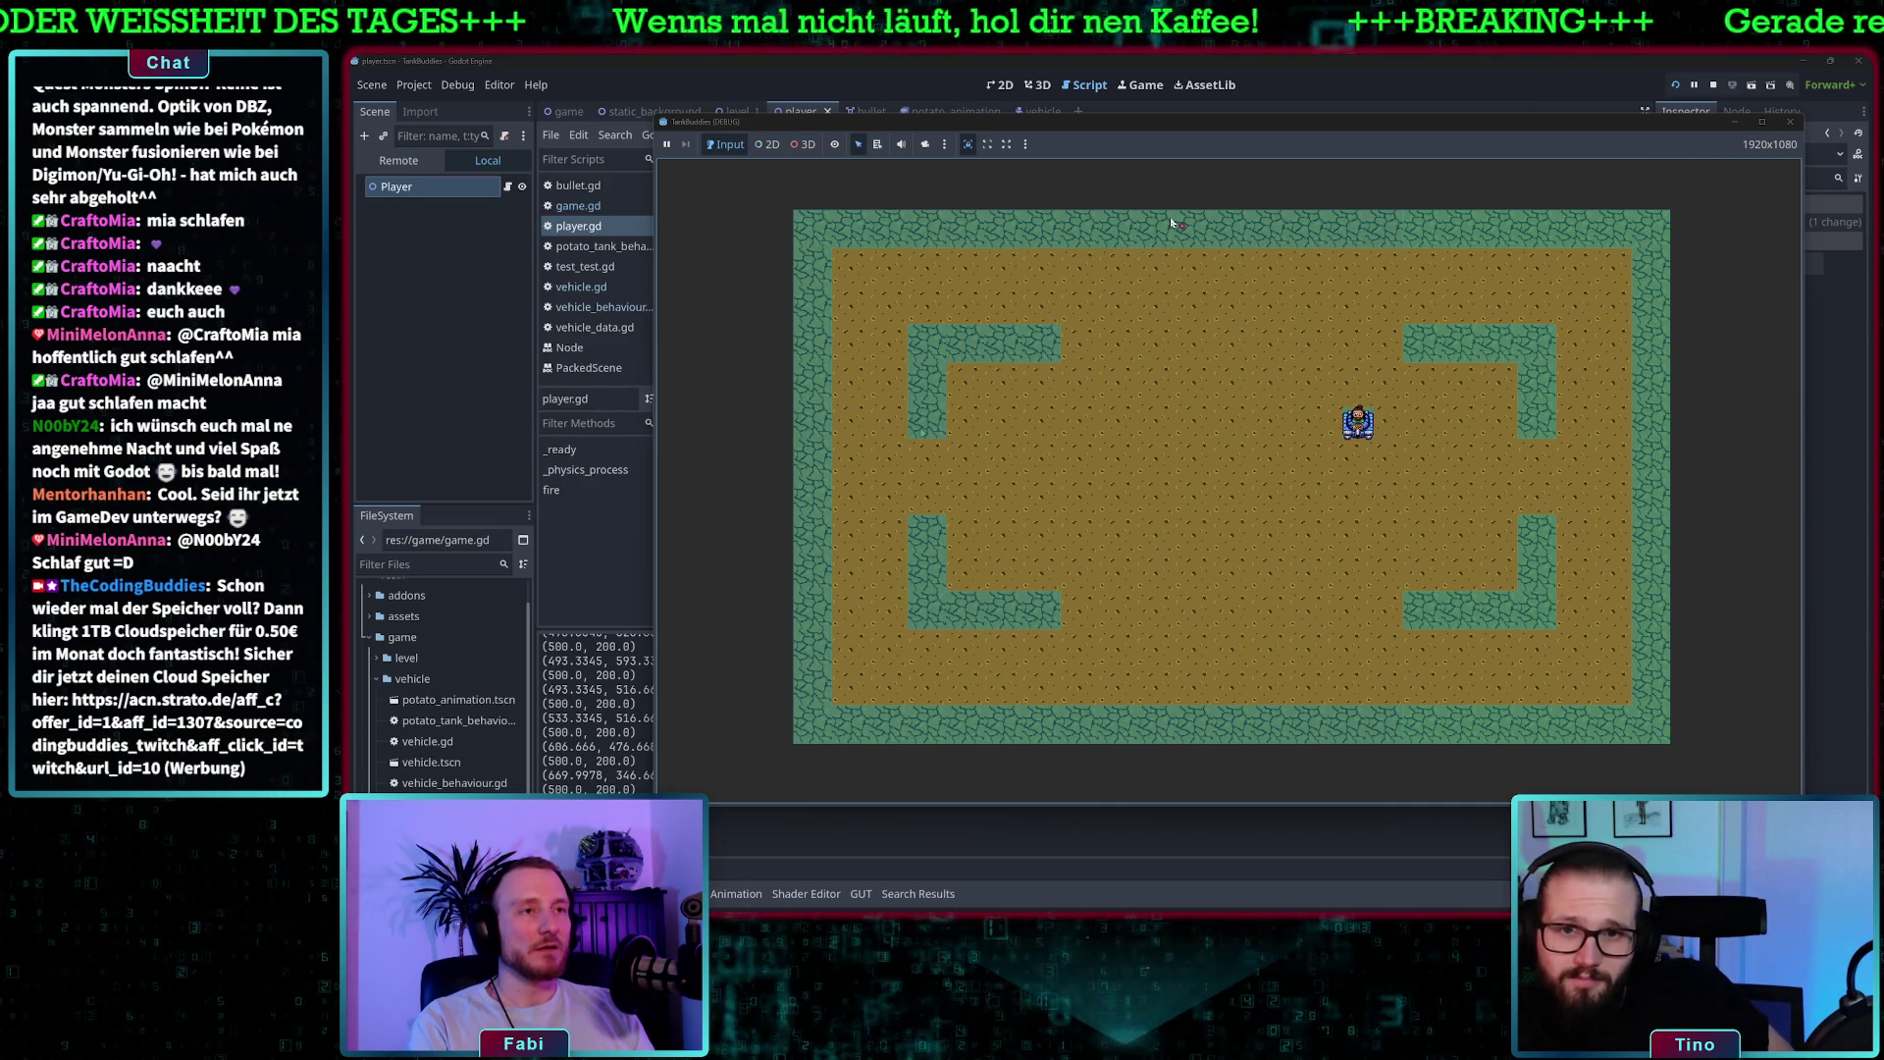
key(d)
key(space)
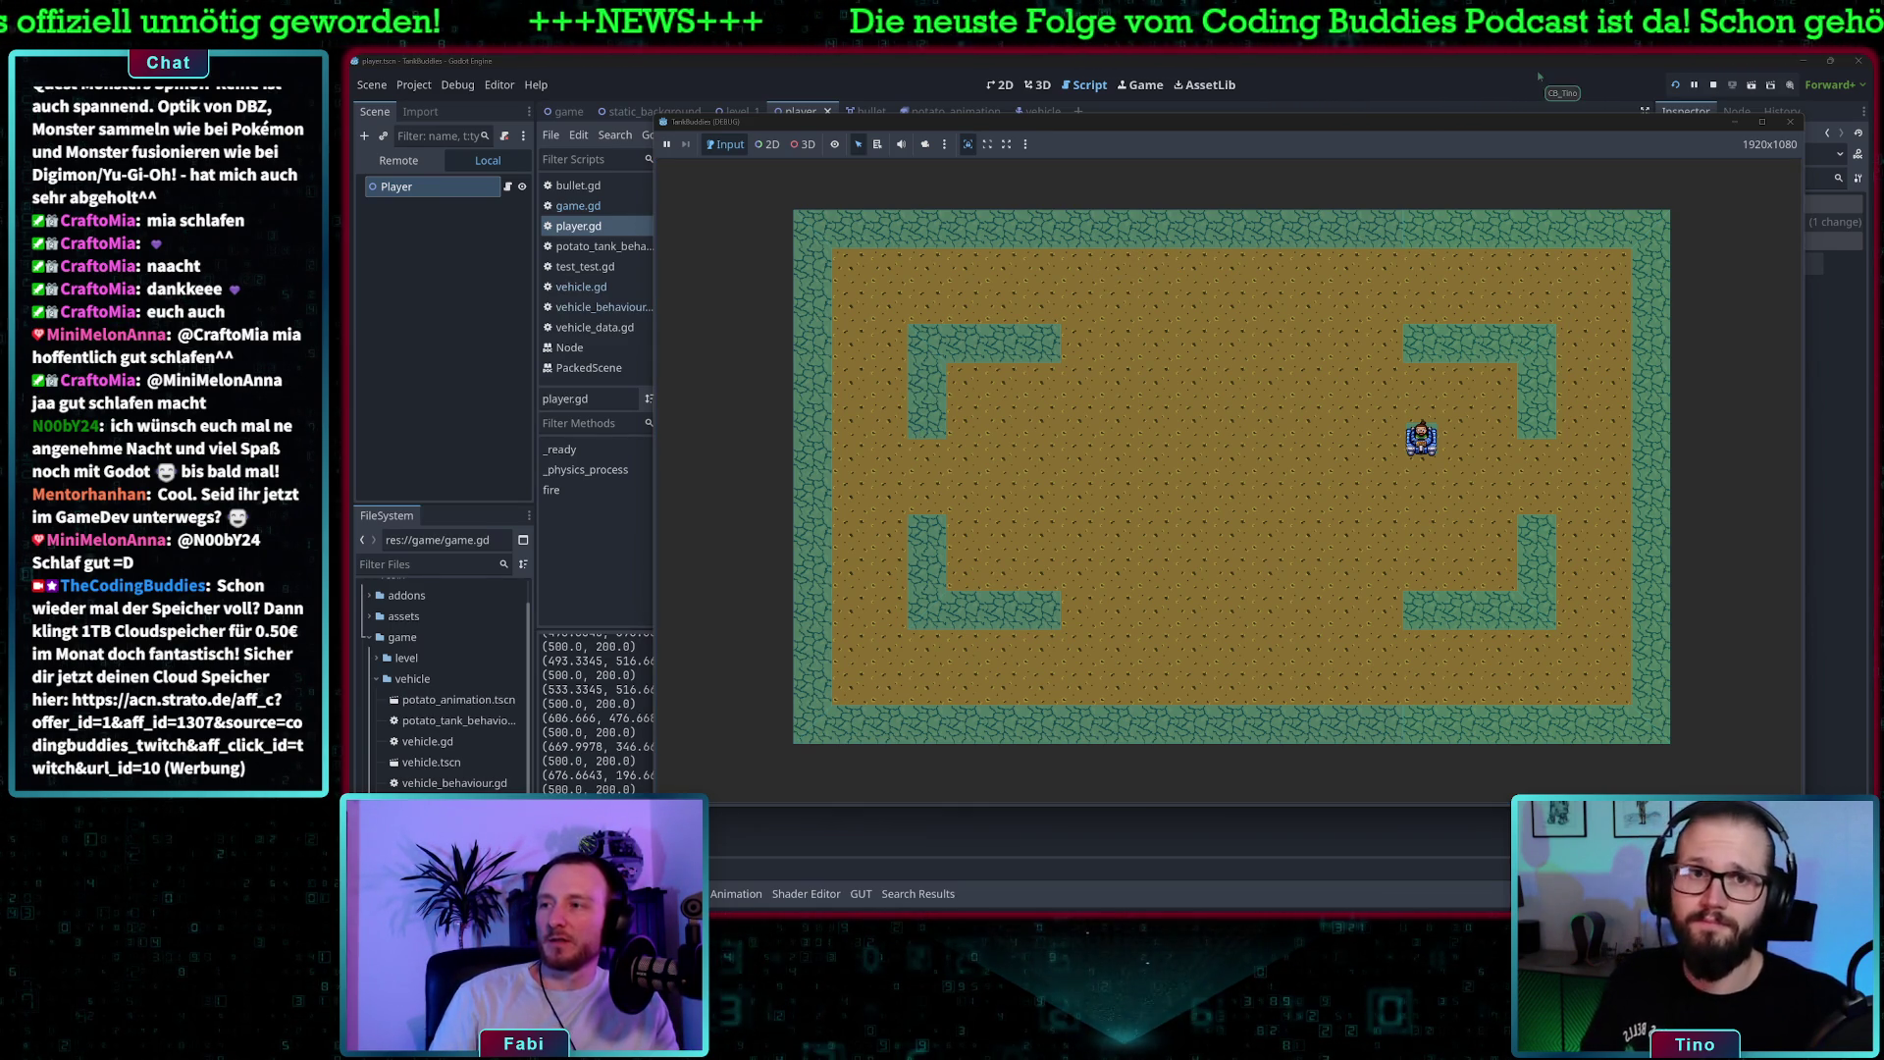
key(F8)
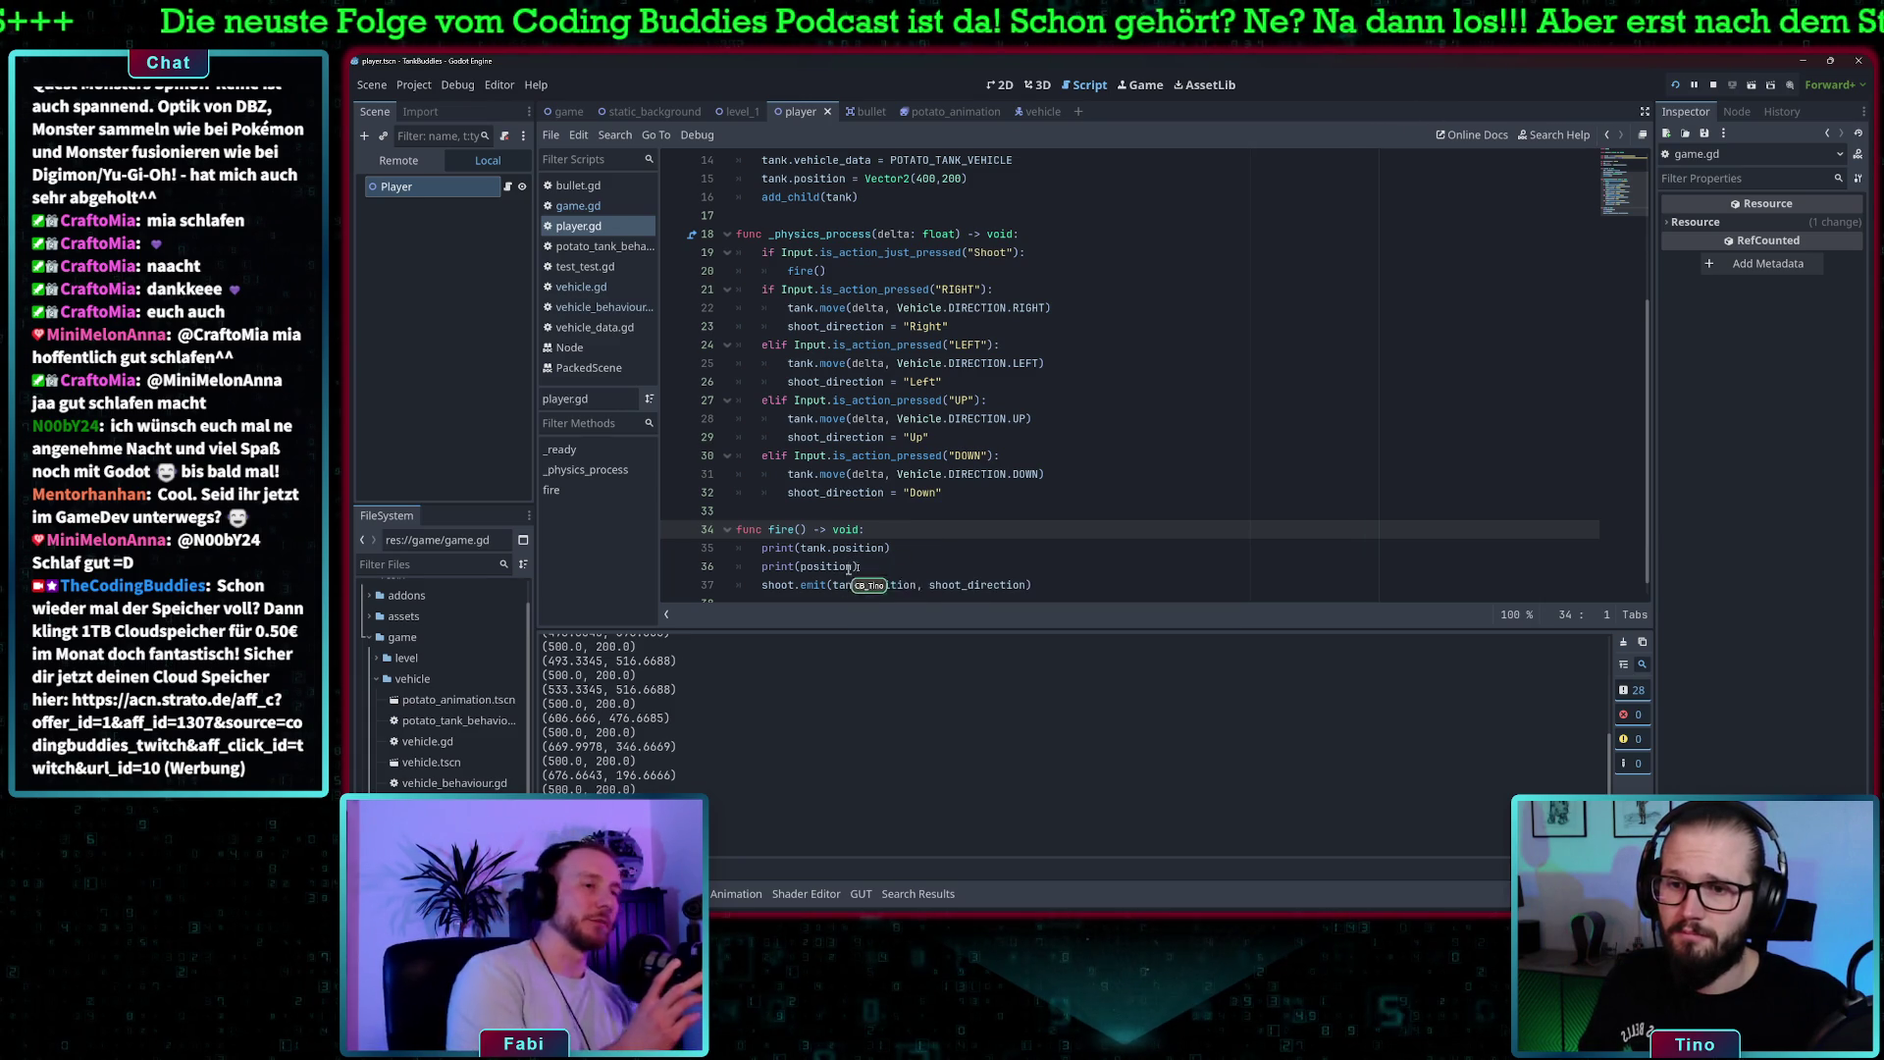
- Replace both print lines in fire() with position = tank.position and run the game with F5
drag(881, 566, 758, 548)
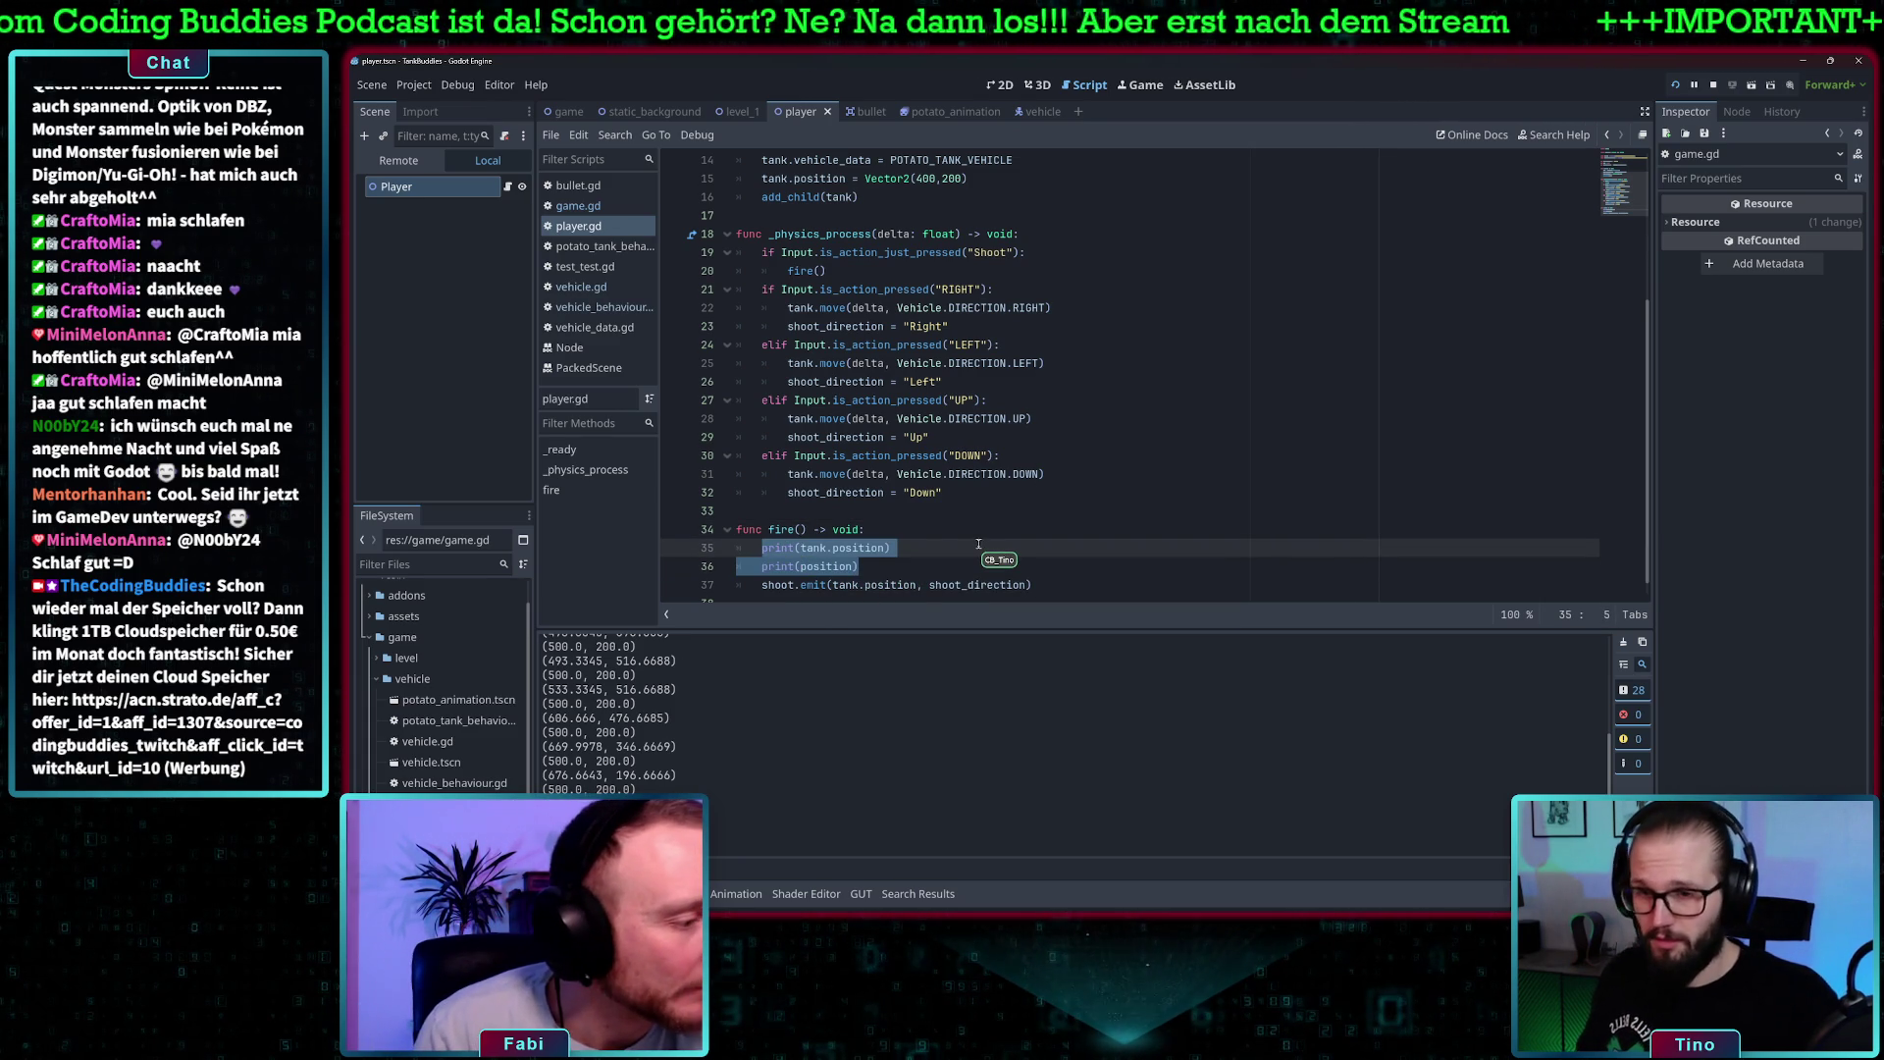
text(position )
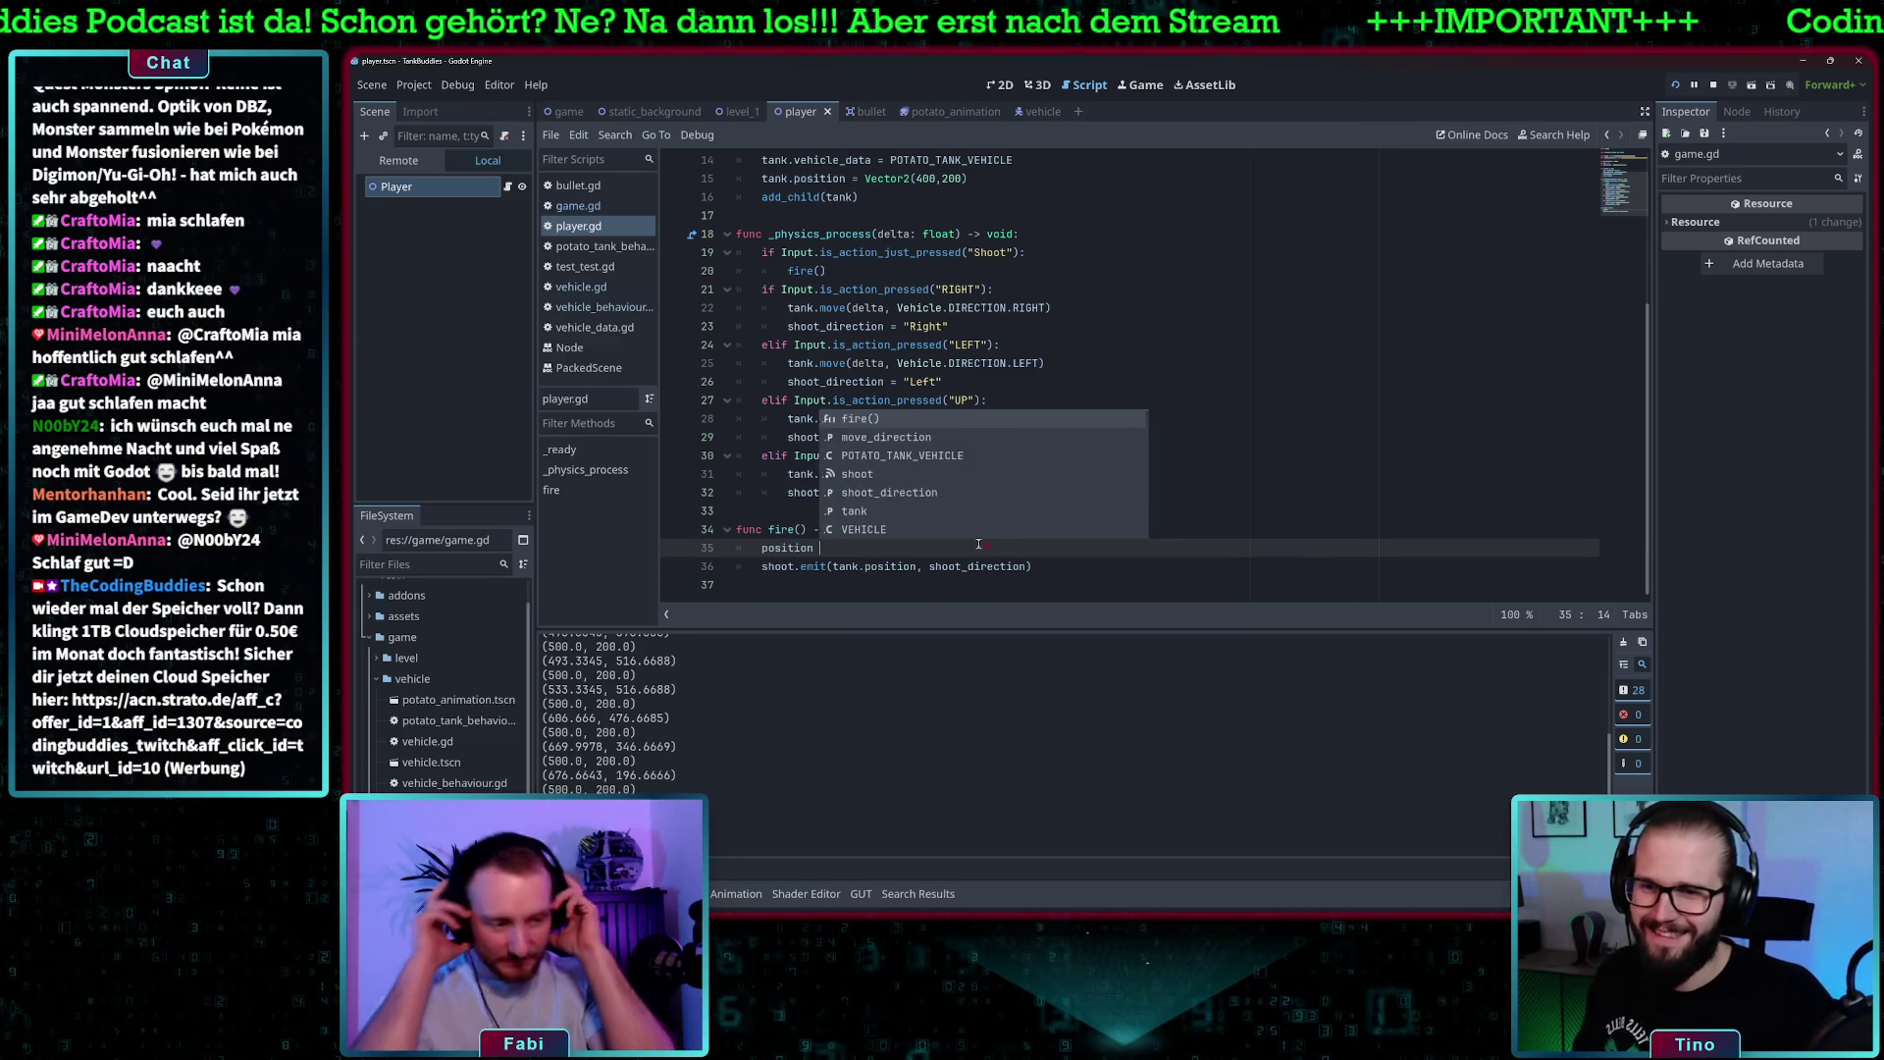
text(= tank.po)
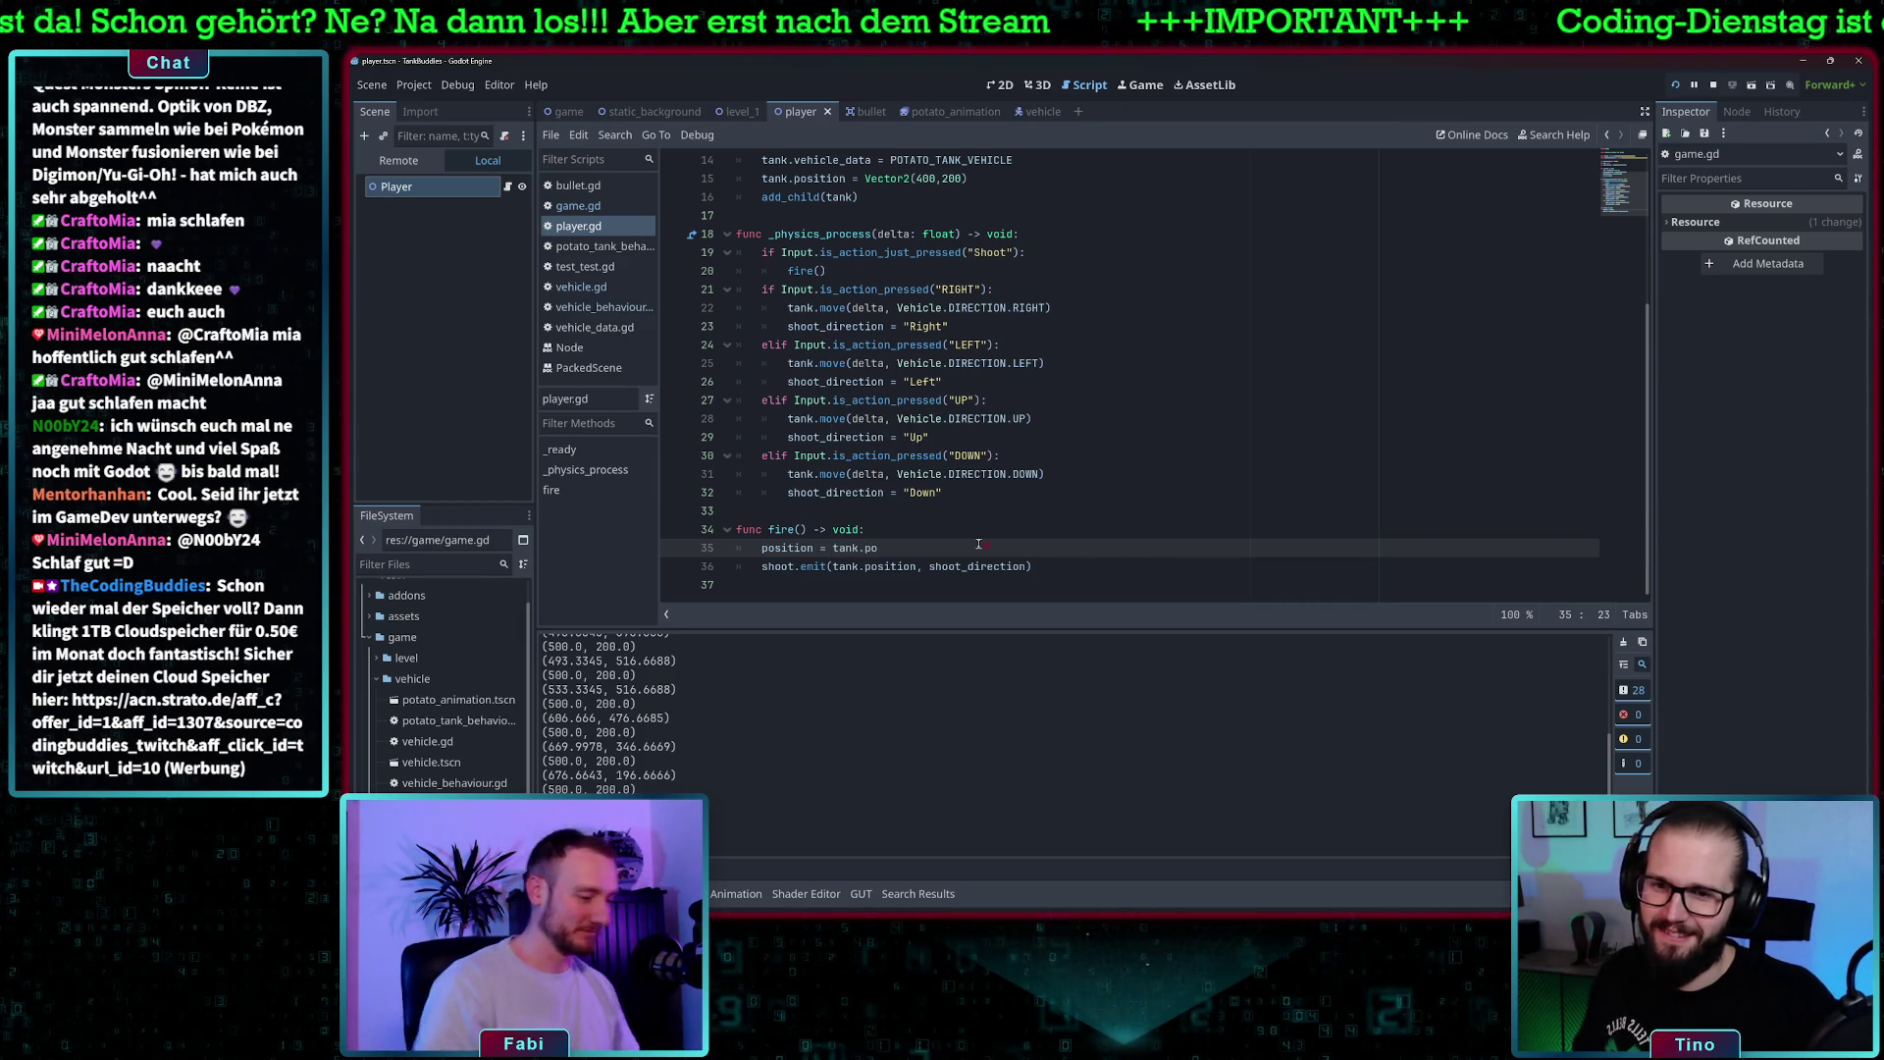
text(sition)
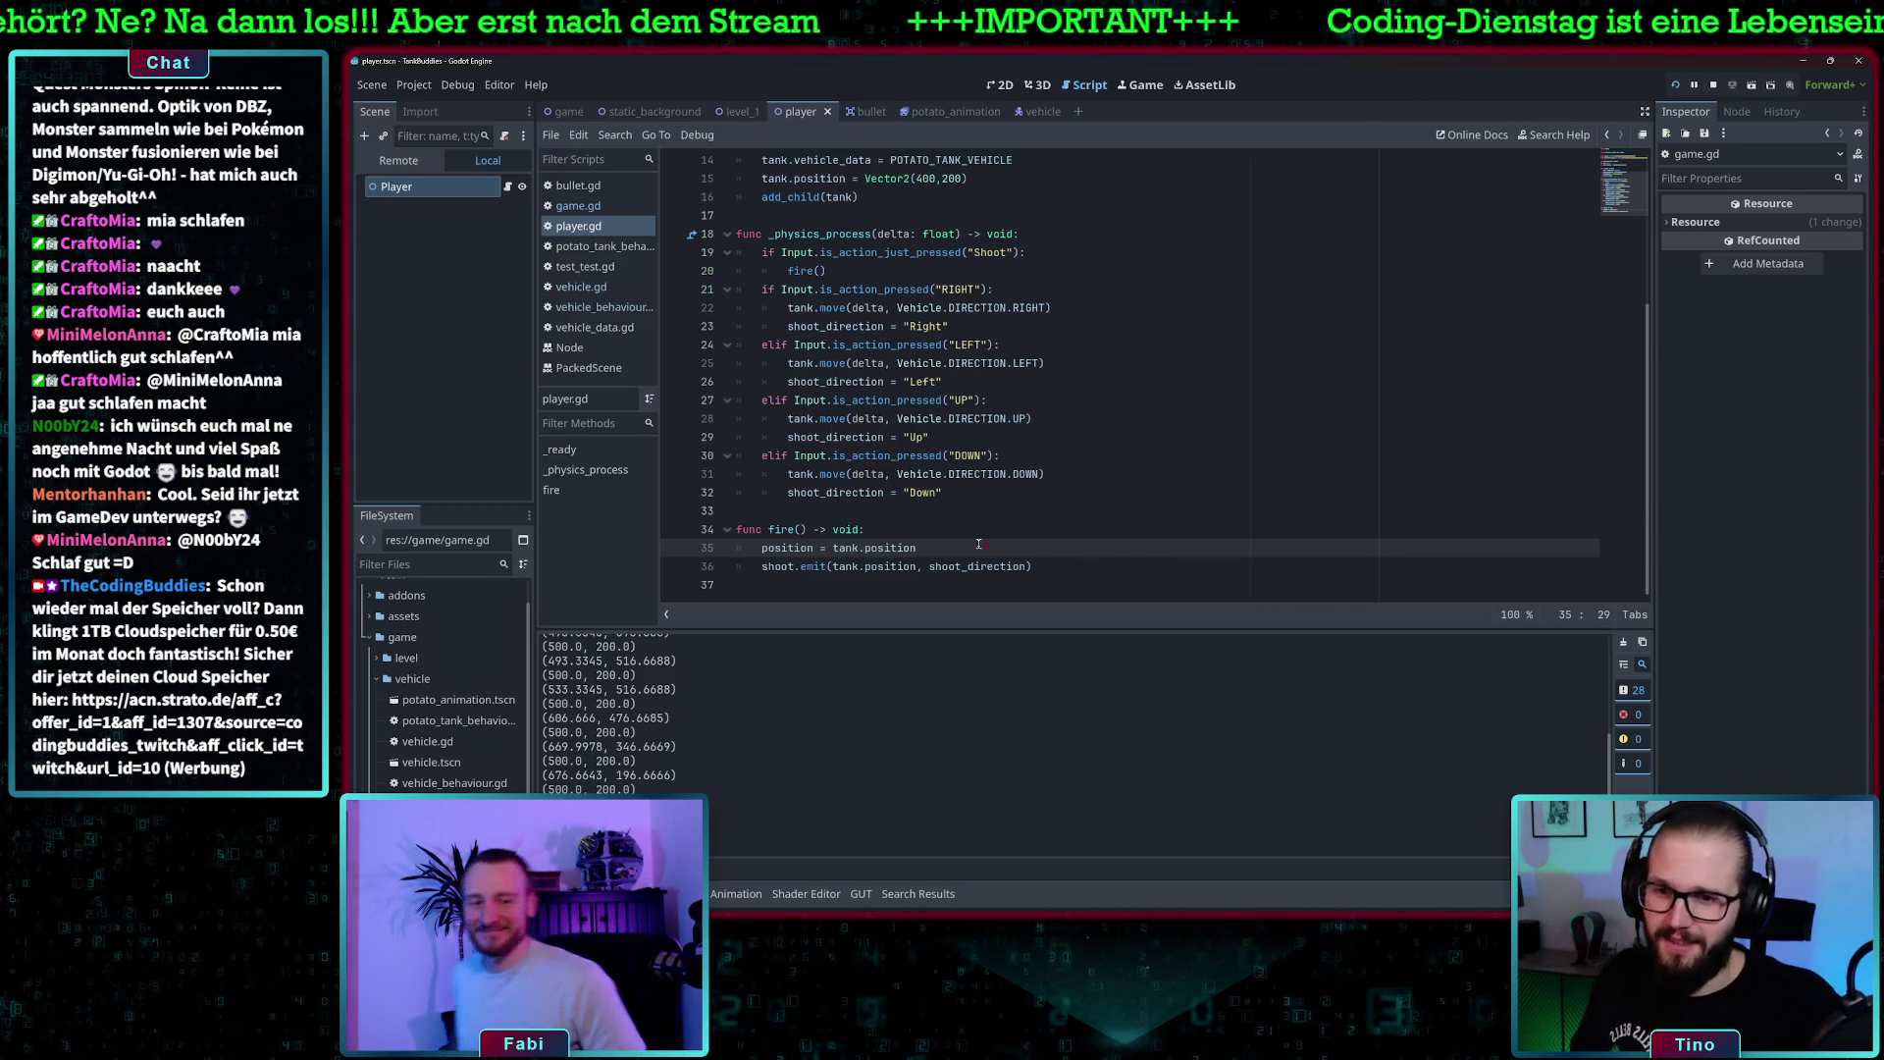
key(F5)
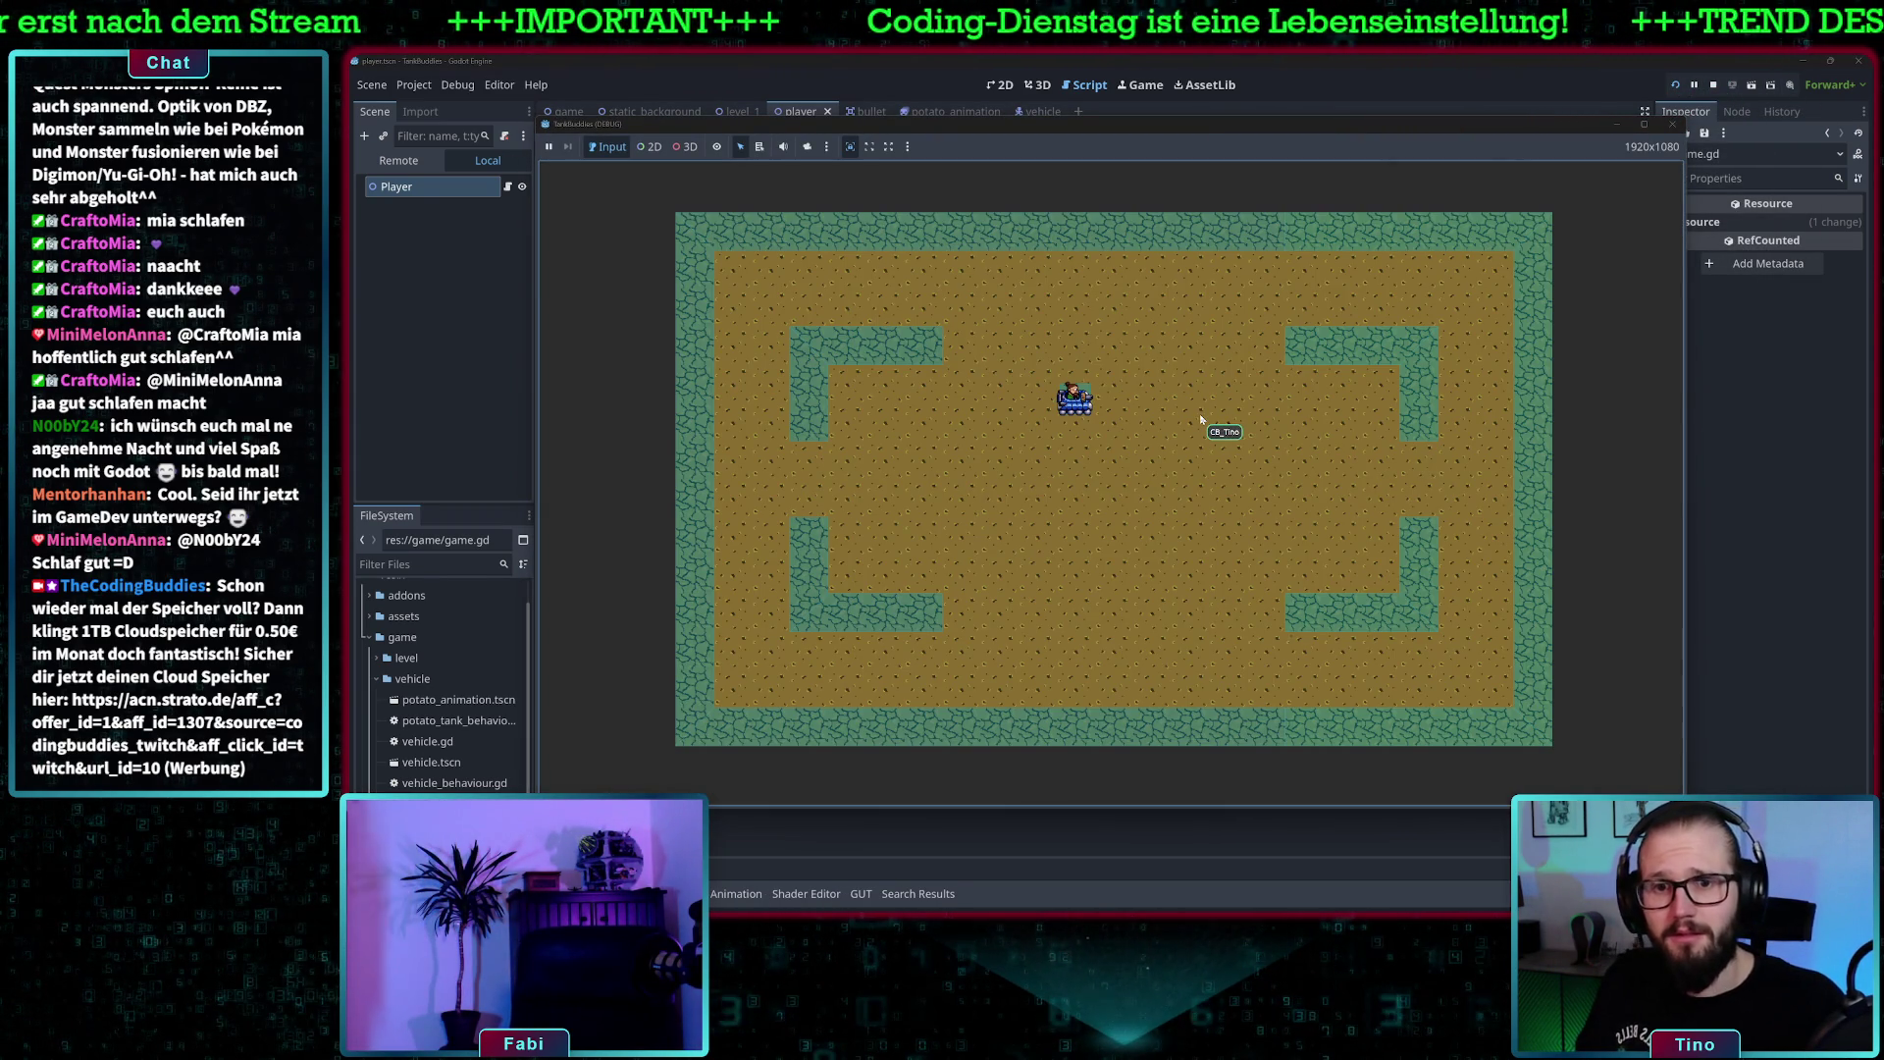
- Drive the tank left, right, down and around the arena with the arrow keys, then stop the game
key(Left)
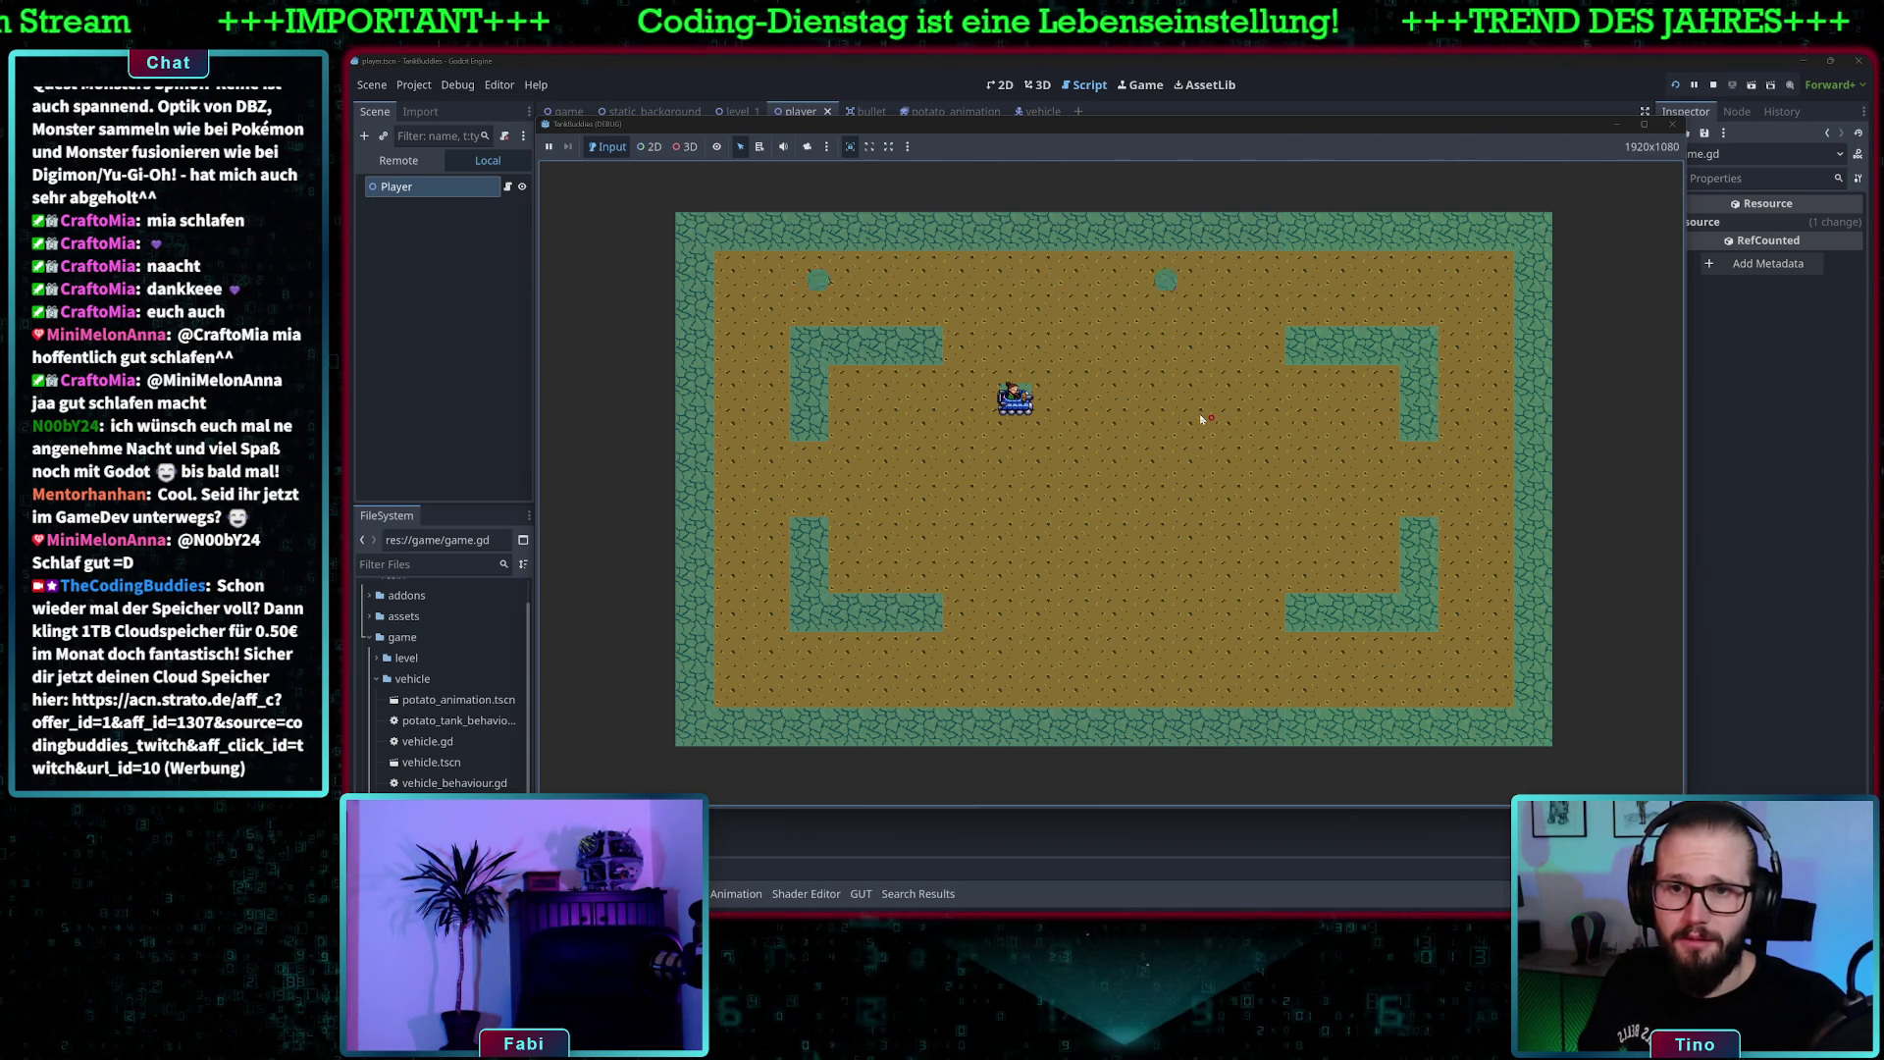
key(Right)
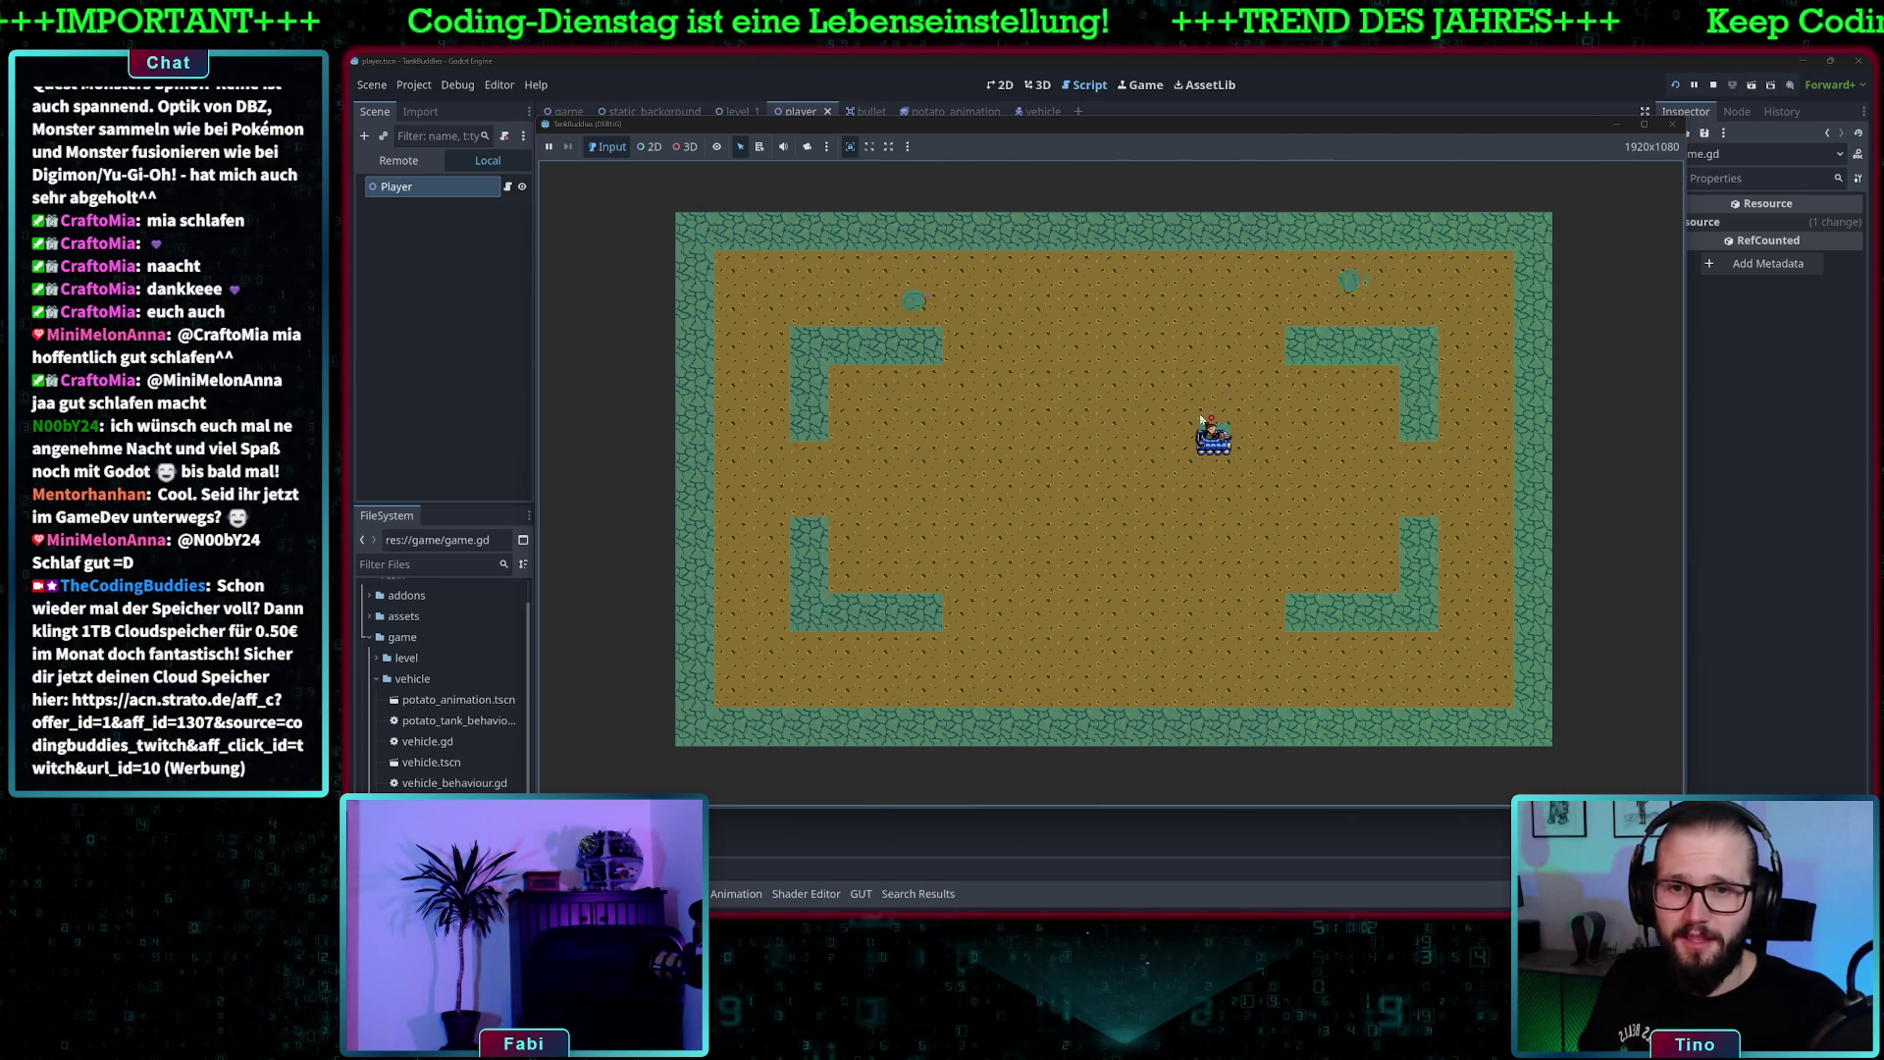
key(Right)
key(Down)
key(Left)
key(Down)
key(Left)
key(Left)
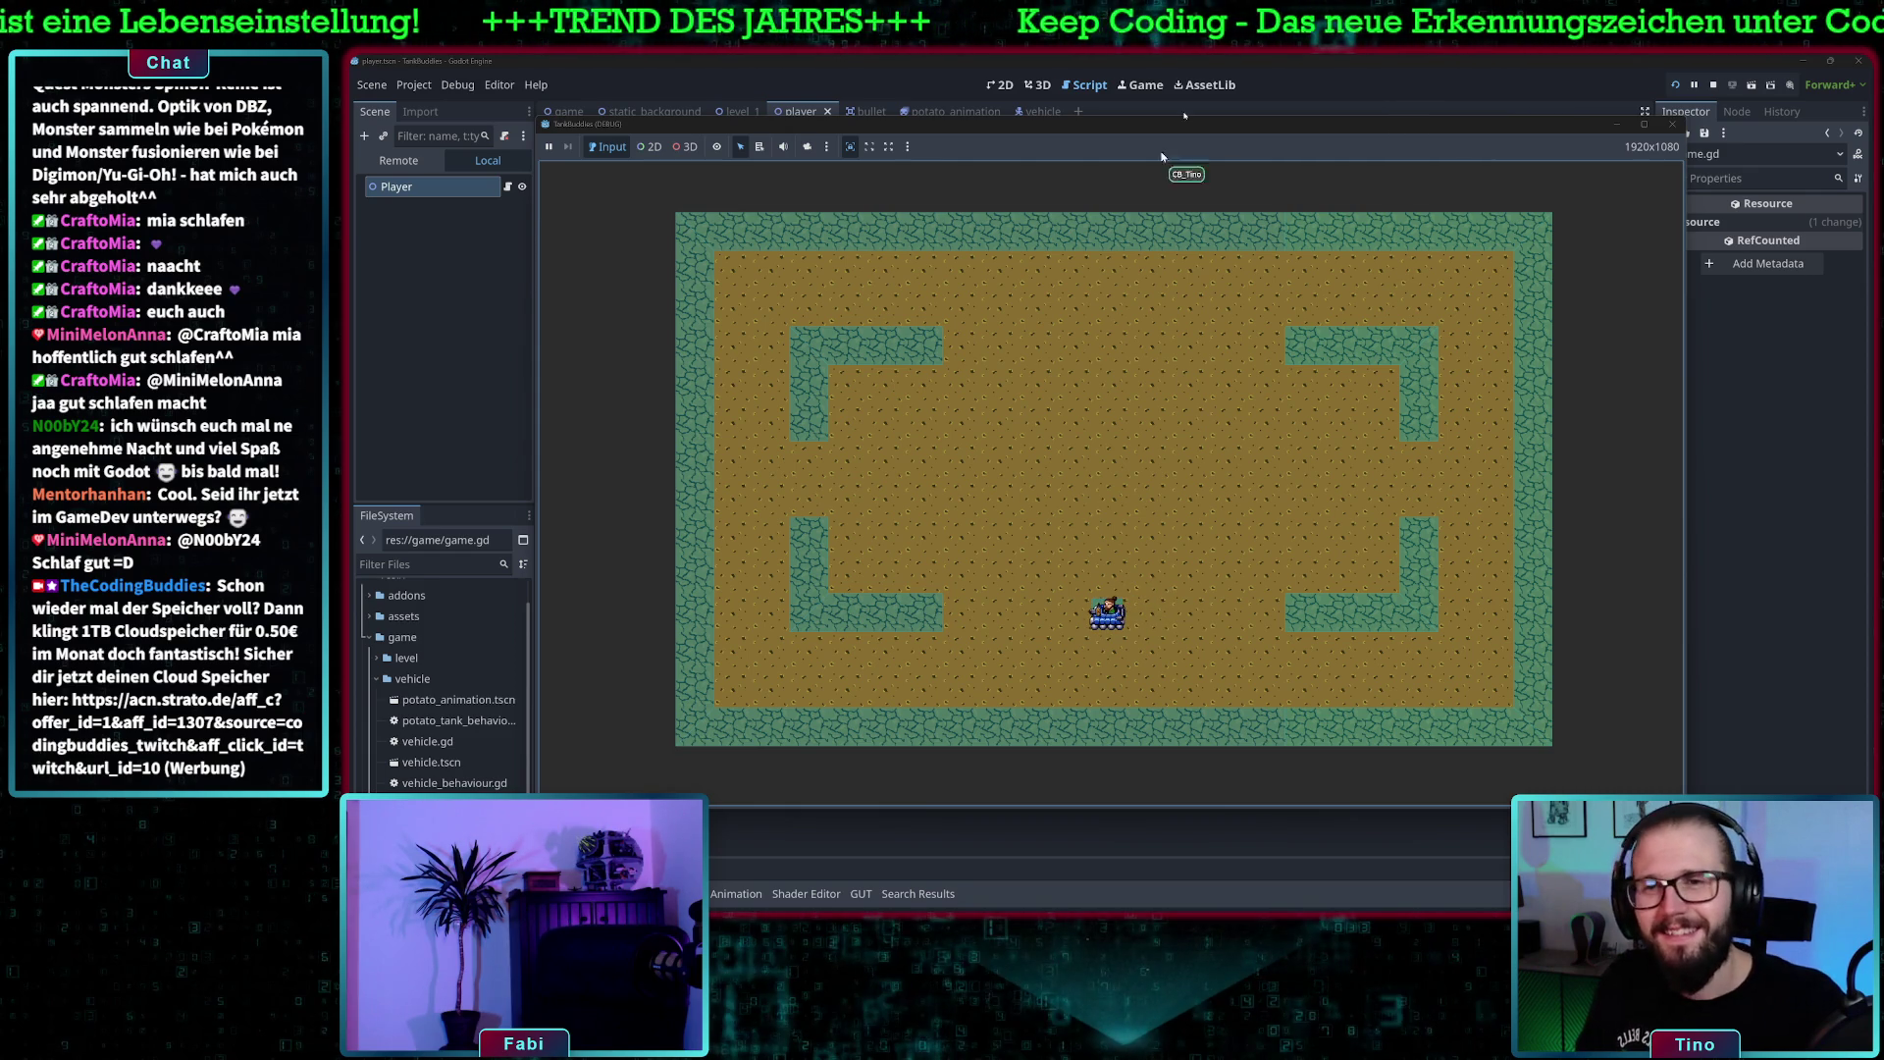
key(F8)
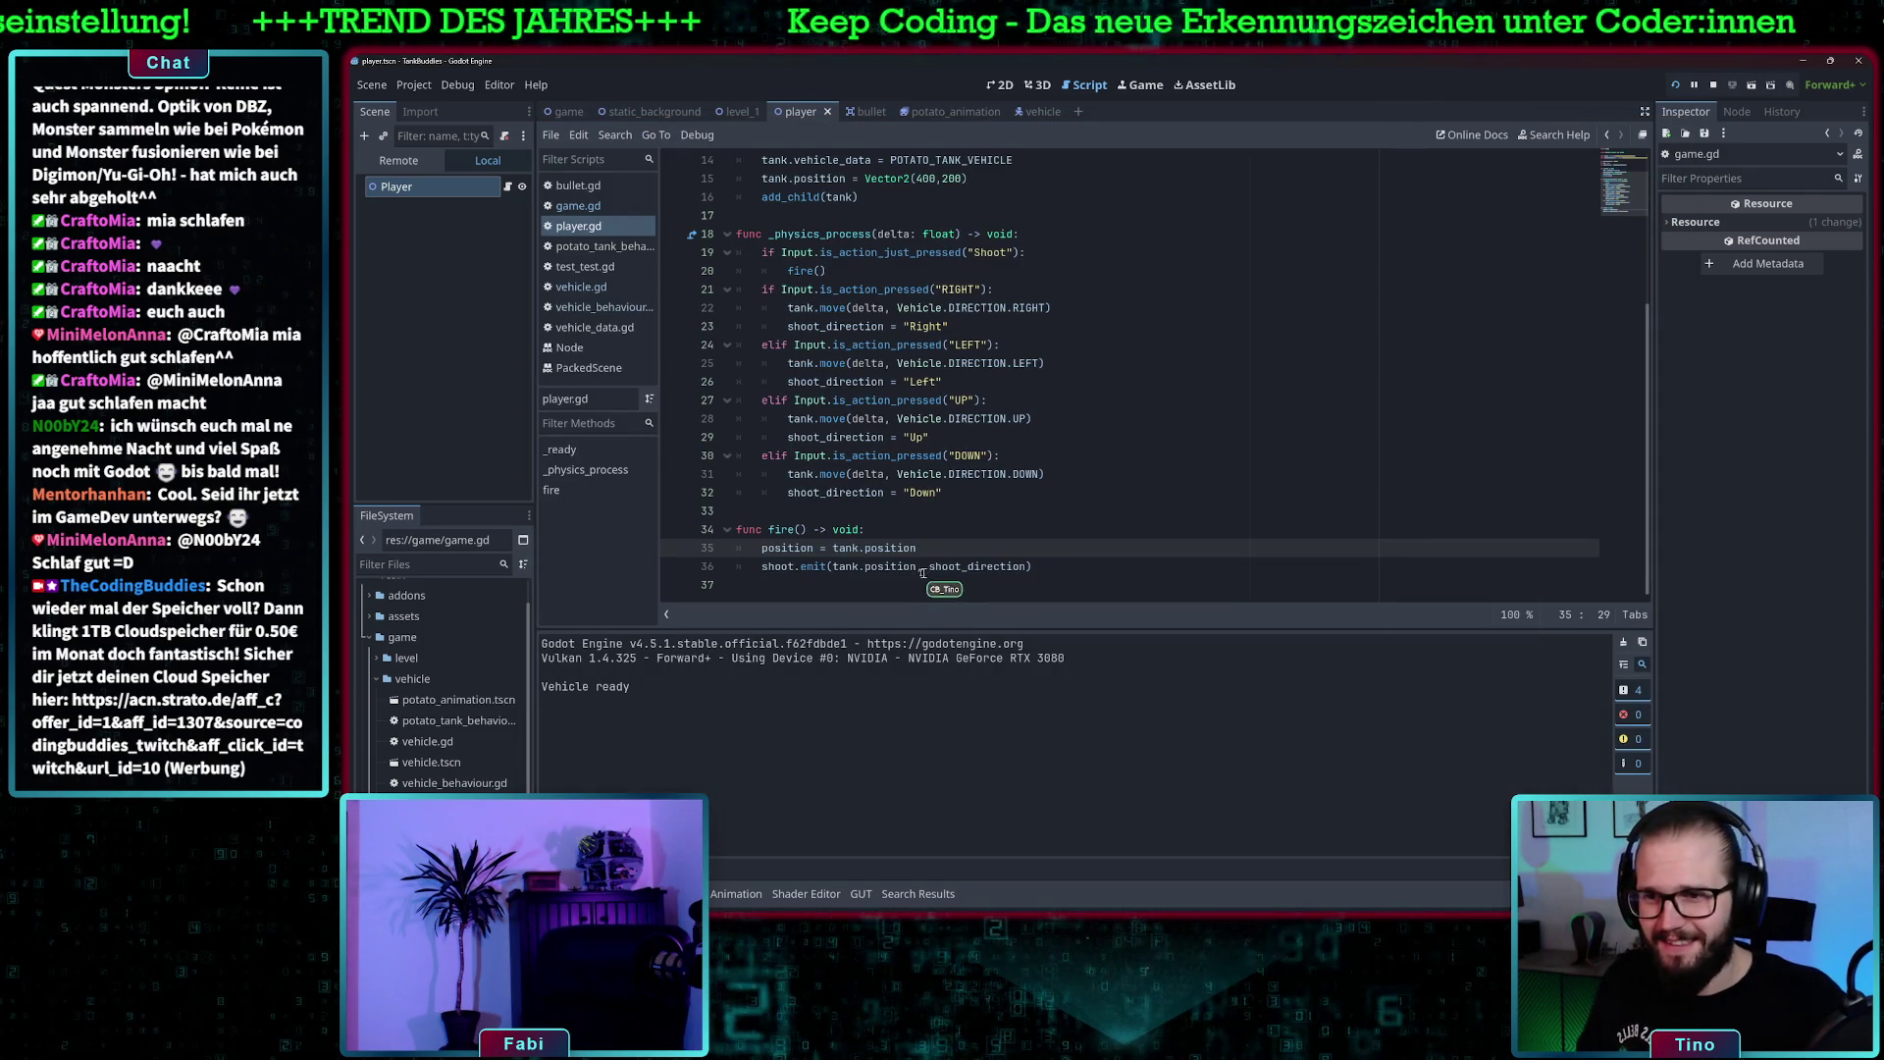
double_click(807, 550)
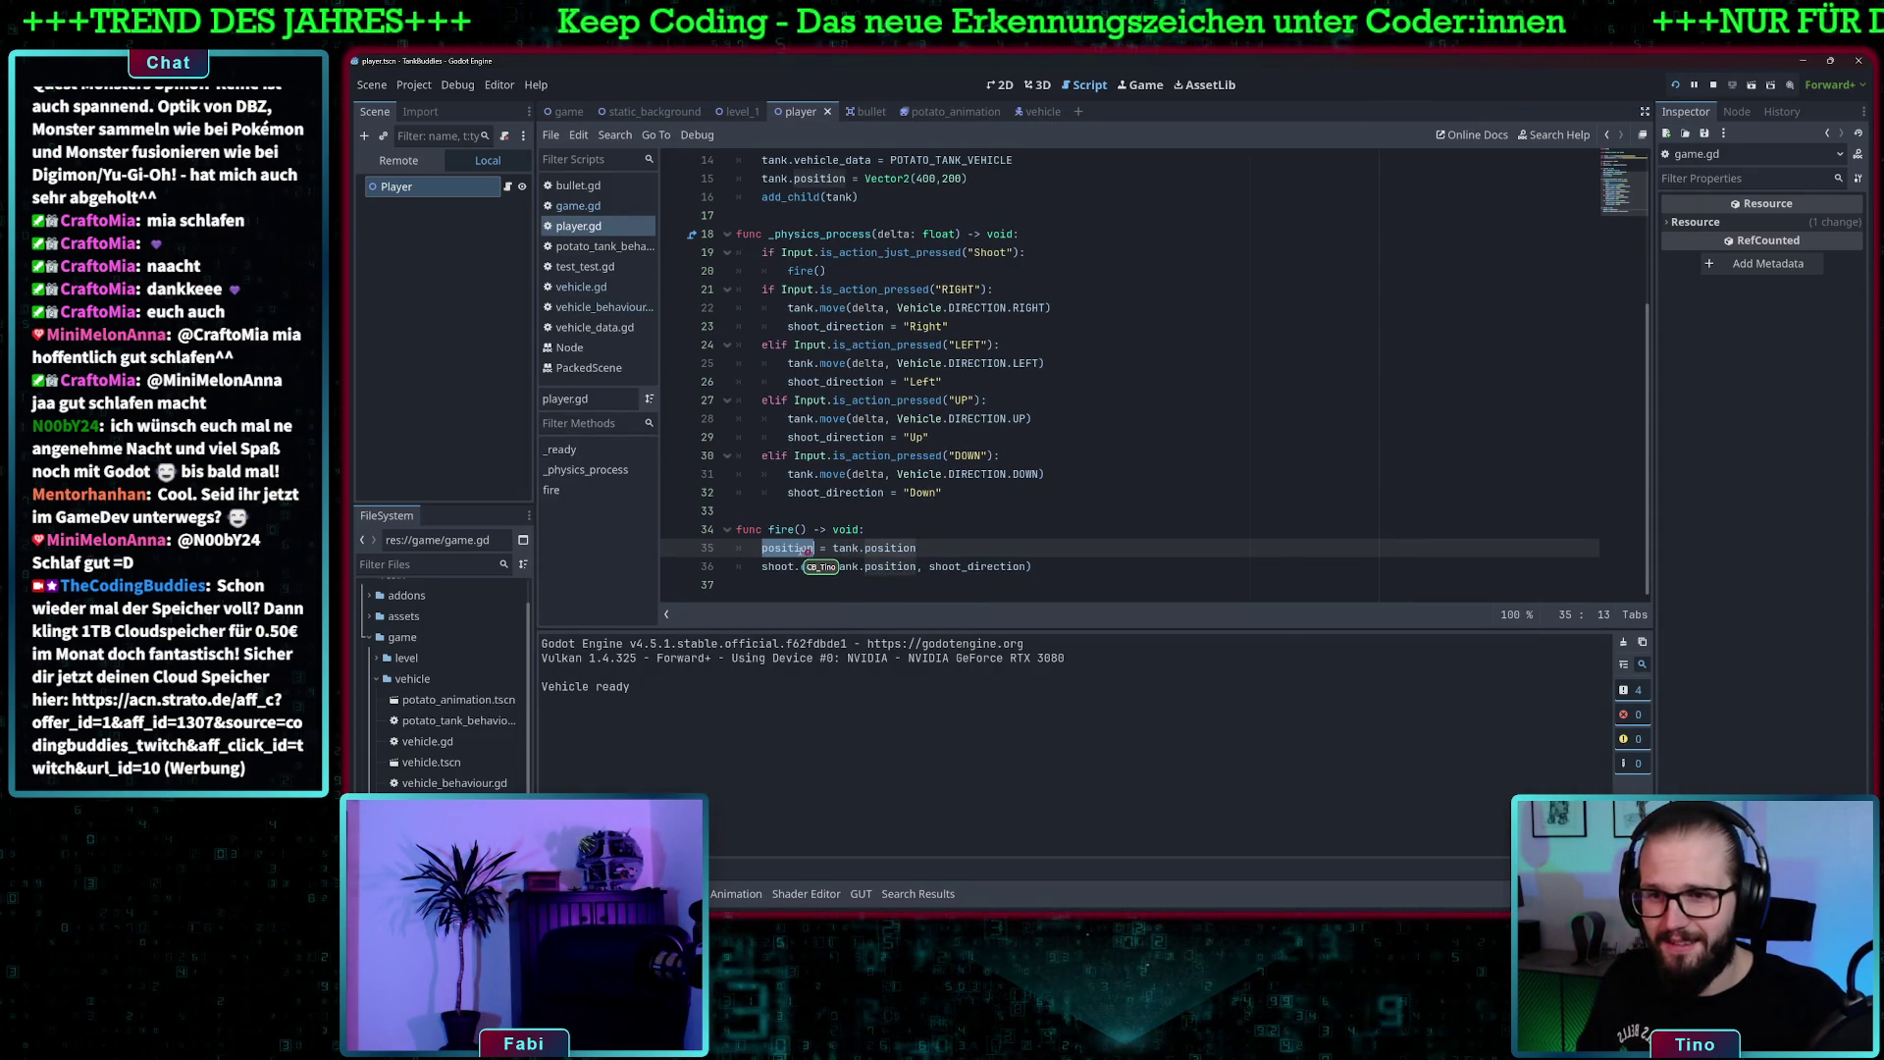
mouse_move(806, 554)
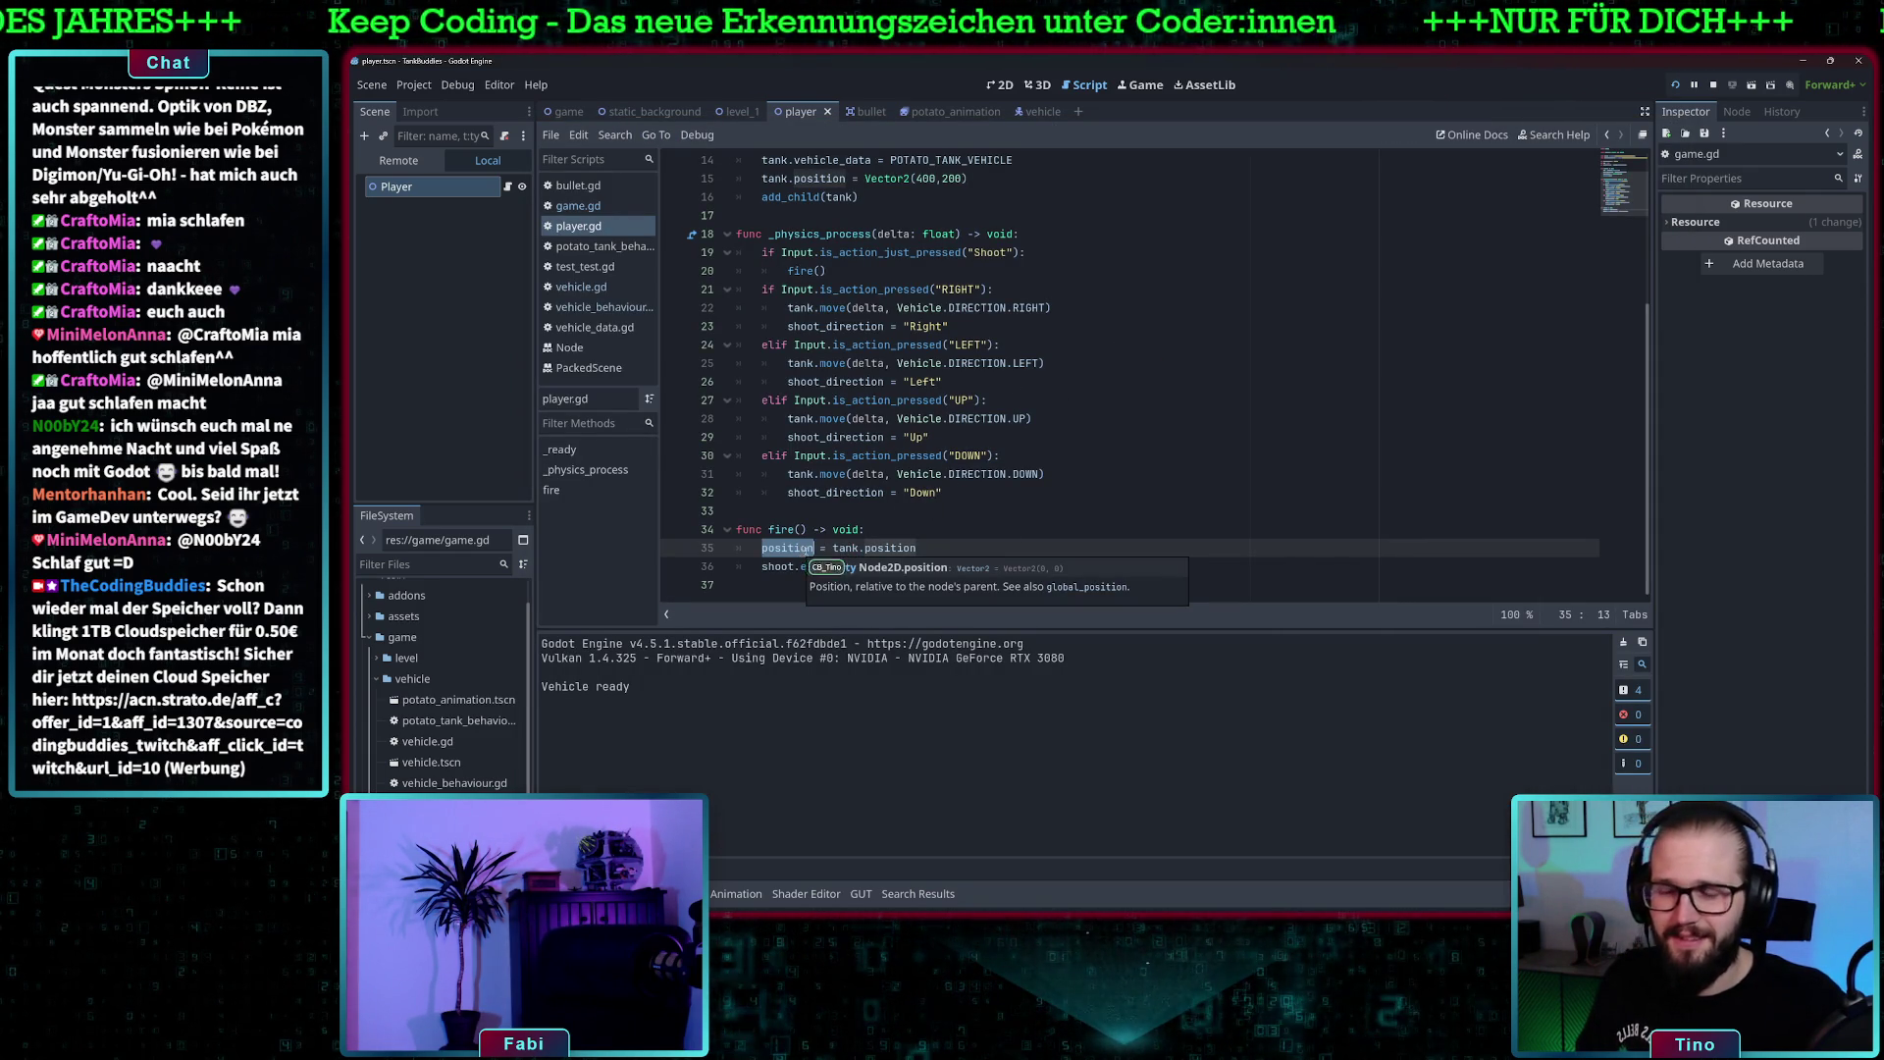
scroll(972, 467, up, 5)
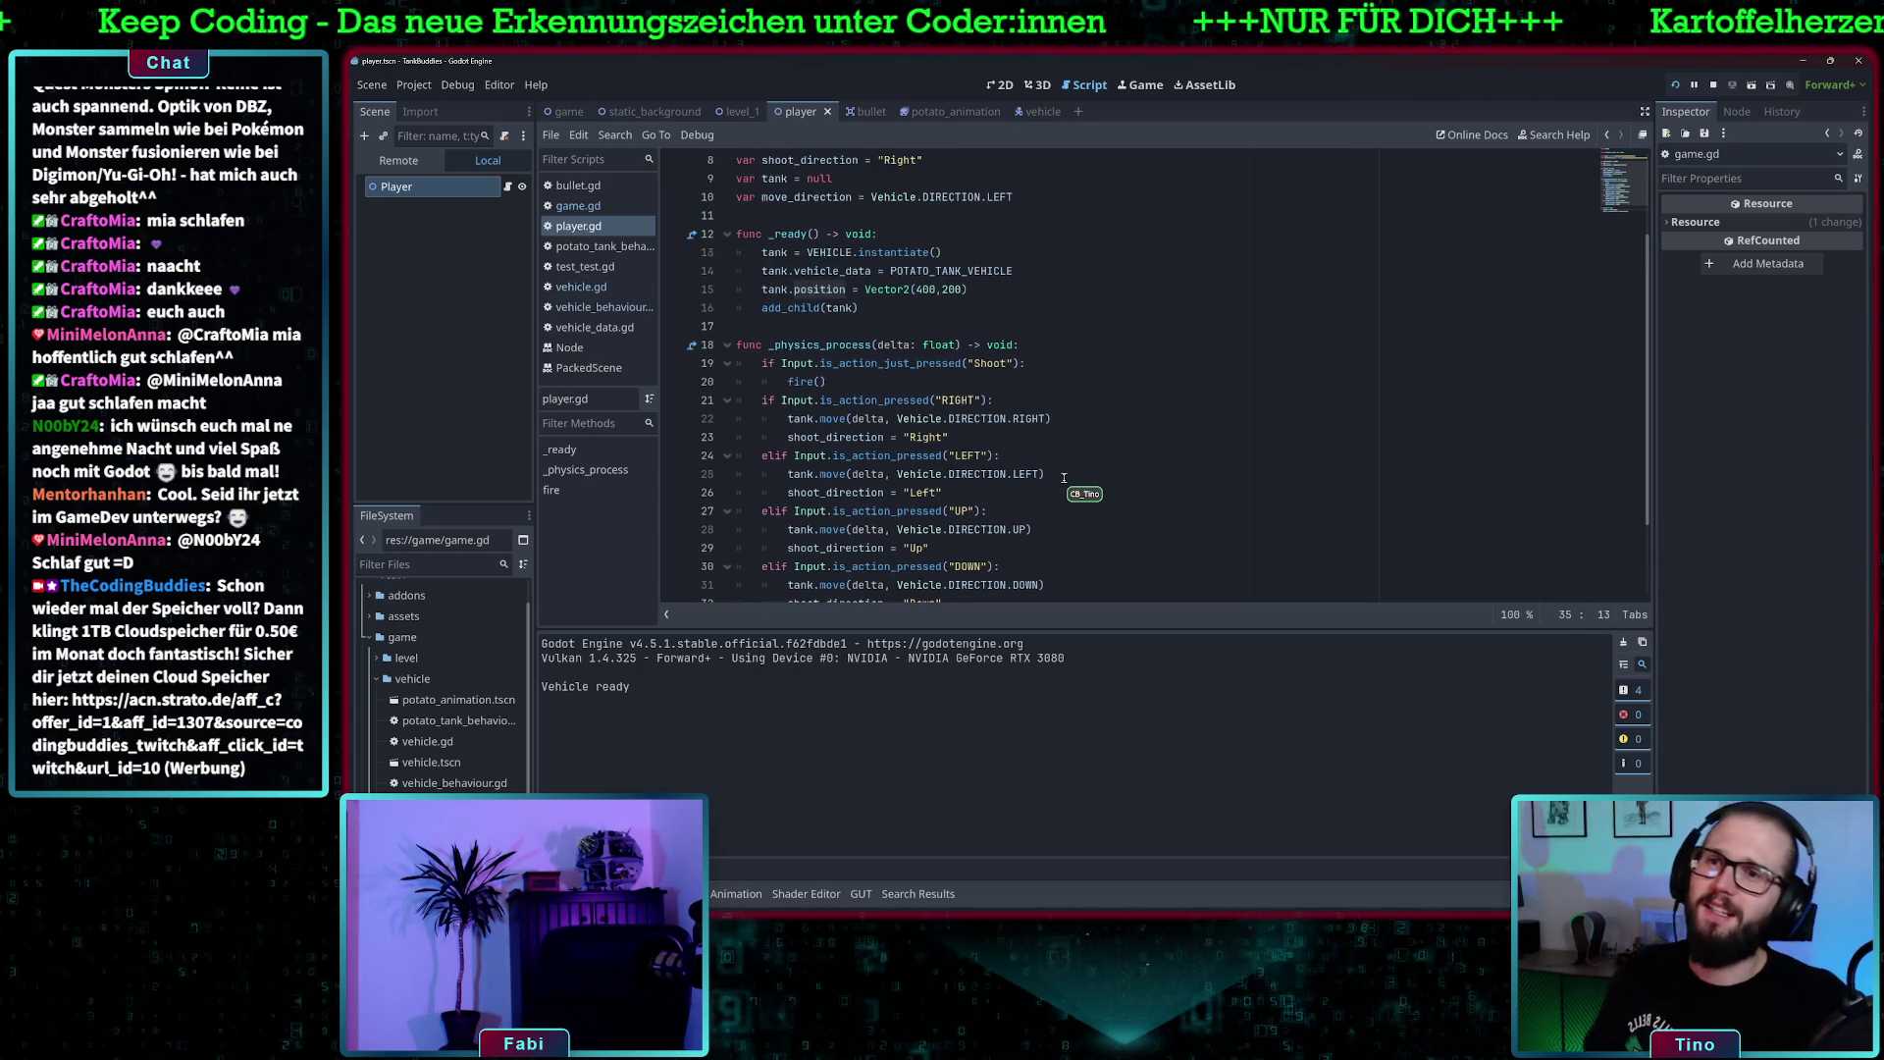
scroll(990, 441, down, 3)
scroll(985, 396, up, 3)
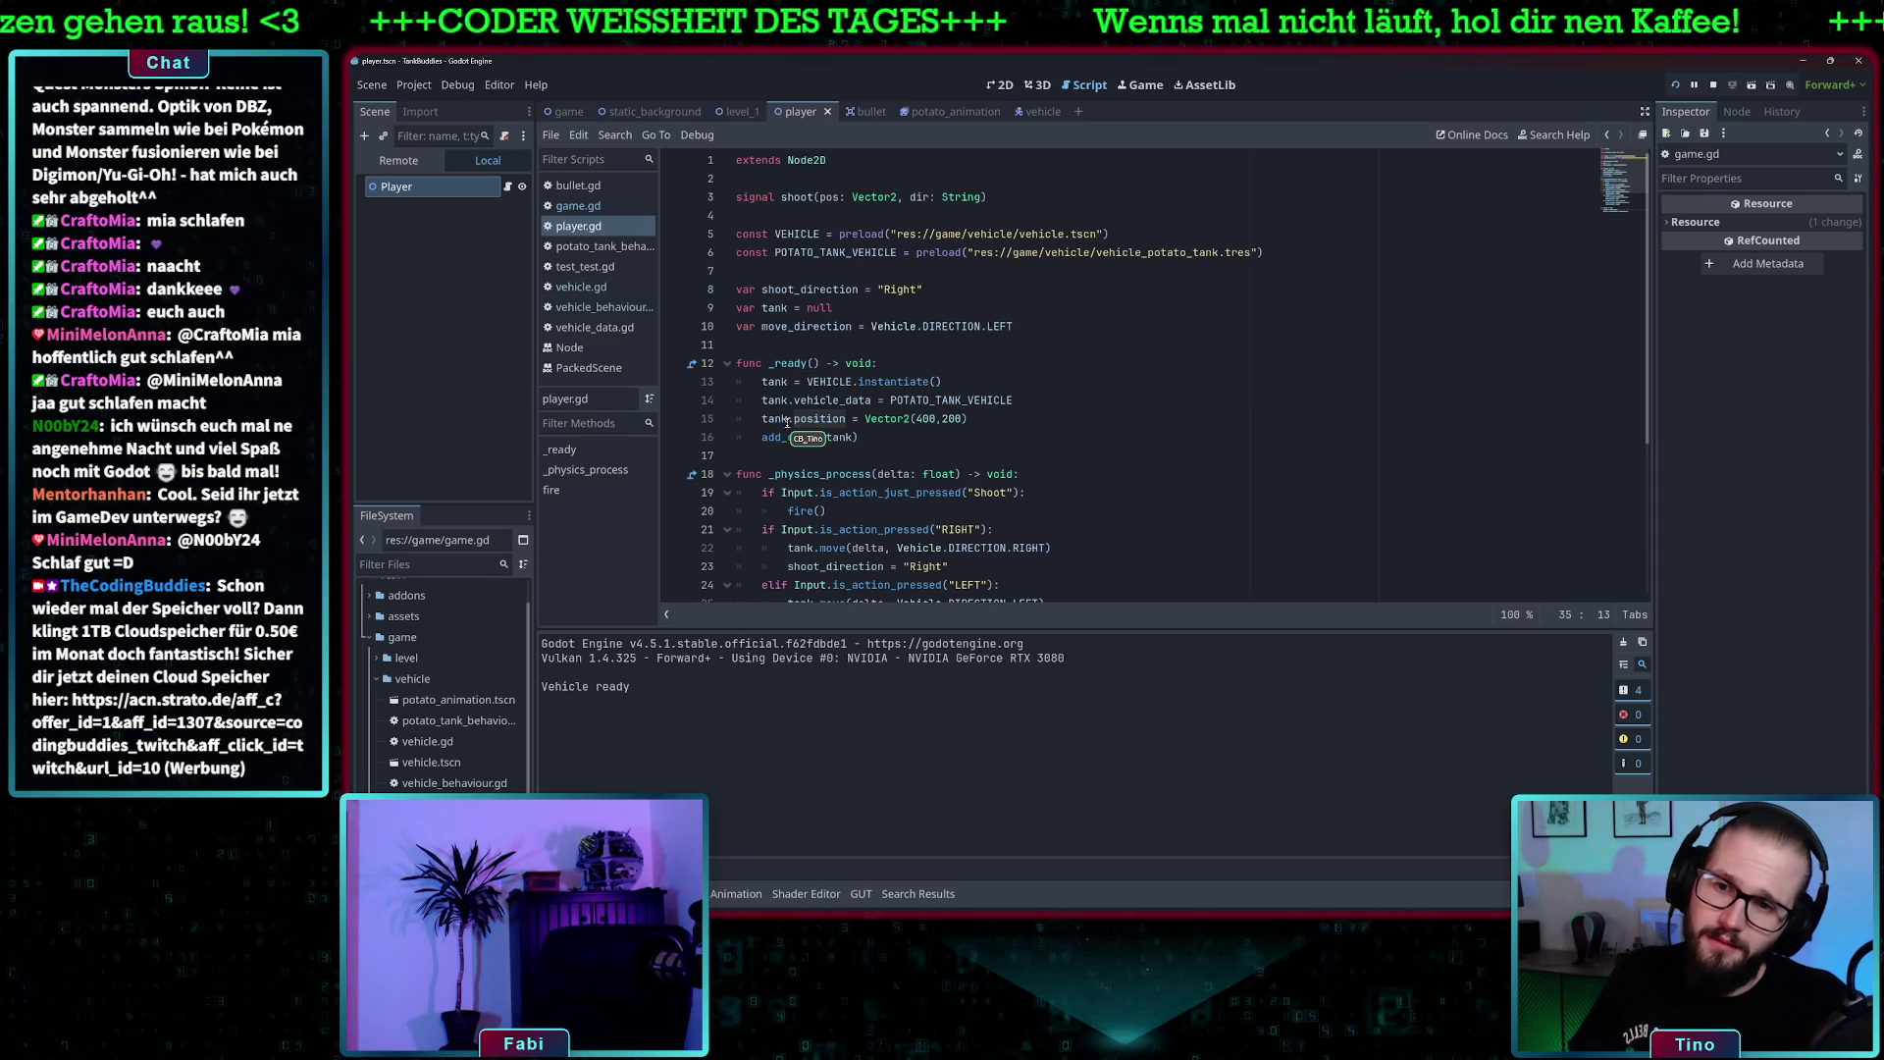
click(795, 419)
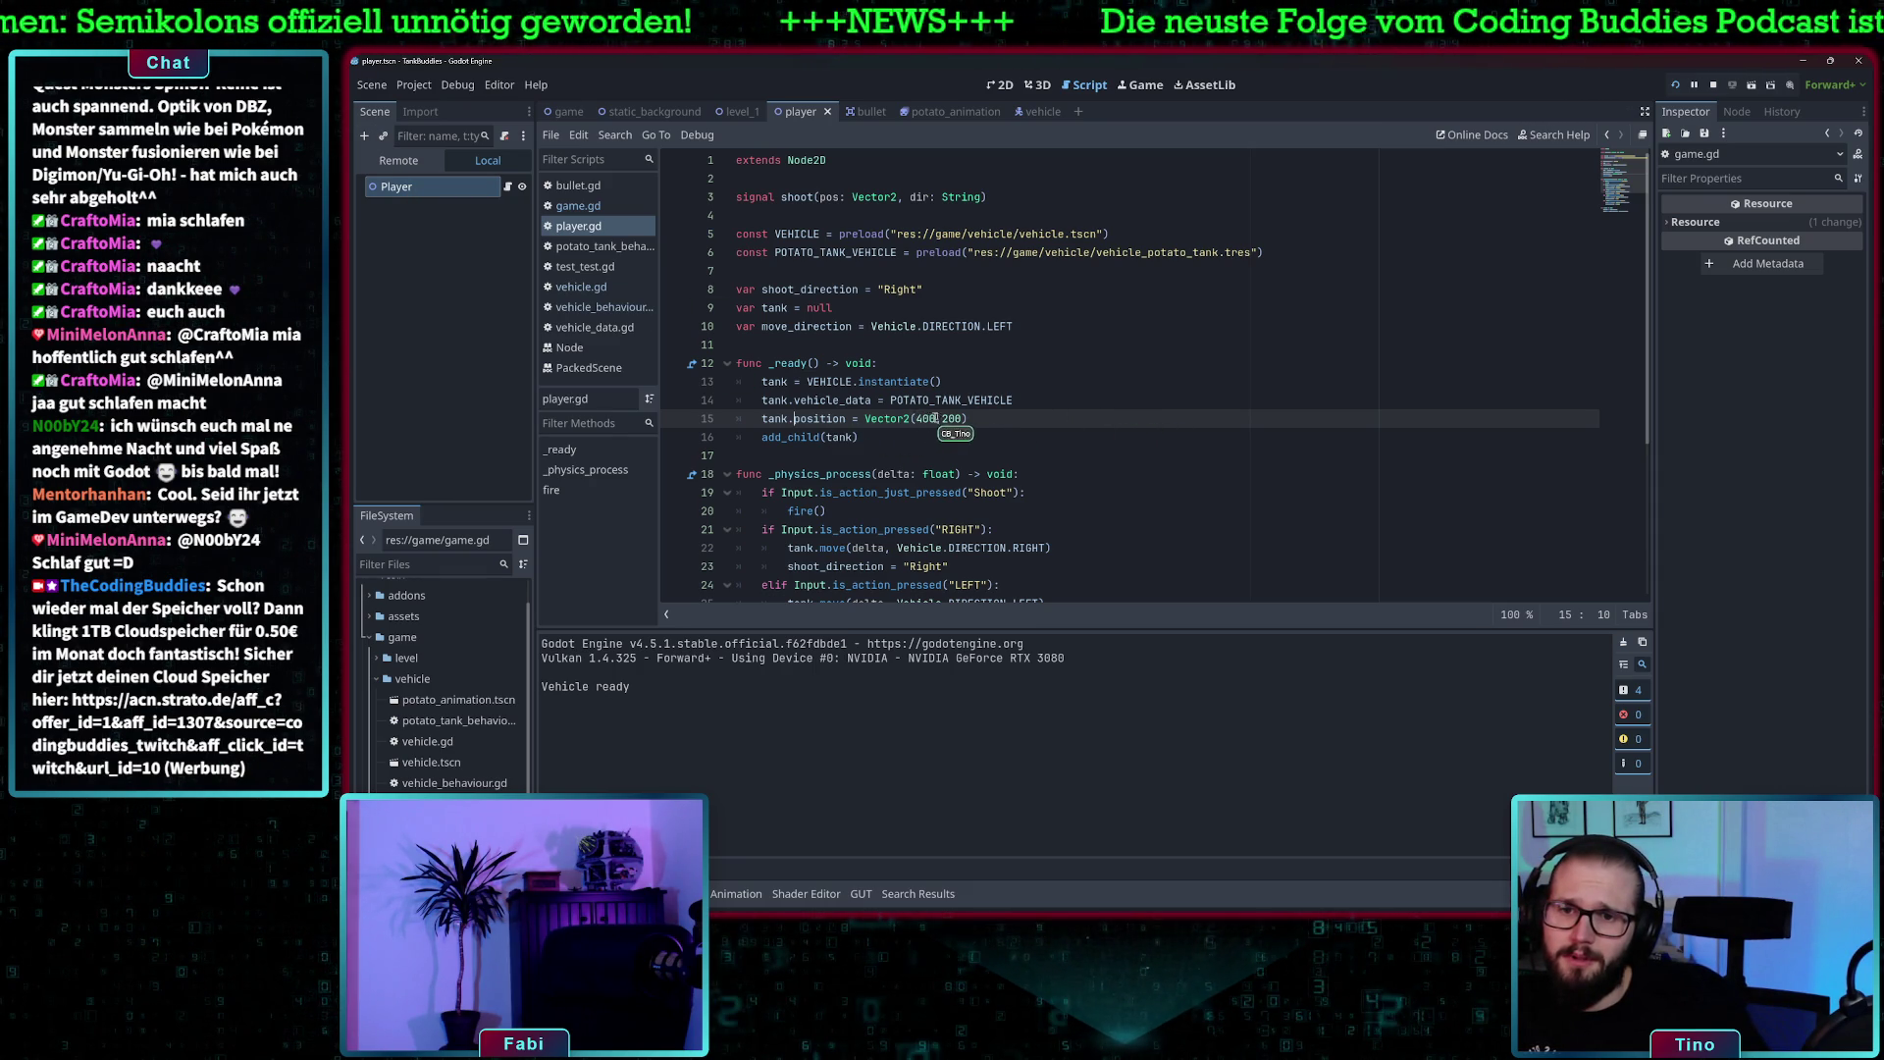
drag(1021, 419, 864, 419)
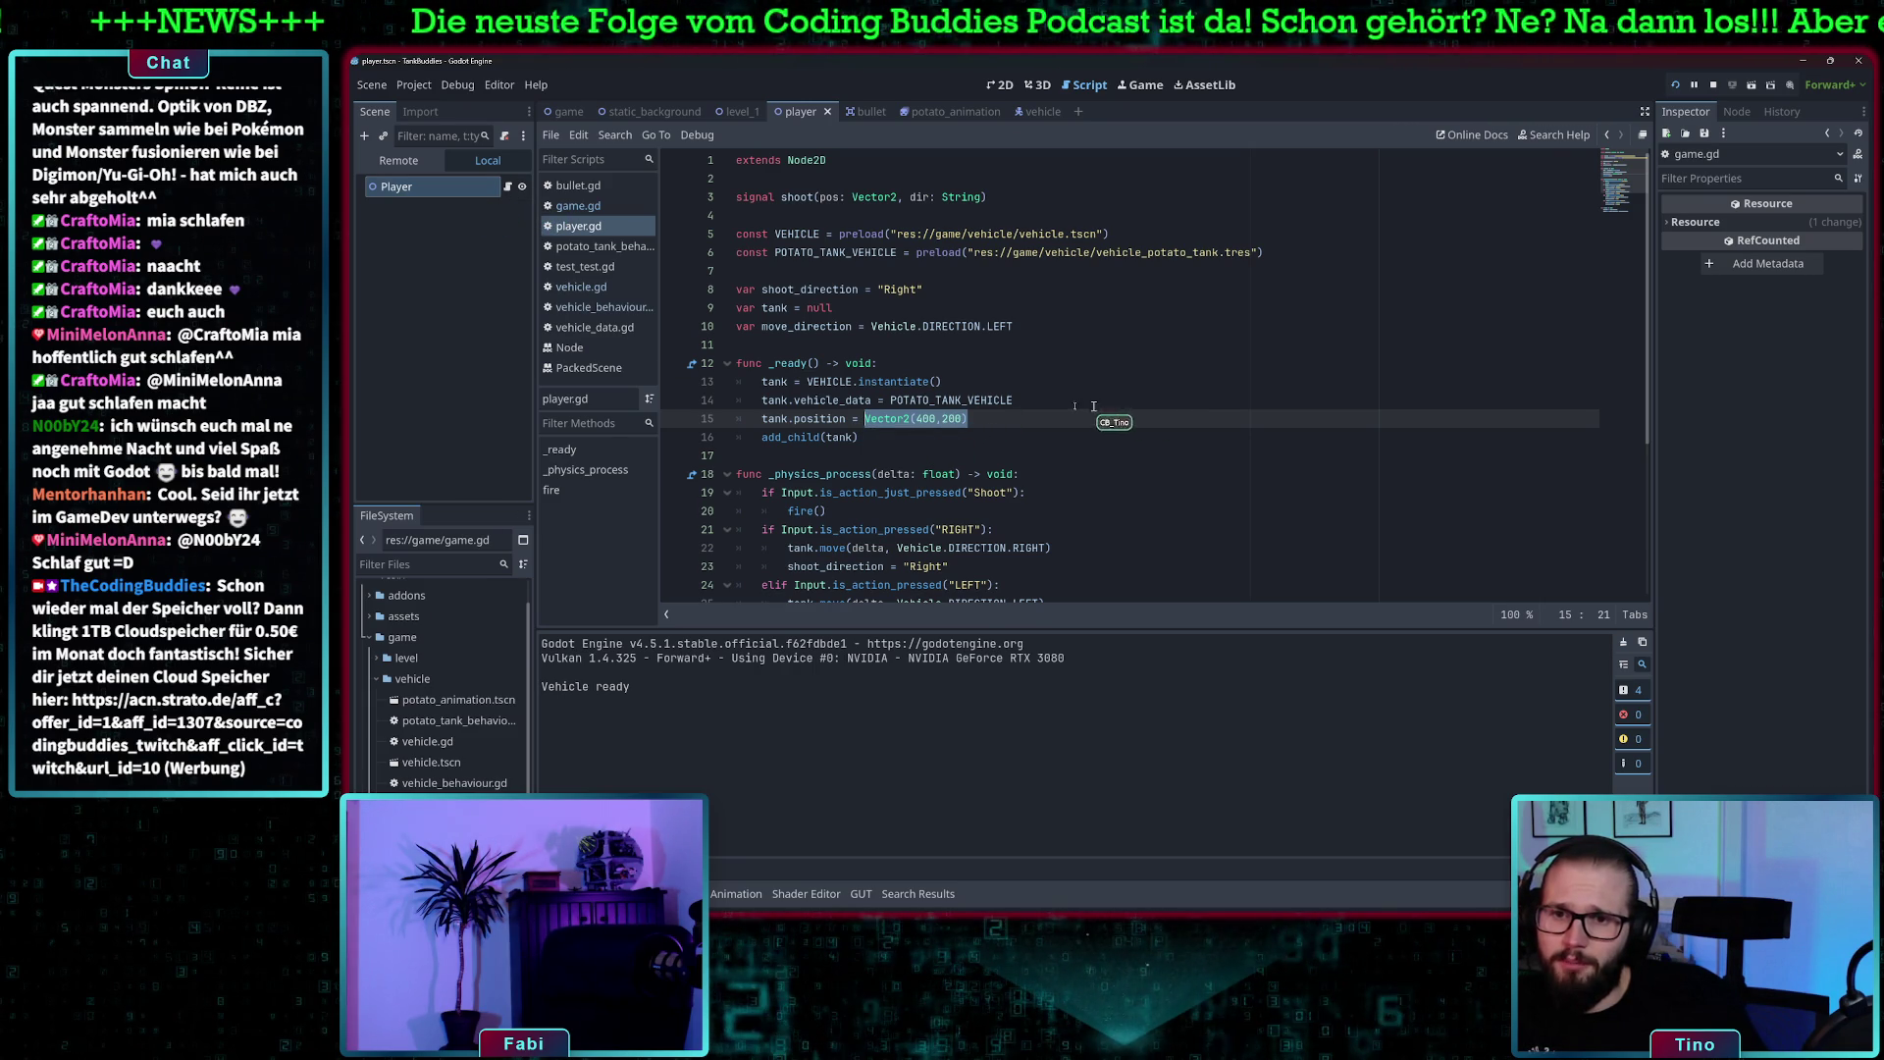
click(976, 437)
scroll(956, 436, down, 4)
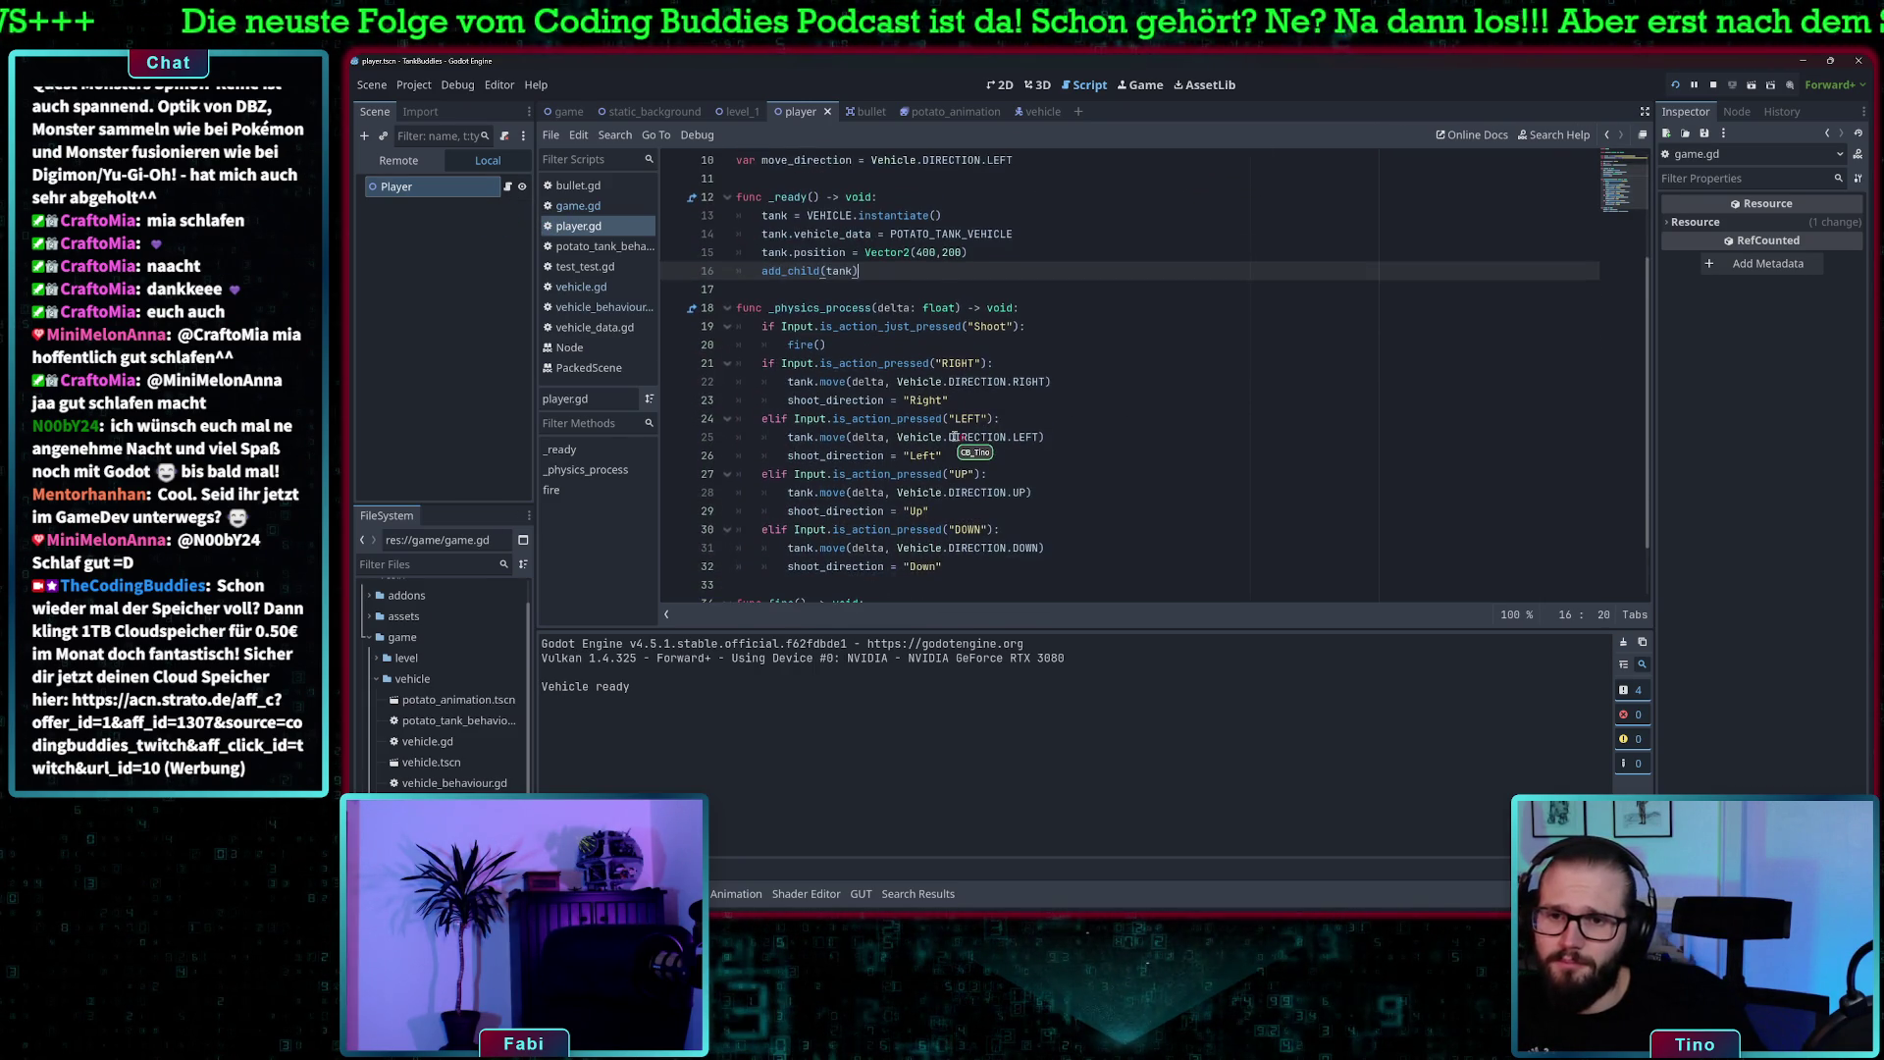
scroll(932, 486, up, 4)
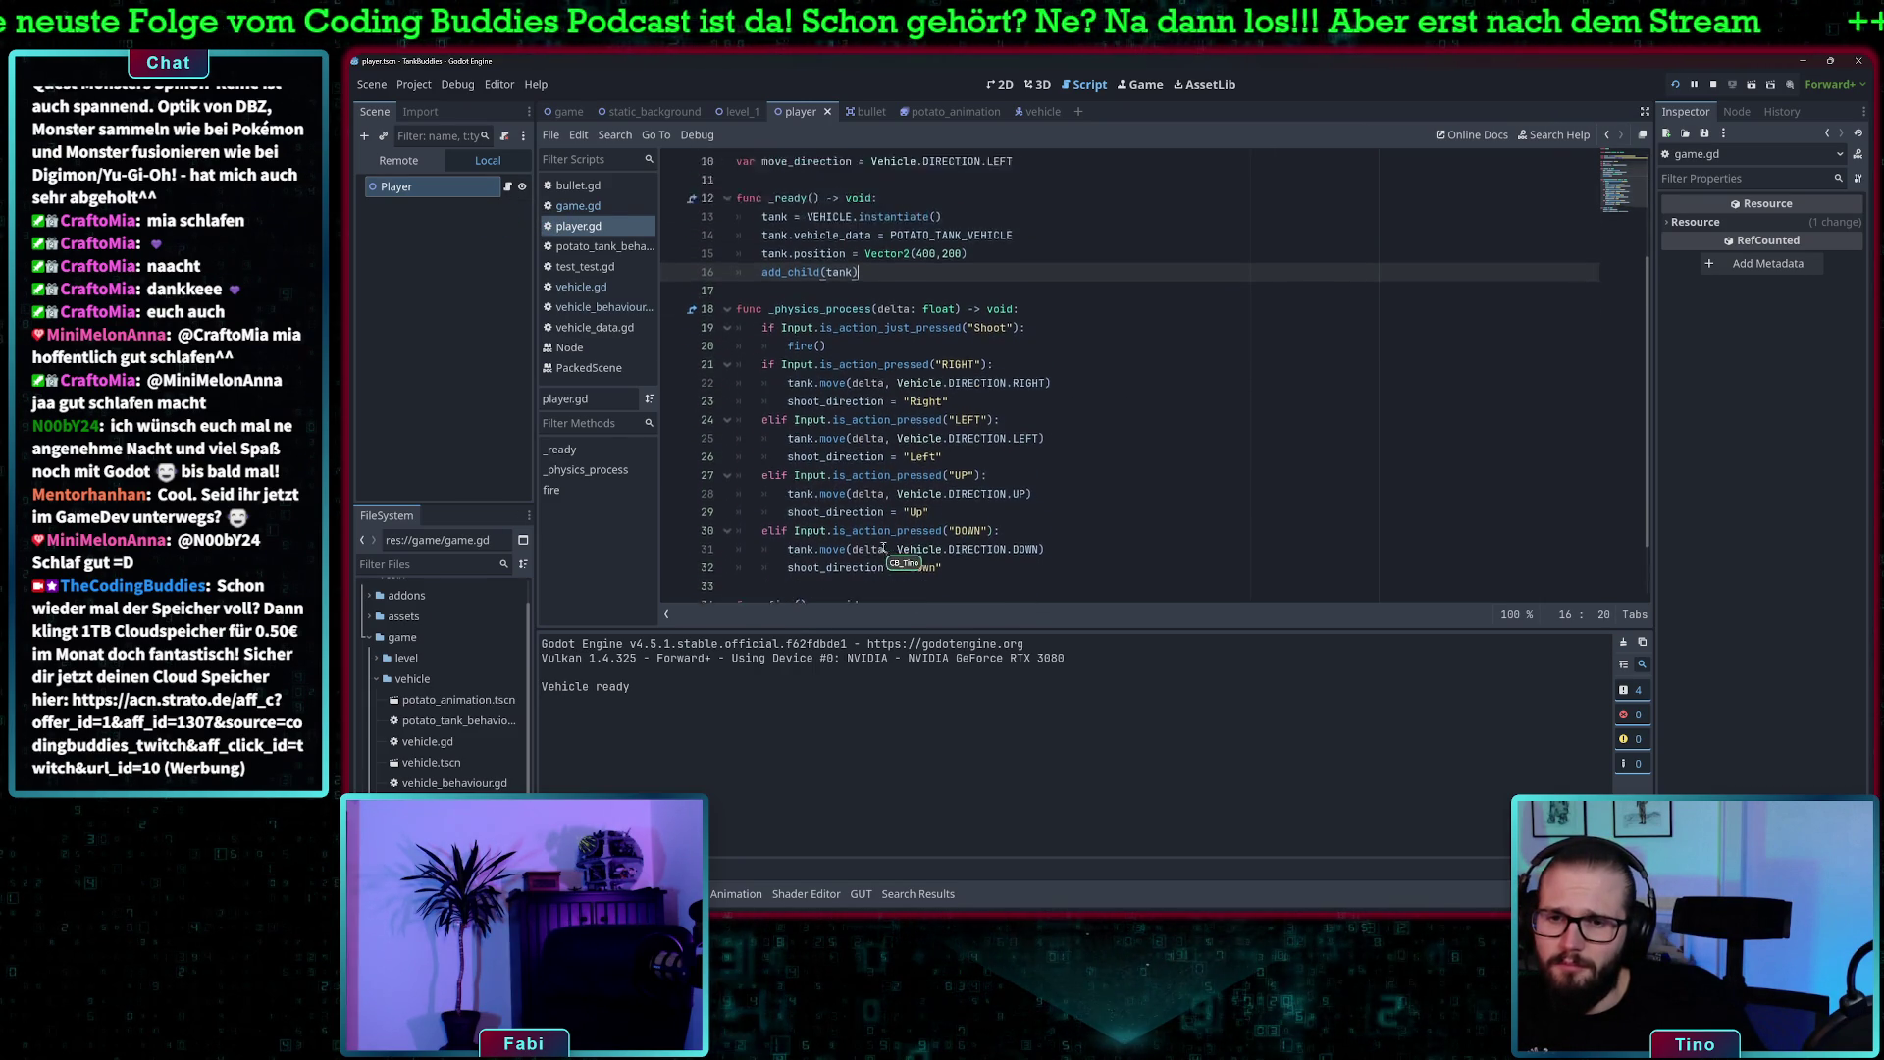
click(820, 402)
click(997, 395)
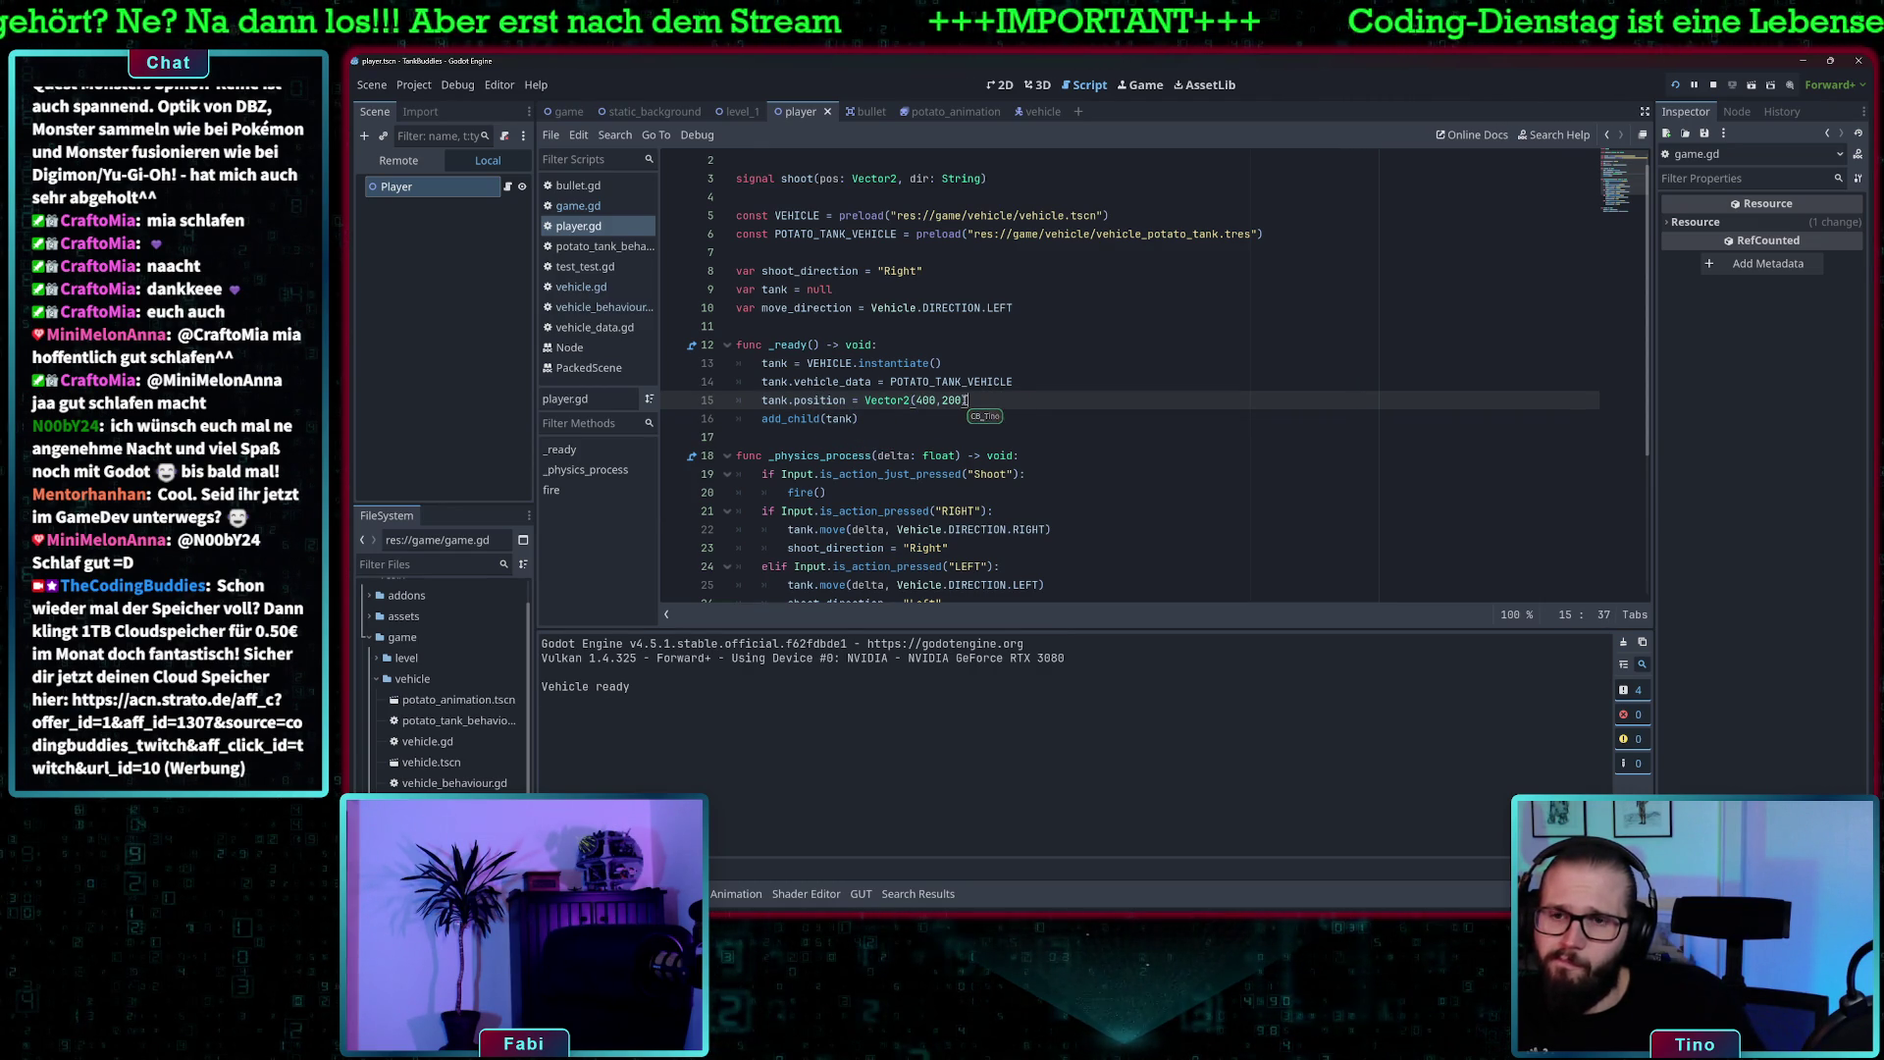
scroll(907, 418, down, 2)
scroll(908, 418, down, 2)
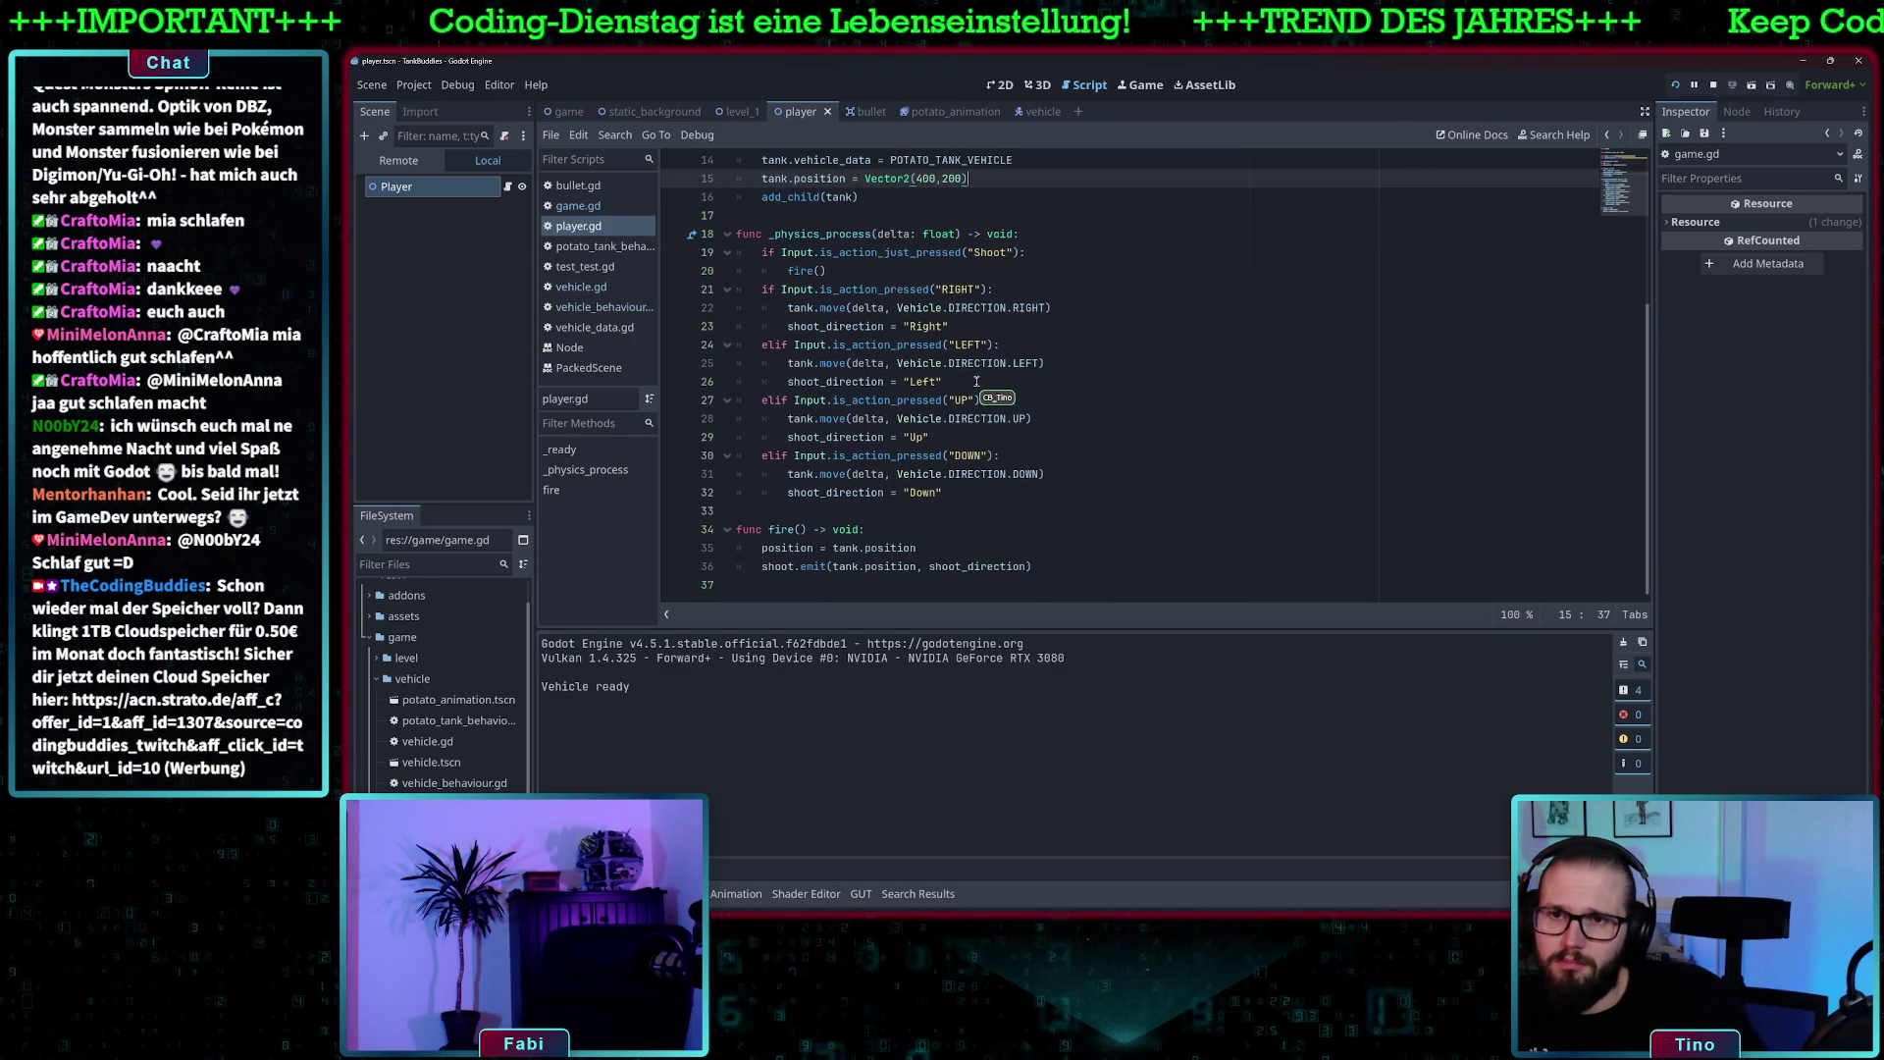
scroll(955, 214, up, 1)
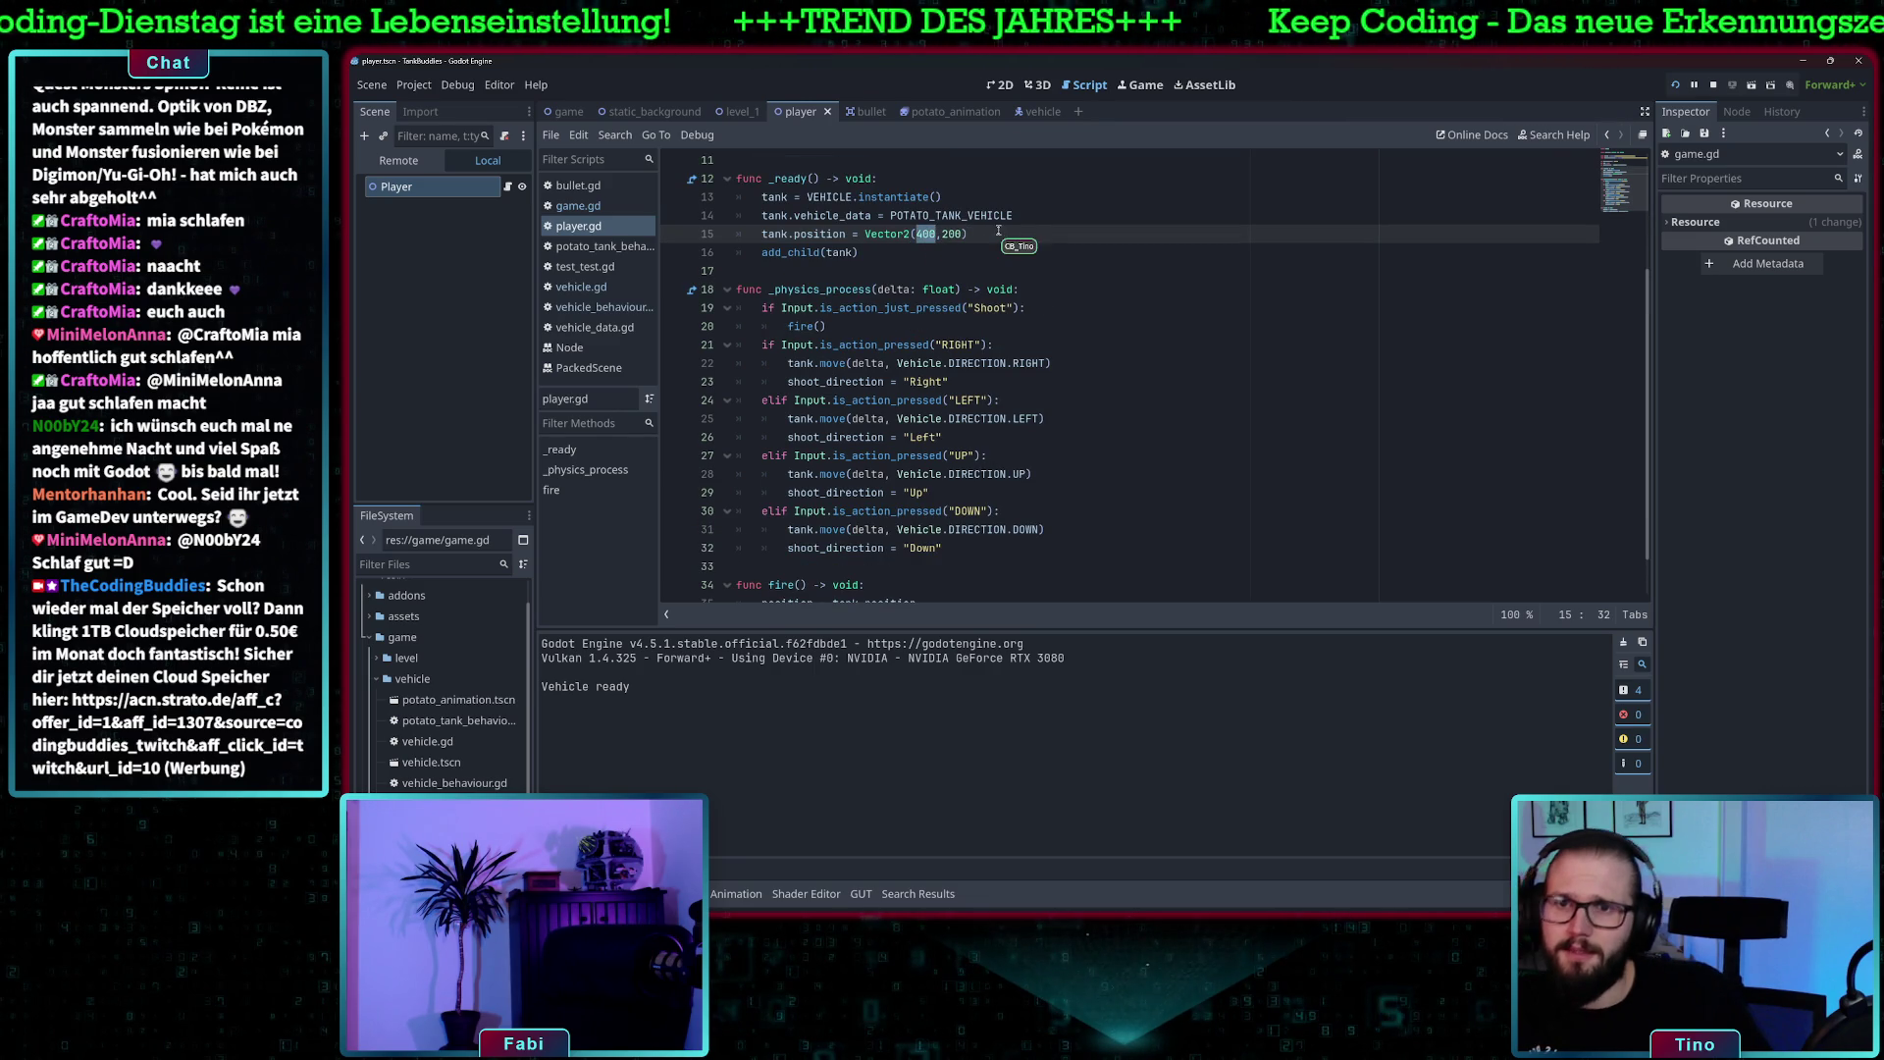
click(996, 233)
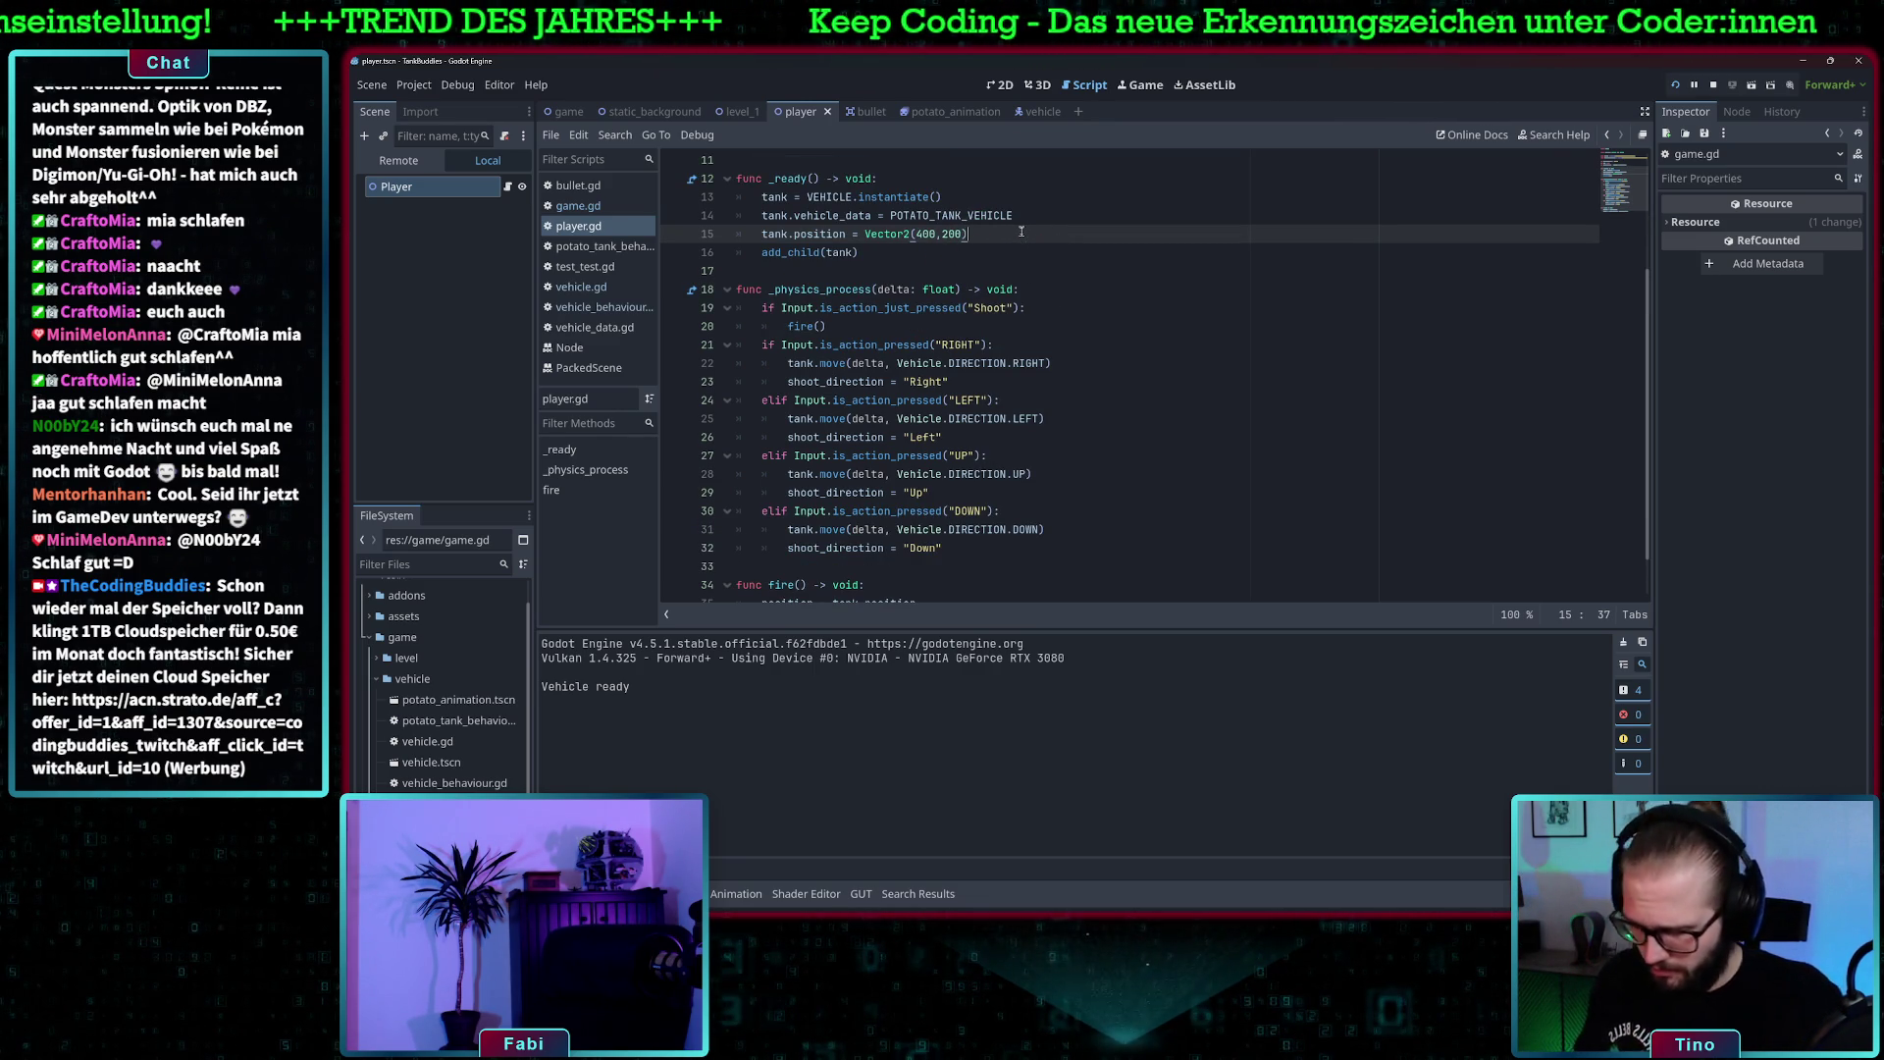
- Comment out the tank's Vector2(400,200) start line and test-run the game briefly
key(ctrl+k)
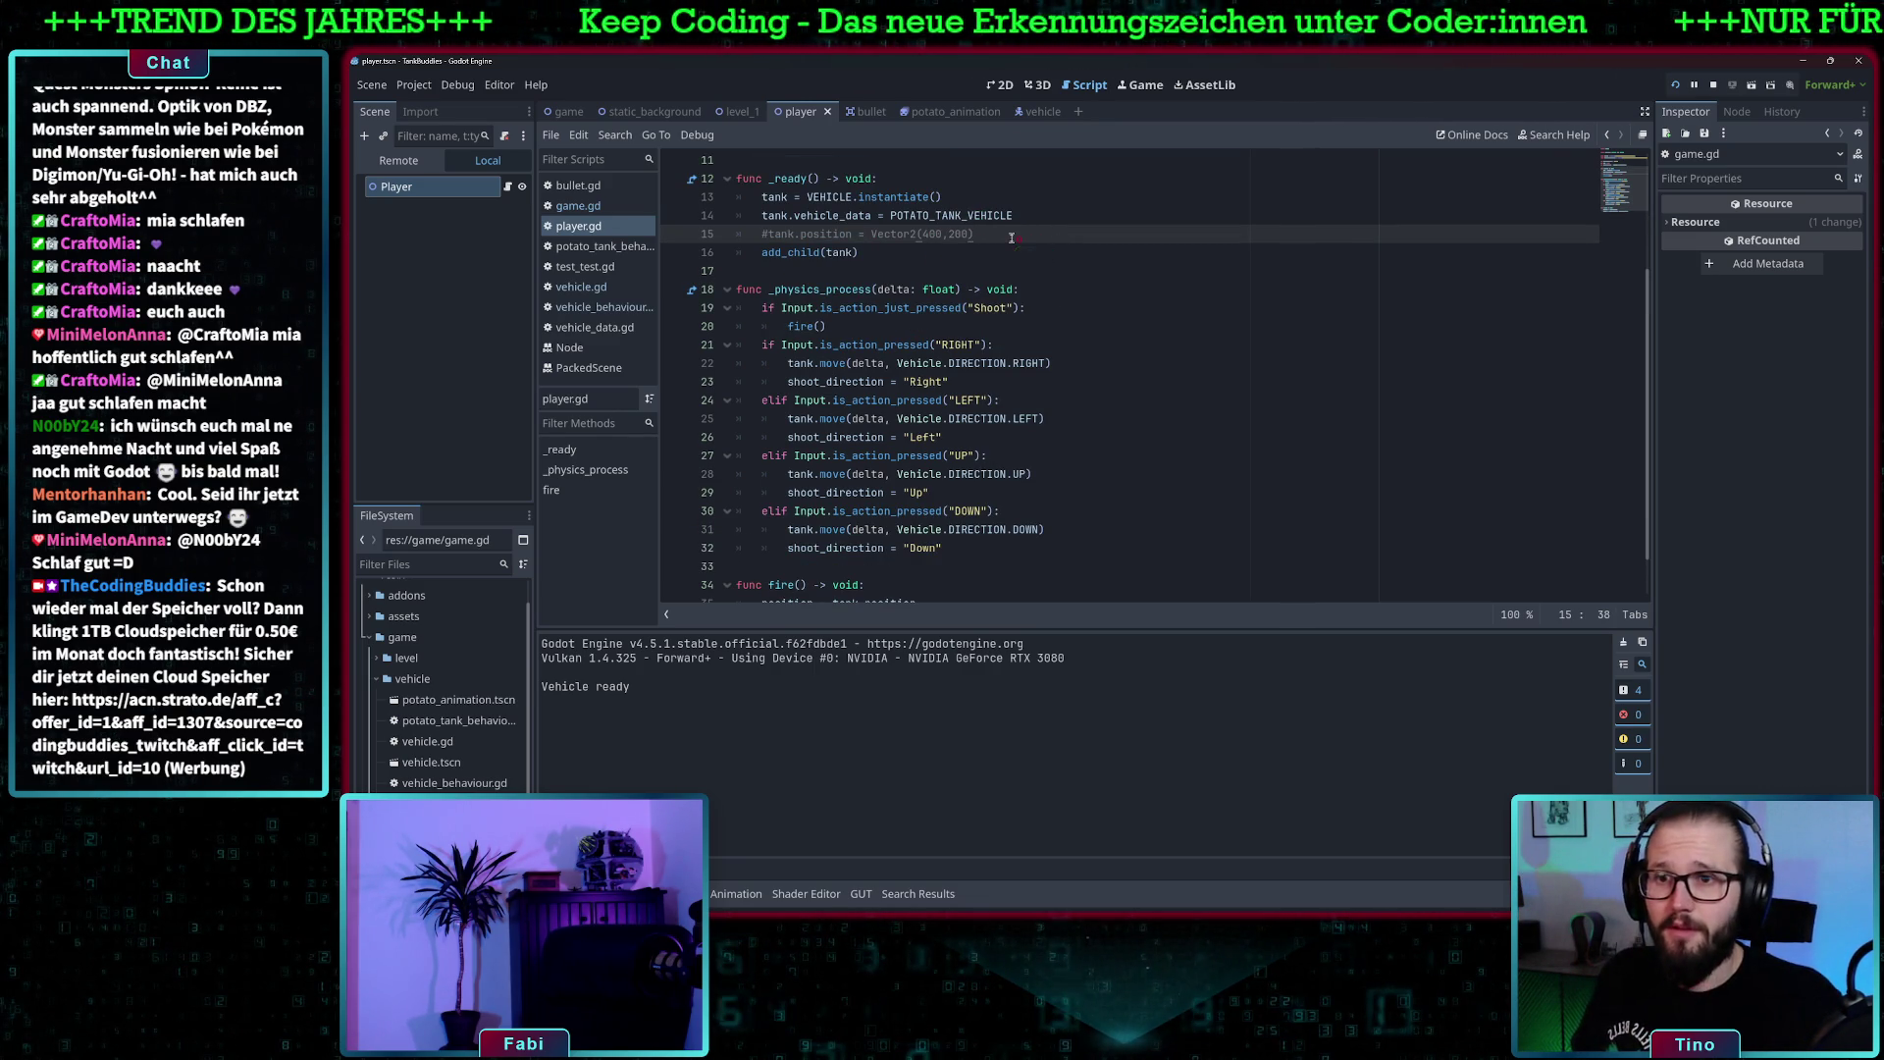
key(F5)
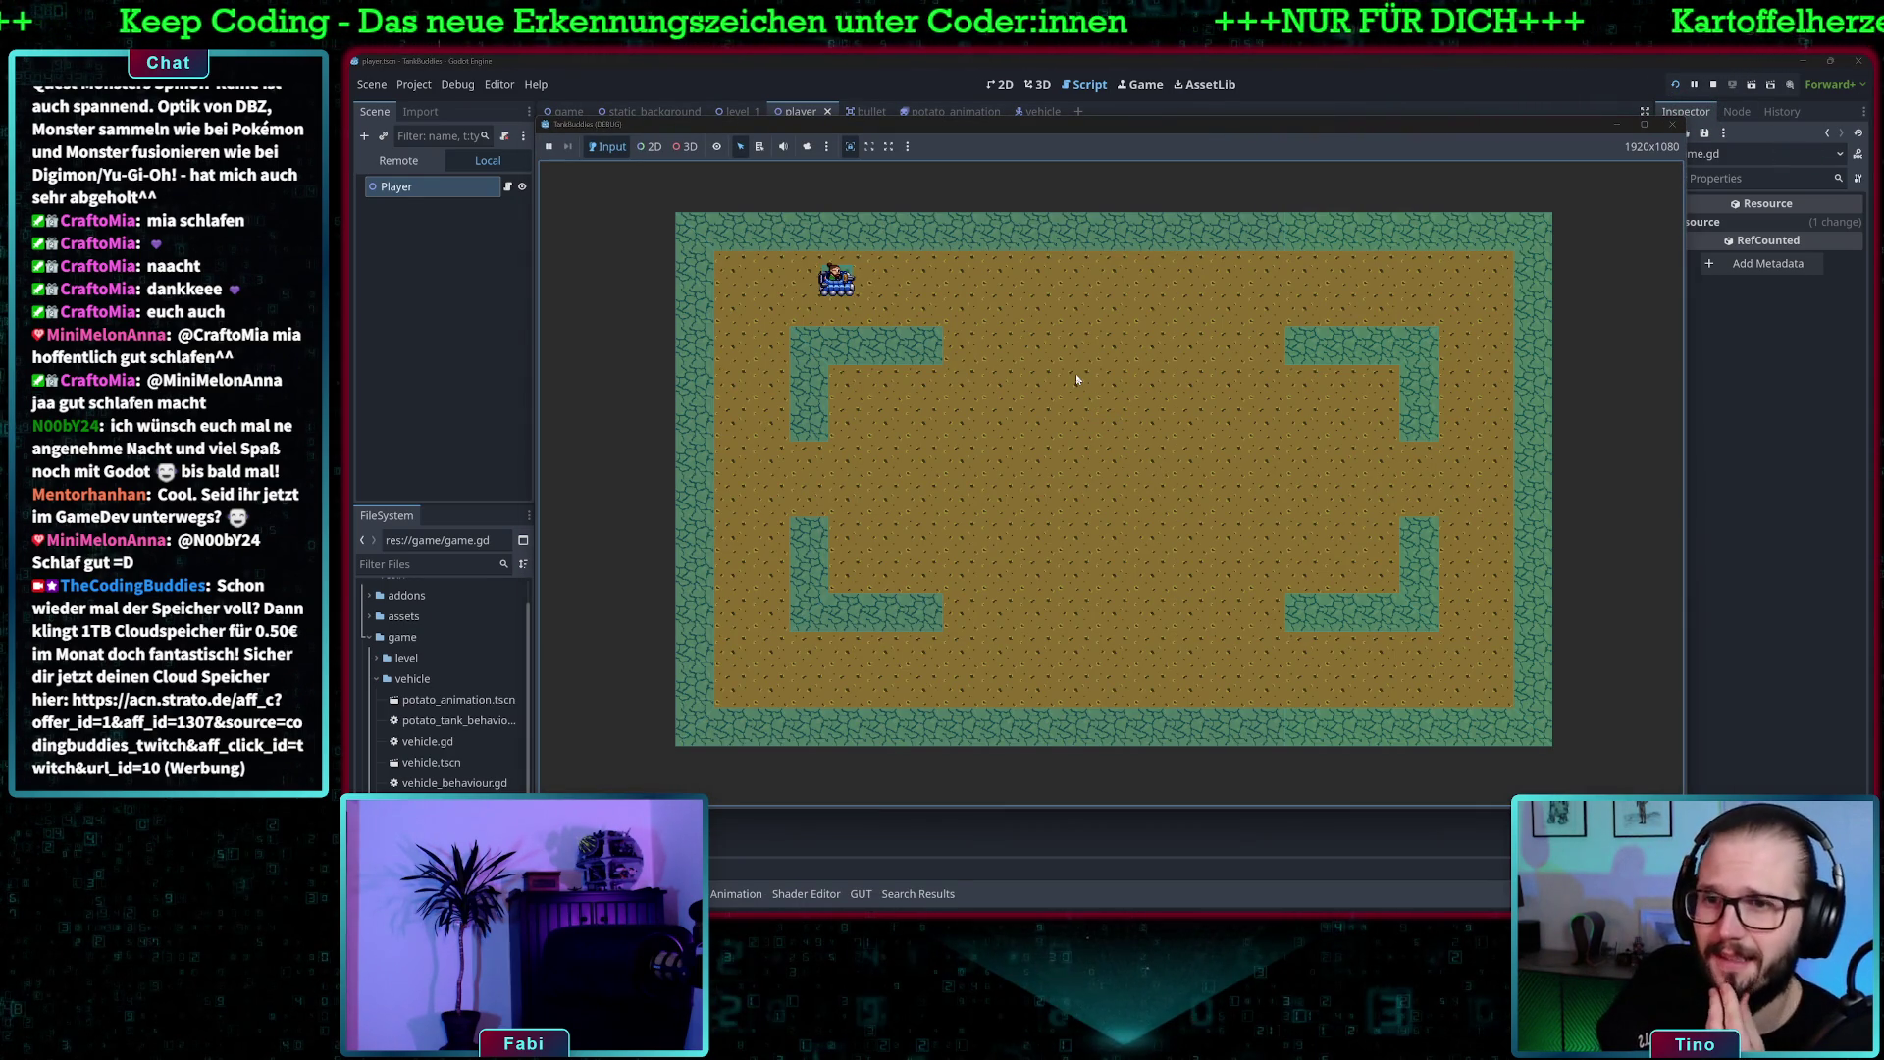
key(d)
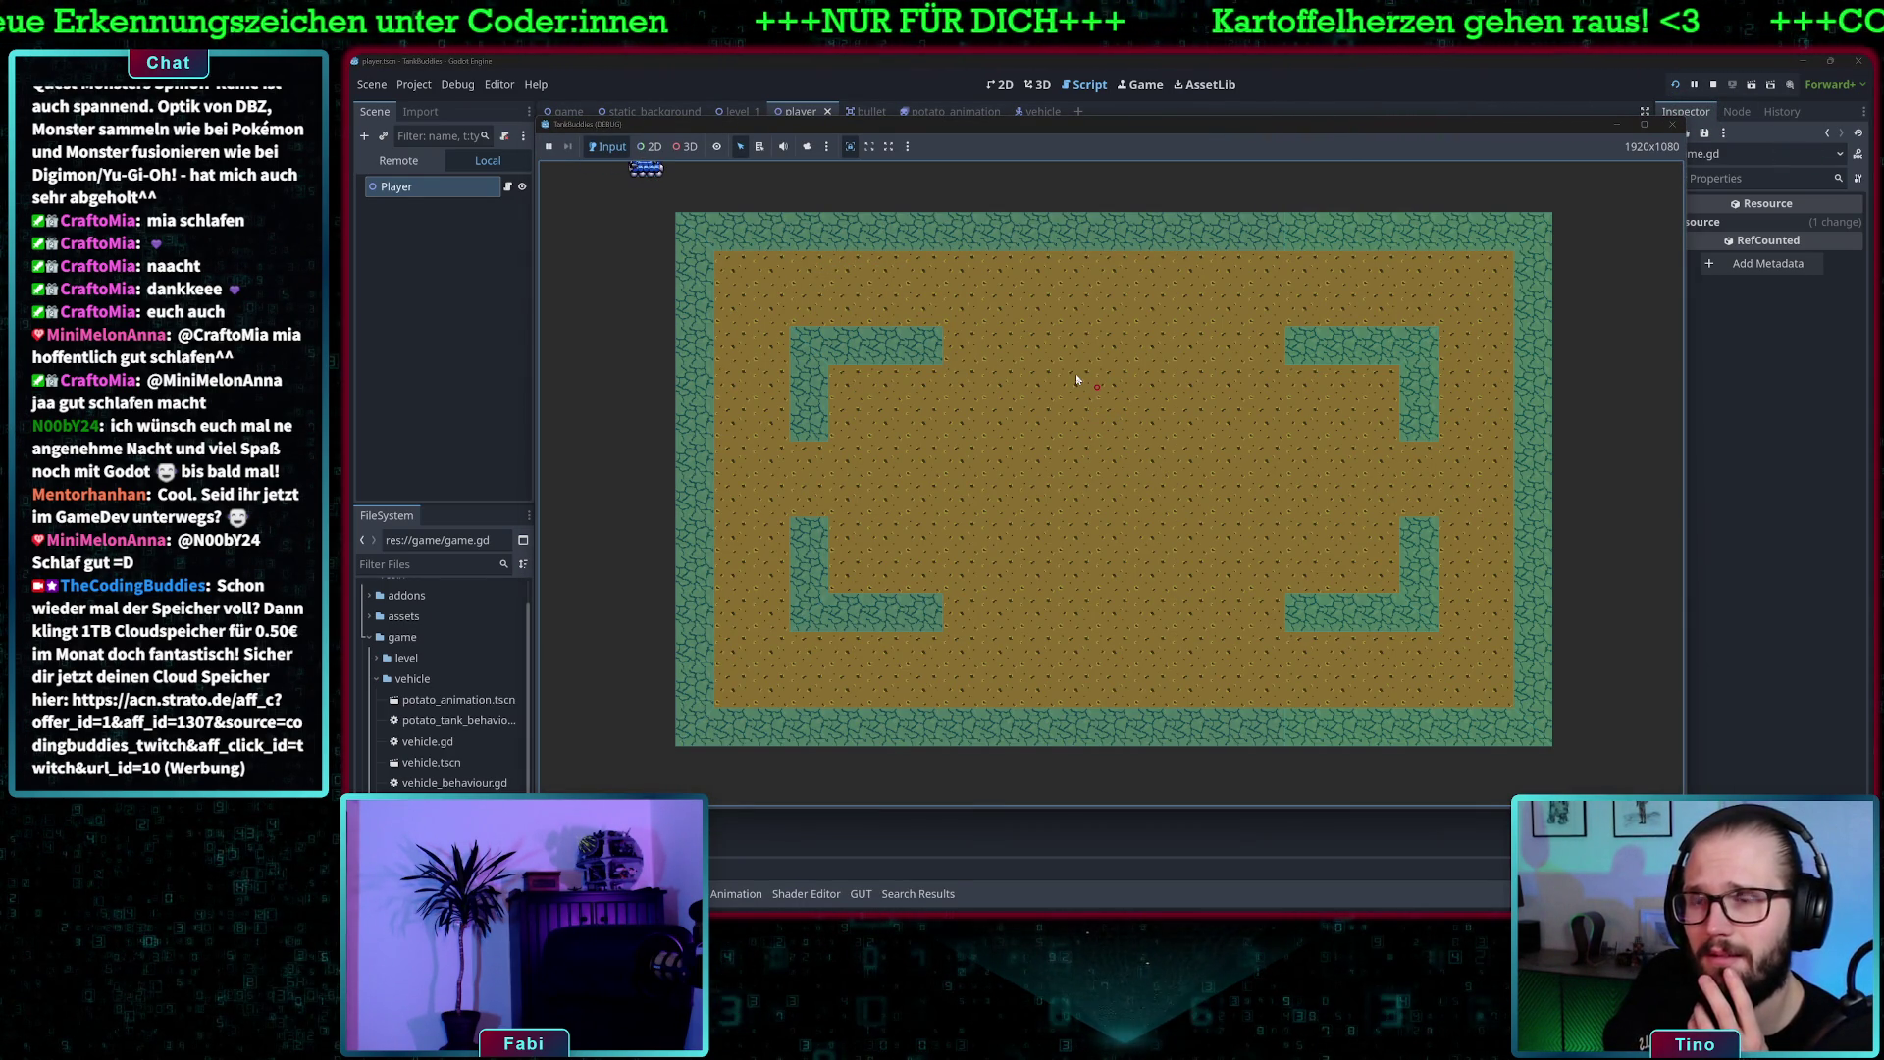
click(1672, 123)
- Select the position = tank.position line in fire()
click(881, 548)
scroll(868, 554, down, 1)
drag(933, 548, 662, 550)
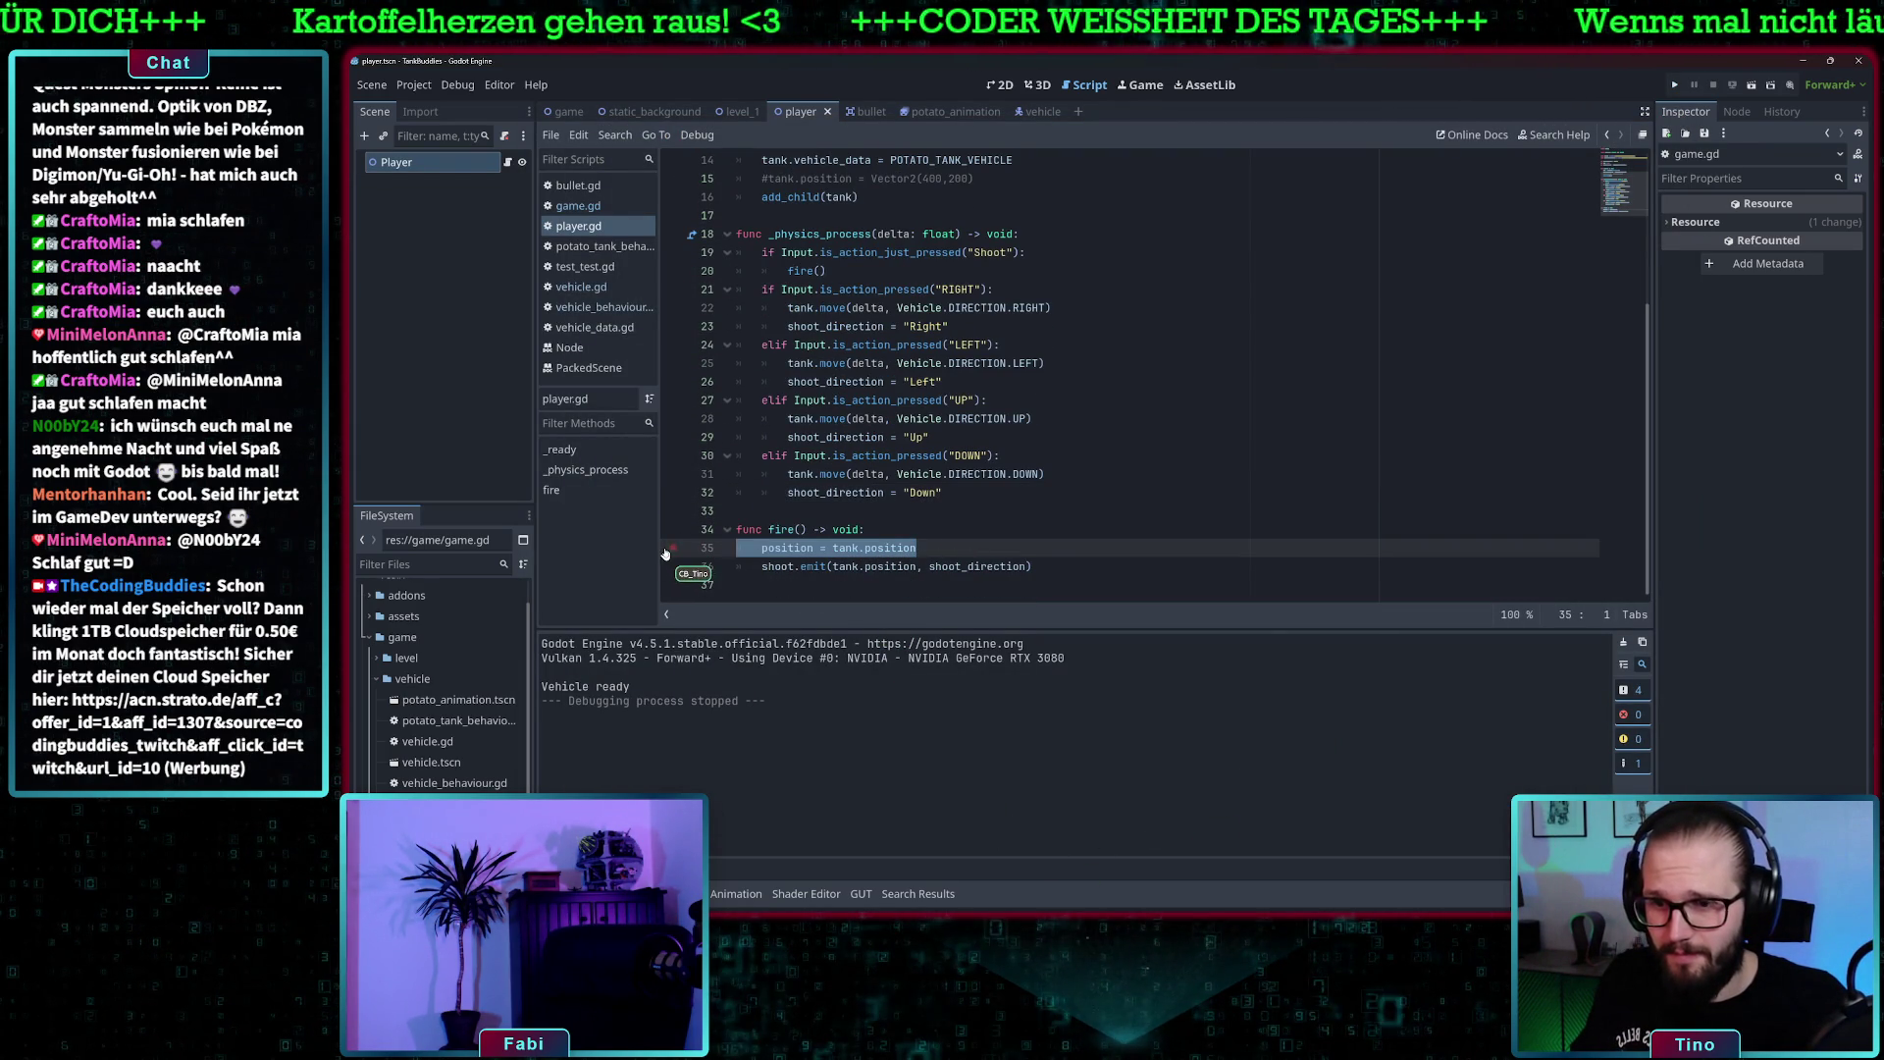
- Delete the position line from fire(), test-run the game, and add tank.position = position in _ready()
key(BackSpace)
key(BackSpace)
click(1674, 84)
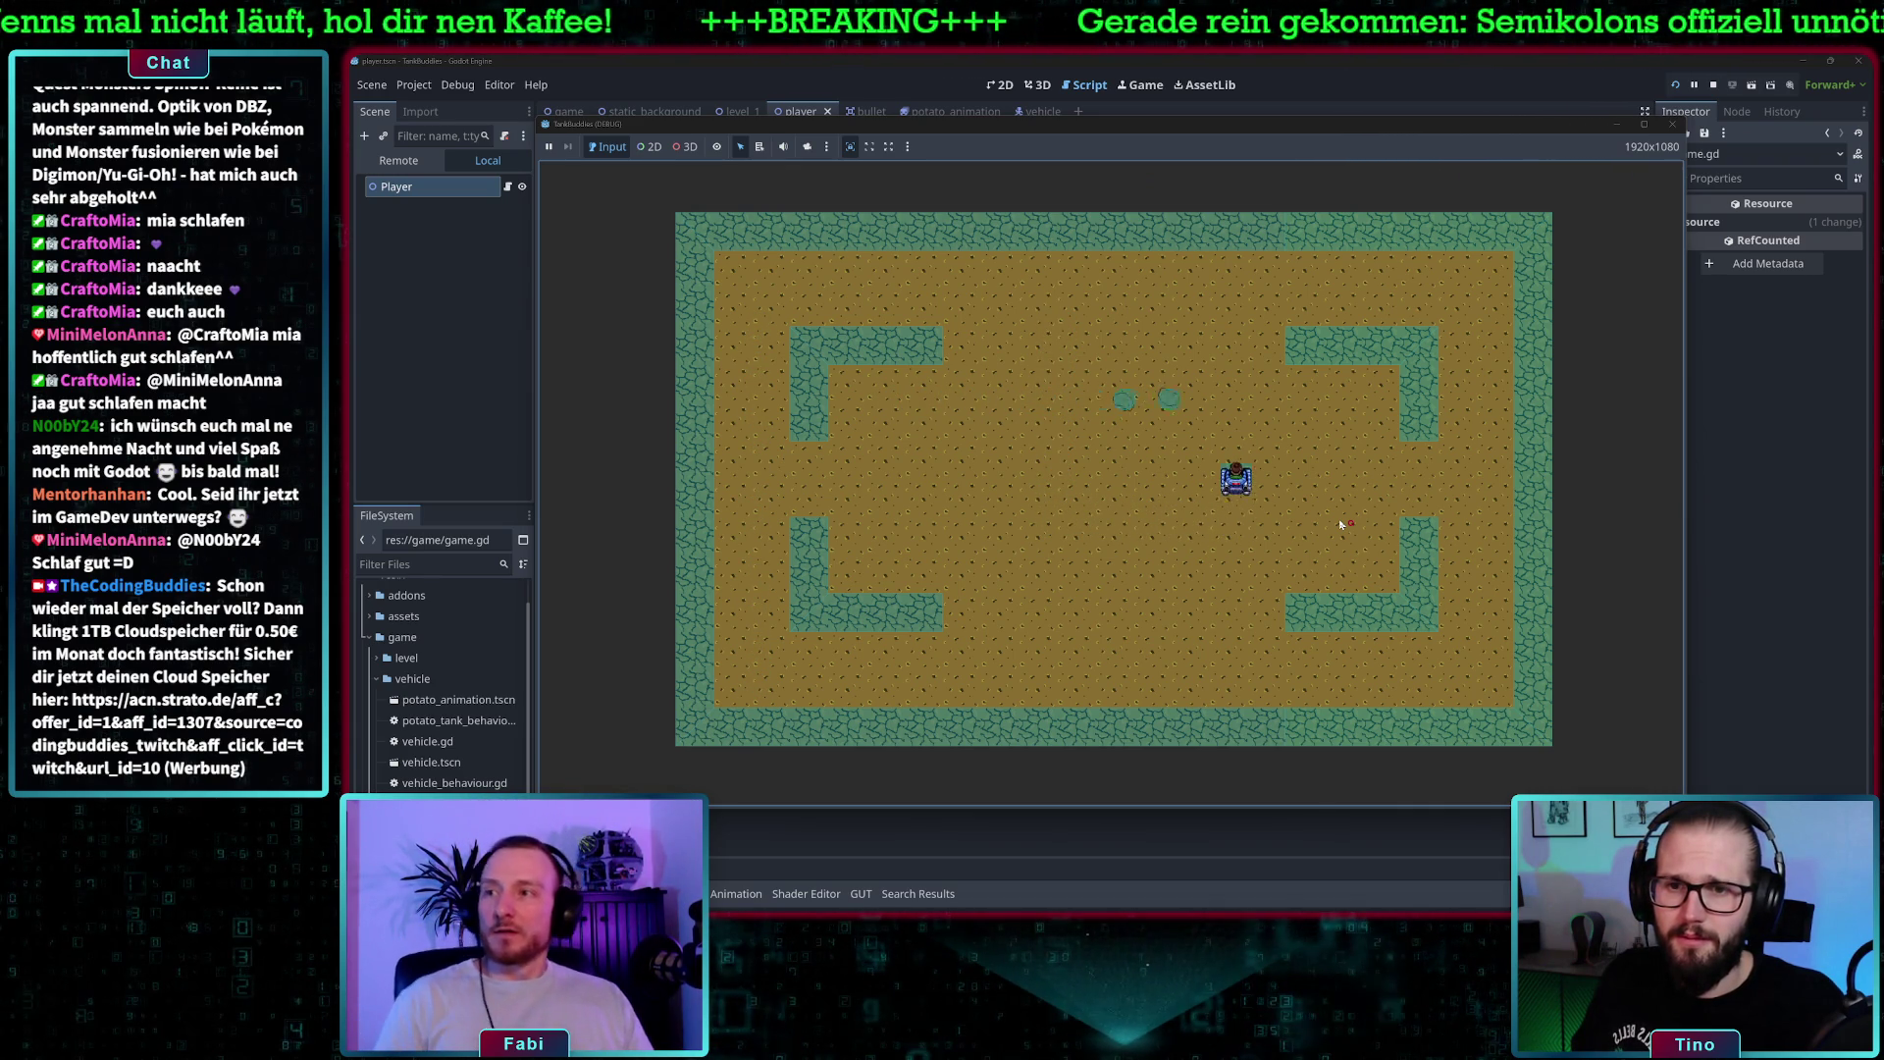
click(1675, 125)
scroll(916, 293, up, 2)
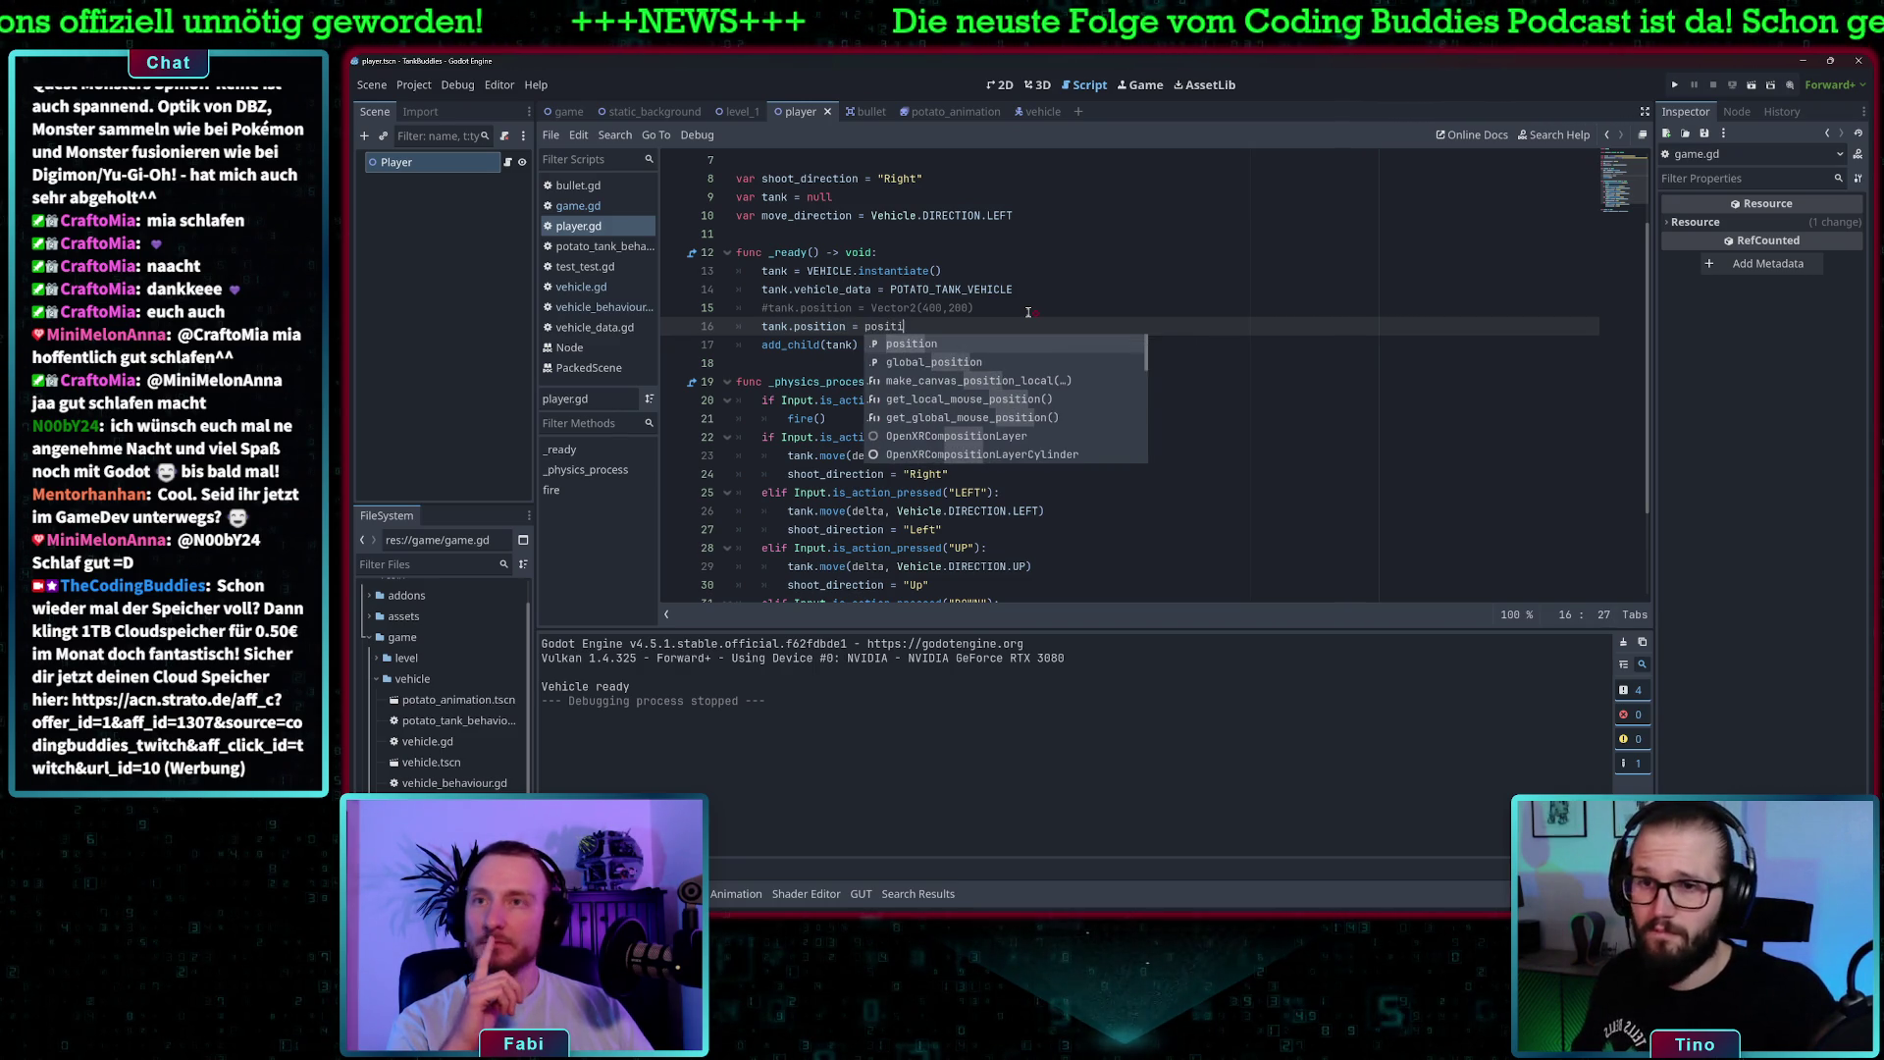
click(1076, 289)
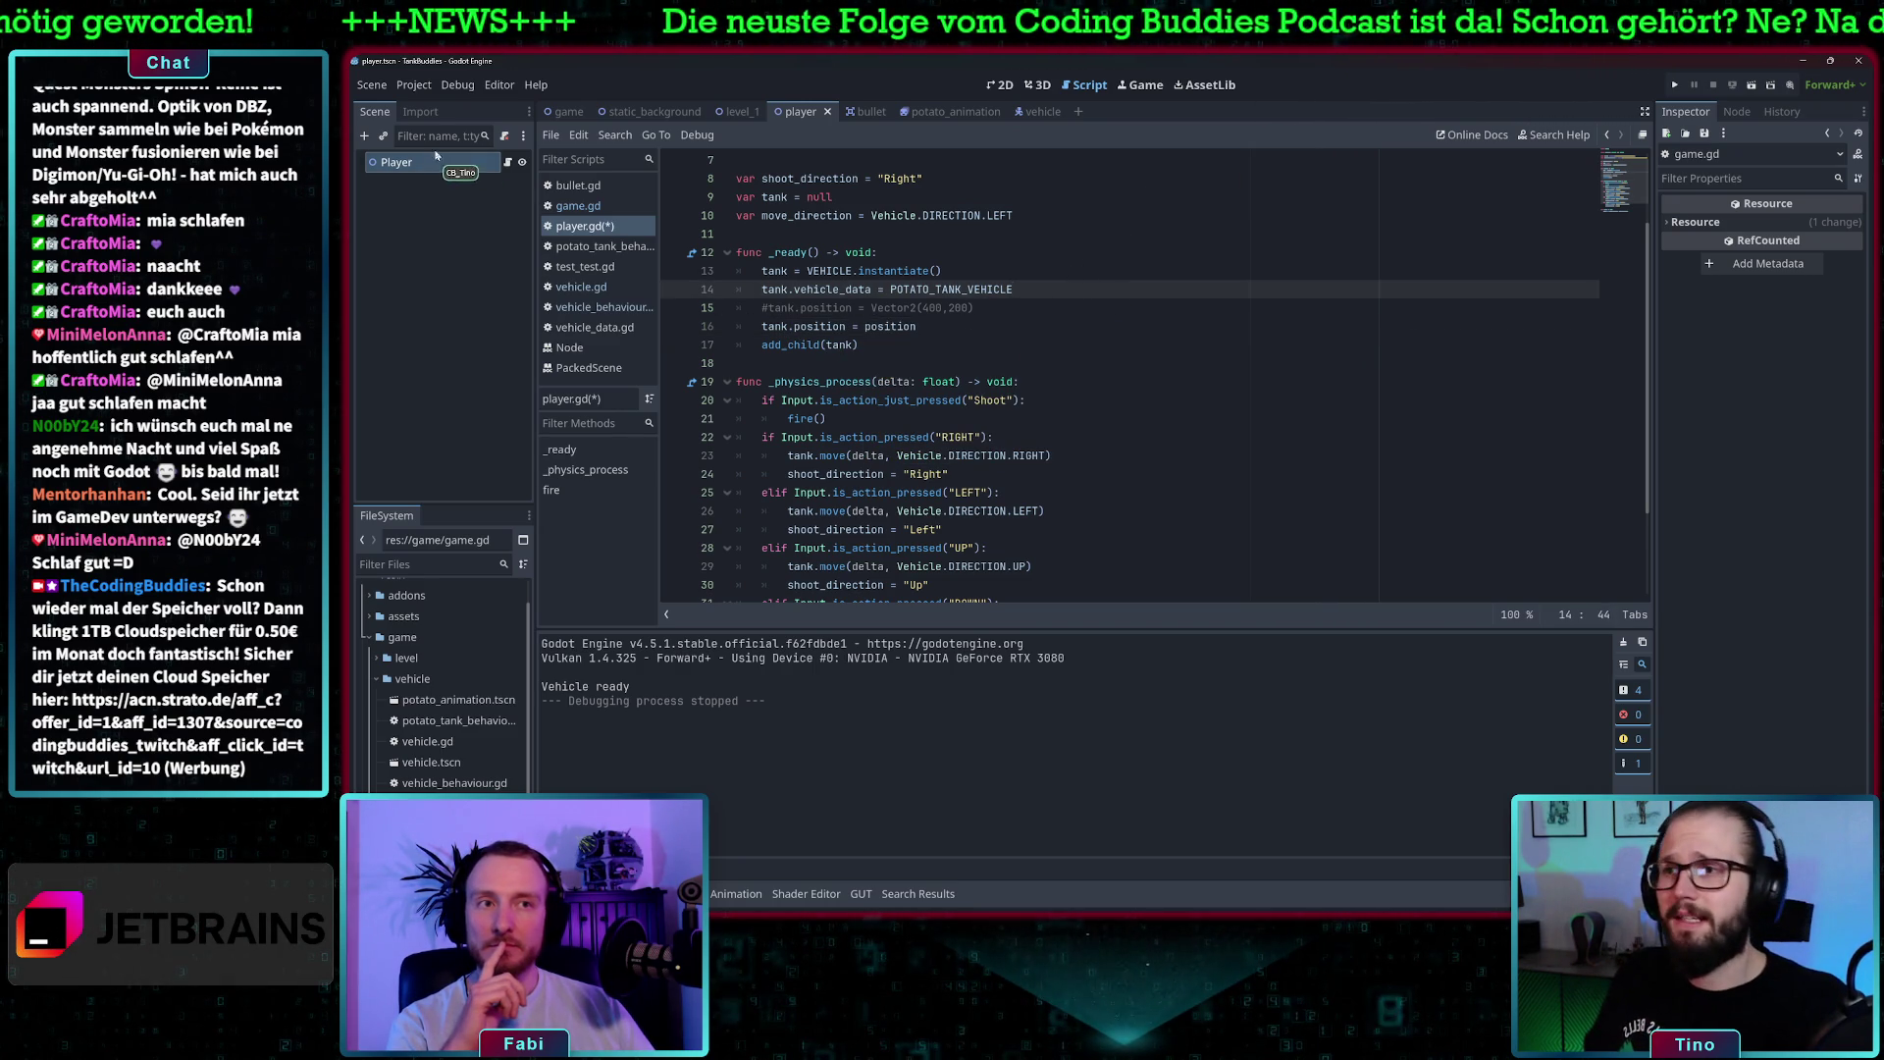
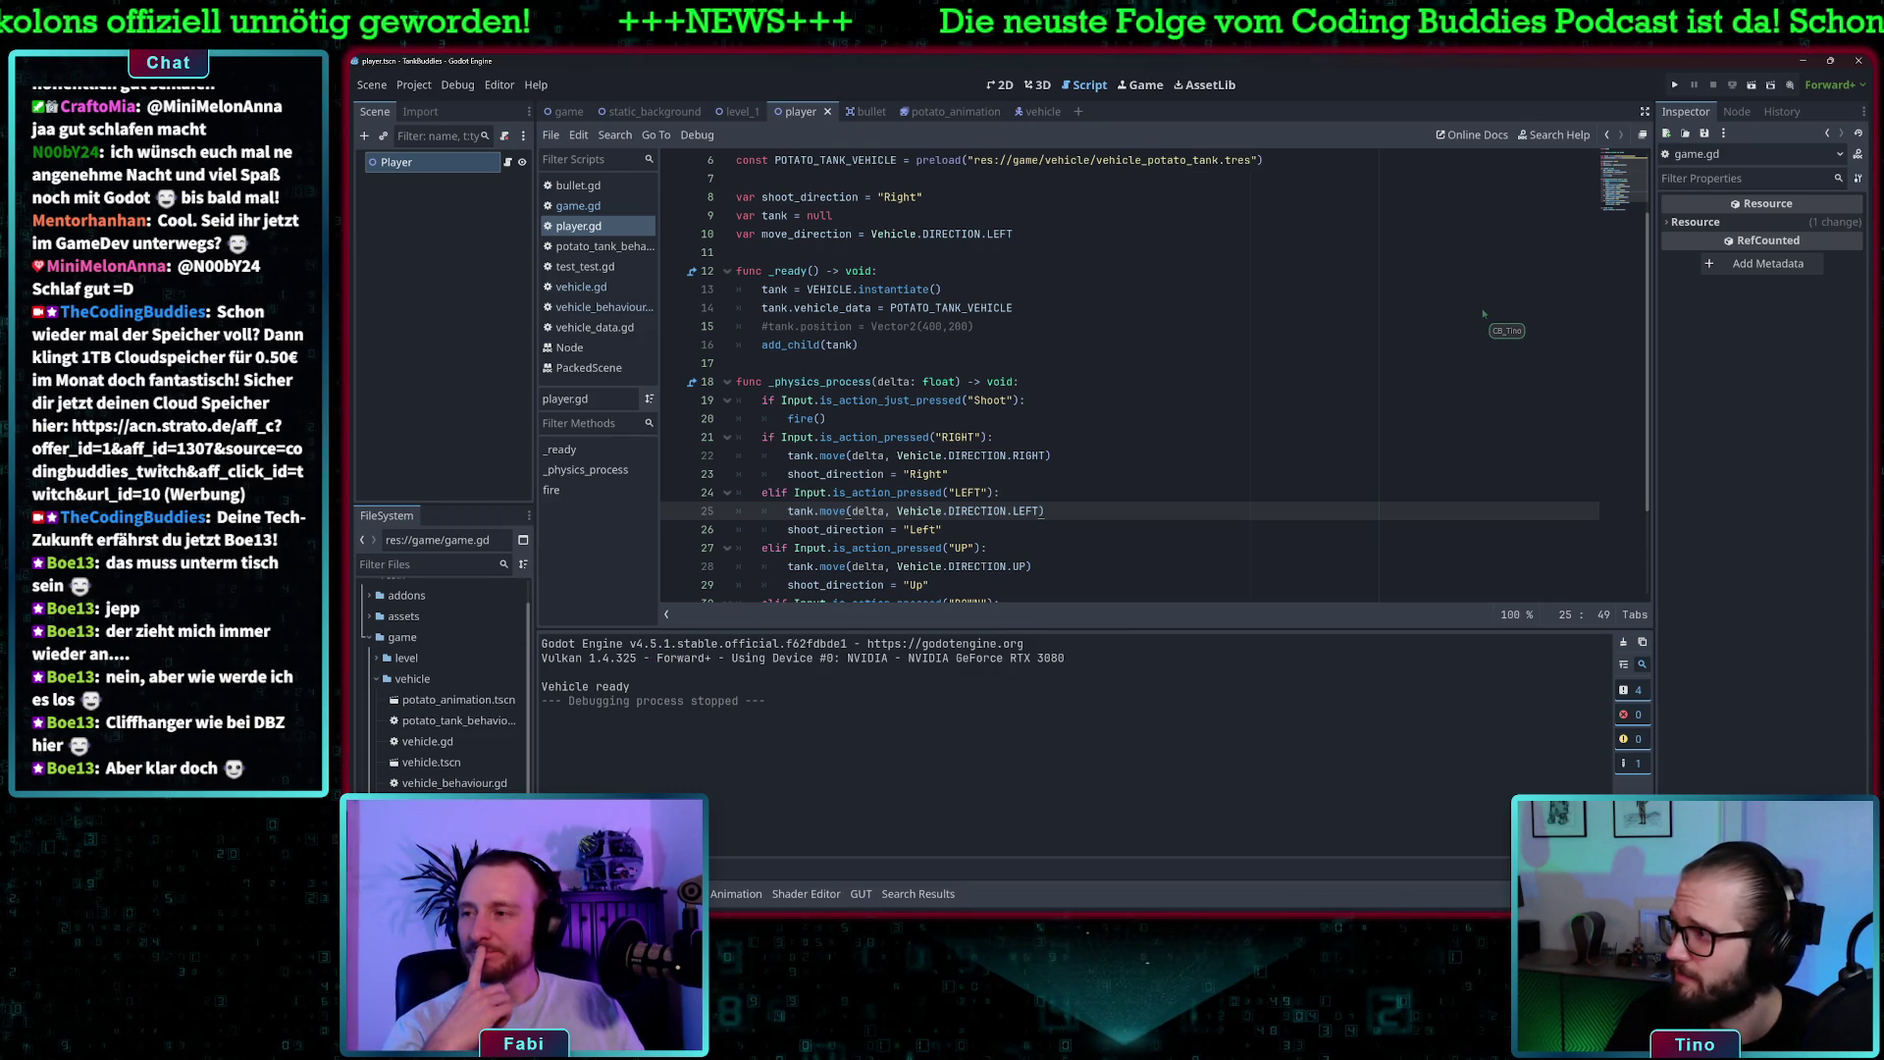
- Switch from the Godot editor to the Excalidraw Tank Buddies whiteboard
key(alt+Tab)
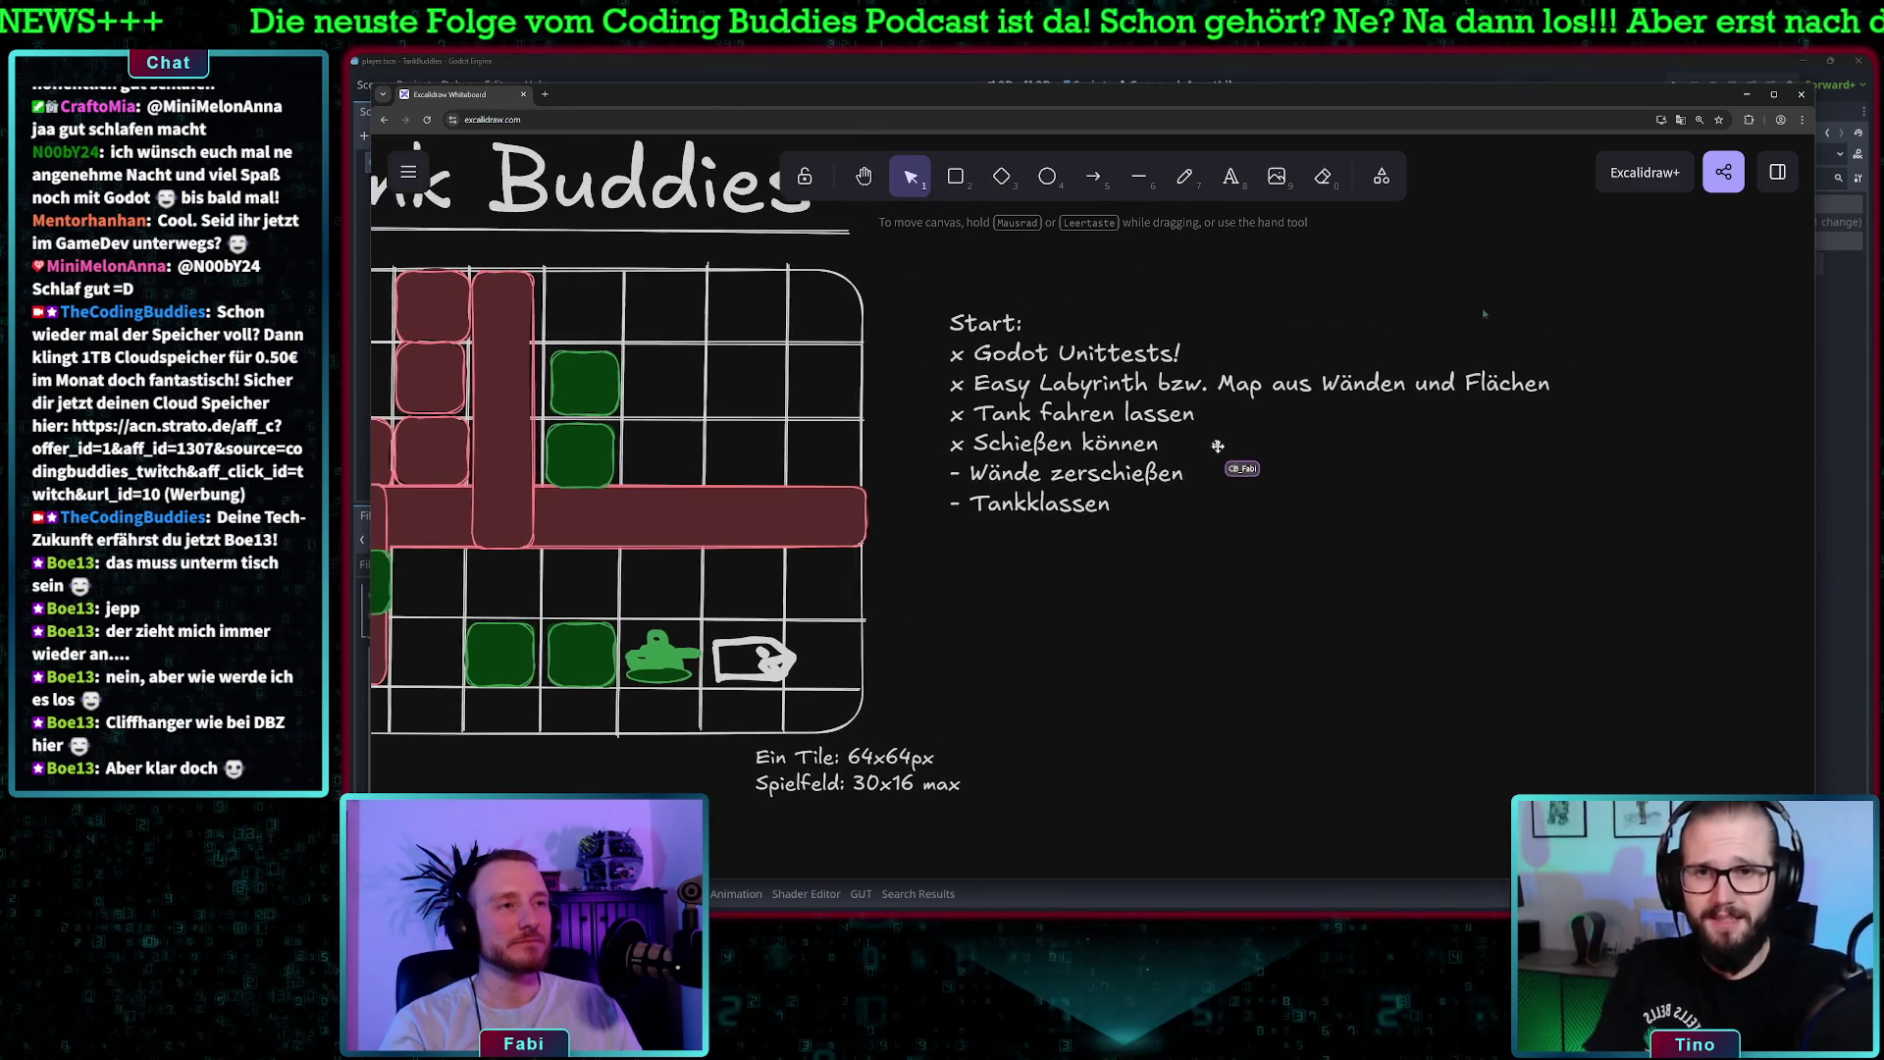
- In the Start list, mark Tankklassen done with an x and append '(offset der schüsse)'
double_click(1119, 432)
click(1109, 445)
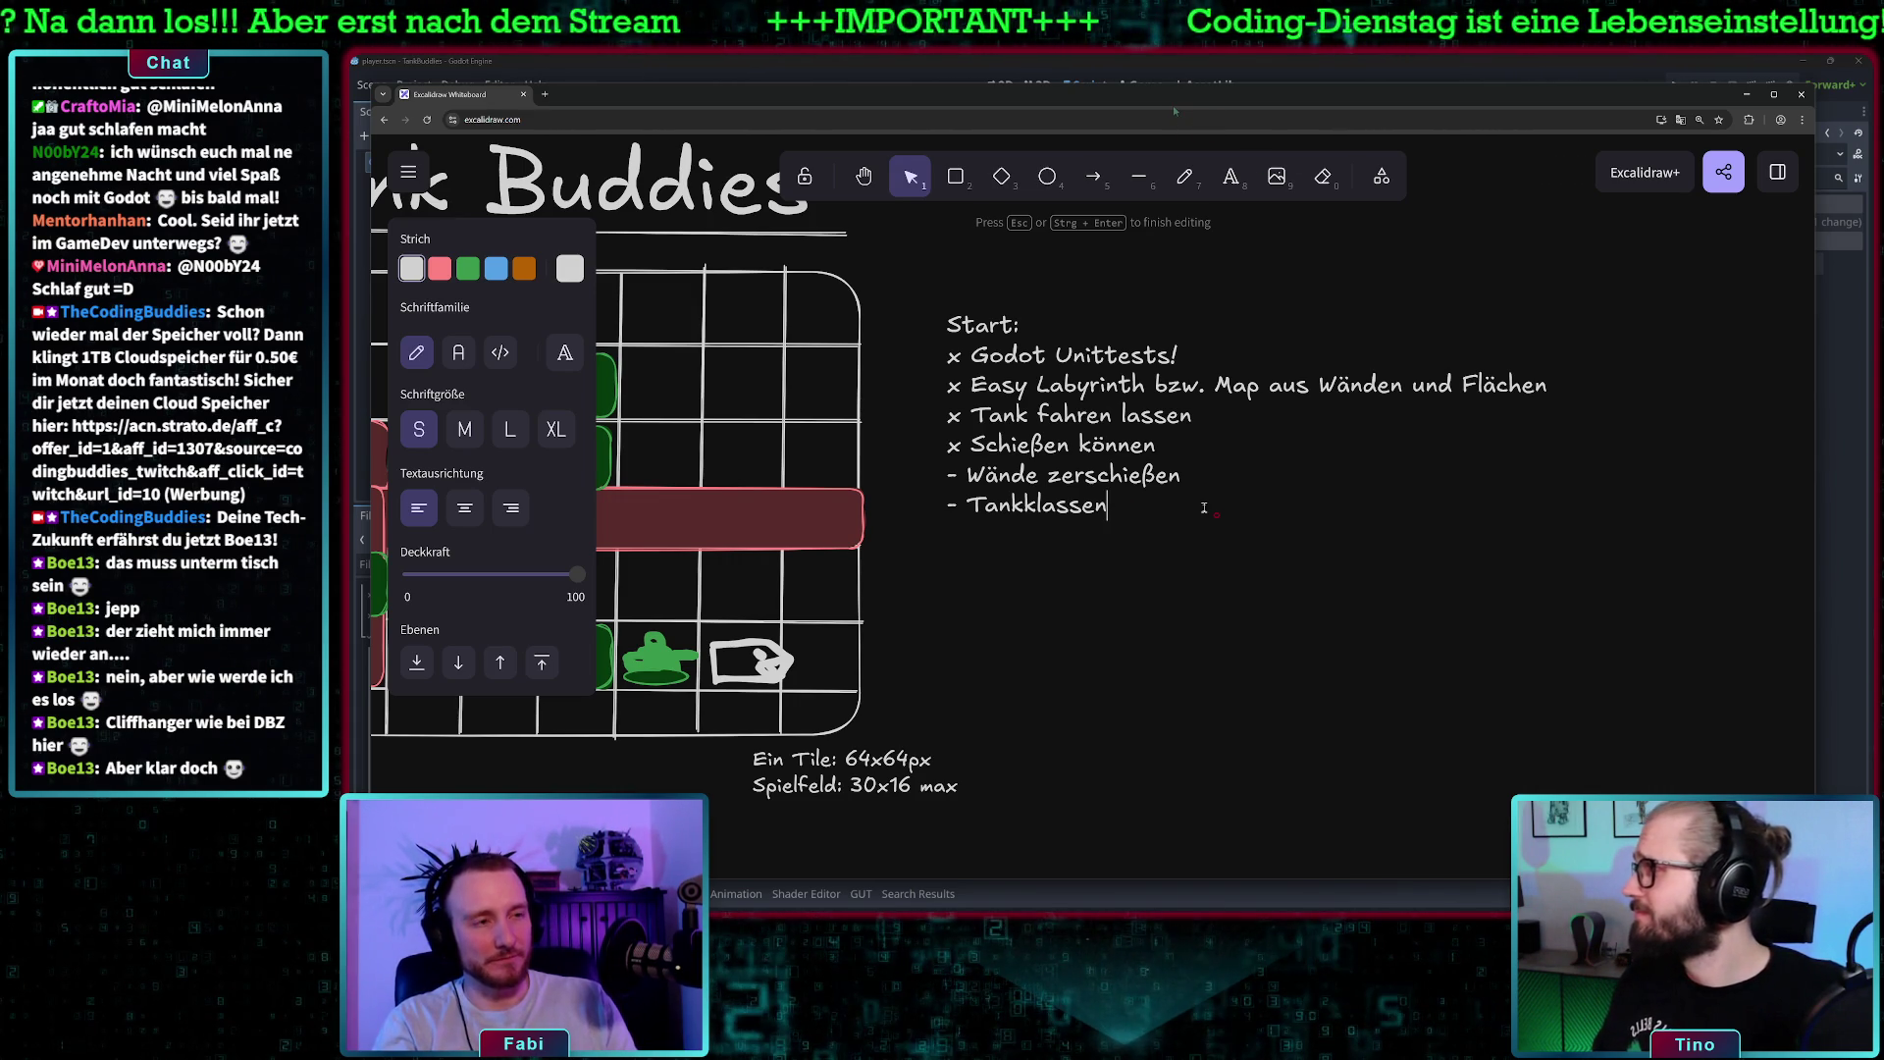
key(BackSpace)
text(x)
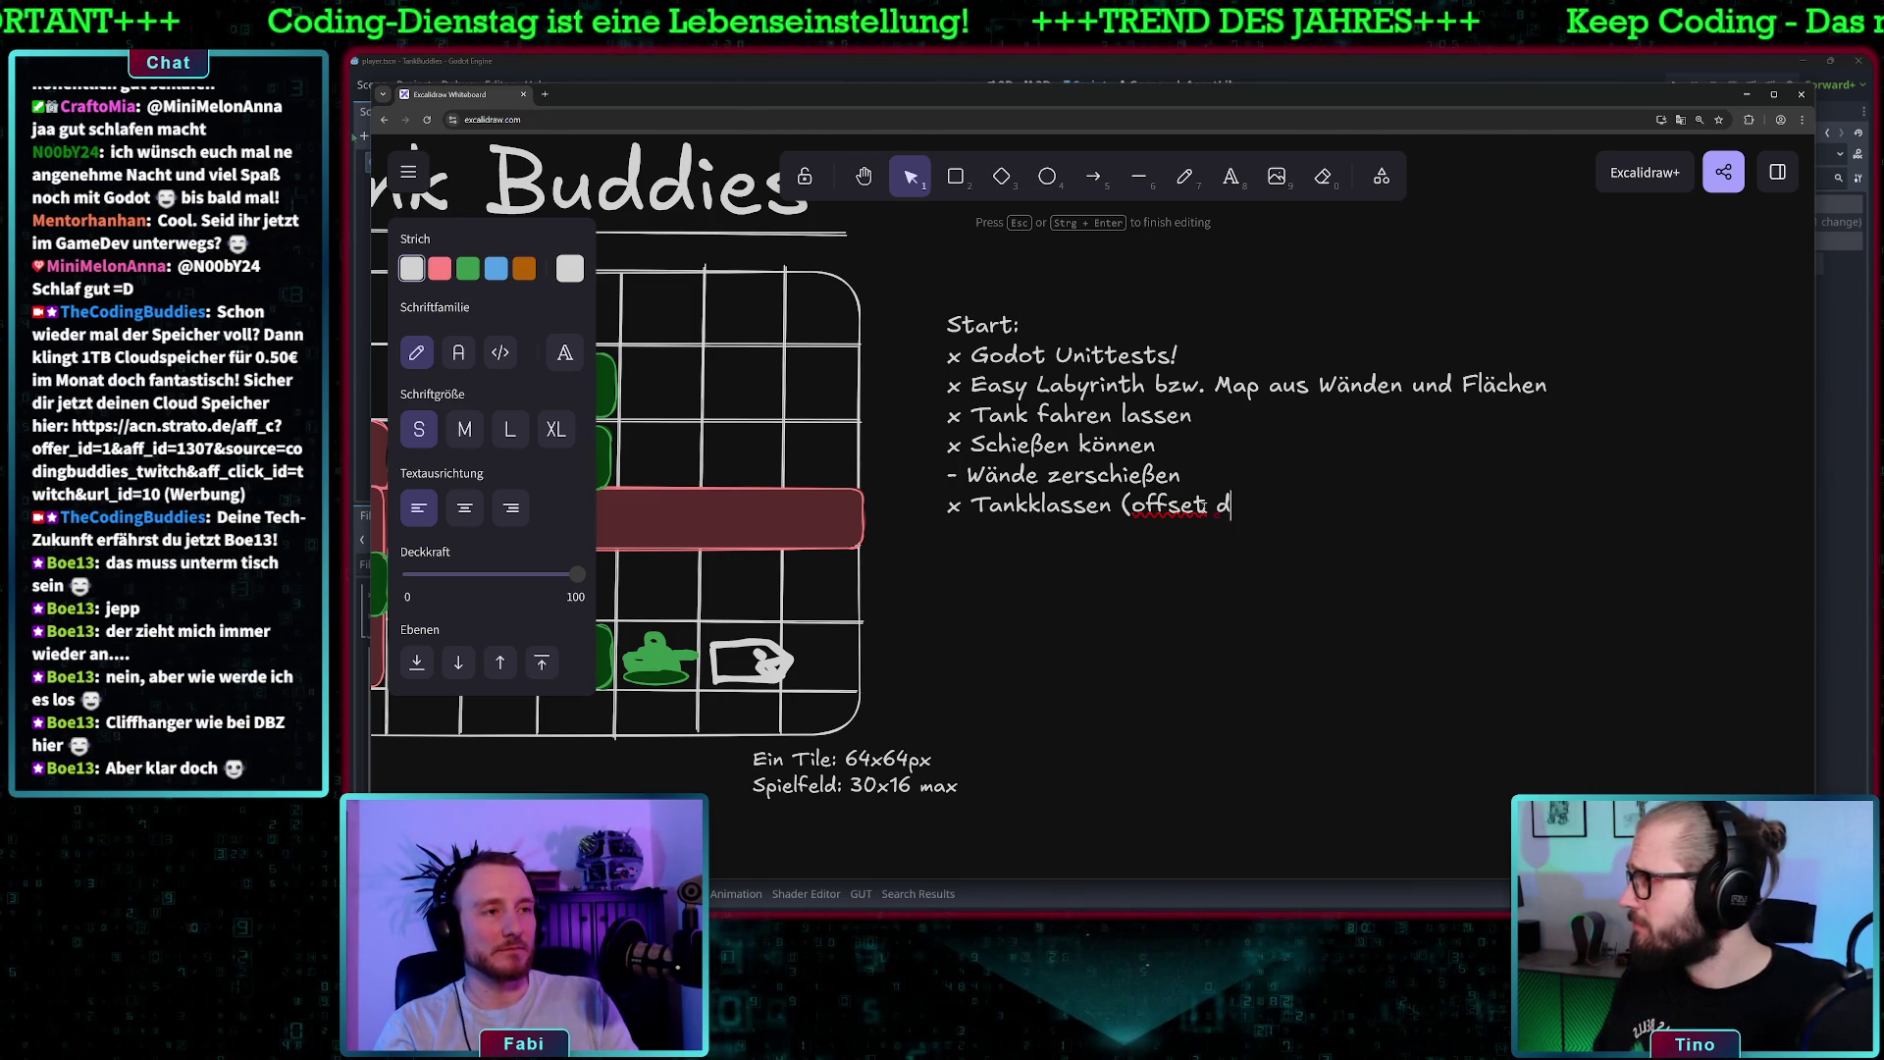
text(schüsse))
- Add the task line '- Schüsse in die vehicle_data ziehen' and select the words 'Godot Unittests'
key(Return)
text(- Schüsse in die vehicle_data ziehen)
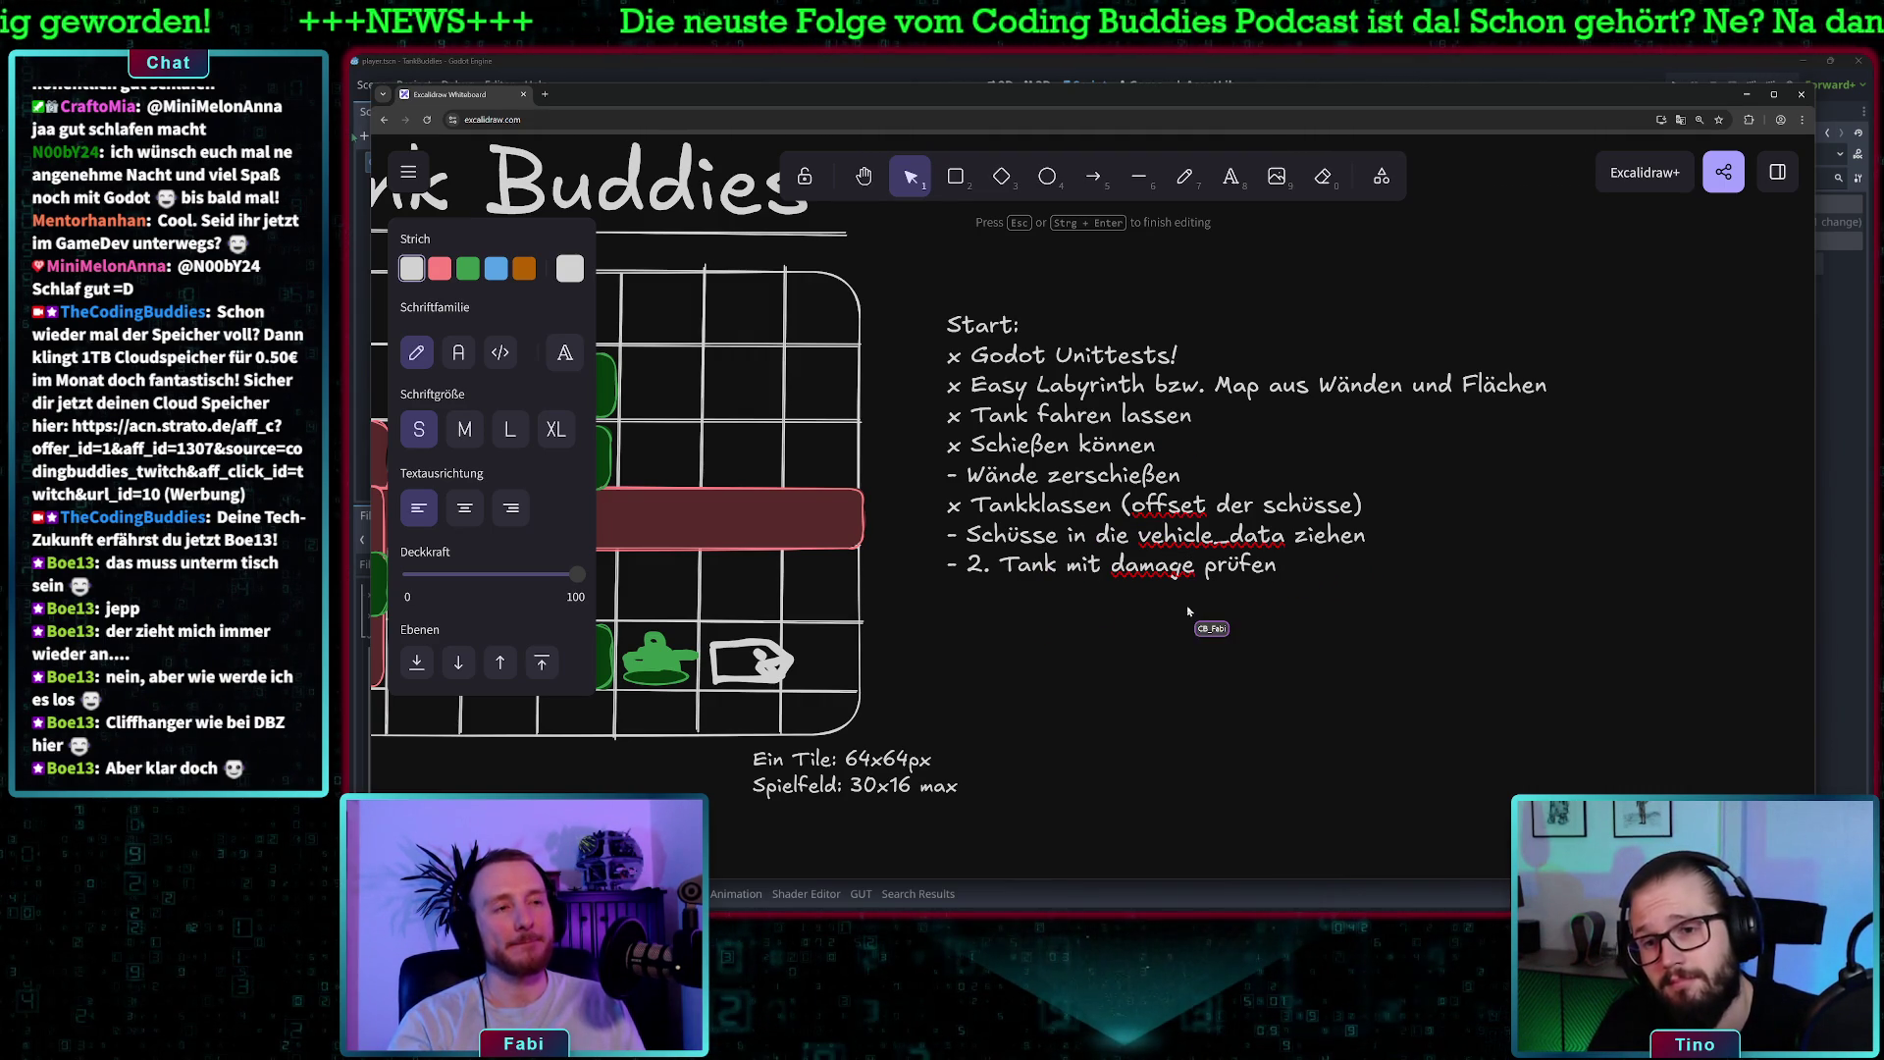
drag(1046, 356, 1172, 360)
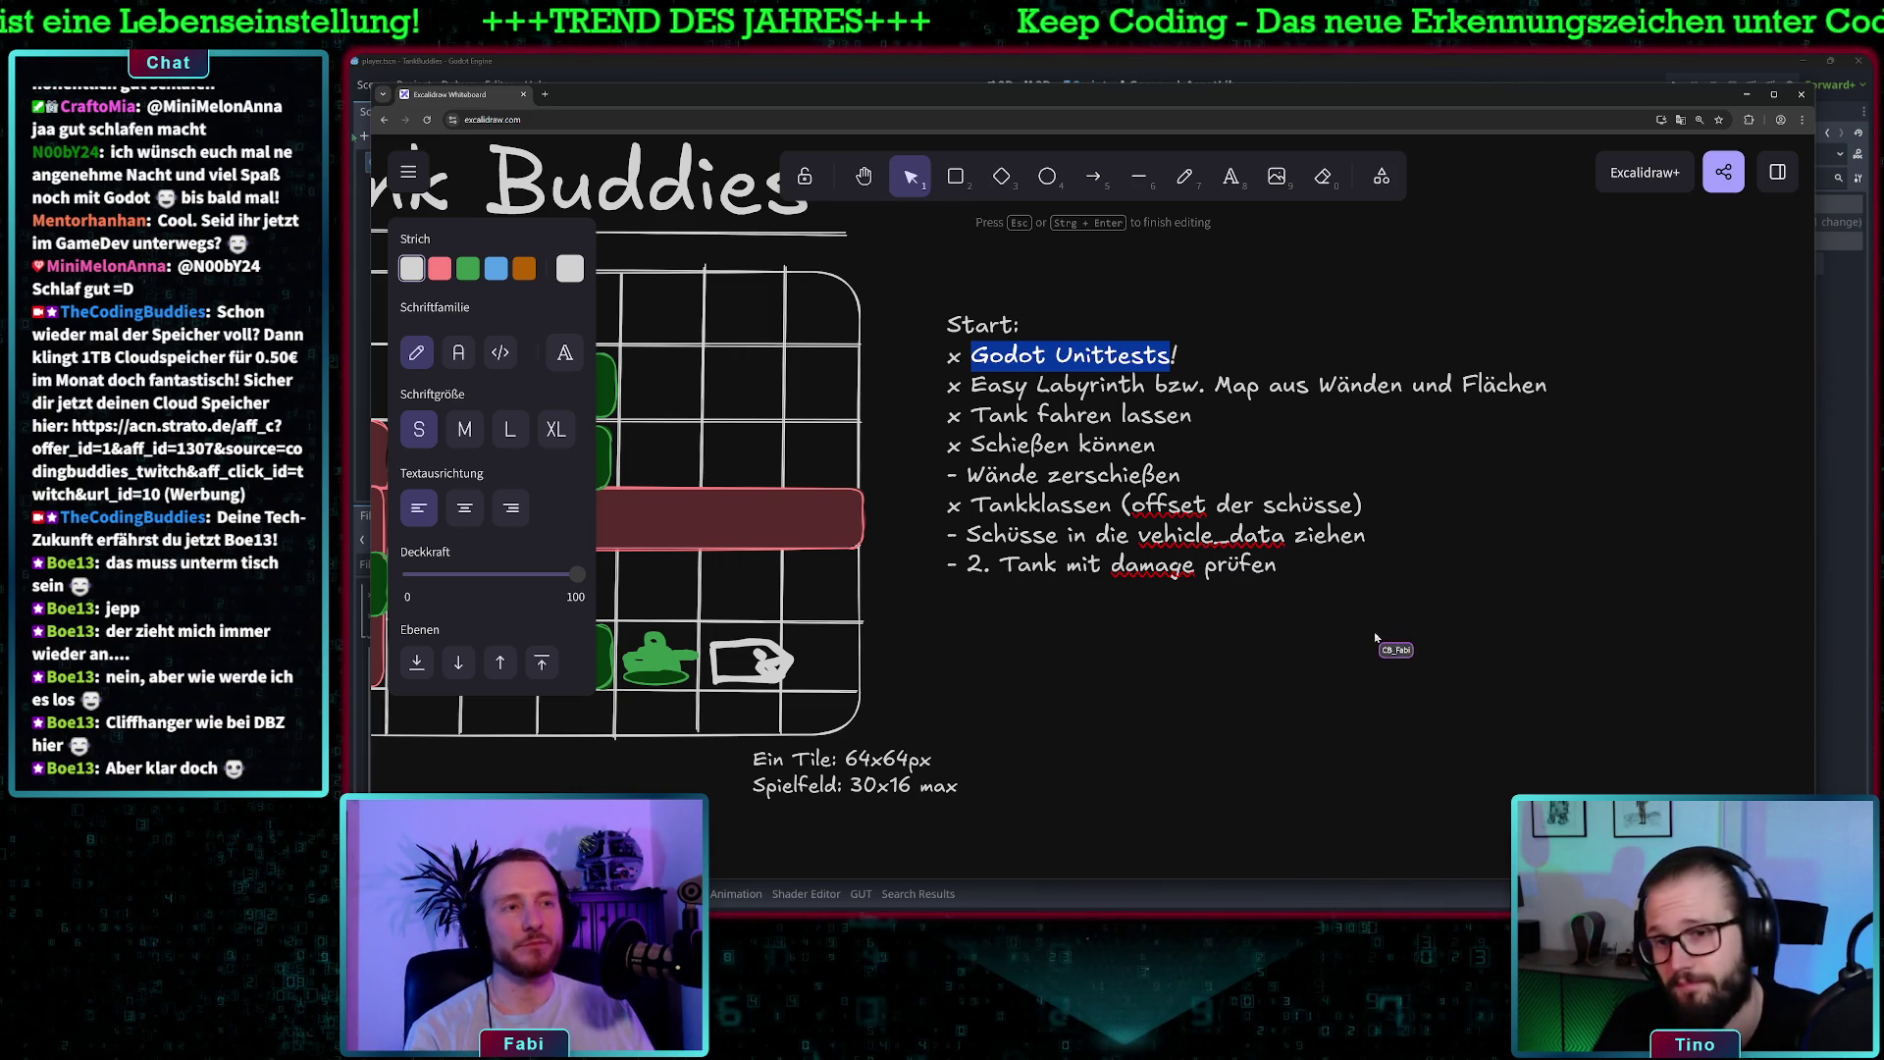
click(1275, 566)
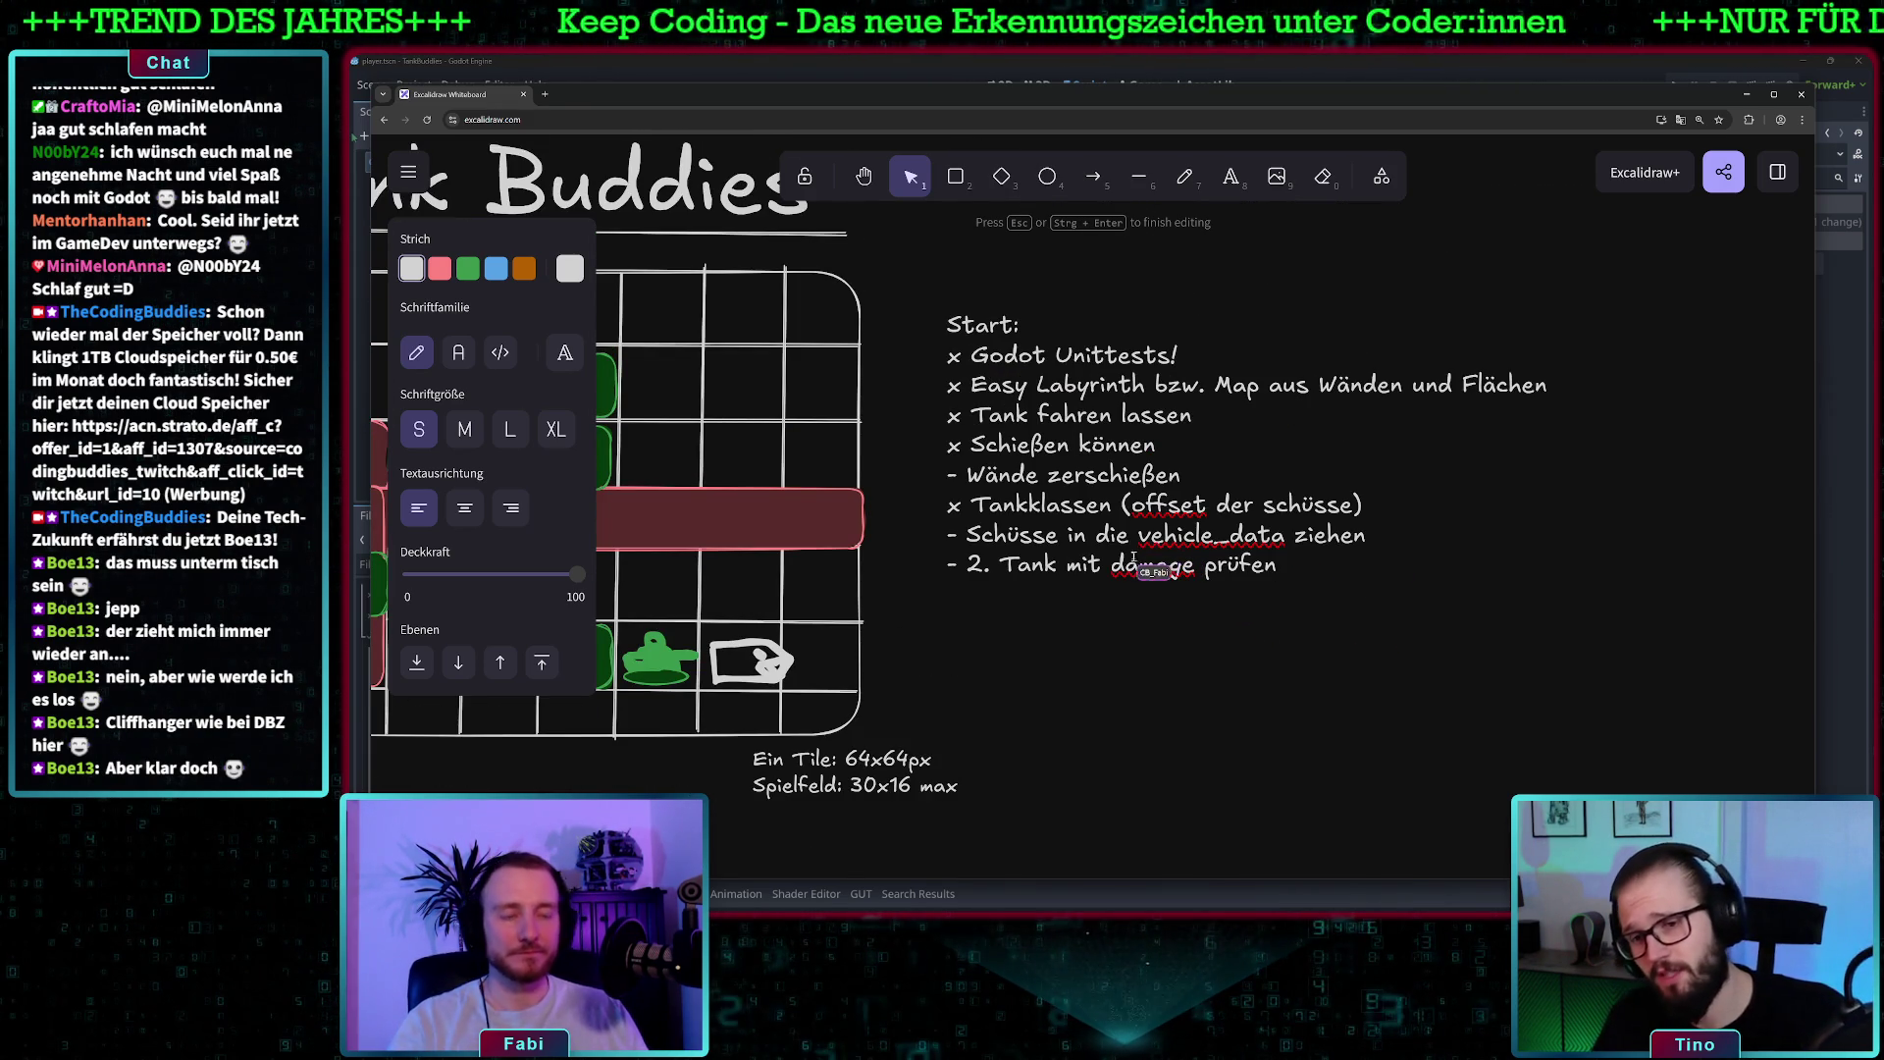
scroll(1128, 546, down, 10)
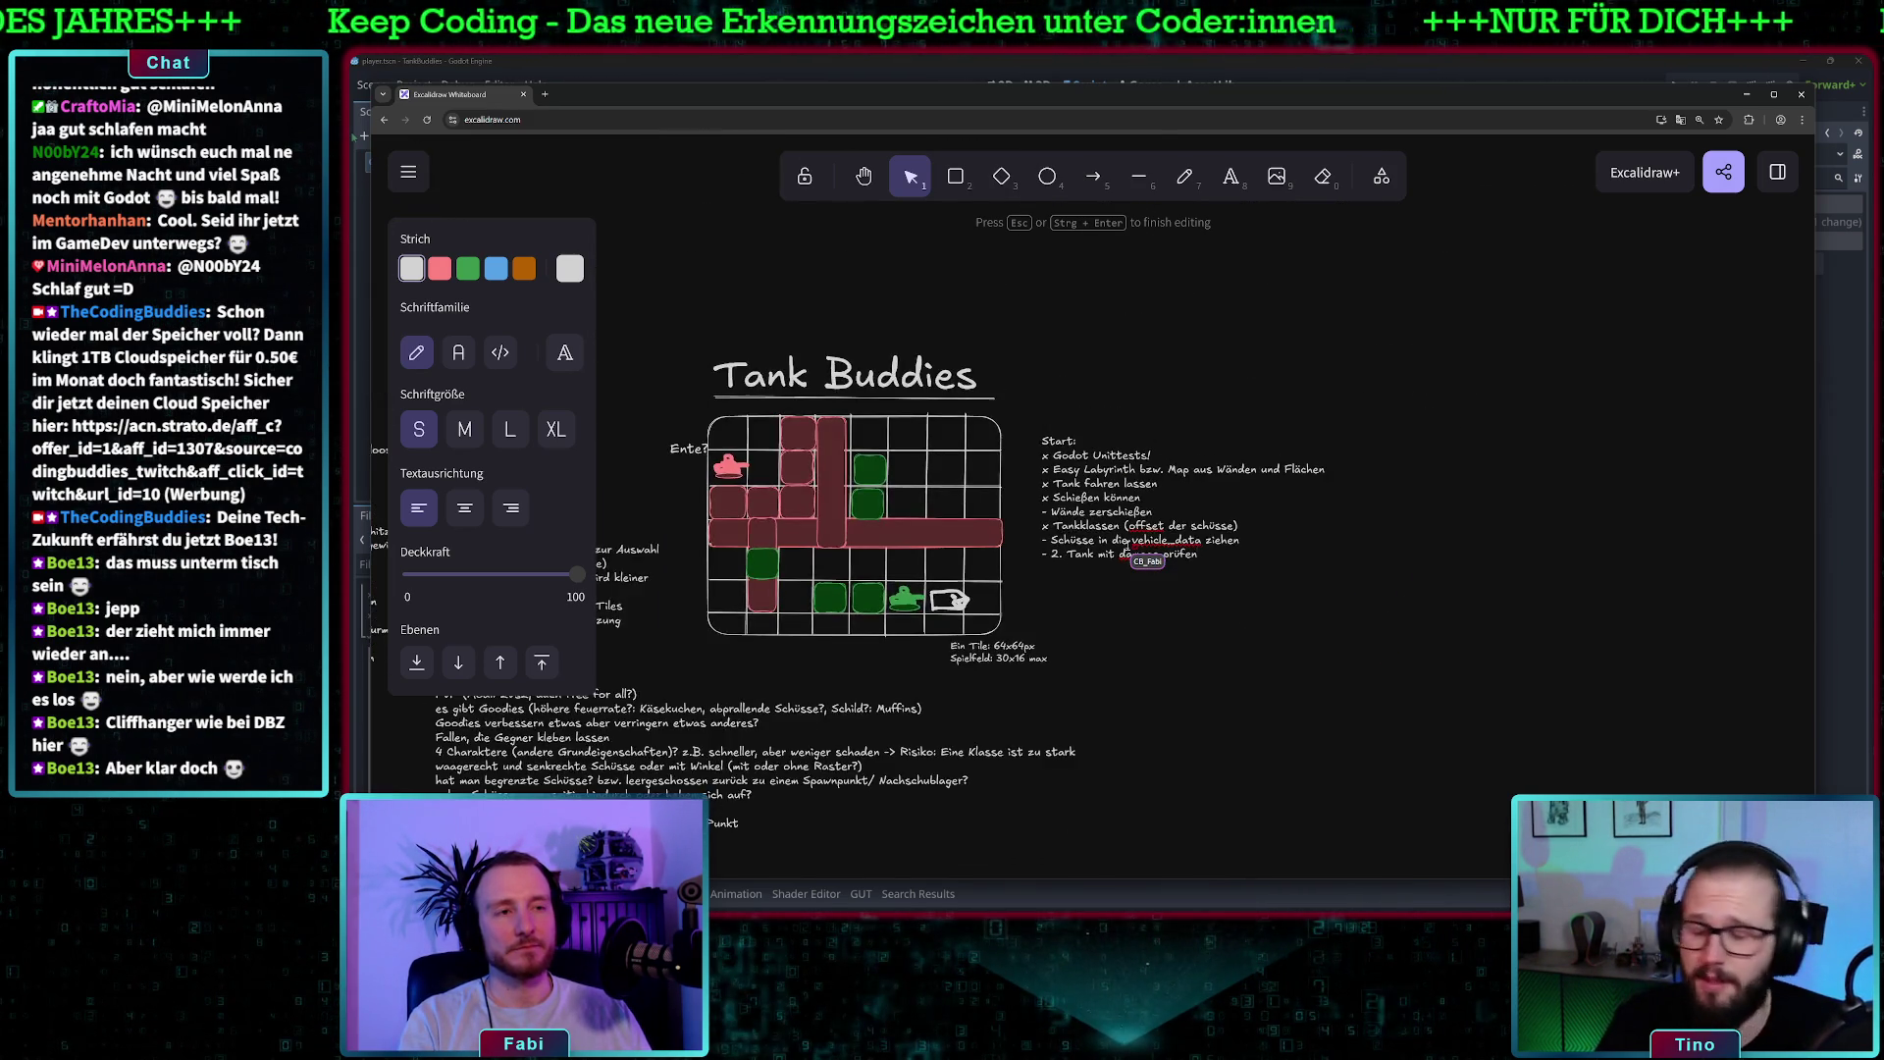
- Zoom out and pan to show the Start checklist, tile map, brainstorming ideas and bot requirements together
scroll(981, 589, left, 3)
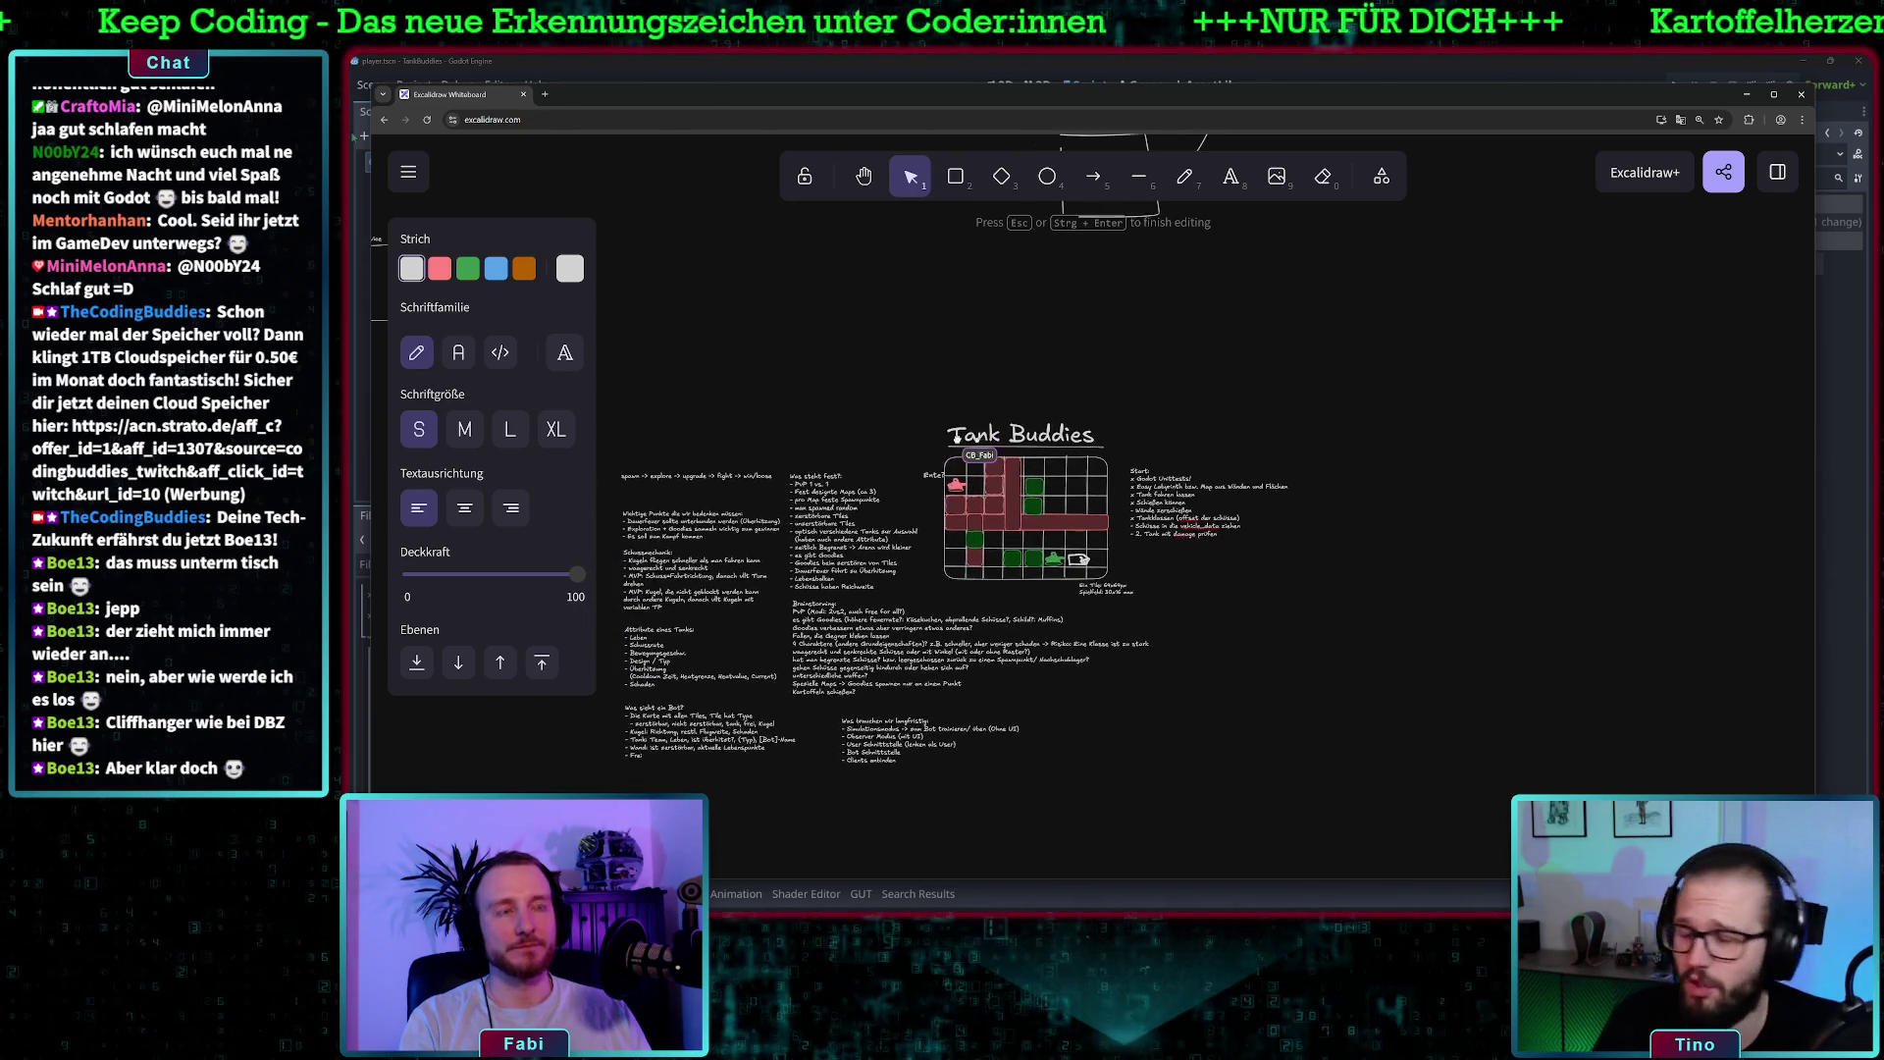
scroll(1016, 488, down, 2)
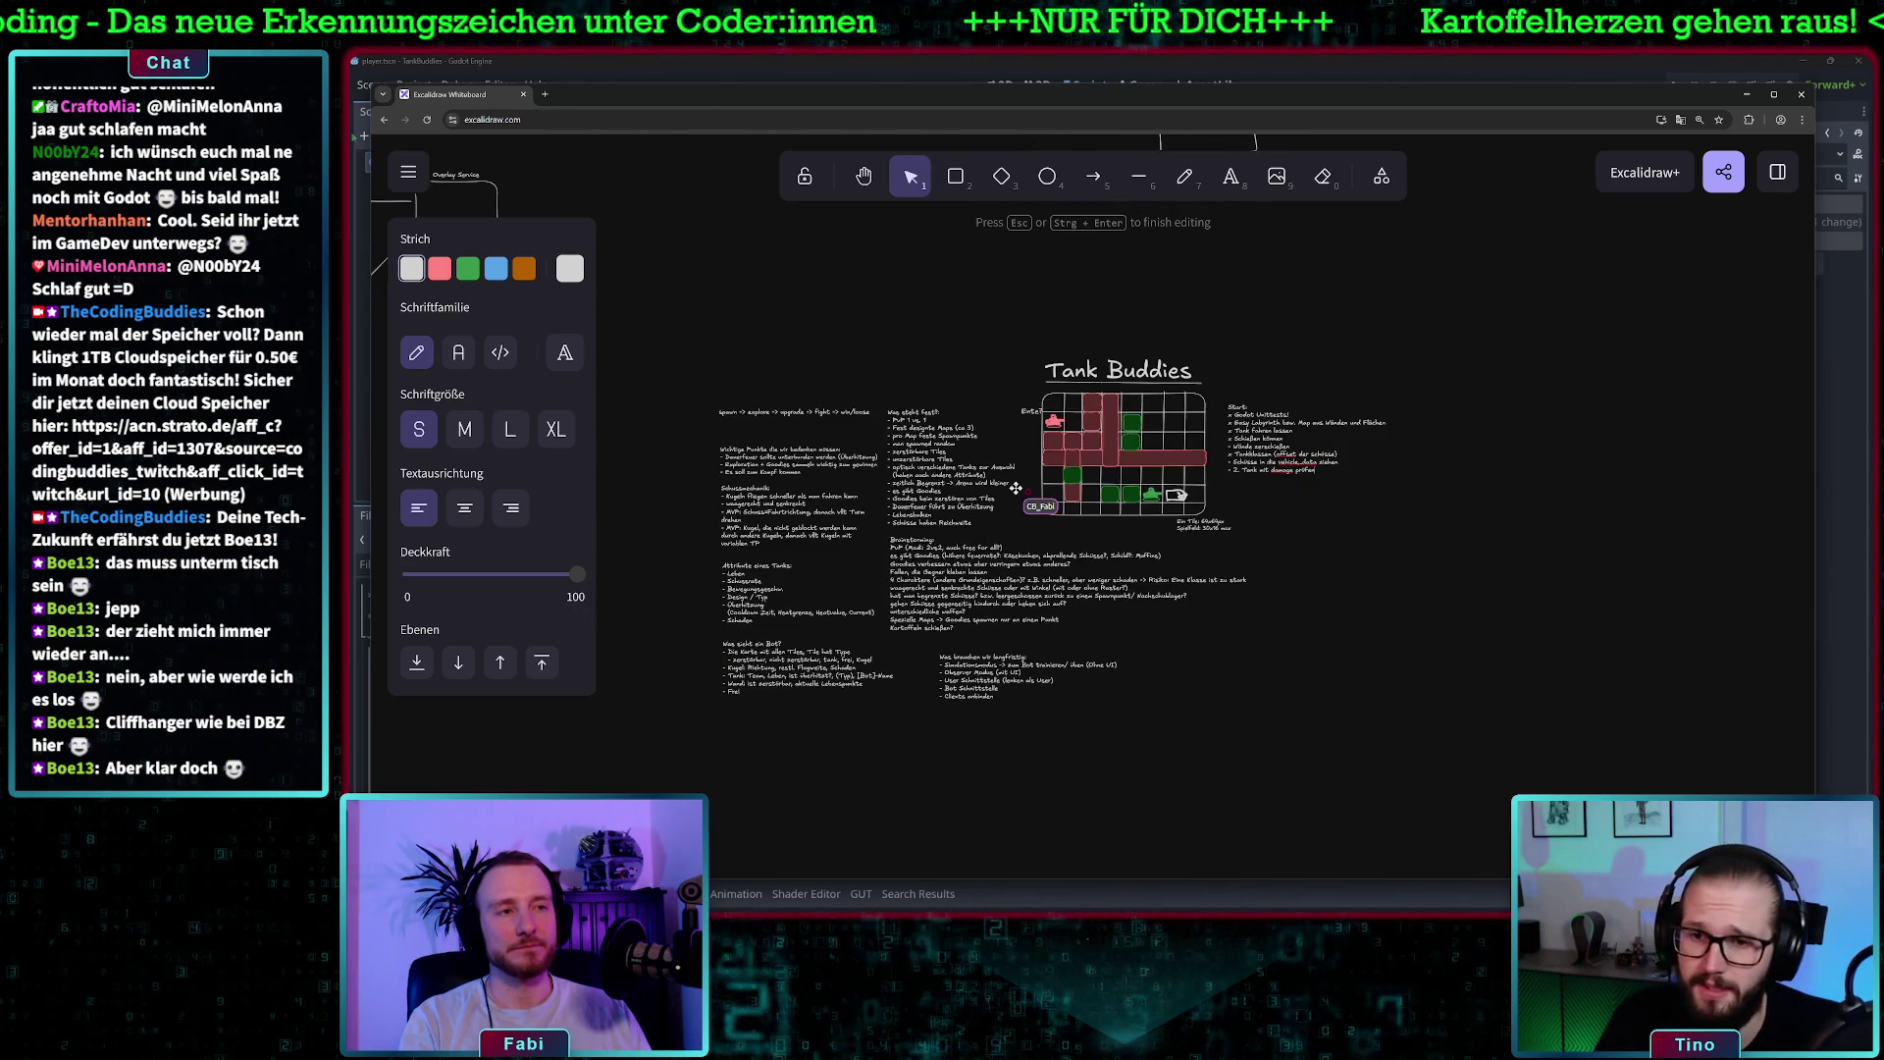
scroll(1015, 488, up, 3)
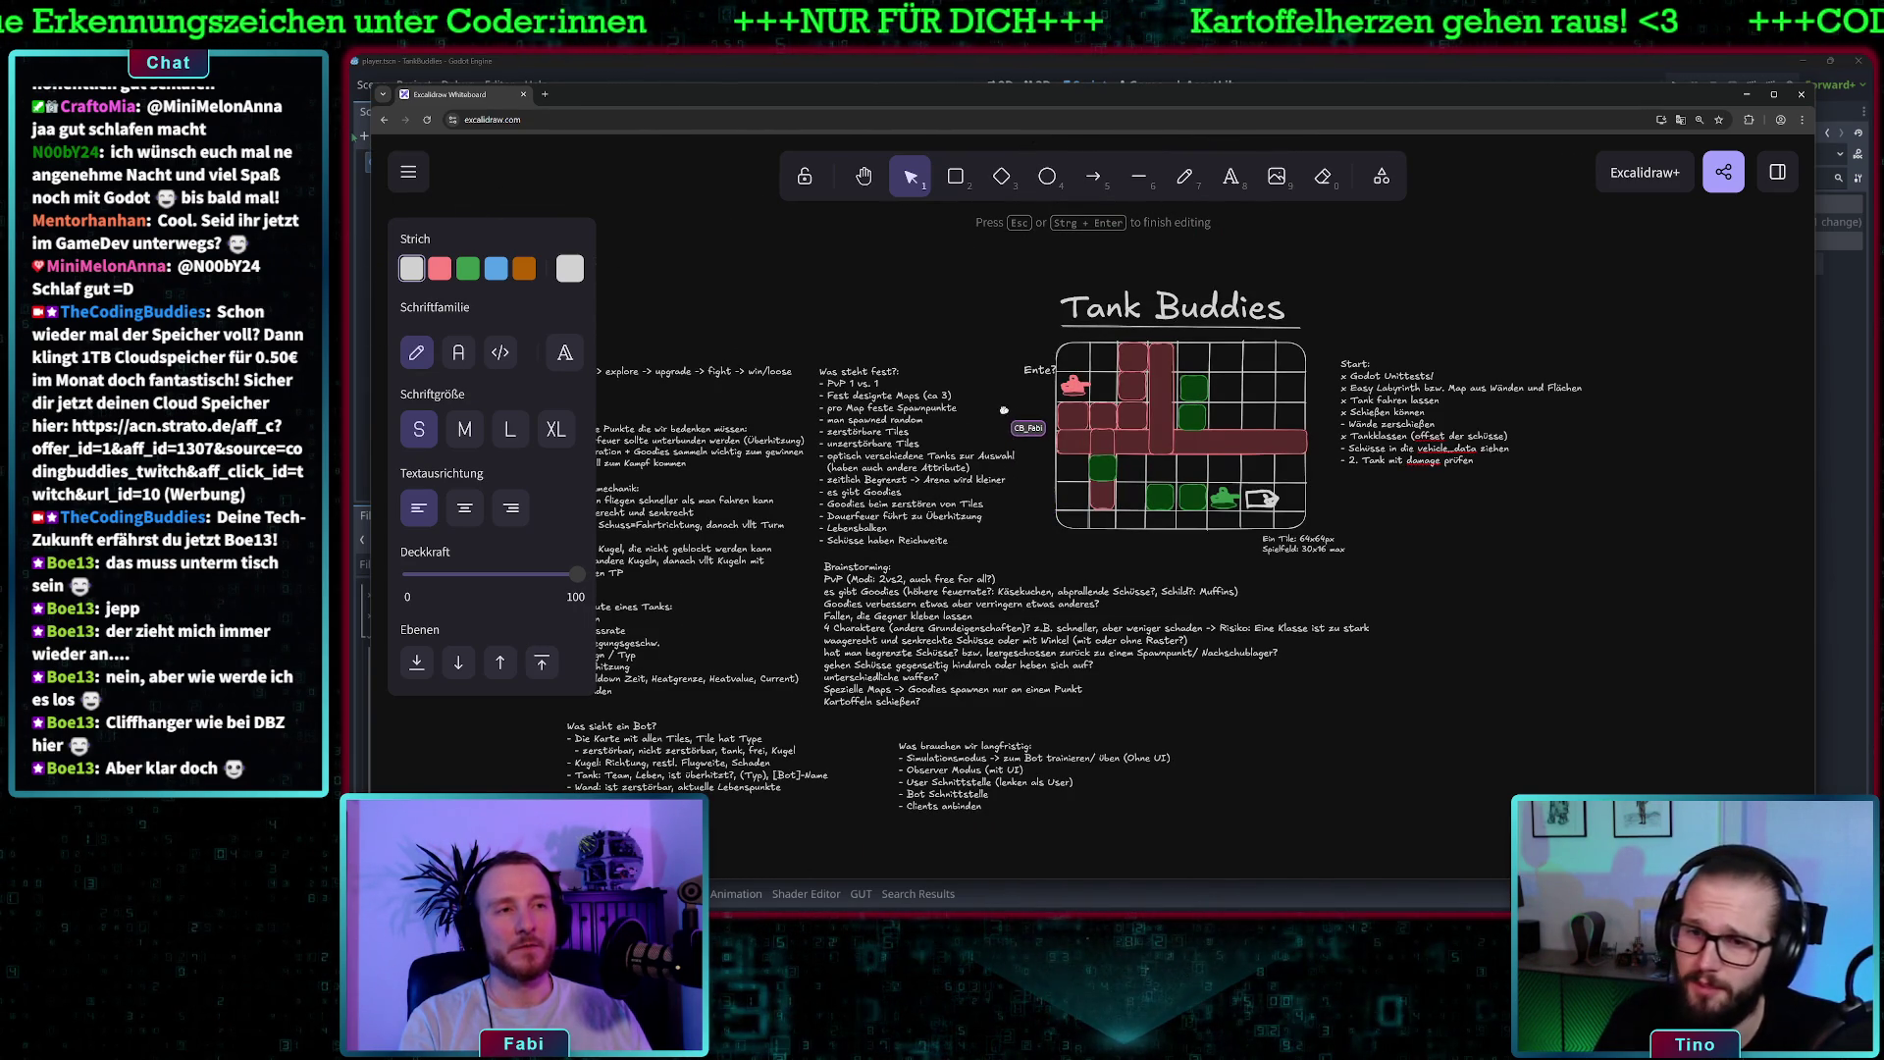
scroll(1089, 549, left, 2)
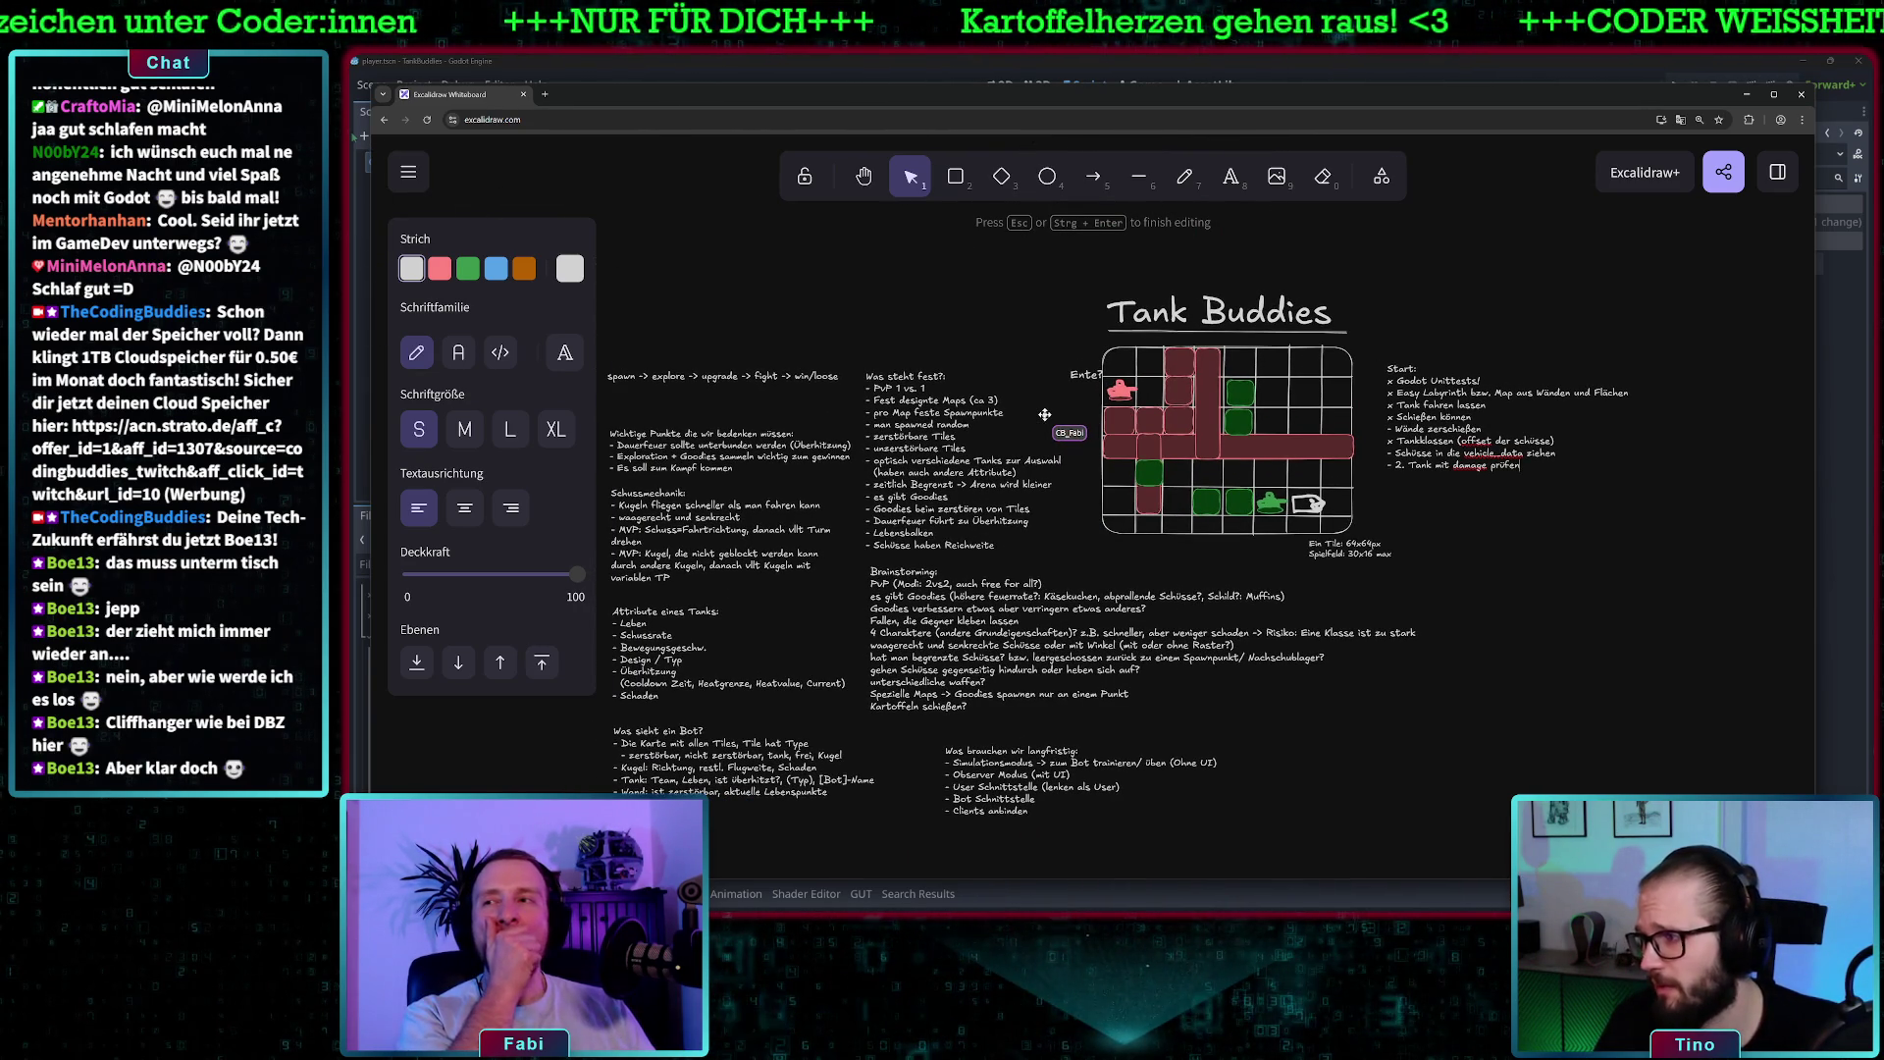
scroll(1089, 491, left, 2)
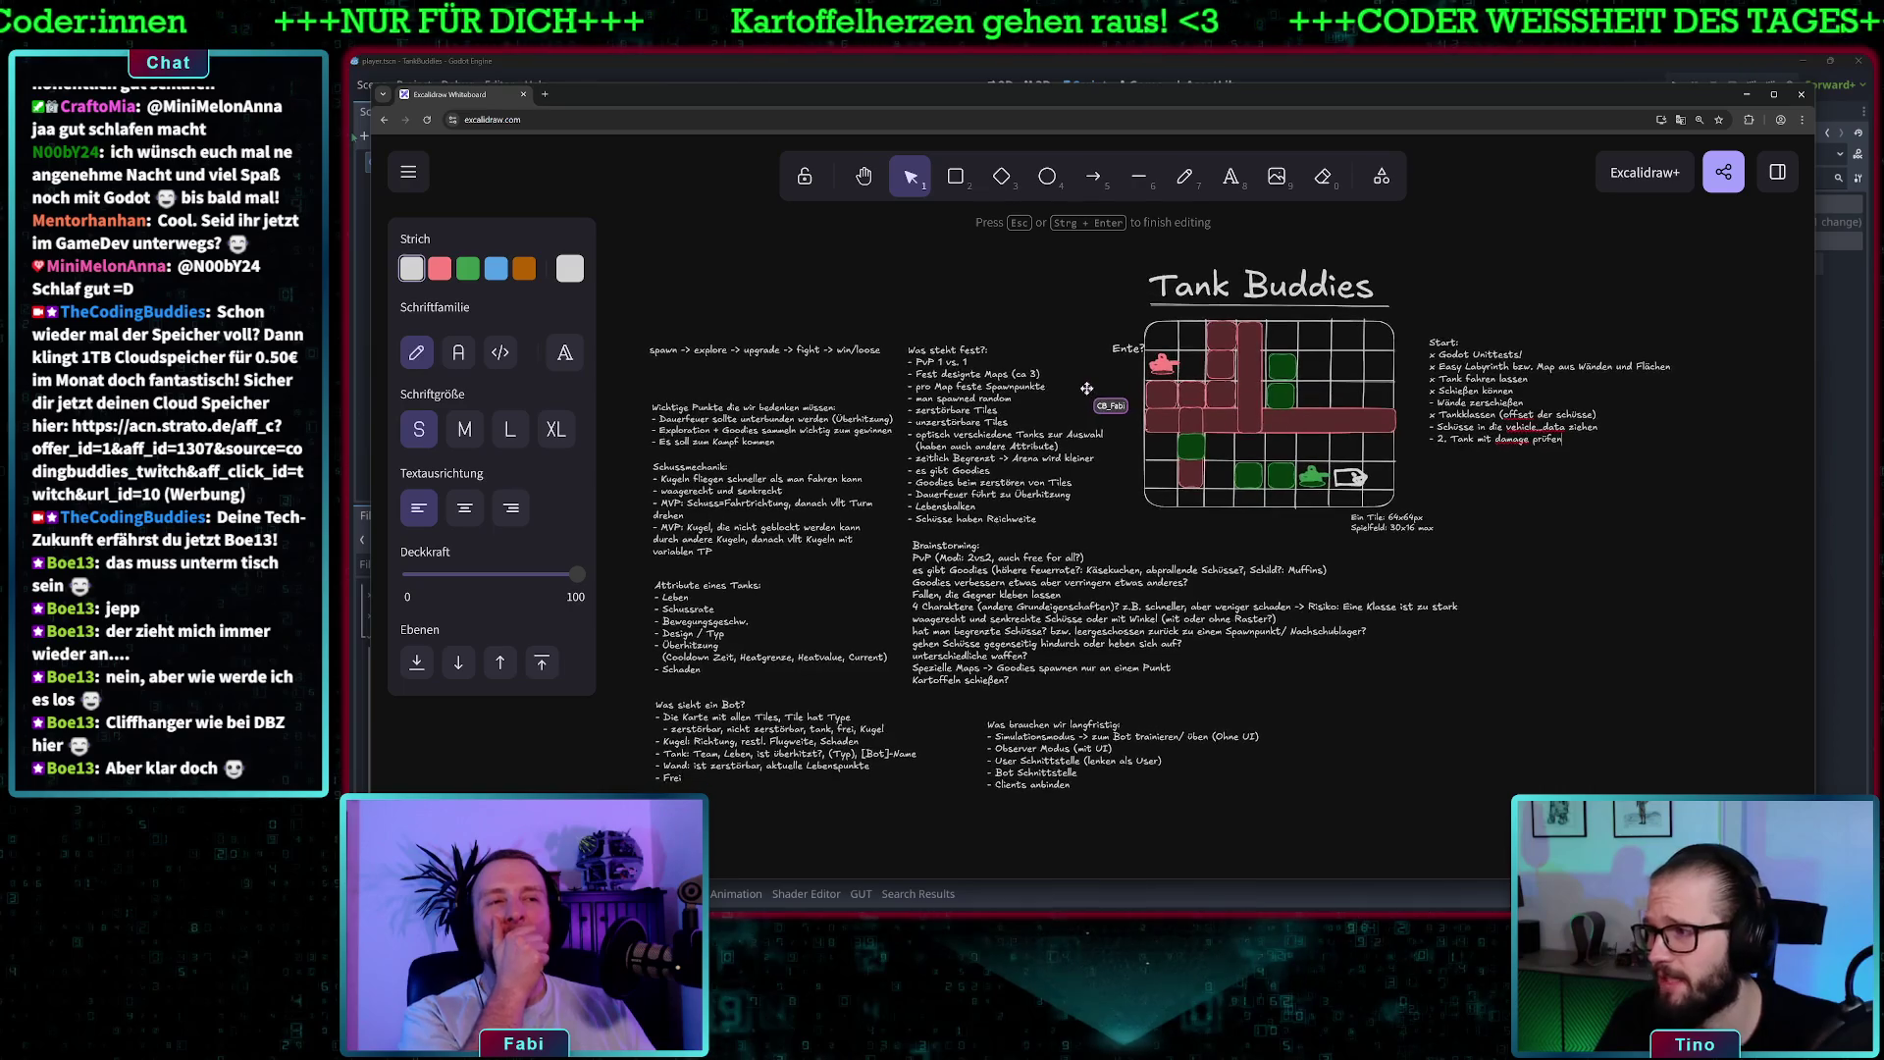